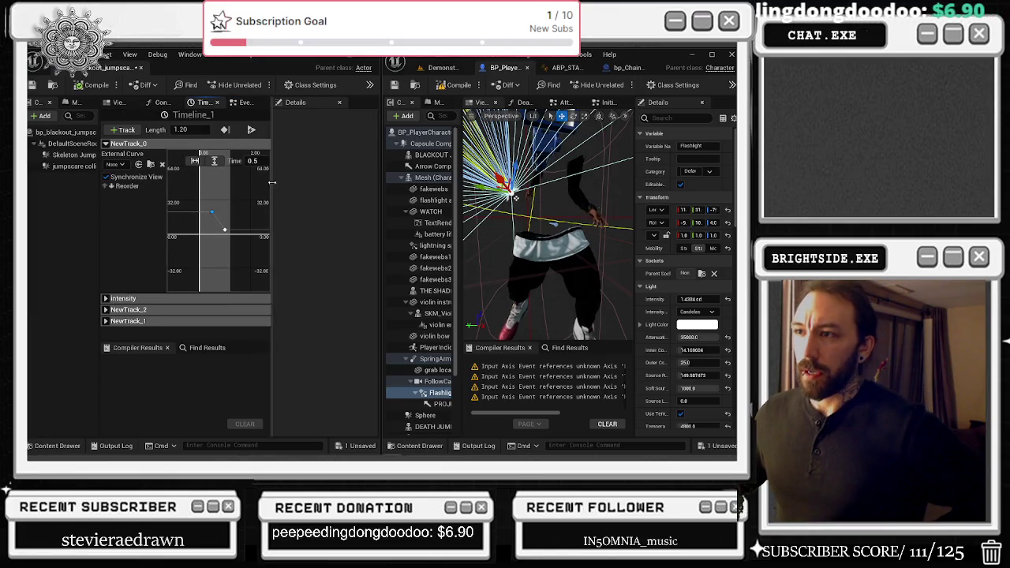
- Widen the Timeline_1 editor, then reopen the Timeline node's curve editor from the Event Graph
{"action": "left_click_drag", "start_coordinate": [271, 182], "coordinate": [335, 161]}
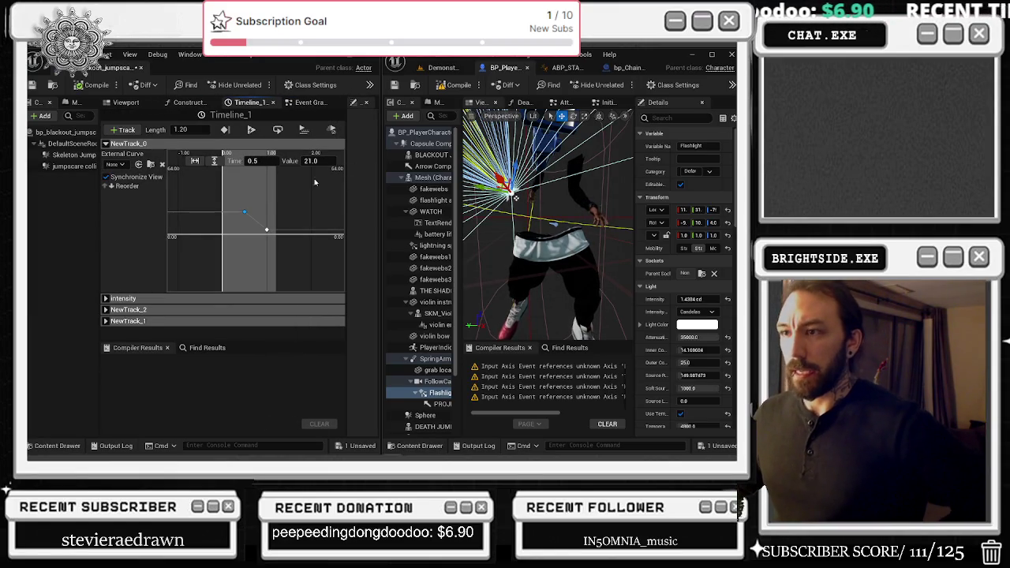
{"action": "left_click", "coordinate": [266, 229]}
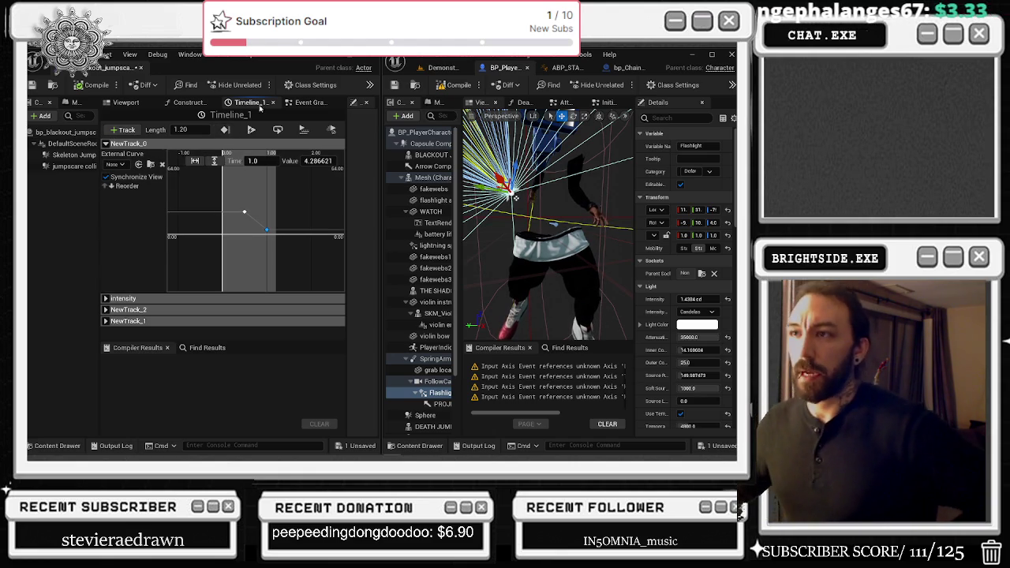
{"action": "left_click", "coordinate": [309, 103]}
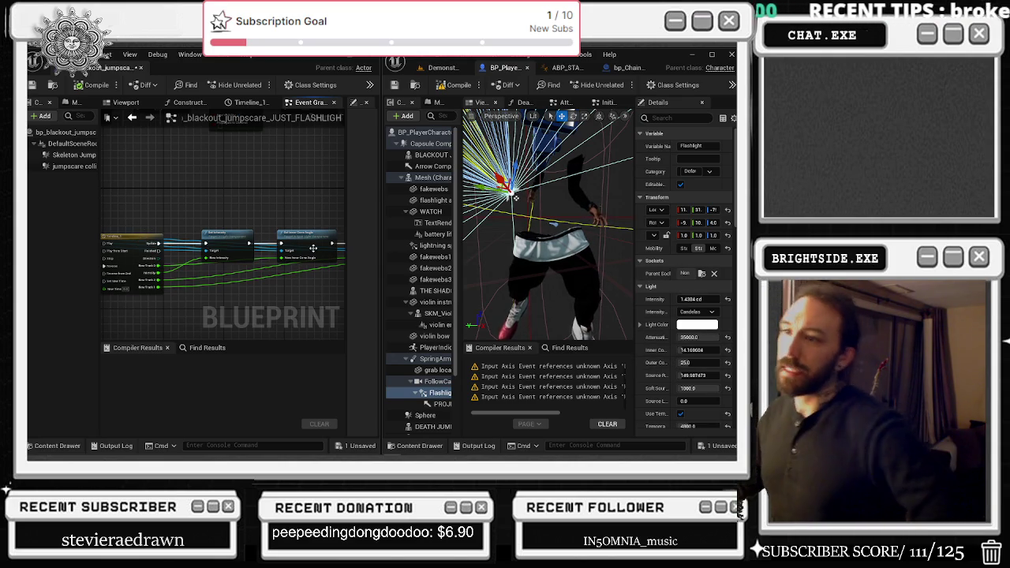
{"action": "left_click", "coordinate": [143, 240]}
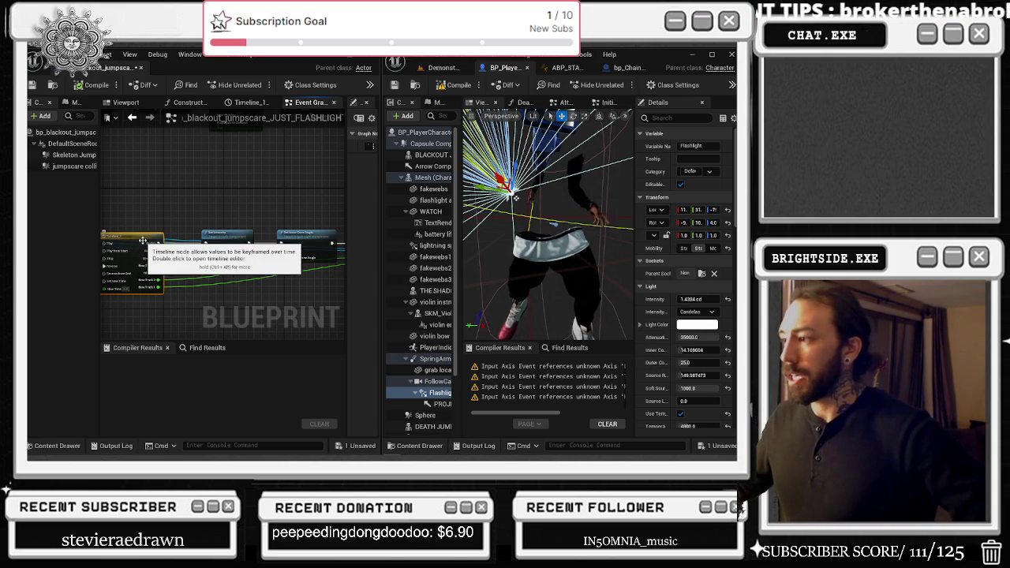
{"action": "double_click", "coordinate": [143, 240]}
- Select the key at time 0.5 to check its value of 21.0, and start renaming NewTrack_0
{"action": "left_click_drag", "start_coordinate": [215, 191], "coordinate": [245, 211]}
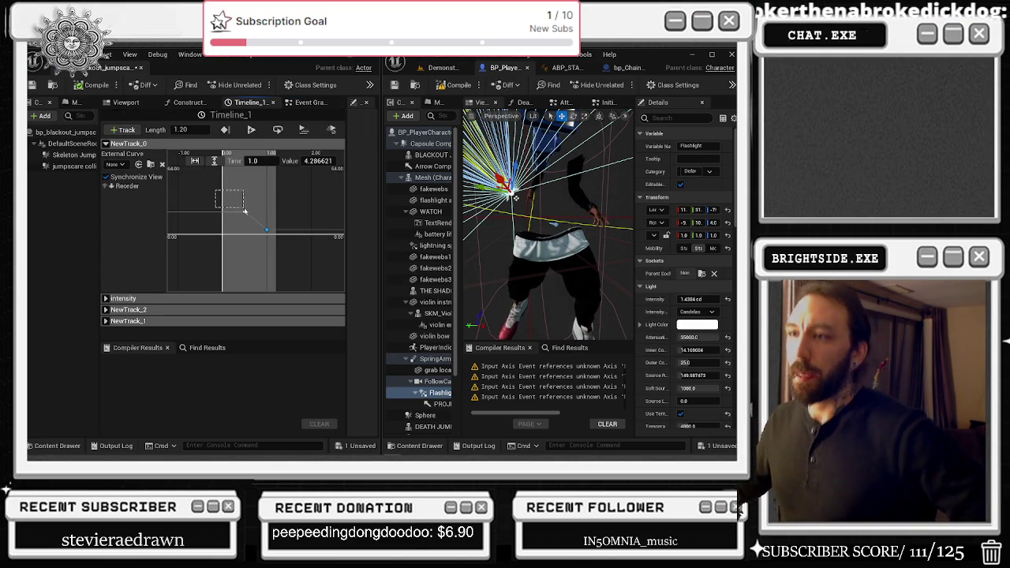
{"action": "left_click", "coordinate": [244, 212], "text": "shift"}
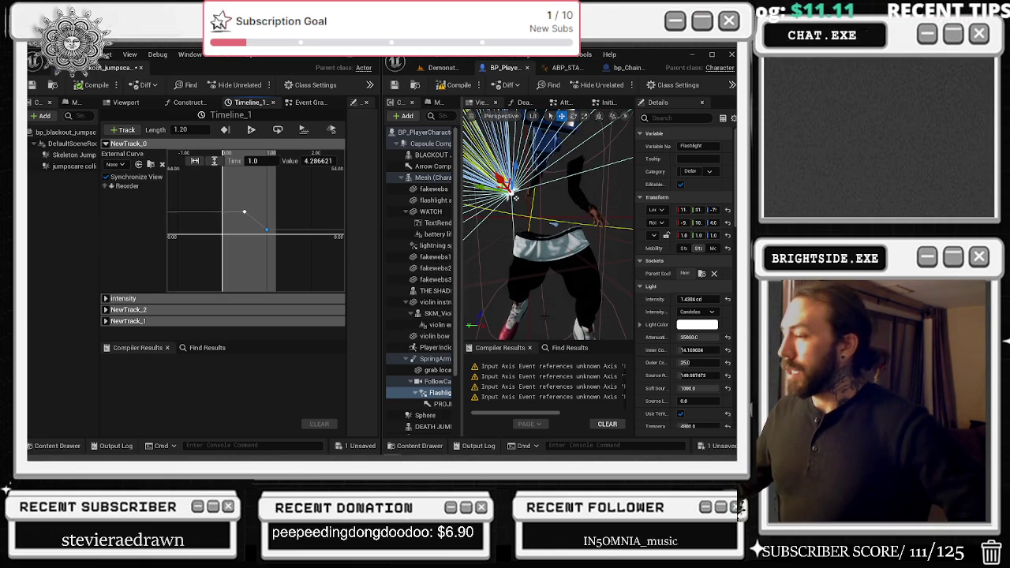
{"action": "left_click", "coordinate": [245, 211]}
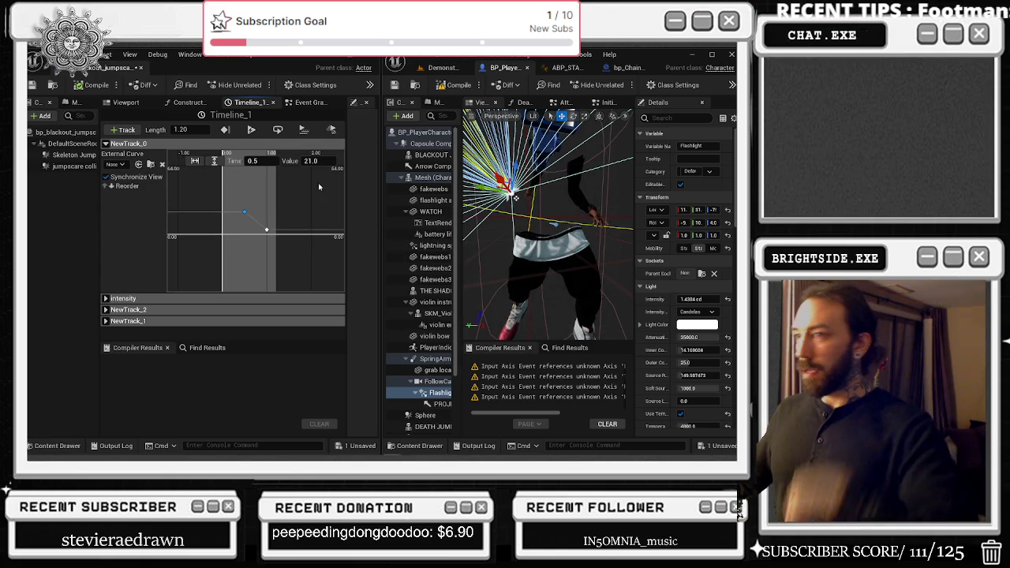
{"action": "left_click", "coordinate": [312, 161]}
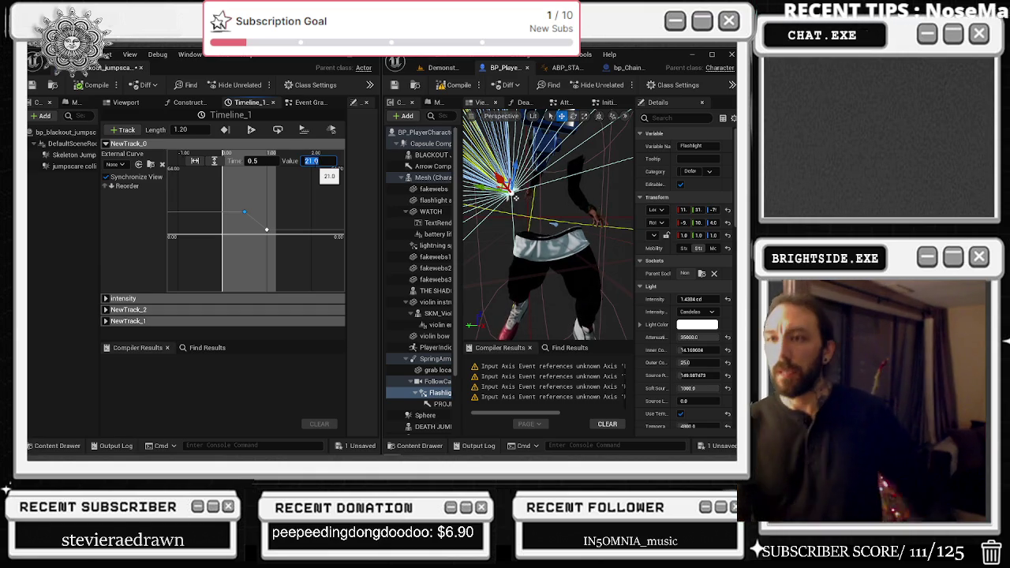
{"action": "double_click", "coordinate": [140, 144]}
- Name the first track 'inner cone' and reopen the timeline's curve editor from the graph
{"action": "type", "text": "inner c"}
{"action": "type", "text": "ou"}
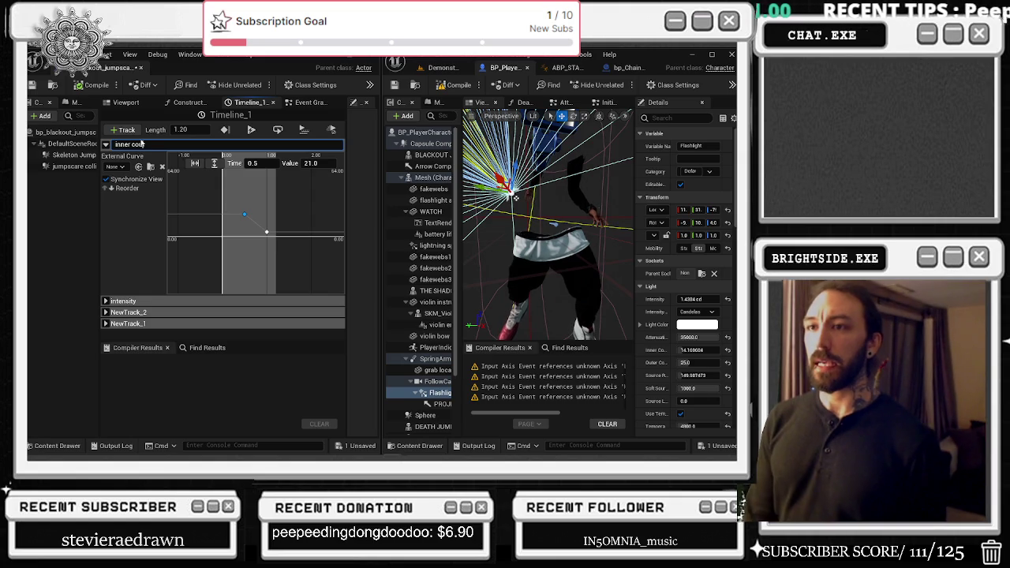
{"action": "key", "text": "Return"}
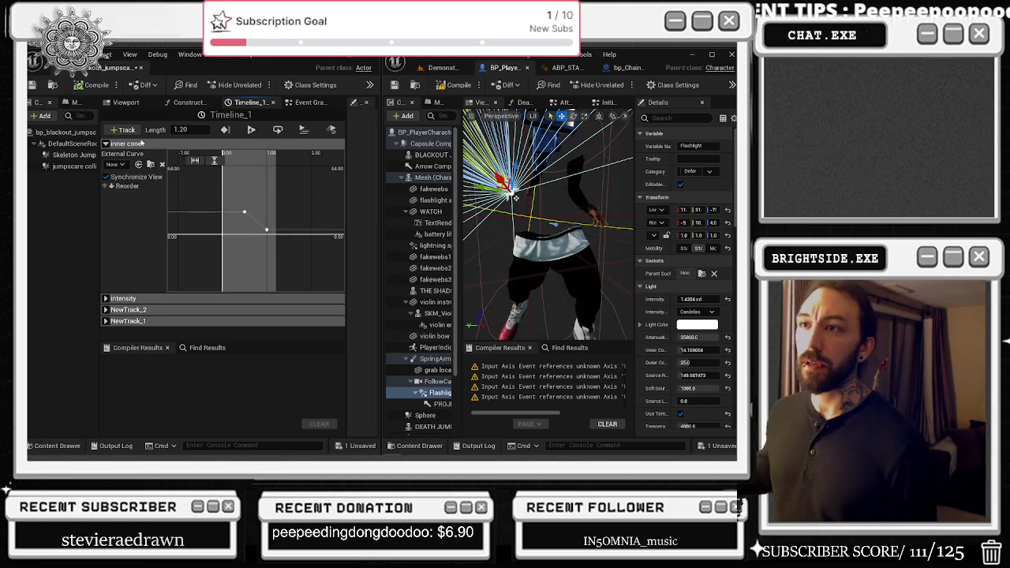
{"action": "left_click", "coordinate": [319, 103]}
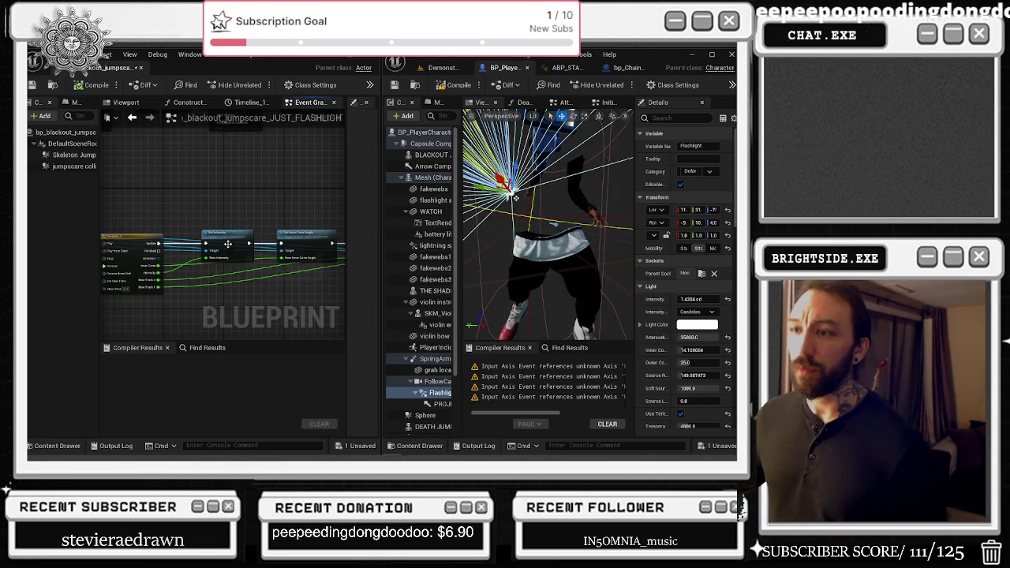
{"action": "mouse_move", "coordinate": [278, 225]}
{"action": "left_mouse_down"}
{"action": "mouse_move", "coordinate": [206, 218]}
{"action": "mouse_move", "coordinate": [223, 198]}
{"action": "mouse_move", "coordinate": [282, 189]}
{"action": "left_mouse_up"}
{"action": "scroll", "coordinate": [173, 261], "scroll_direction": "up", "scroll_amount": 3}
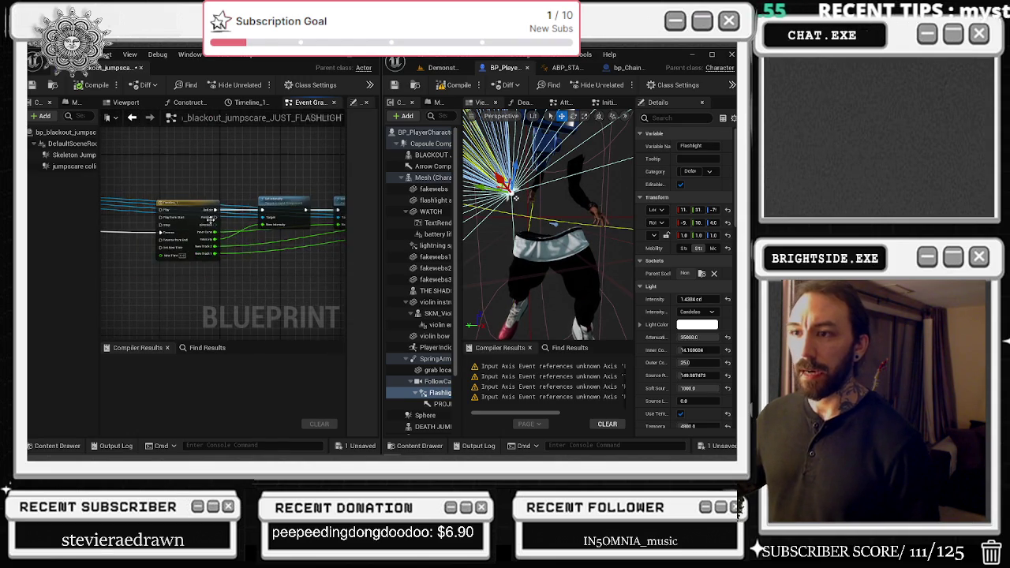
{"action": "double_click", "coordinate": [192, 211]}
- Rename NewTrack_2 to 'outer cone' and NewTrack_1 to 'attenuation radius'
{"action": "left_click", "coordinate": [111, 144]}
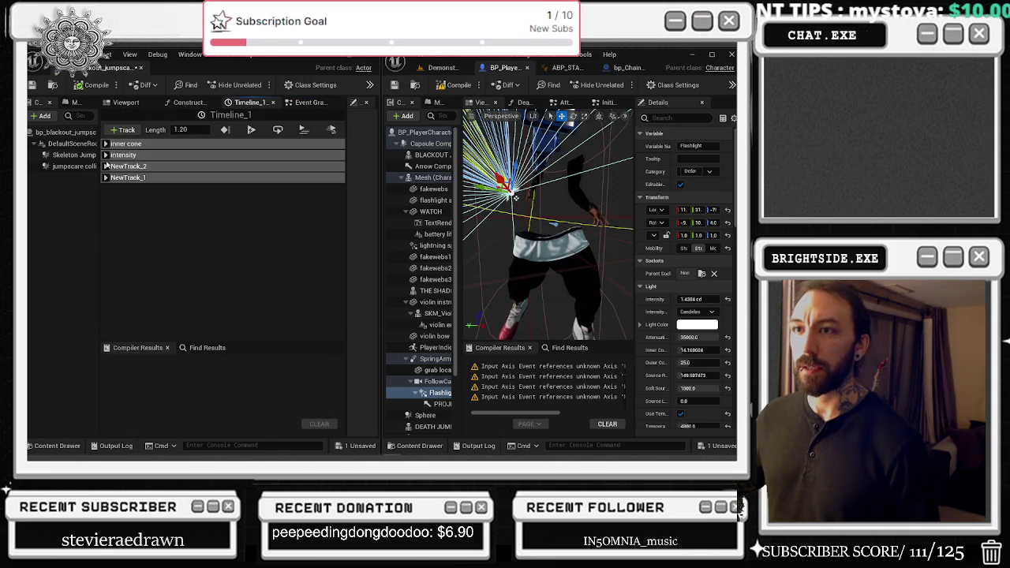
{"action": "left_click", "coordinate": [111, 167]}
{"action": "double_click", "coordinate": [129, 166]}
{"action": "type", "text": "outer cone"}
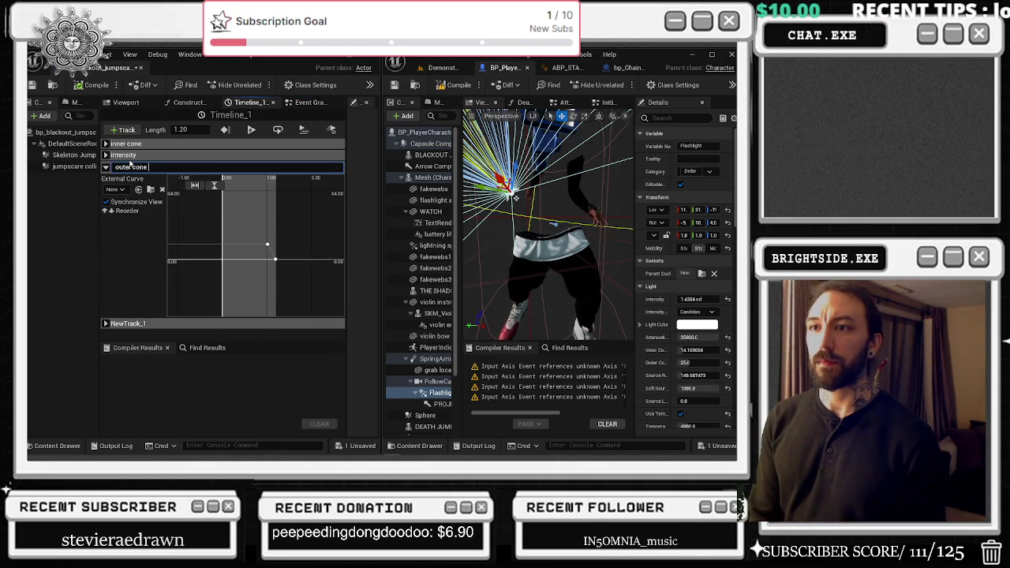
{"action": "key", "text": "Return"}
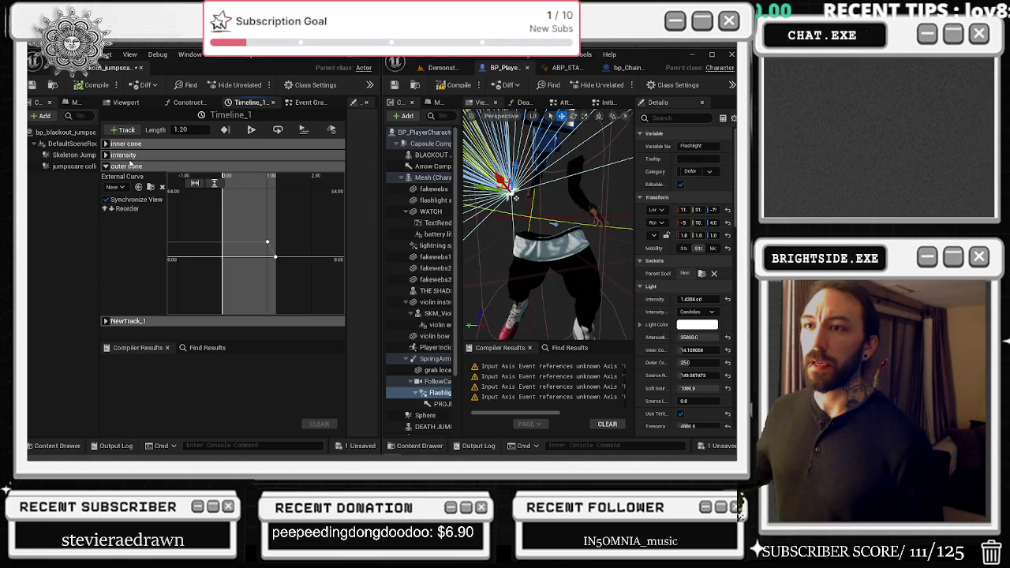
{"action": "double_click", "coordinate": [150, 323]}
{"action": "type", "text": "attenuation ra"}
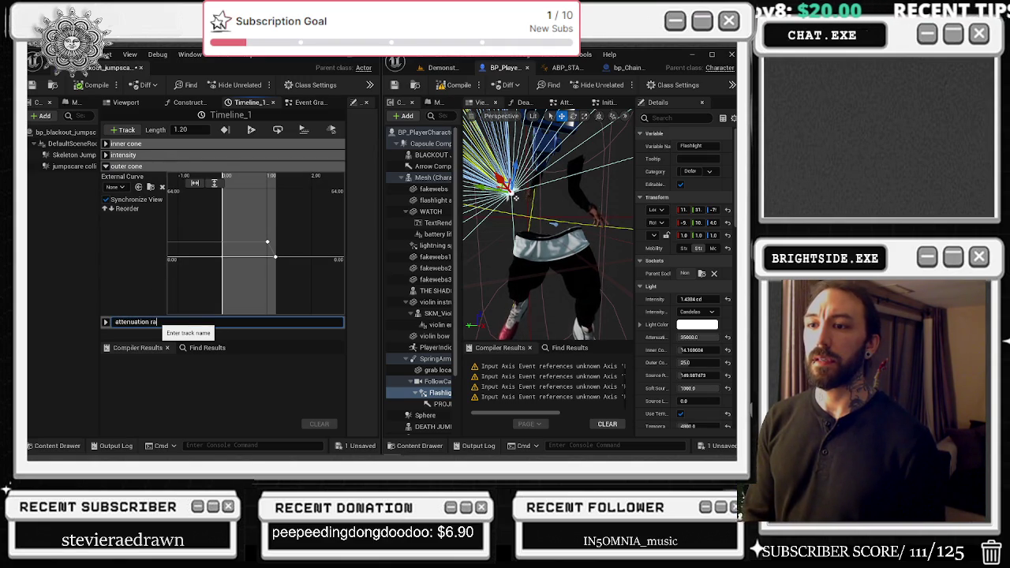
{"action": "type", "text": "dius"}
{"action": "key", "text": "Return"}
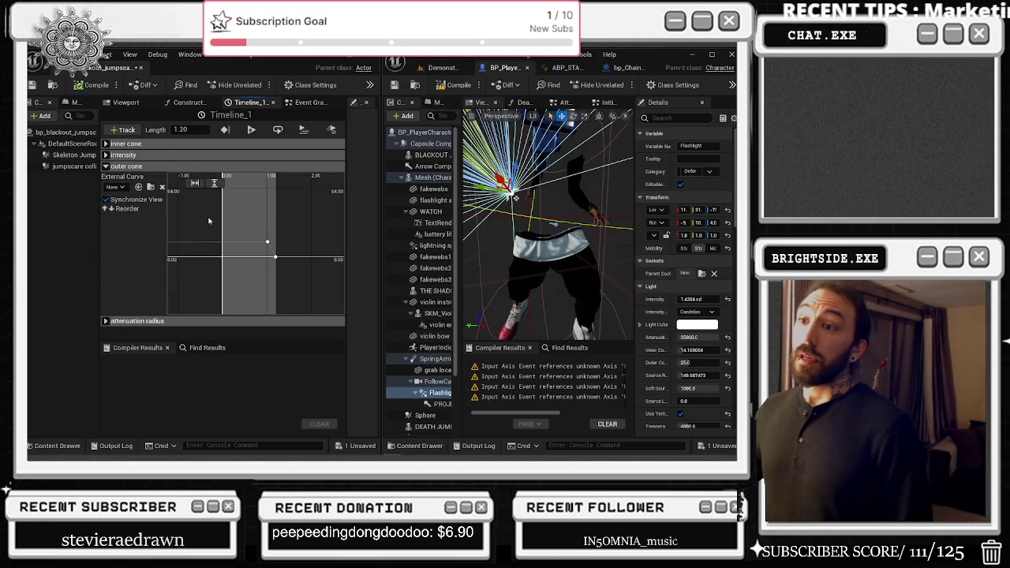
- Widen the components tree slightly and collapse the outer cone track
{"action": "scroll", "coordinate": [252, 244], "scroll_direction": "down", "scroll_amount": 4}
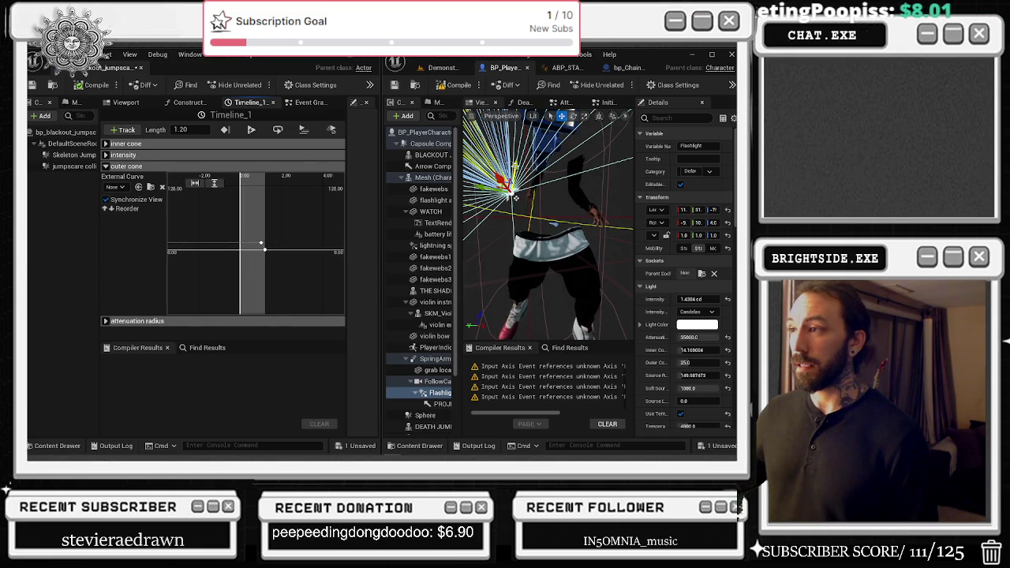
{"action": "left_click_drag", "start_coordinate": [461, 146], "coordinate": [464, 147]}
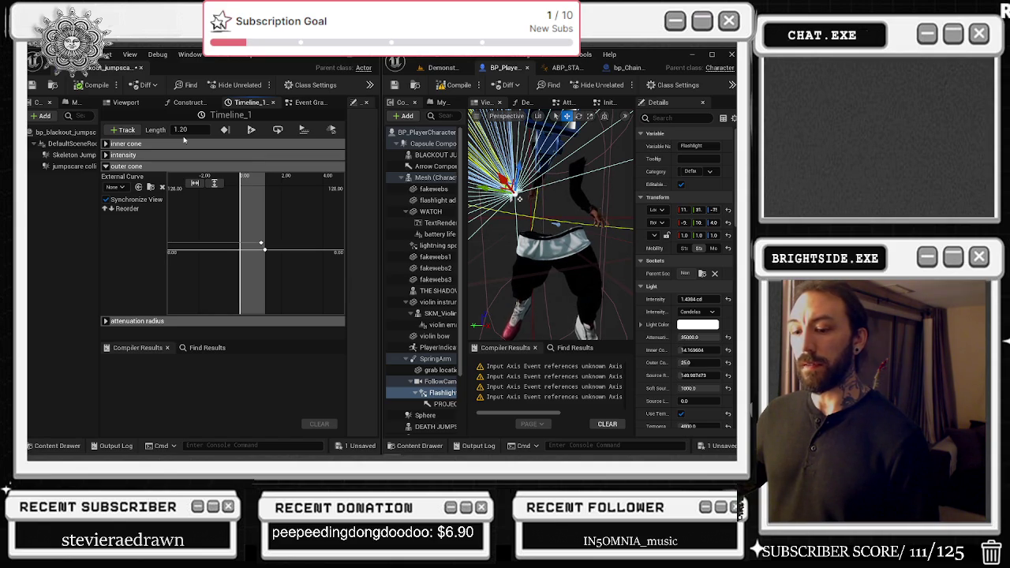
{"action": "left_click", "coordinate": [105, 168]}
- Fit the attenuation radius curve into view and check its first key (35000.0) and last key
{"action": "left_click", "coordinate": [105, 177]}
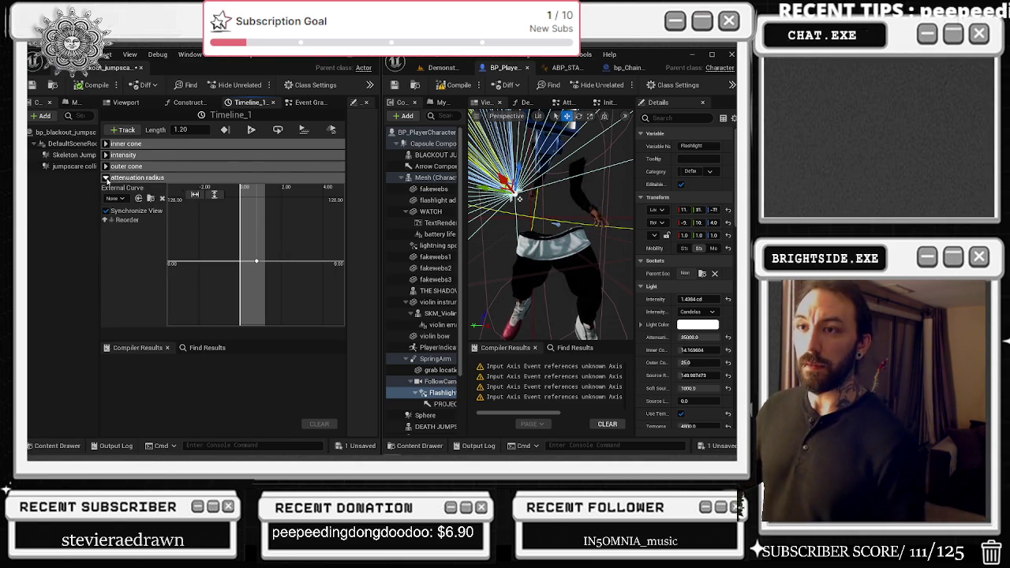
{"action": "left_click", "coordinate": [195, 194]}
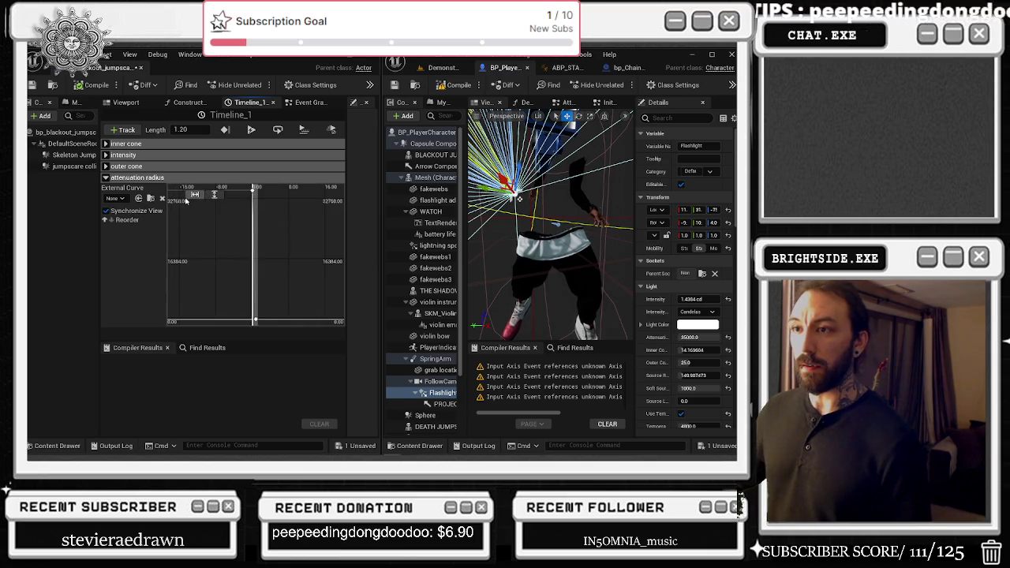
{"action": "left_click", "coordinate": [213, 194]}
{"action": "scroll", "coordinate": [313, 217], "scroll_direction": "down", "scroll_amount": 3}
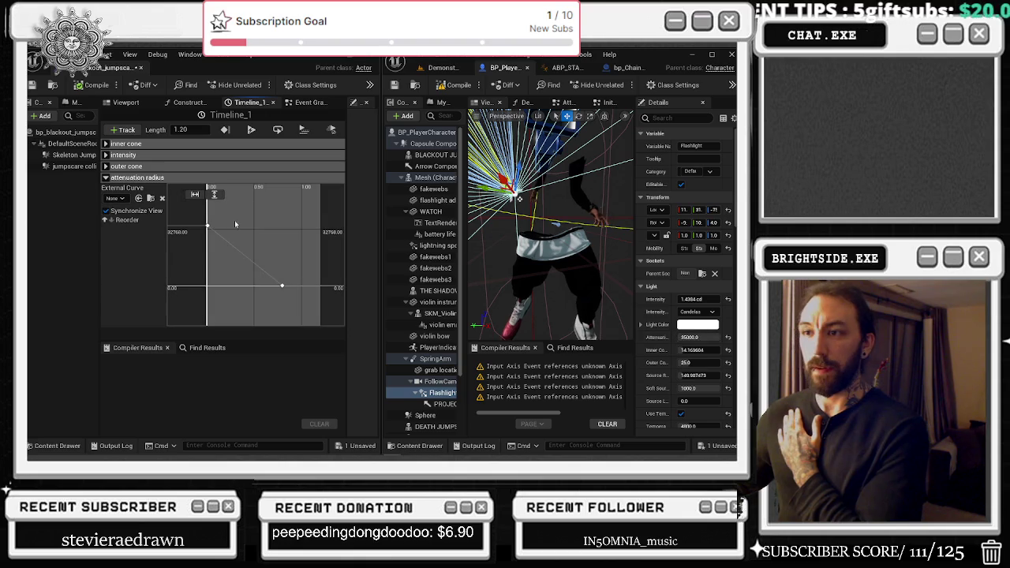
{"action": "left_click", "coordinate": [207, 226]}
{"action": "left_click", "coordinate": [281, 285]}
{"action": "left_click", "coordinate": [106, 178]}
- Change the outer cone key's value from 14.0 to 25.0
{"action": "left_click", "coordinate": [106, 166]}
{"action": "left_click", "coordinate": [291, 268]}
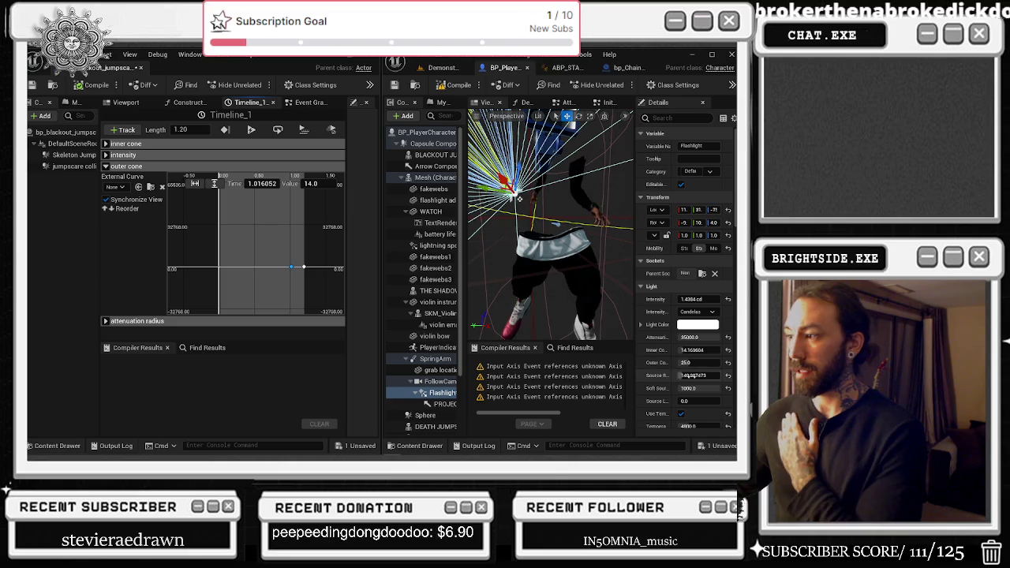
{"action": "left_click", "coordinate": [336, 182]}
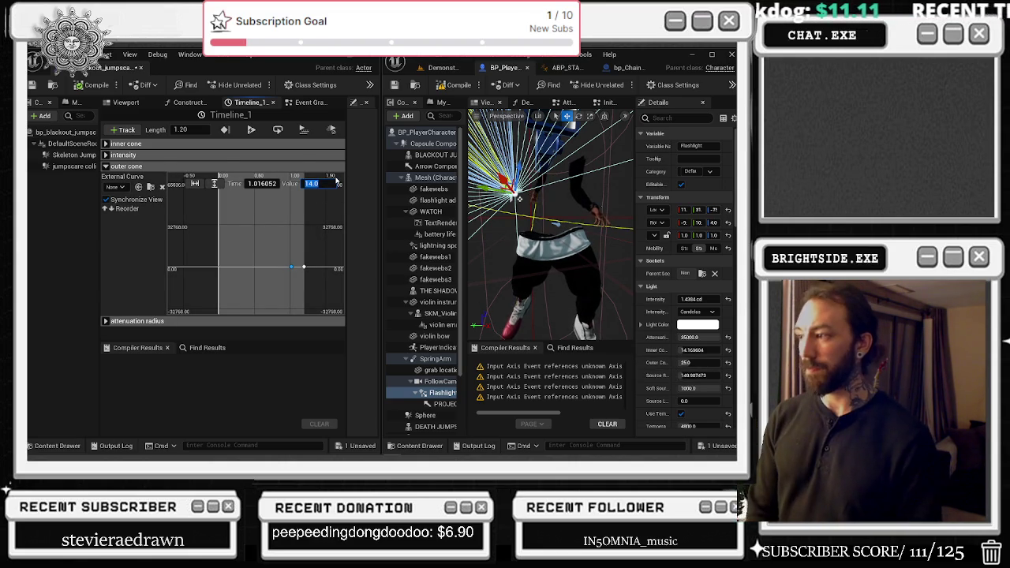
{"action": "type", "text": "25"}
{"action": "key", "text": "Return"}
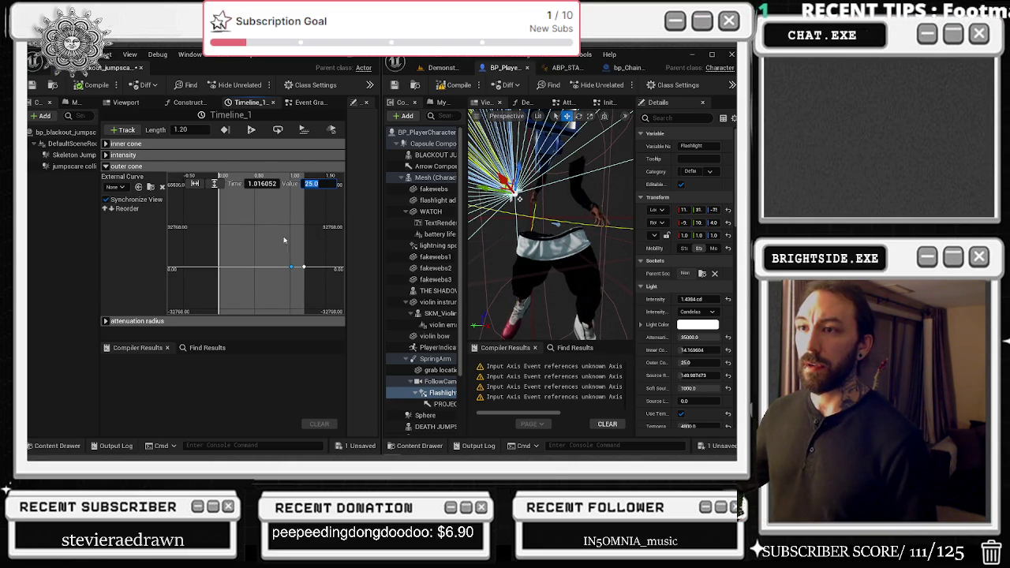
{"action": "left_click", "coordinate": [303, 267]}
- Expand the intensity track and compare its keys at time 0 and 1.0
{"action": "left_click", "coordinate": [106, 155]}
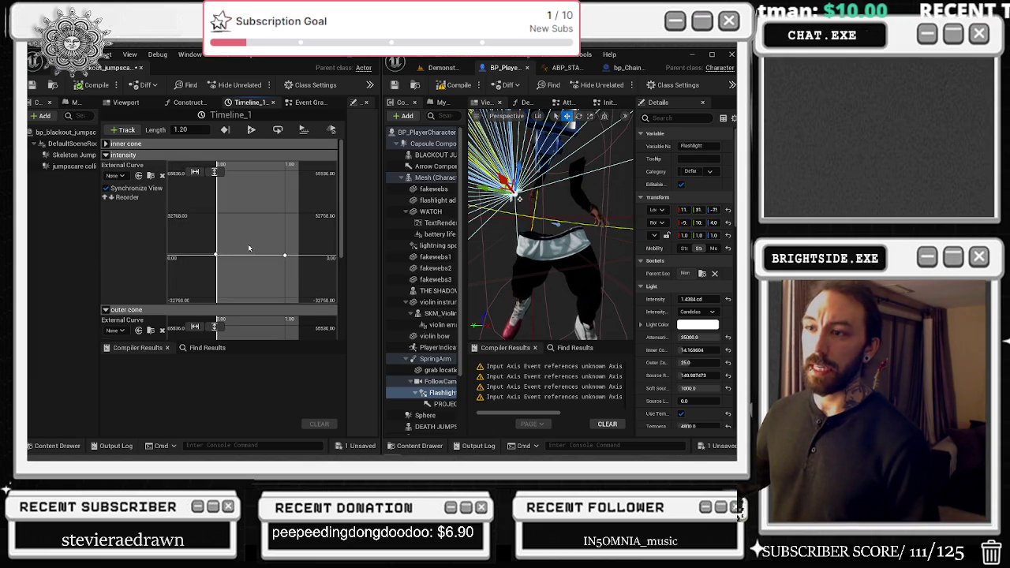
{"action": "left_click", "coordinate": [285, 256]}
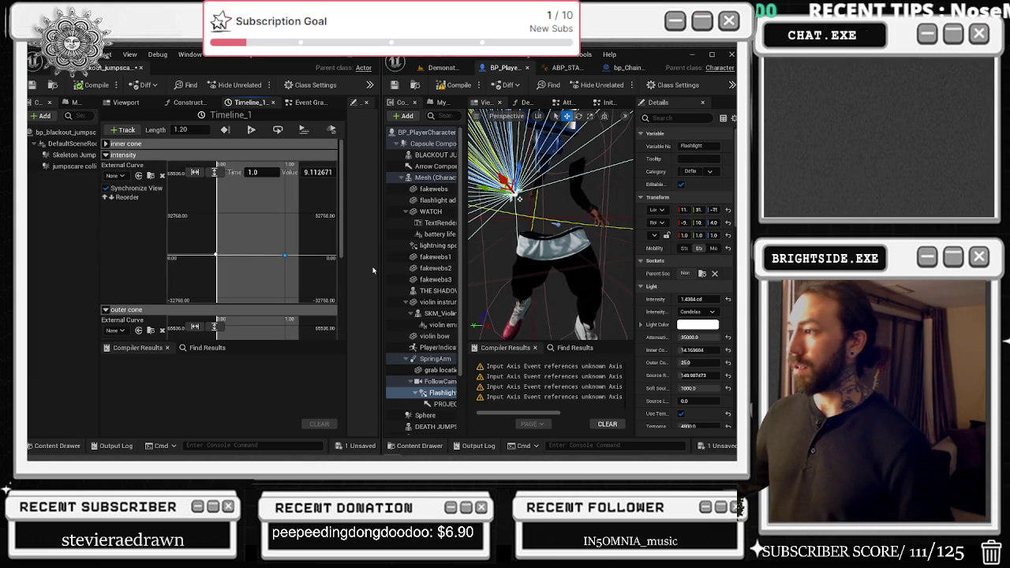
{"action": "left_click", "coordinate": [215, 255]}
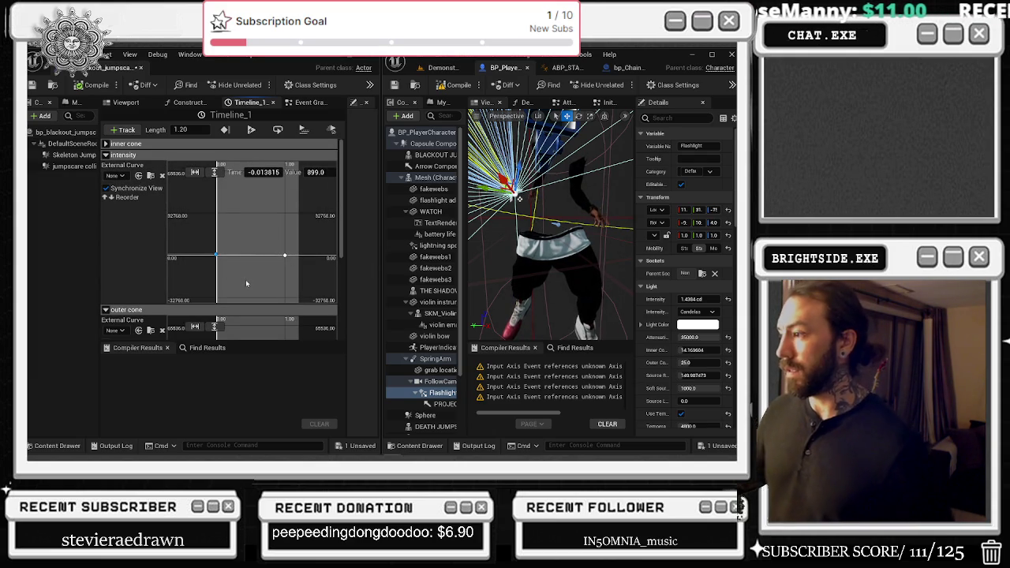
{"action": "left_click", "coordinate": [285, 256]}
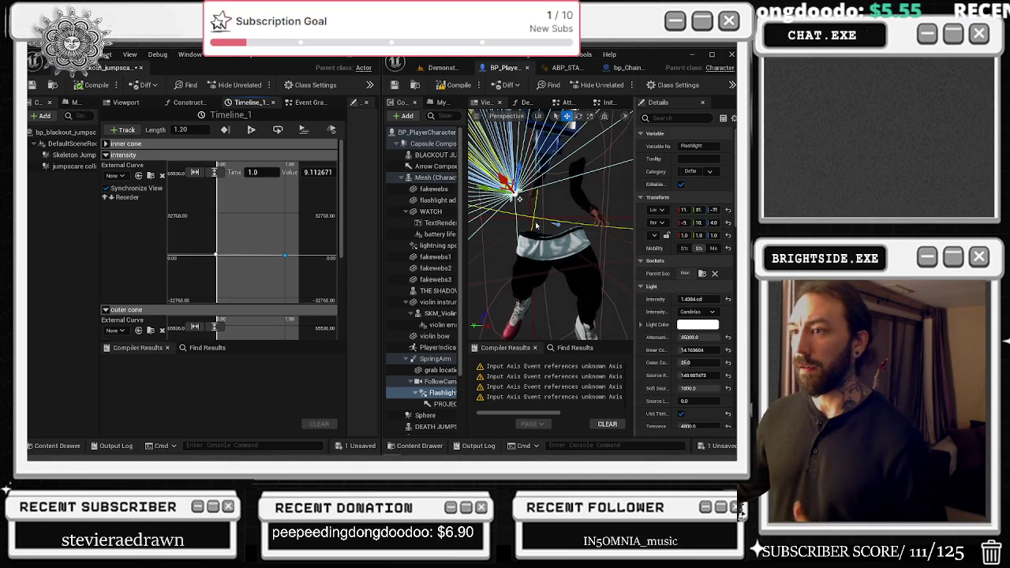
{"action": "left_click", "coordinate": [217, 256]}
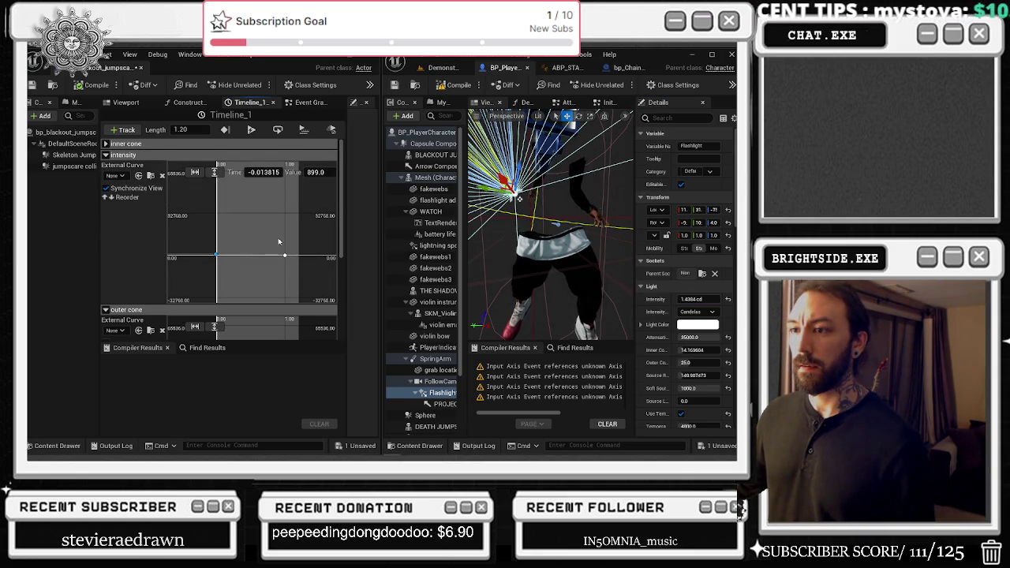
- Set the intensity key at time 0 to 1.4384, compile, and dock the jumpscare blueprint
{"action": "left_click", "coordinate": [316, 172]}
{"action": "key", "text": "ctrl+v"}
{"action": "key", "text": "Return"}
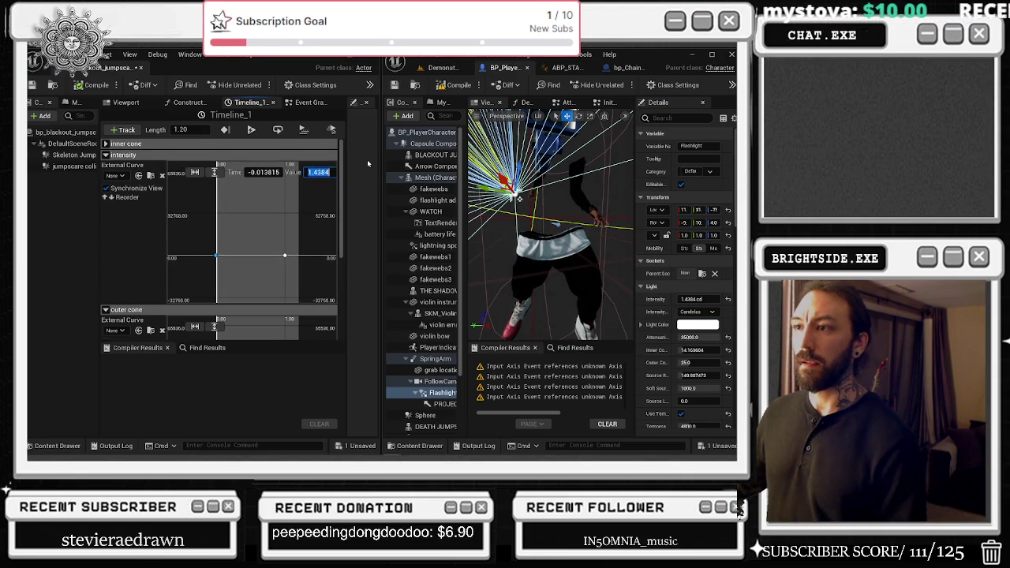
{"action": "left_click", "coordinate": [93, 84]}
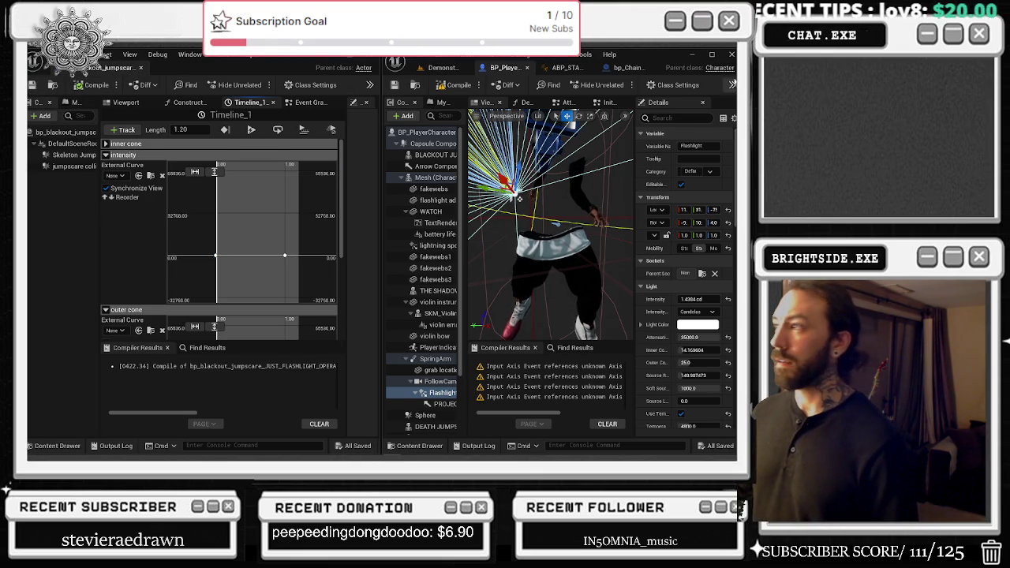
{"action": "left_click_drag", "start_coordinate": [105, 67], "coordinate": [504, 67]}
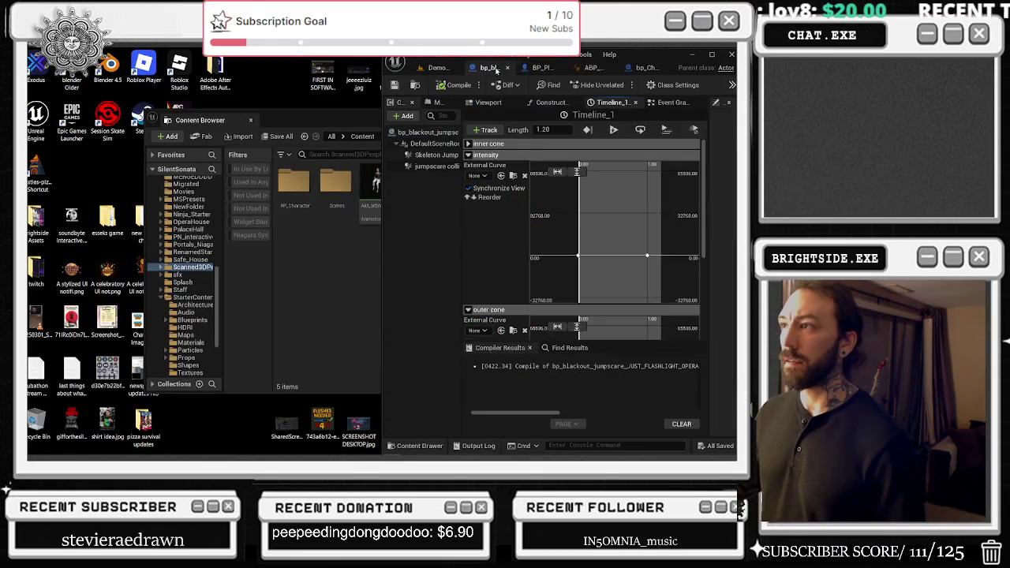
- Save Demonstration_OPERA_MAIN, then run and stop a play-in-editor test of the level
{"action": "left_click", "coordinate": [712, 54]}
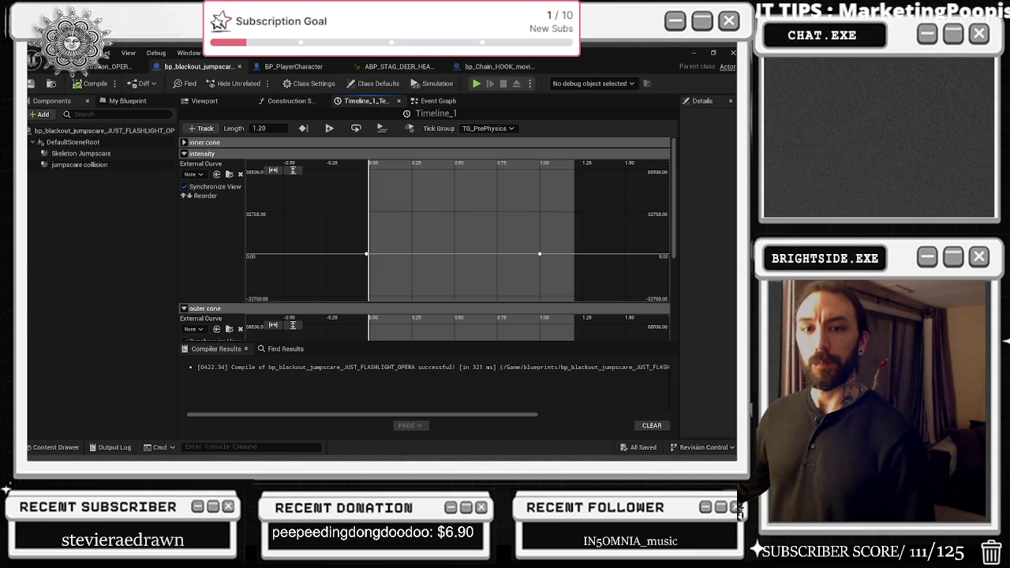
{"action": "left_click", "coordinate": [109, 67]}
{"action": "key", "text": "ctrl+s"}
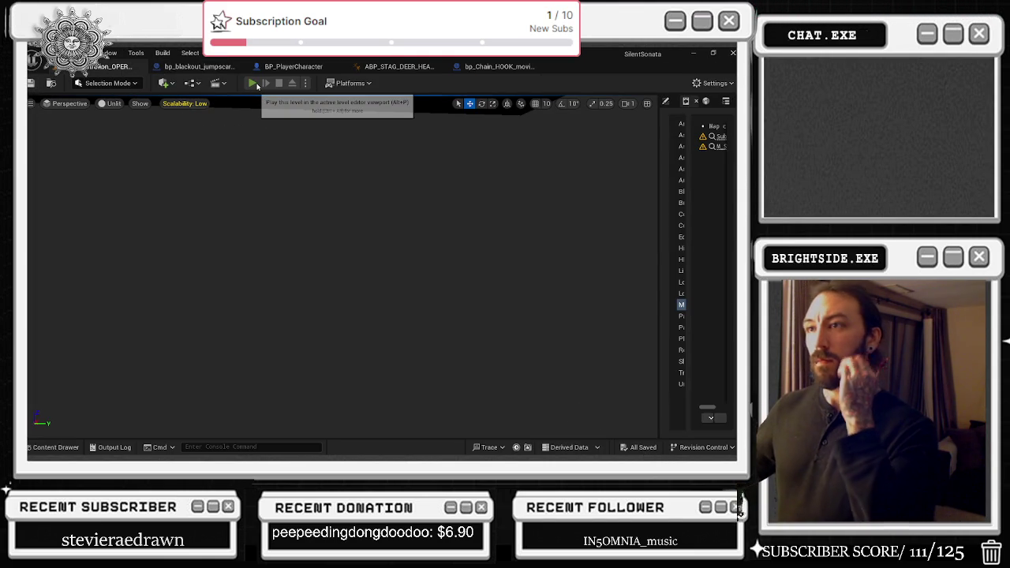
{"action": "left_click", "coordinate": [252, 84]}
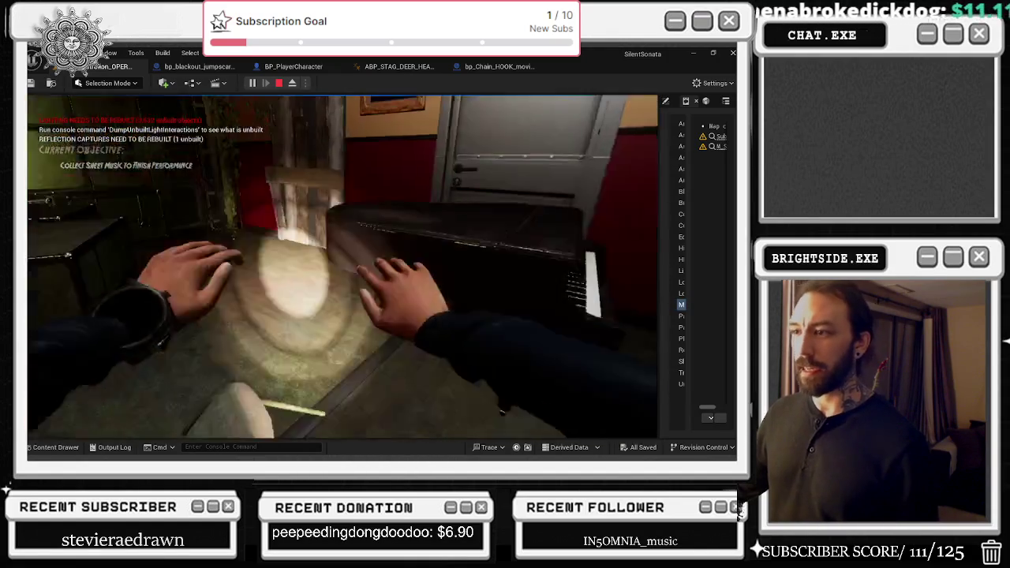
{"action": "key", "text": "Escape"}
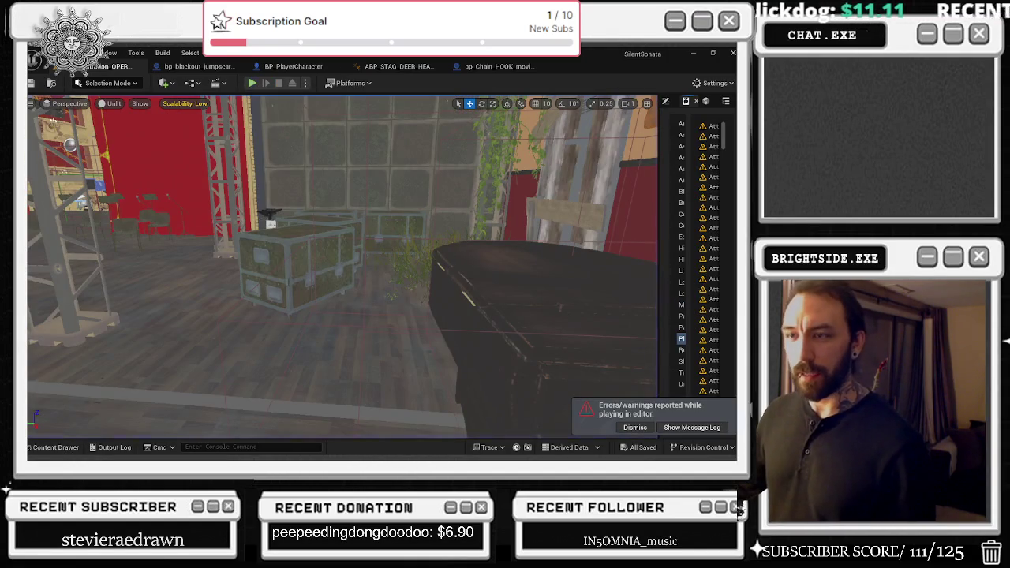
- Make the flashlight invisible via the 'is'-filtered Visible property and save BP_PlayerCharacter
{"action": "left_click", "coordinate": [254, 83]}
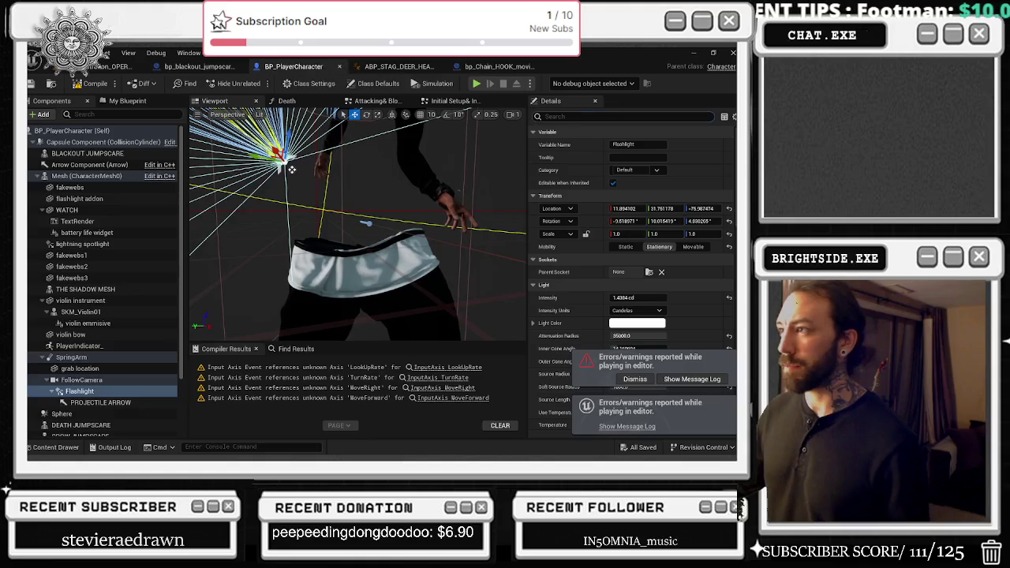
{"action": "left_click", "coordinate": [583, 117]}
{"action": "type", "text": "is"}
{"action": "left_click", "coordinate": [615, 196]}
{"action": "left_click", "coordinate": [650, 450]}
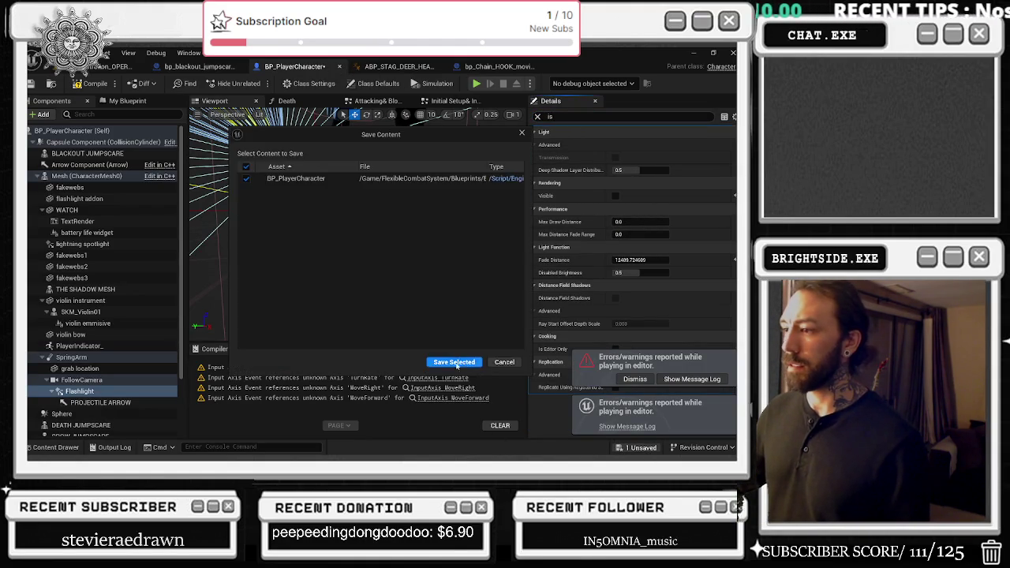
{"action": "left_click", "coordinate": [450, 360]}
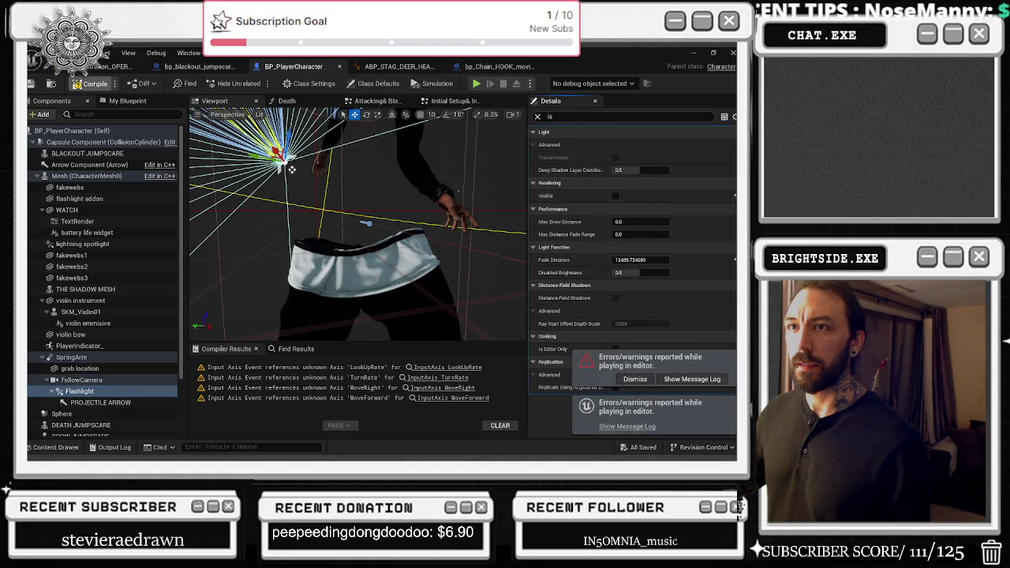
- Open the Windmills_Demo level from the Content Drawer's Windmills Maps folder
{"action": "left_click", "coordinate": [111, 66]}
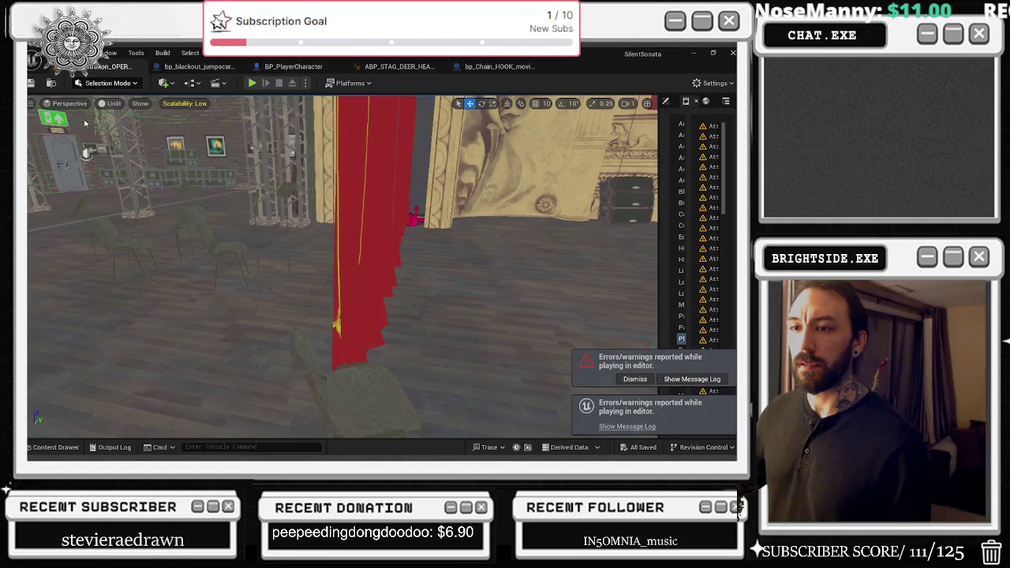
{"action": "left_click", "coordinate": [56, 447]}
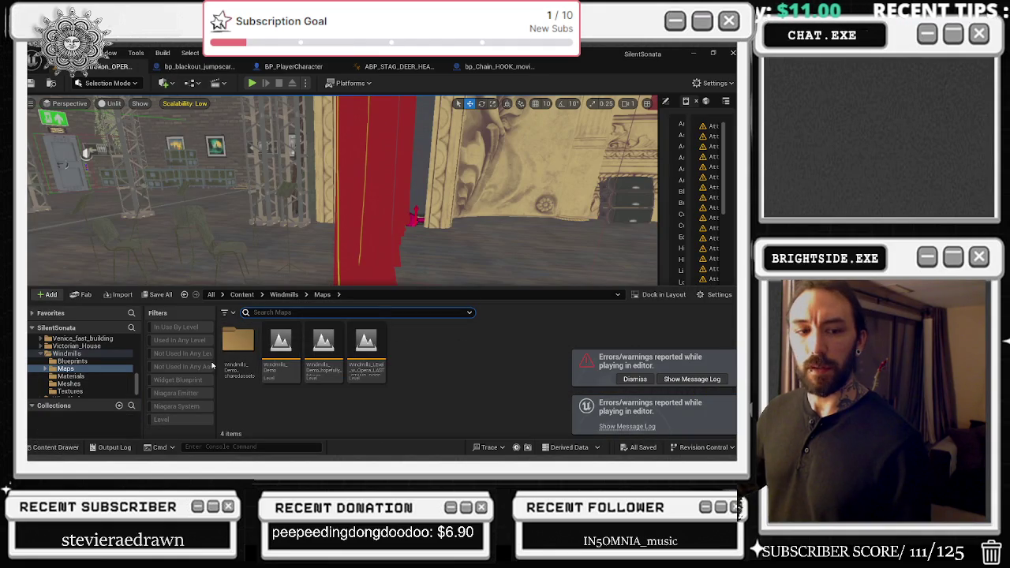
{"action": "left_click", "coordinate": [108, 368]}
{"action": "left_click", "coordinate": [280, 341]}
{"action": "double_click", "coordinate": [280, 341]}
- Play a different song from the Kendrick Lamar mix on YouTube, then return to Unreal
{"action": "key", "text": "alt+Tab"}
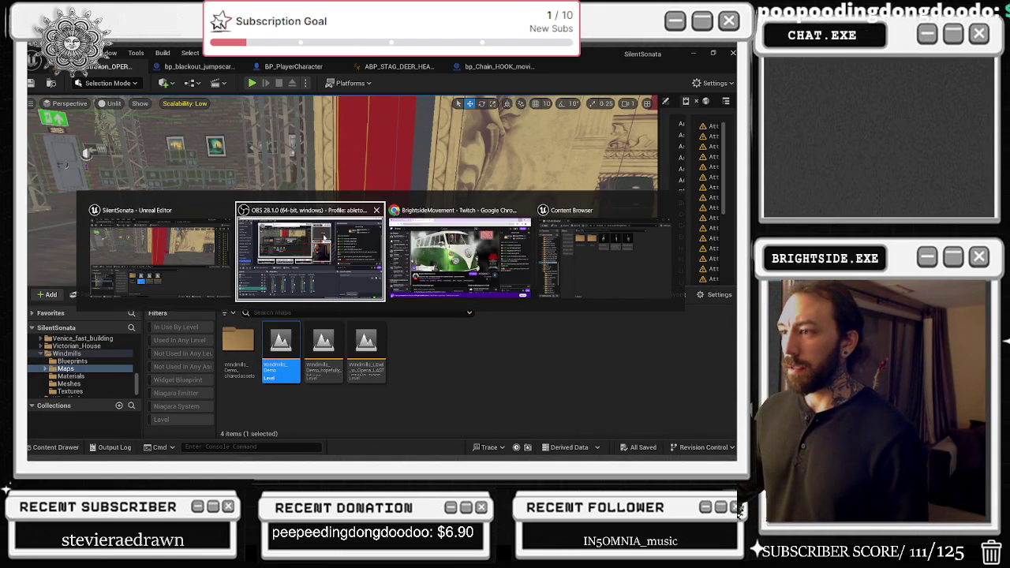
{"action": "key", "text": "alt+Tab"}
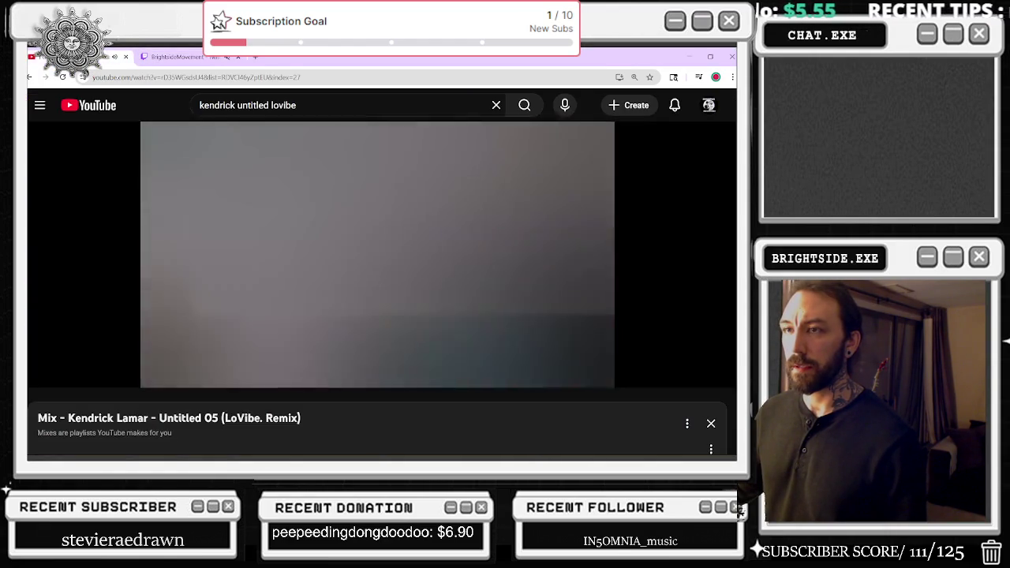
{"action": "left_click", "coordinate": [79, 57]}
{"action": "scroll", "coordinate": [276, 320], "scroll_direction": "down", "scroll_amount": 2}
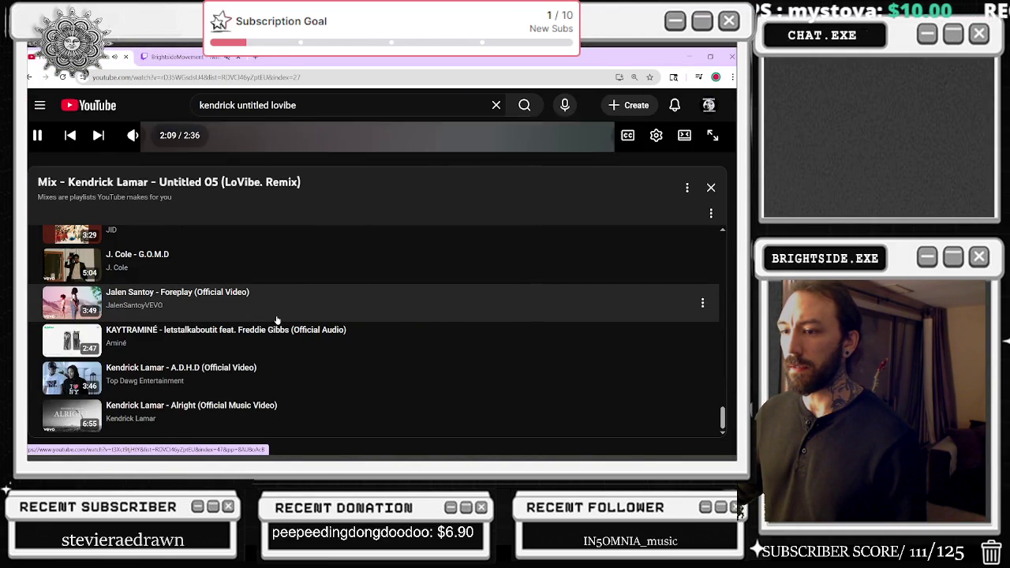
{"action": "scroll", "coordinate": [278, 320], "scroll_direction": "down", "scroll_amount": 2}
{"action": "scroll", "coordinate": [287, 320], "scroll_direction": "down", "scroll_amount": 1}
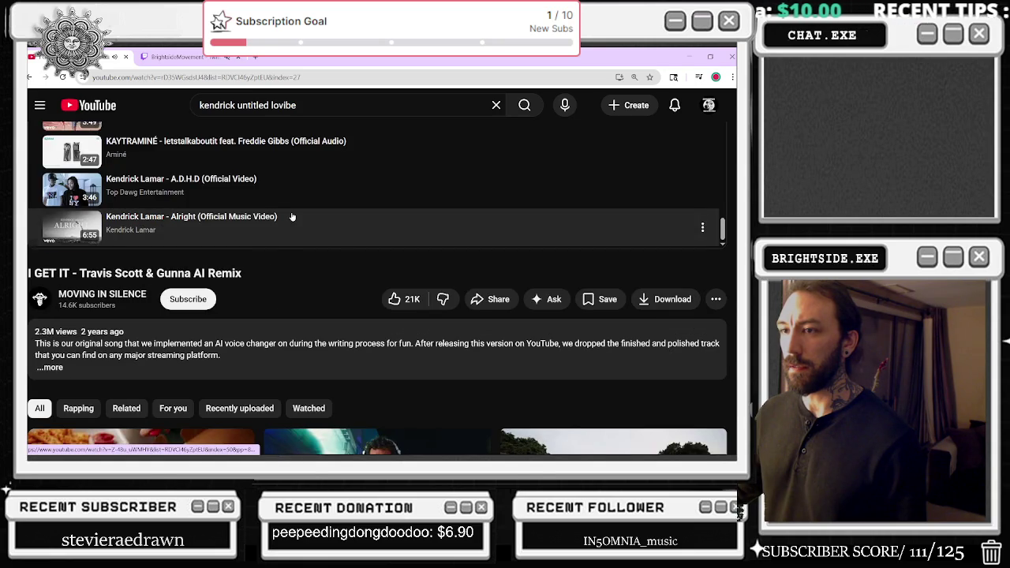
{"action": "scroll", "coordinate": [290, 219], "scroll_direction": "up", "scroll_amount": 3}
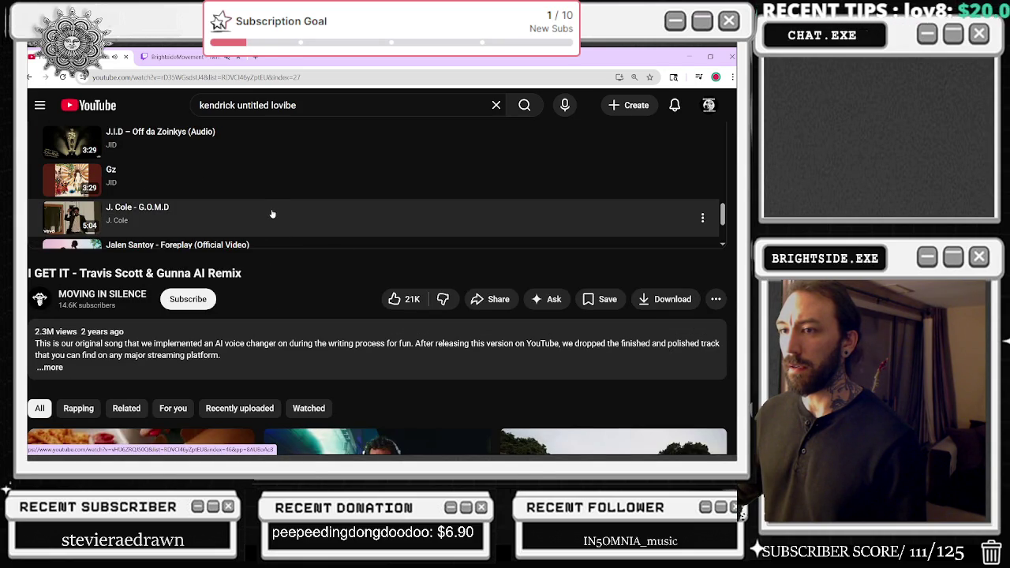
{"action": "scroll", "coordinate": [272, 214], "scroll_direction": "down", "scroll_amount": 2}
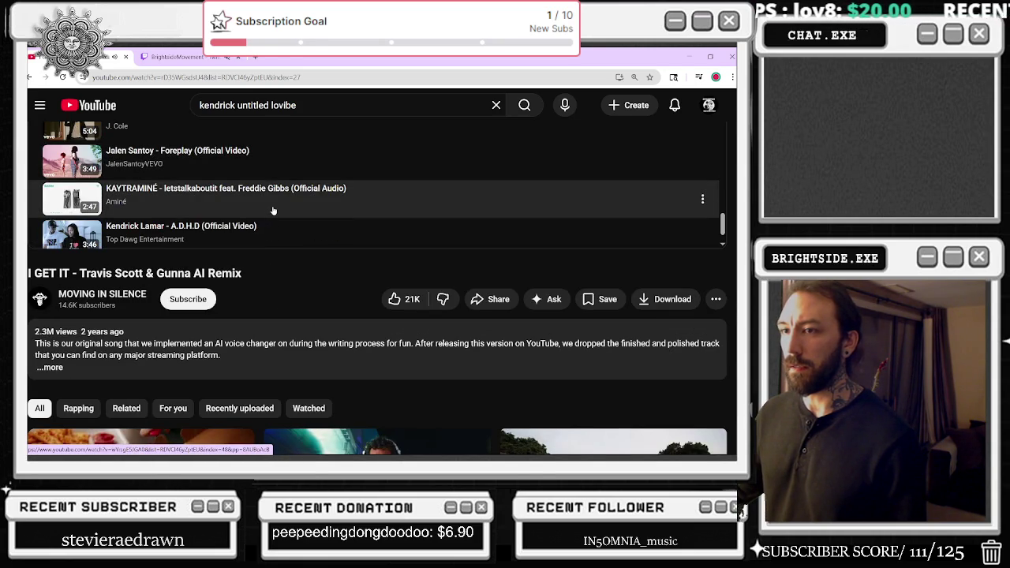
{"action": "scroll", "coordinate": [273, 210], "scroll_direction": "down", "scroll_amount": 1}
{"action": "left_click", "coordinate": [272, 198]}
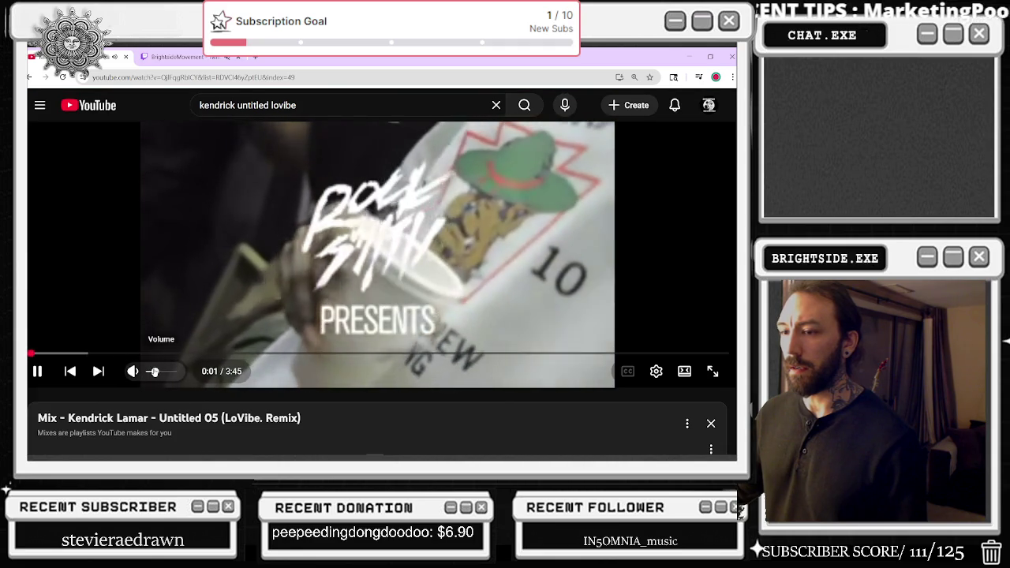
{"action": "key", "text": "alt+Tab"}
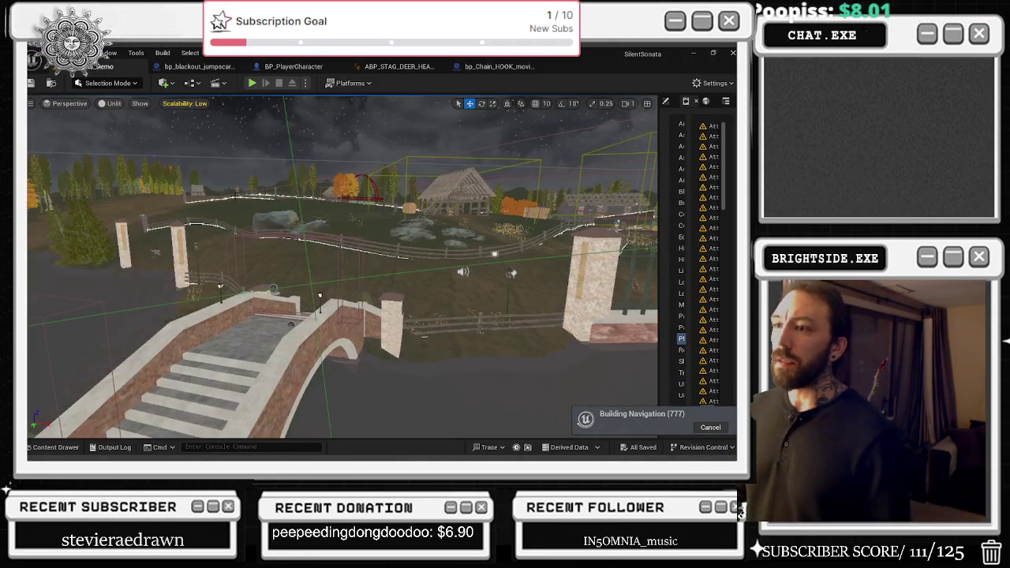
- Play-test Windmills_Demo in the editor, walking the forest to check its frame rate
{"action": "left_click", "coordinate": [252, 83]}
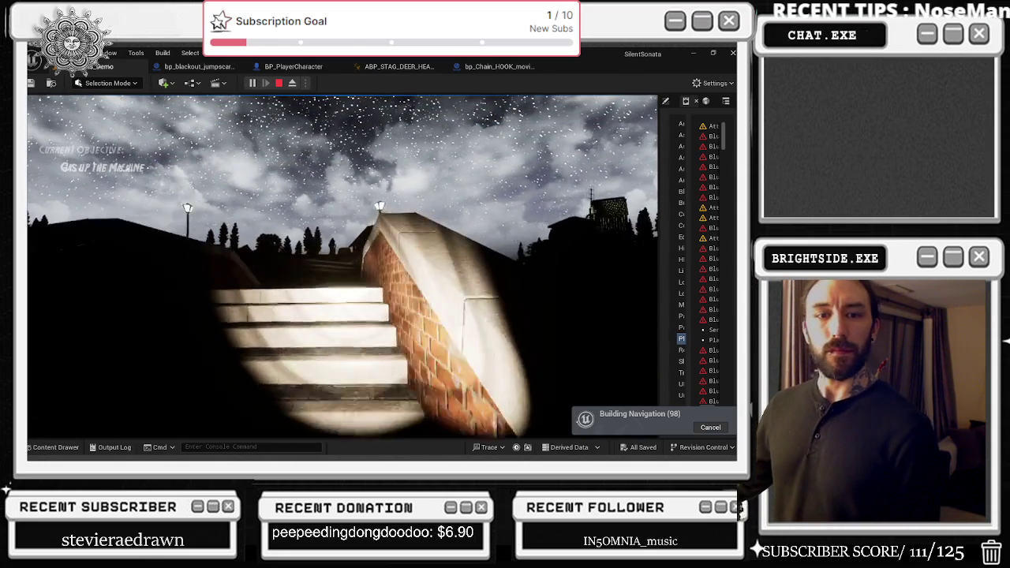
{"action": "key", "text": "alt+Tab"}
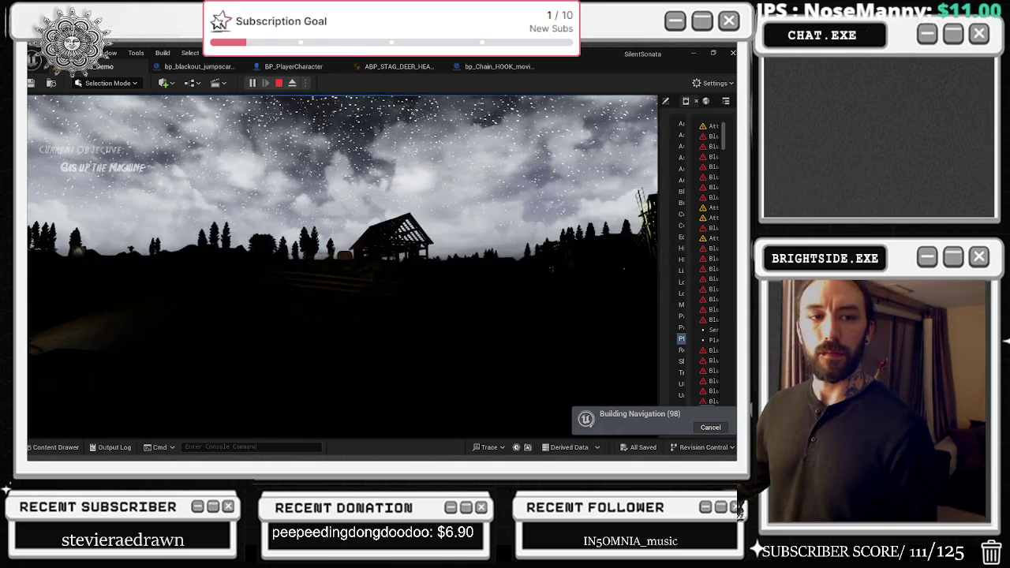
- Play the PEEKABOO carRADIO mix, maximize the browser, and go to the heds channel page
{"action": "scroll", "coordinate": [325, 217], "scroll_direction": "down", "scroll_amount": 3}
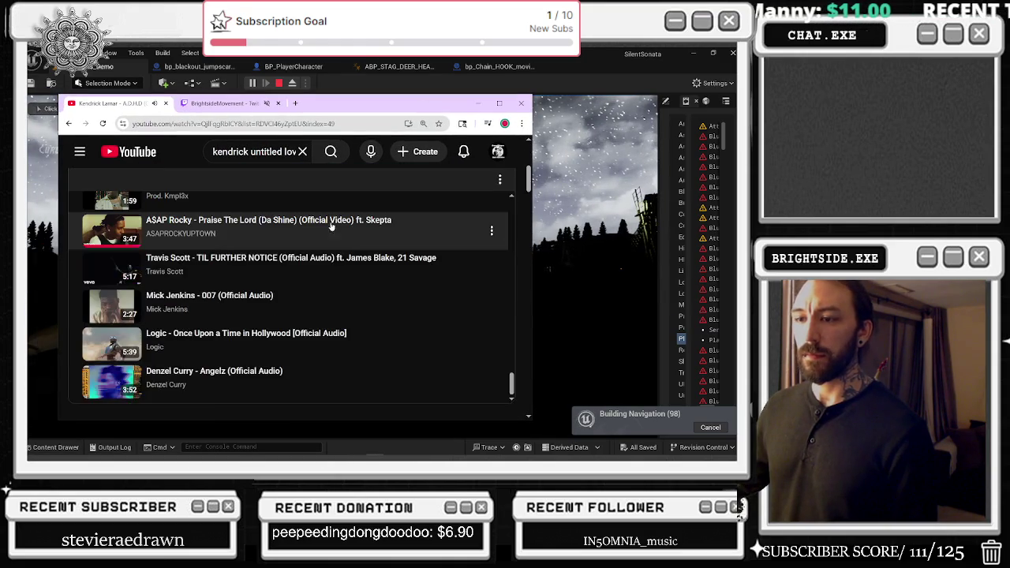
{"action": "scroll", "coordinate": [321, 284], "scroll_direction": "down", "scroll_amount": 1}
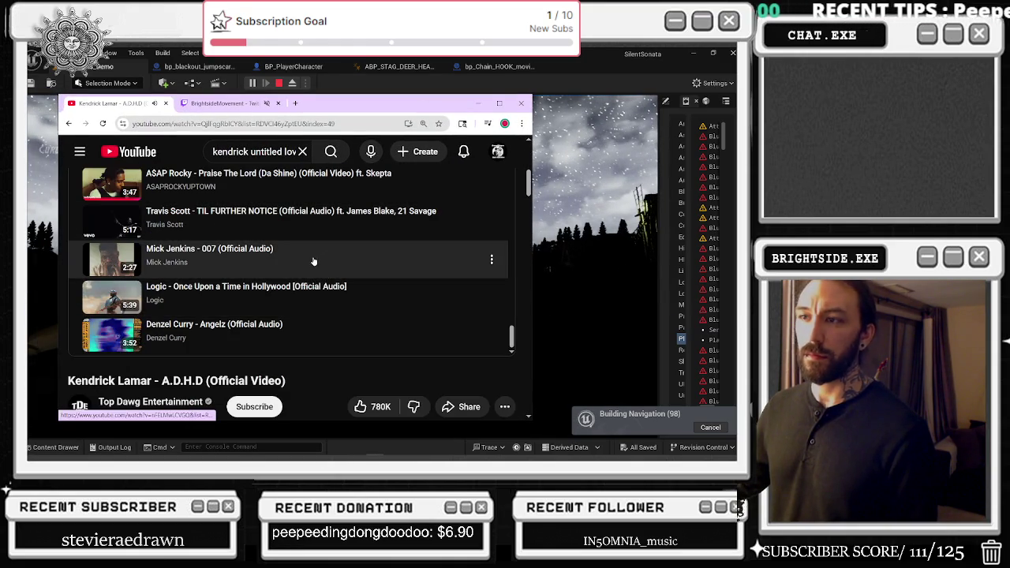
{"action": "scroll", "coordinate": [325, 269], "scroll_direction": "down", "scroll_amount": 1}
{"action": "scroll", "coordinate": [332, 270], "scroll_direction": "down", "scroll_amount": 8}
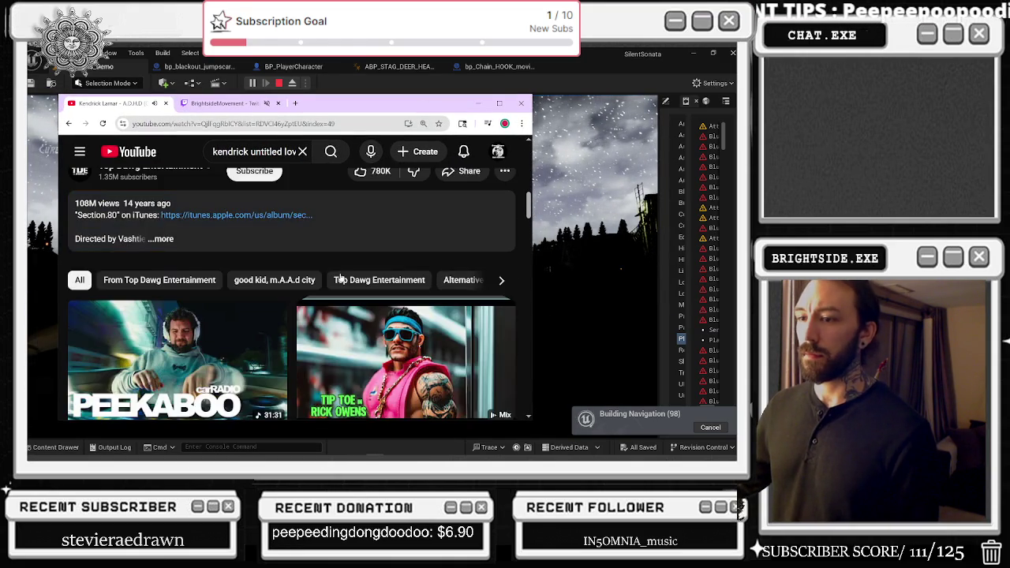
{"action": "scroll", "coordinate": [347, 286], "scroll_direction": "up", "scroll_amount": 2}
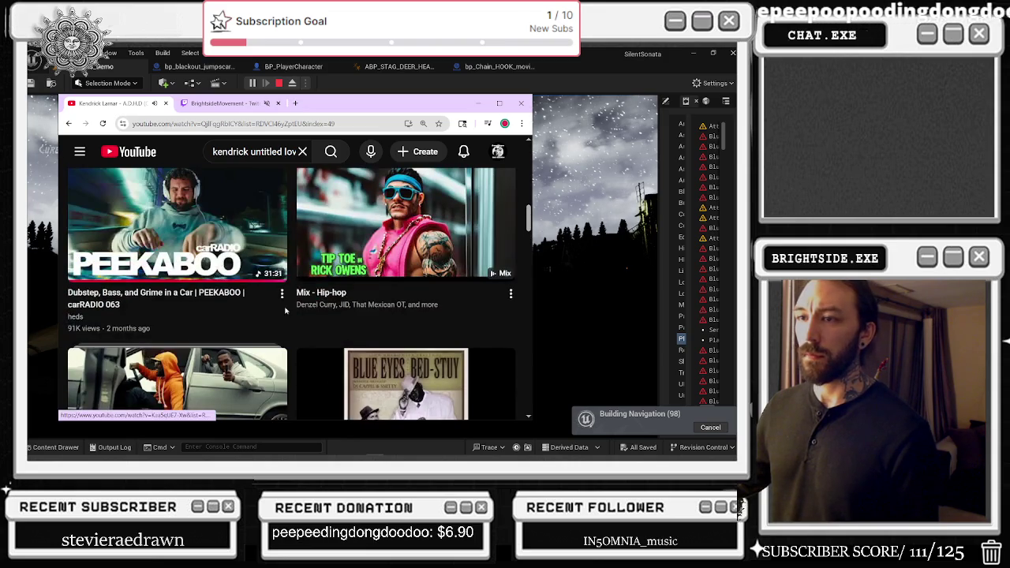
{"action": "left_click", "coordinate": [78, 313]}
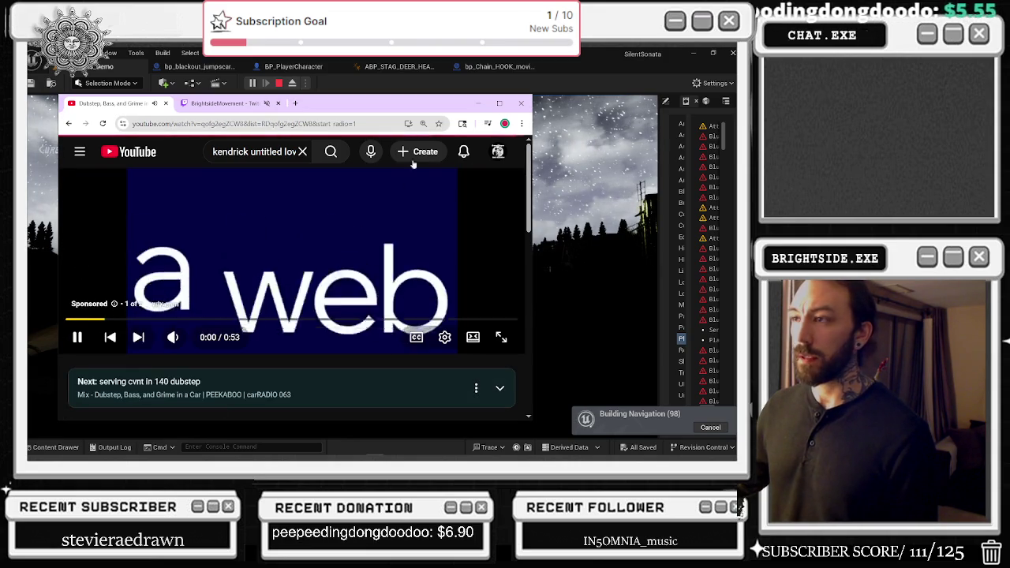
{"action": "left_click", "coordinate": [498, 104]}
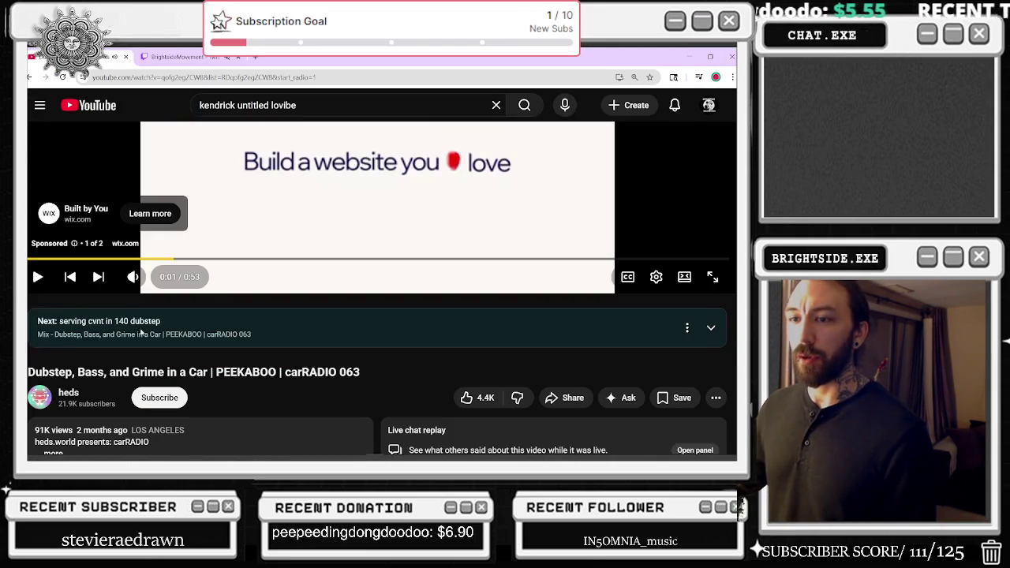
{"action": "scroll", "coordinate": [87, 292], "scroll_direction": "down", "scroll_amount": 1}
{"action": "left_click", "coordinate": [69, 298]}
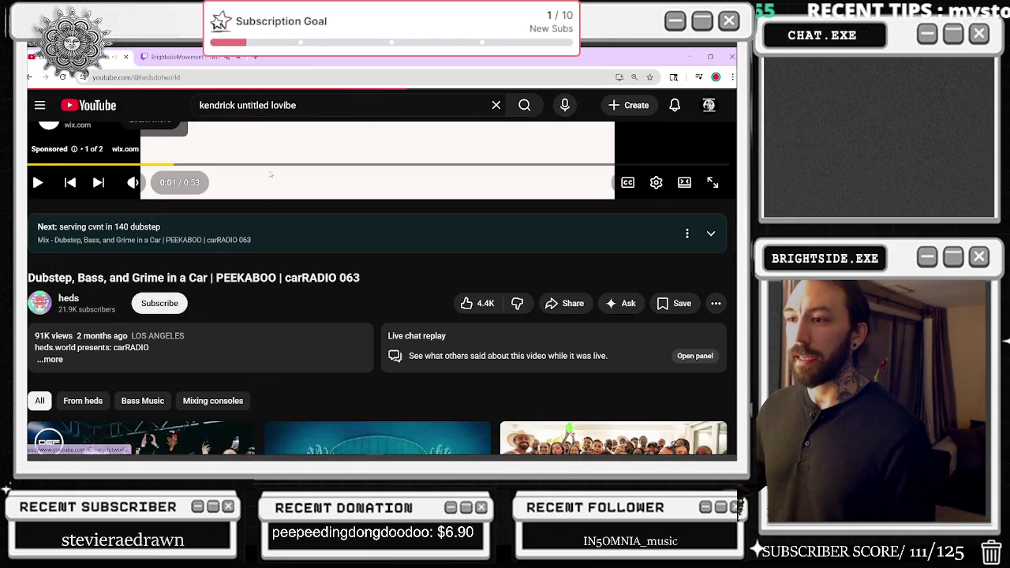
- Play PEEKABOO carRADIO 063 from the heds channel's Videos list
{"action": "scroll", "coordinate": [146, 412], "scroll_direction": "down", "scroll_amount": 4}
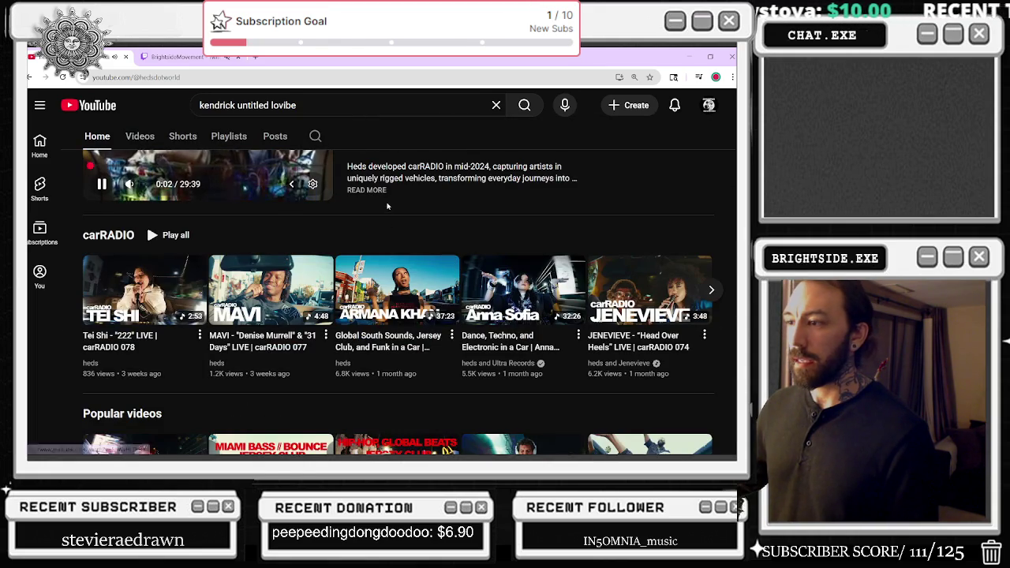
{"action": "scroll", "coordinate": [260, 236], "scroll_direction": "down", "scroll_amount": 4}
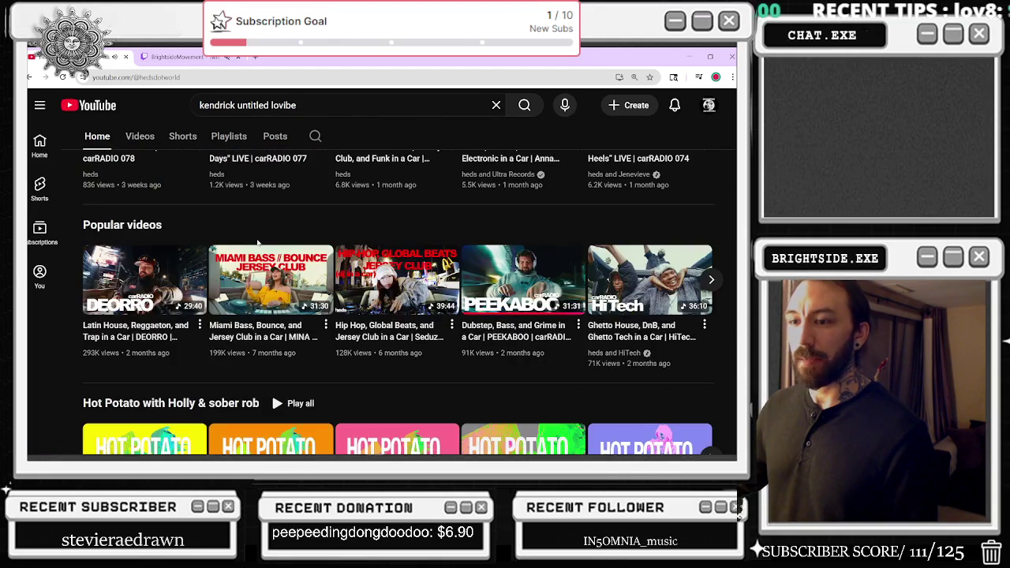
{"action": "scroll", "coordinate": [272, 345], "scroll_direction": "down", "scroll_amount": 5}
{"action": "scroll", "coordinate": [268, 363], "scroll_direction": "up", "scroll_amount": 3}
{"action": "scroll", "coordinate": [310, 339], "scroll_direction": "up", "scroll_amount": 3}
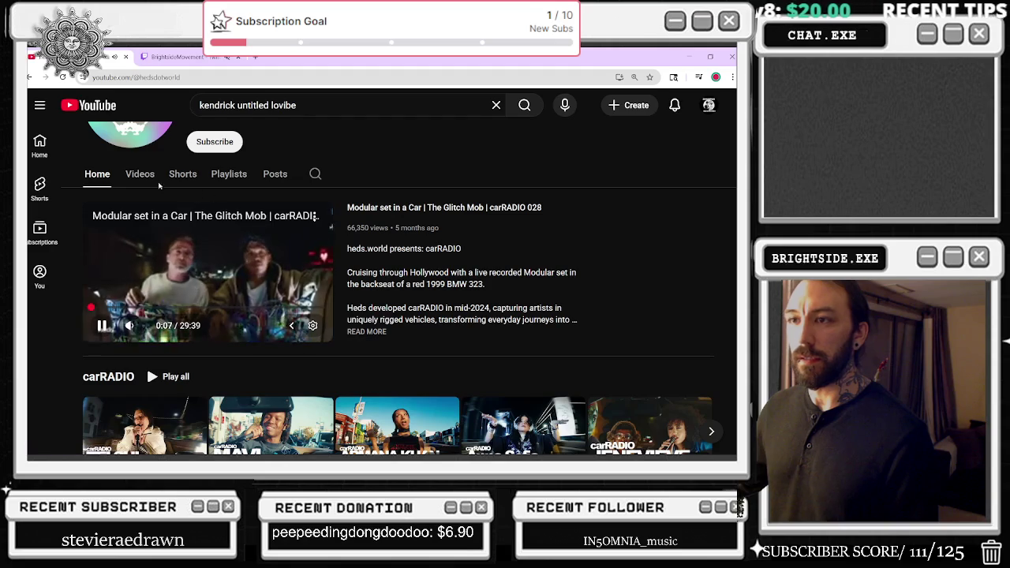
{"action": "left_click", "coordinate": [139, 173]}
{"action": "scroll", "coordinate": [376, 216], "scroll_direction": "down", "scroll_amount": 2}
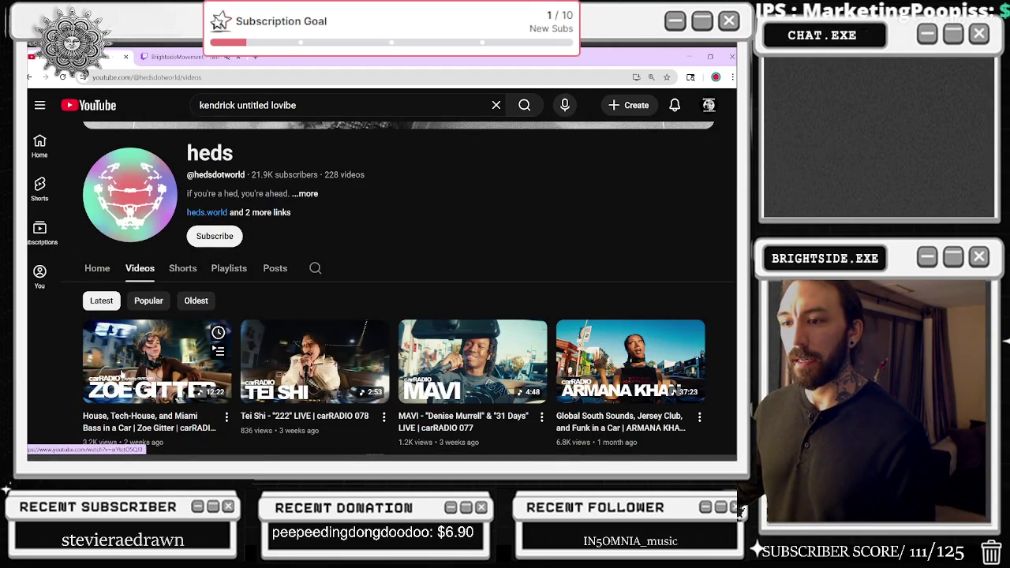
{"action": "scroll", "coordinate": [182, 351], "scroll_direction": "down", "scroll_amount": 3}
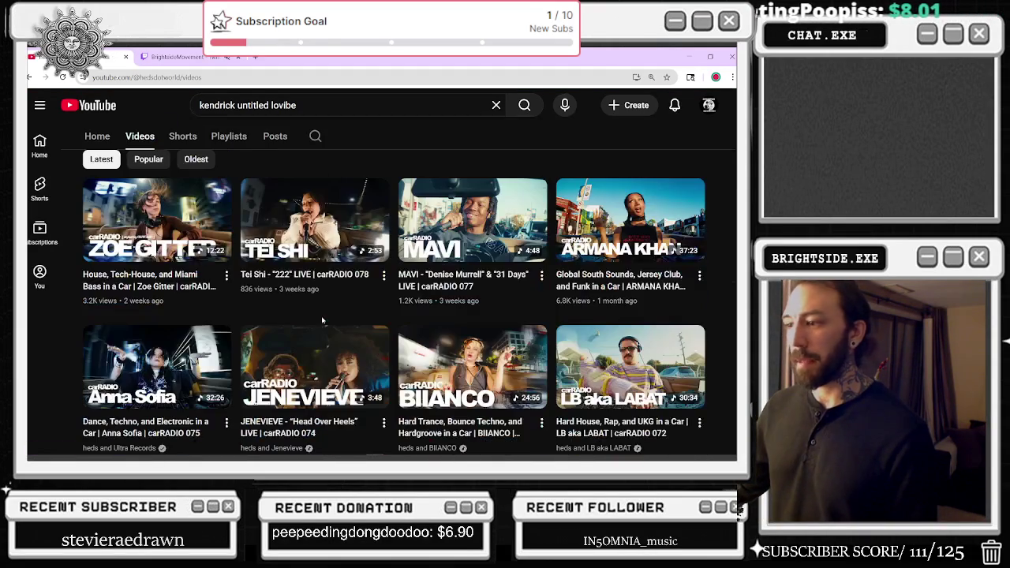
{"action": "scroll", "coordinate": [434, 280], "scroll_direction": "down", "scroll_amount": 4}
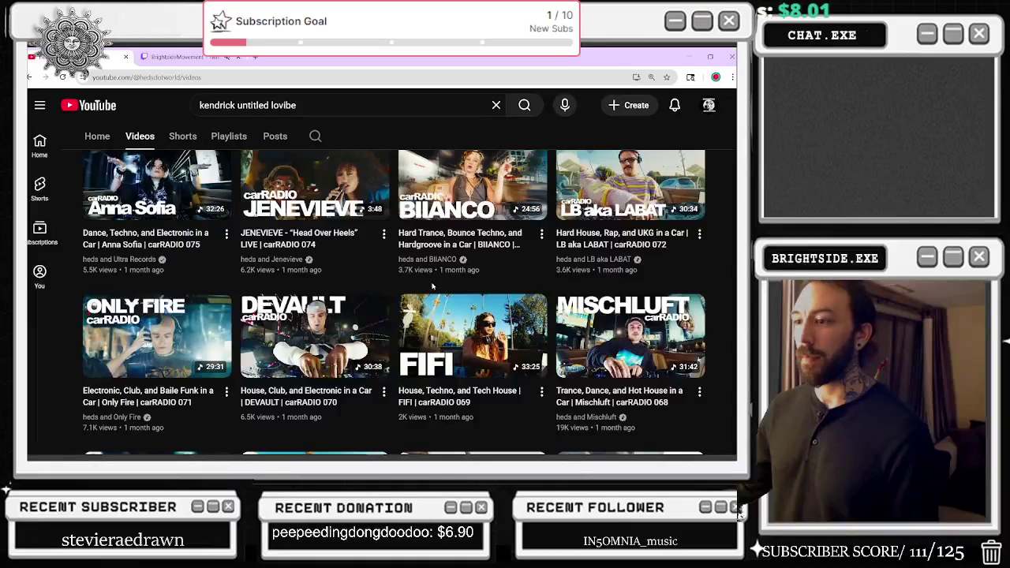
{"action": "scroll", "coordinate": [432, 286], "scroll_direction": "down", "scroll_amount": 5}
{"action": "scroll", "coordinate": [432, 286], "scroll_direction": "down", "scroll_amount": 4}
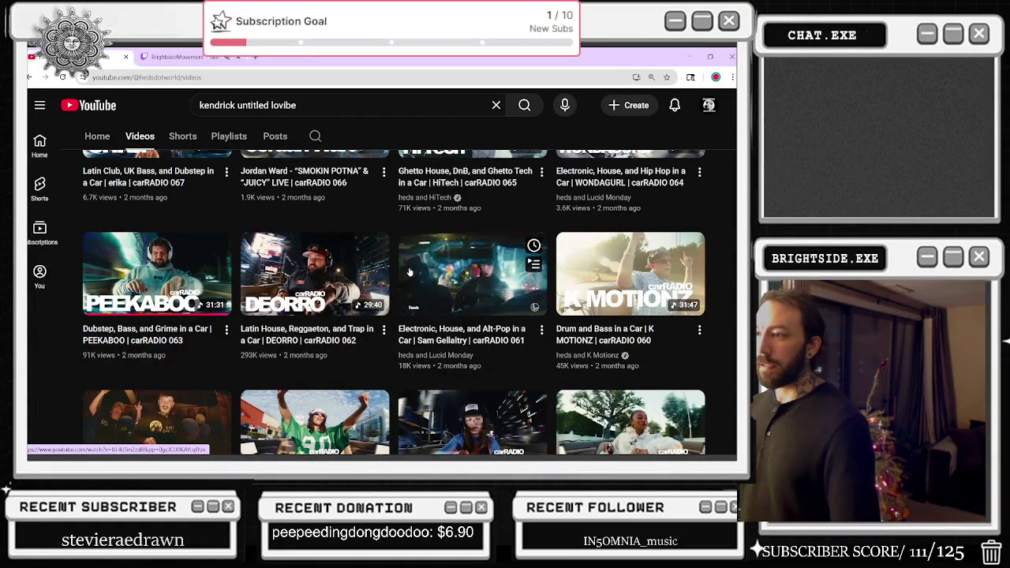
{"action": "scroll", "coordinate": [402, 276], "scroll_direction": "down", "scroll_amount": 3}
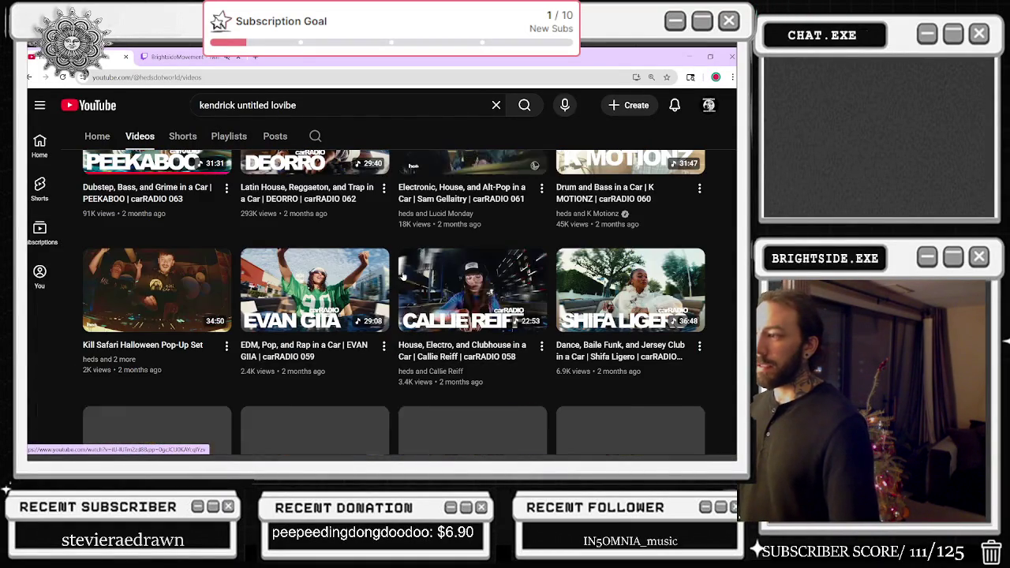
{"action": "left_click", "coordinate": [350, 109]}
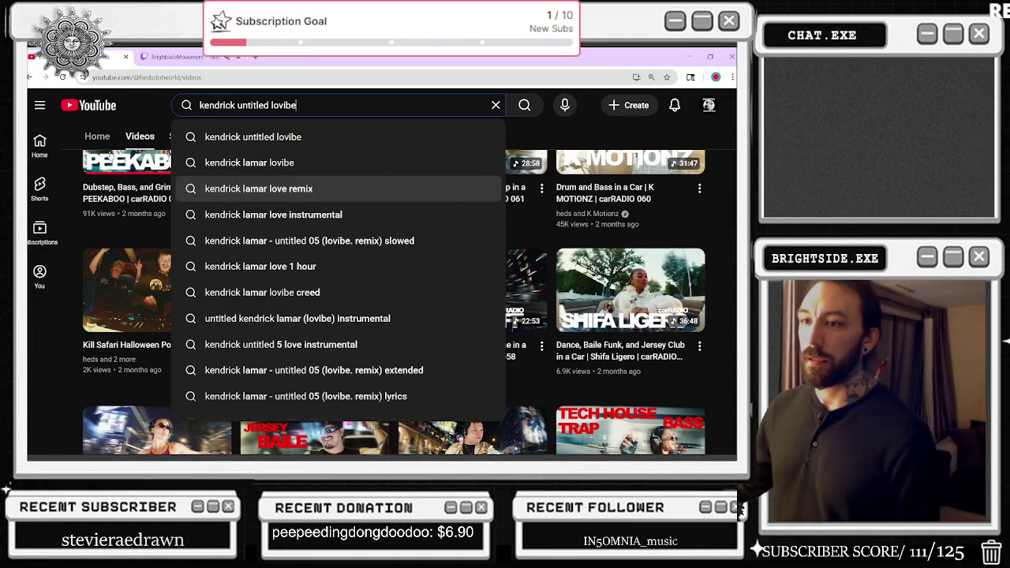
{"action": "left_click", "coordinate": [110, 150]}
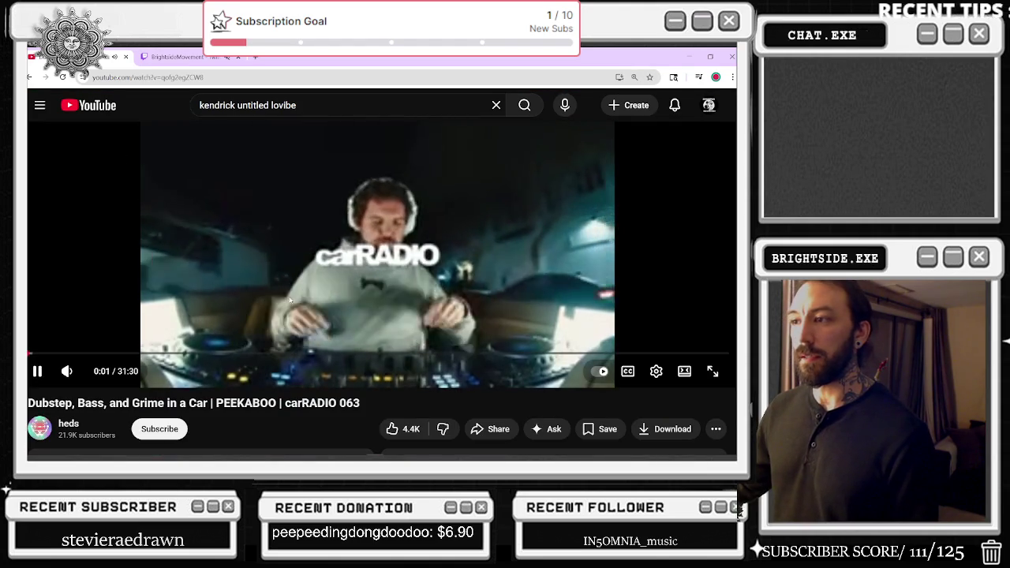
{"action": "key", "text": "alt+Tab"}
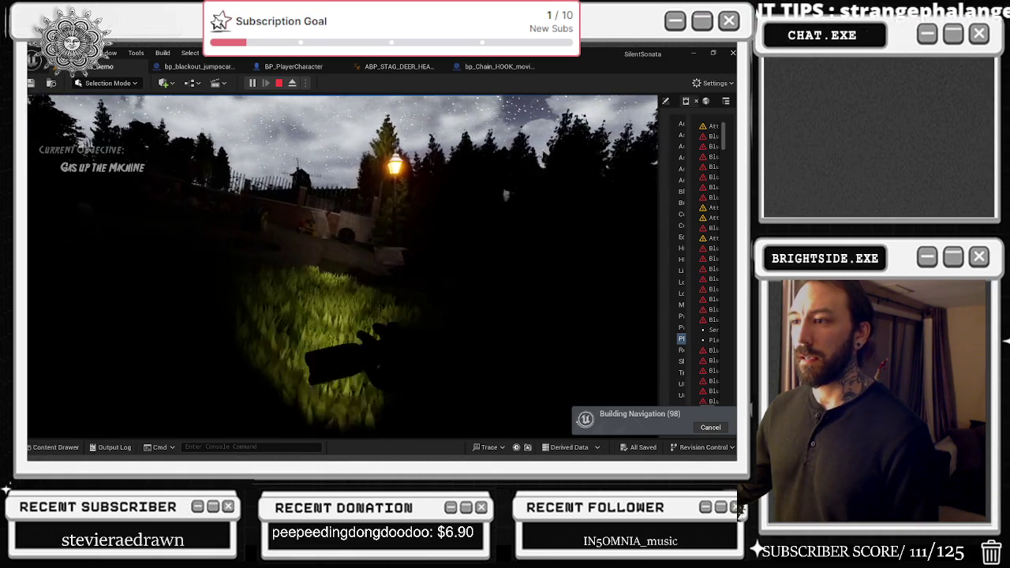
- Run the 'stat game' console command to overlay game performance stats
{"action": "key", "text": "grave"}
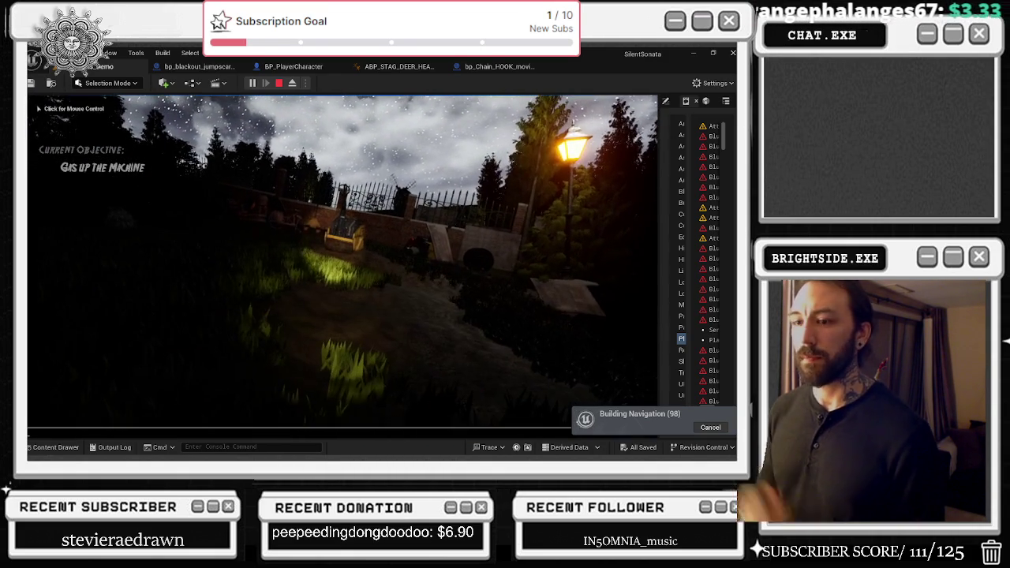
{"action": "type", "text": "stat"}
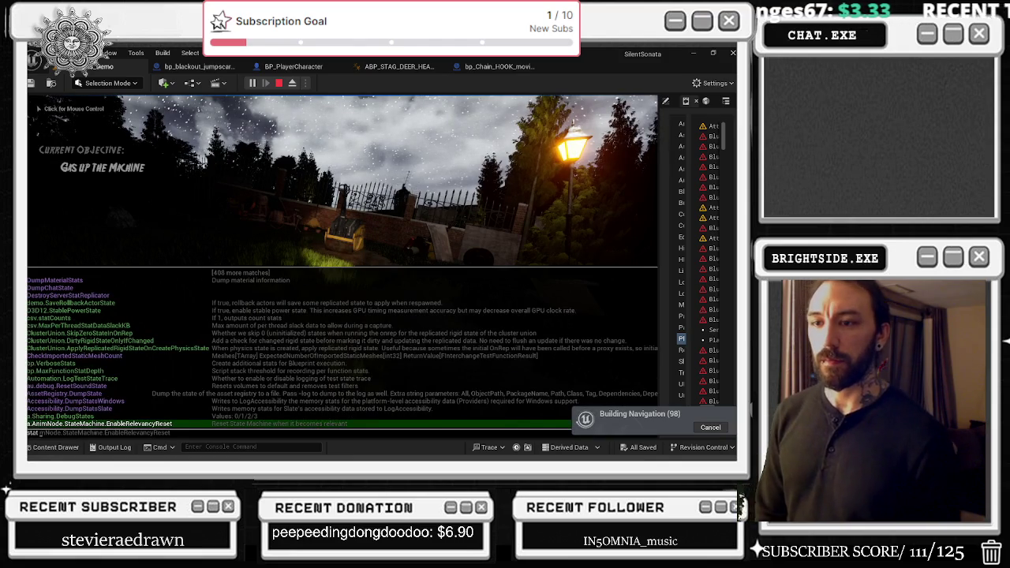
{"action": "type", "text": " game"}
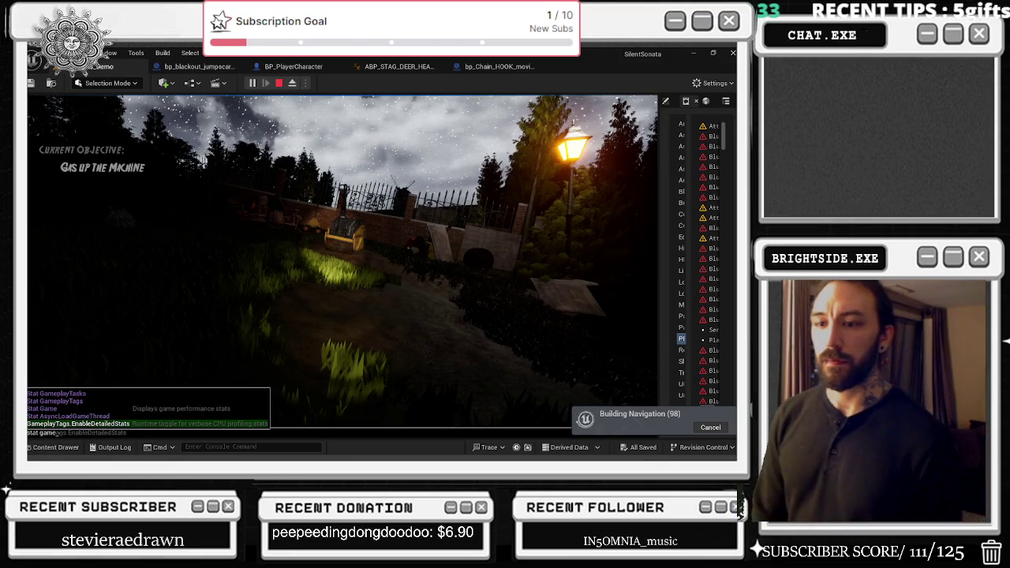
{"action": "key", "text": "Return"}
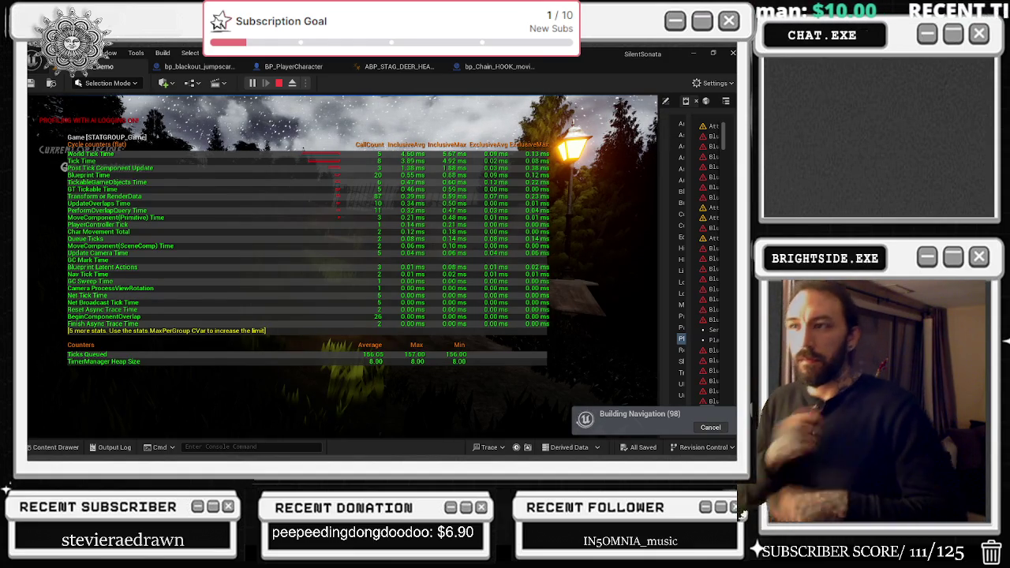
- Run 'stat fps' in the in-game console to show the live FPS counter
{"action": "key", "text": "grave"}
{"action": "type", "text": "stat fps"}
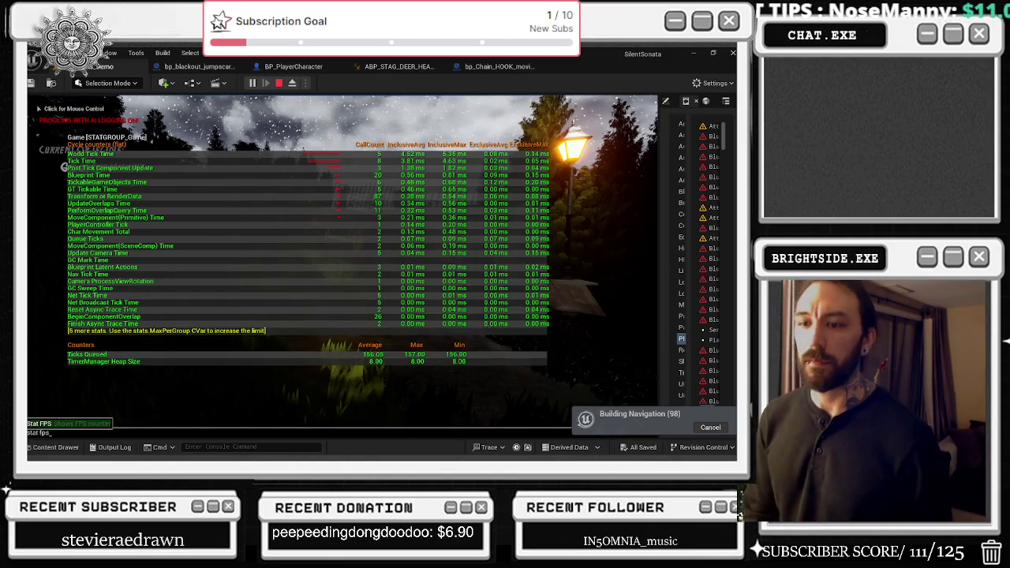
{"action": "key", "text": "Return"}
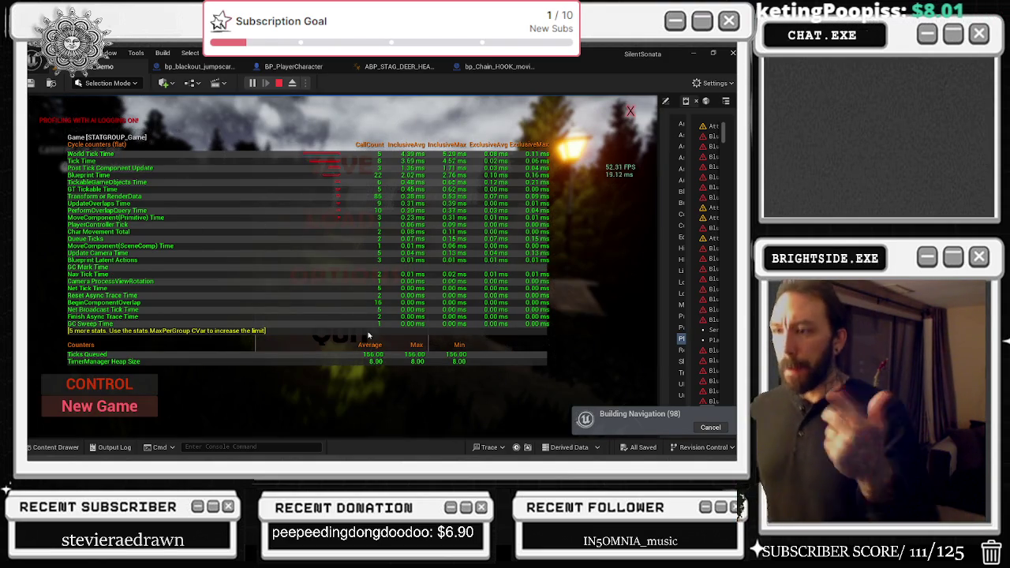
- Pick and apply a frame-rate limit in the game's Settings menu, then go Back to the main menu
{"action": "left_click", "coordinate": [347, 277]}
{"action": "left_click", "coordinate": [398, 290]}
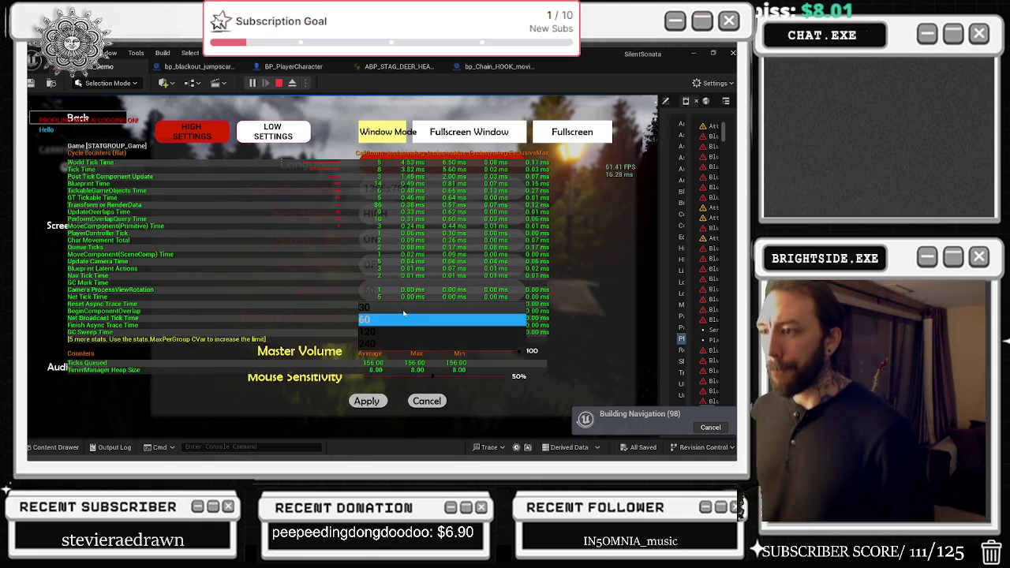
{"action": "left_click", "coordinate": [403, 331]}
{"action": "left_click", "coordinate": [378, 402]}
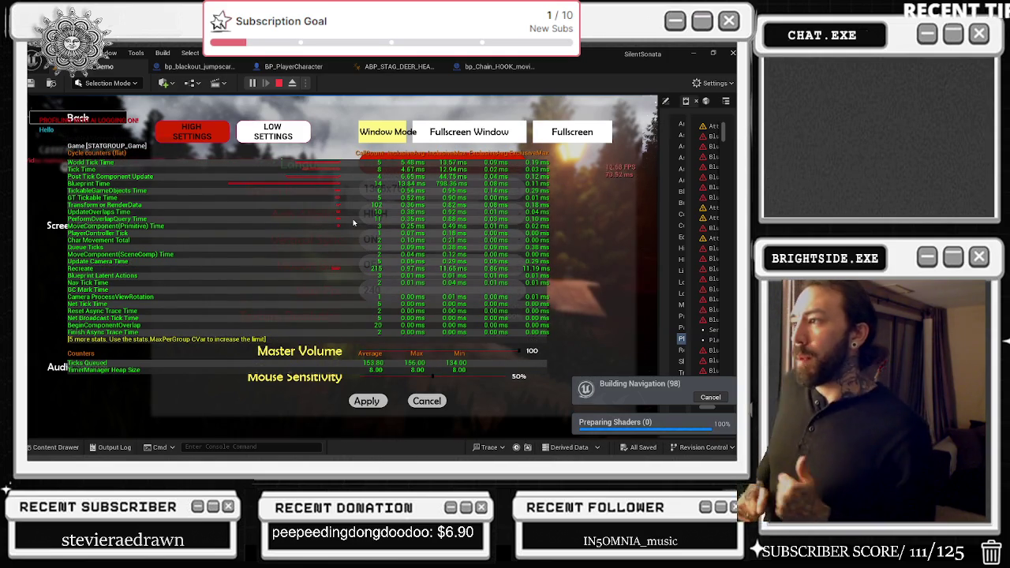
{"action": "left_click", "coordinate": [92, 119]}
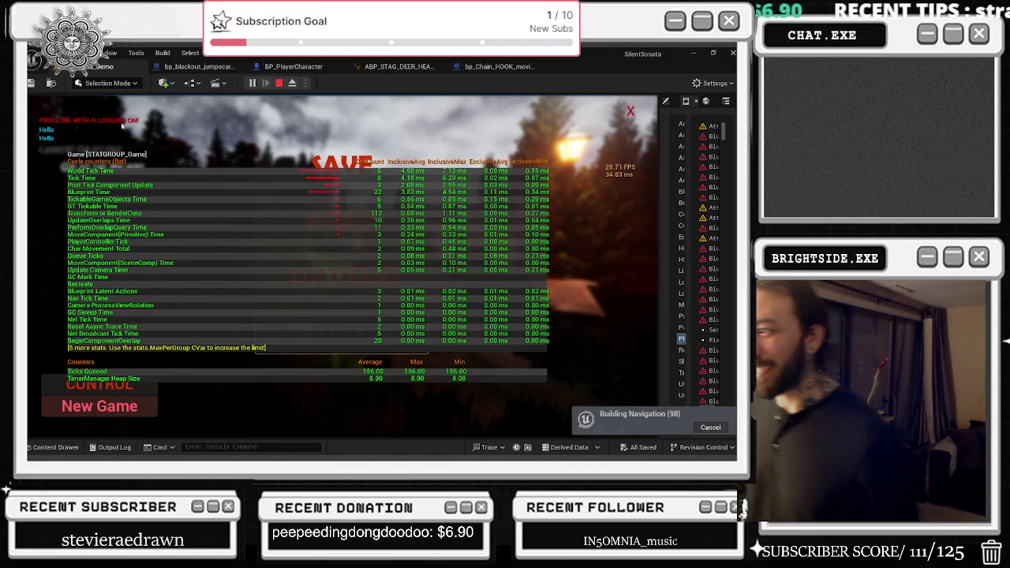
- Check the Engine Scalability Settings levels, then dismiss them to resume the game
{"action": "left_click", "coordinate": [714, 82]}
{"action": "mouse_move", "coordinate": [645, 245]}
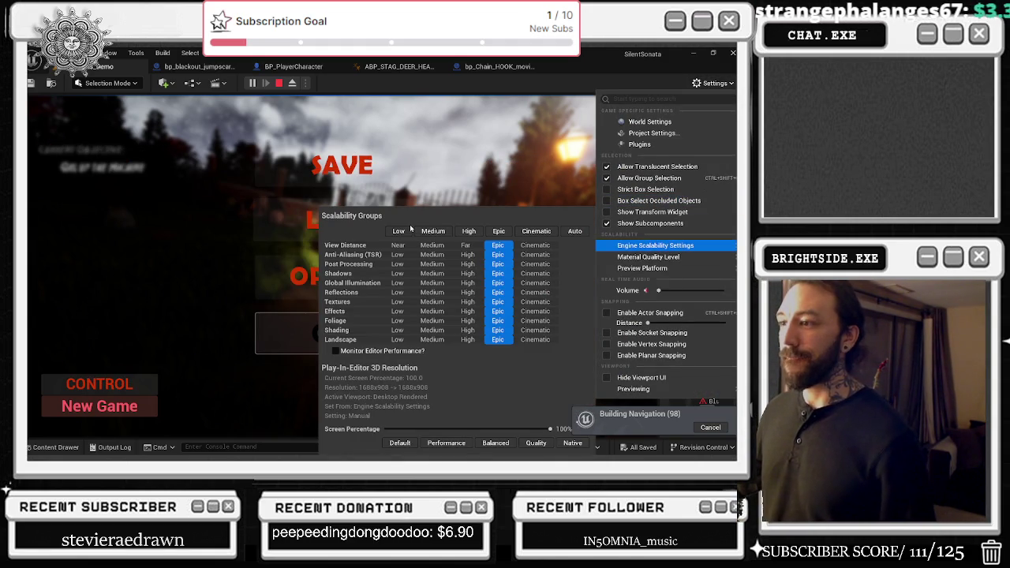
{"action": "left_click", "coordinate": [501, 113]}
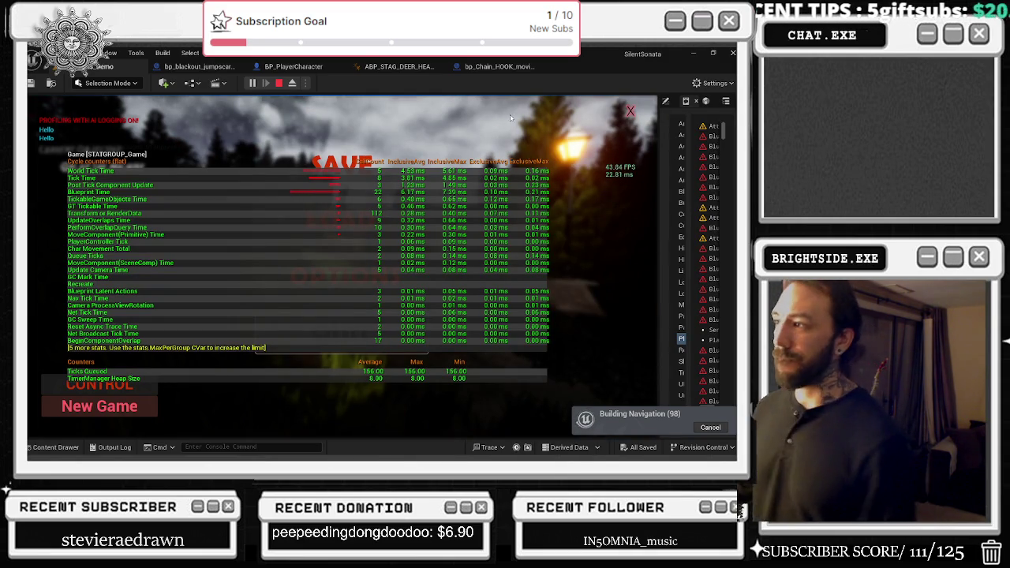
- Set the game's frame-rate limit to 30, then to 120, and return to the main menu
{"action": "left_click", "coordinate": [363, 292]}
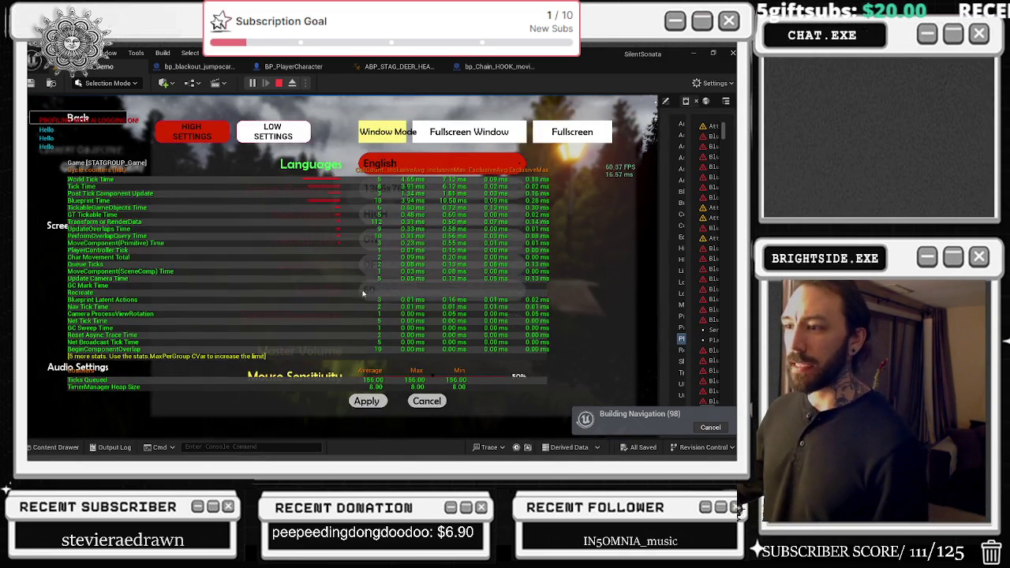
{"action": "left_click", "coordinate": [363, 292]}
{"action": "left_click", "coordinate": [376, 319]}
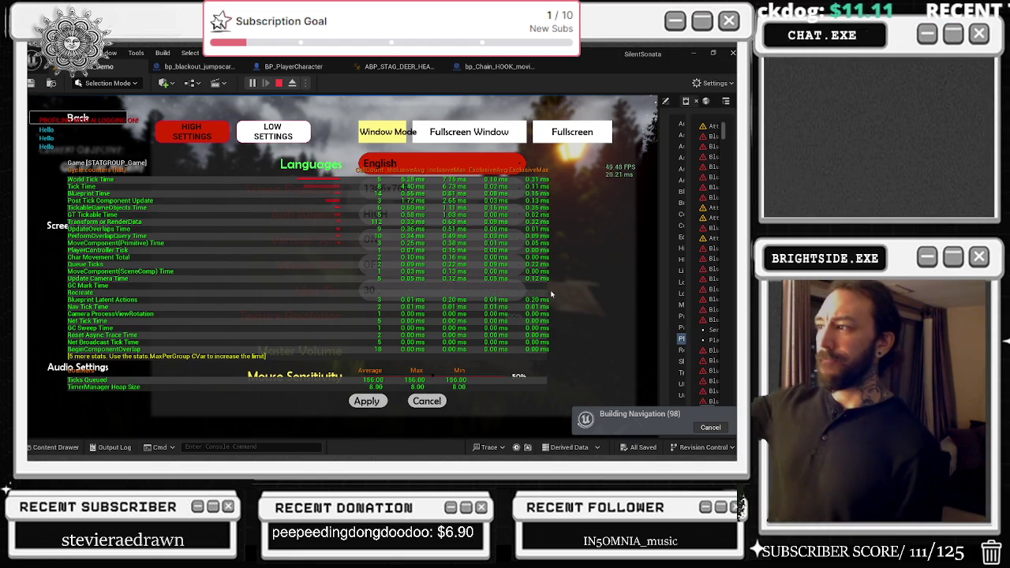
{"action": "left_click", "coordinate": [396, 291]}
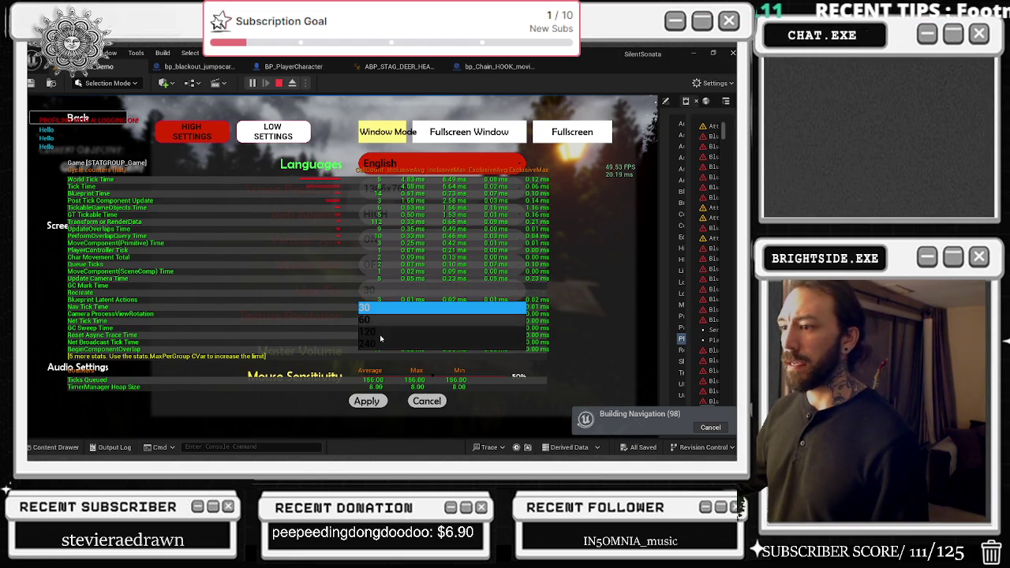
{"action": "left_click", "coordinate": [379, 340]}
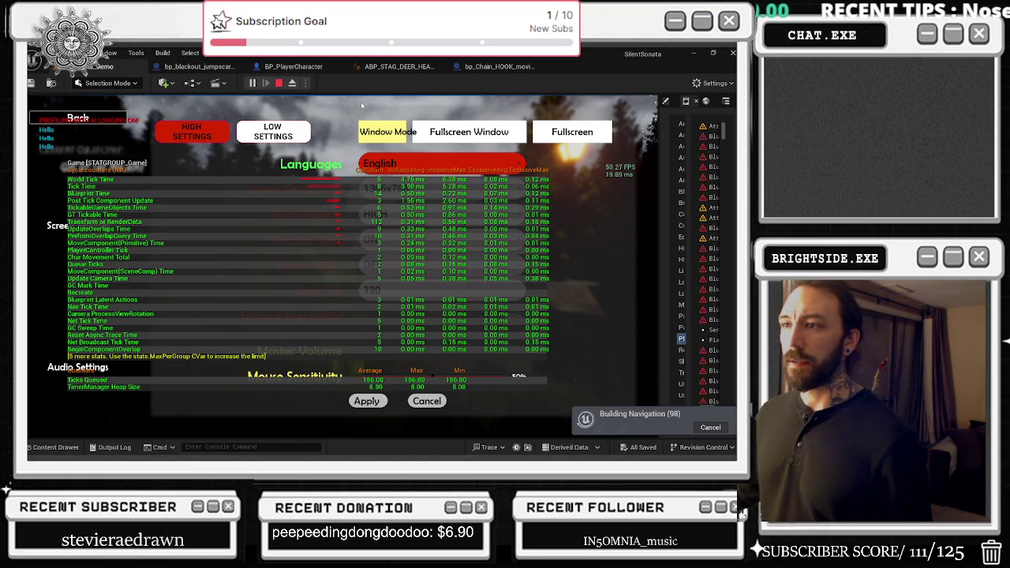
{"action": "left_click", "coordinate": [92, 126]}
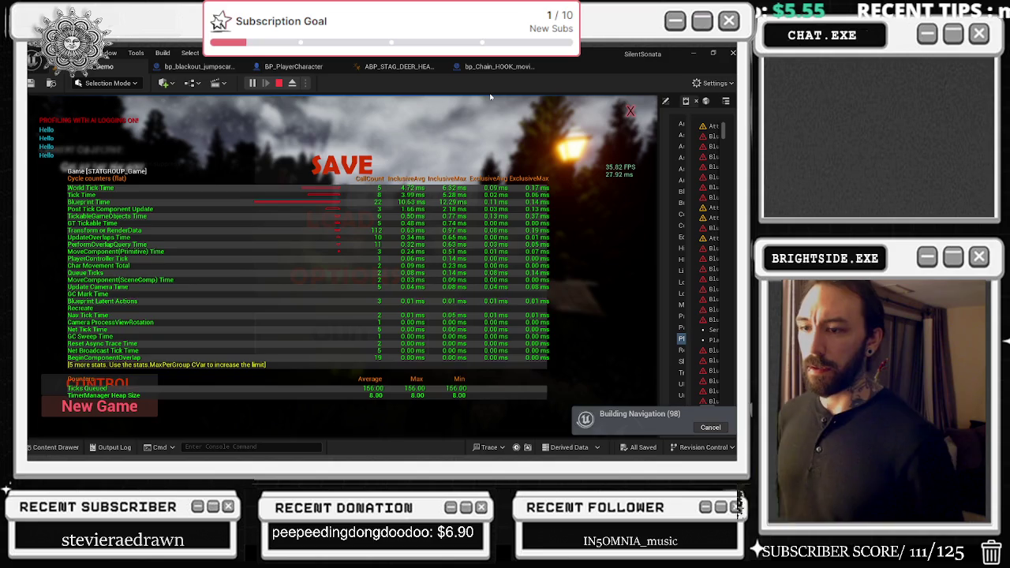
- Browse the console's stat command suggestions starting from 'stat g', then close the console
{"action": "key", "text": "grave"}
{"action": "type", "text": "stat "}
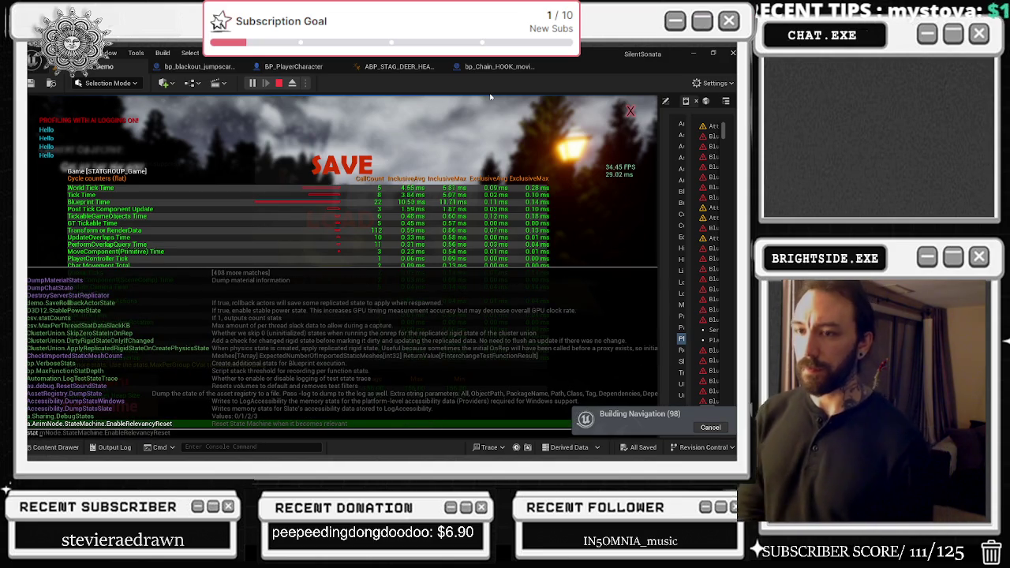
{"action": "type", "text": "g"}
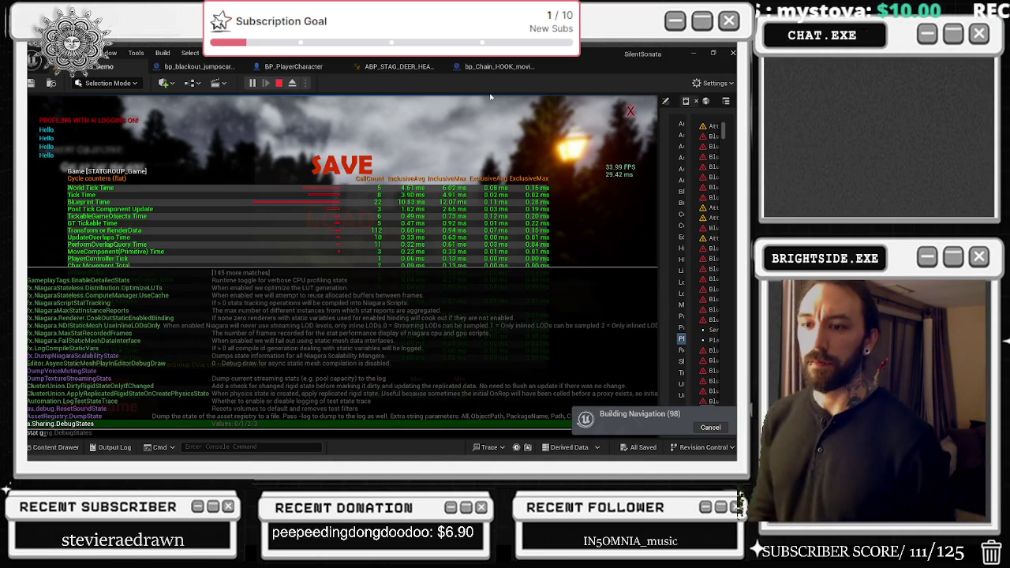
{"action": "key", "text": "Up"}
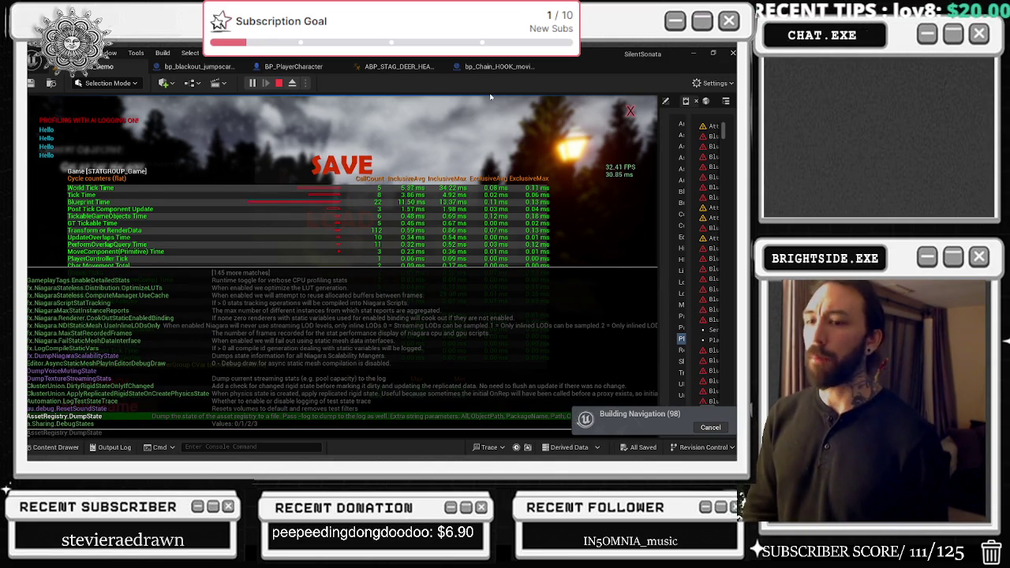
{"action": "key", "text": "BackSpace"}
{"action": "type", "text": "s"}
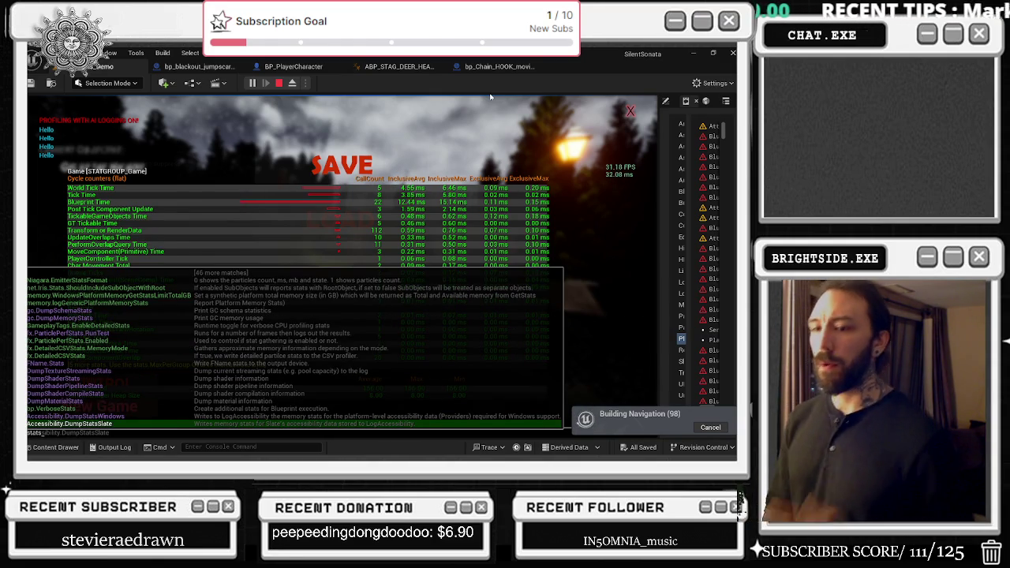
{"action": "key", "text": "Up"}
{"action": "key", "text": "Up"}
{"action": "key", "text": "Up"}
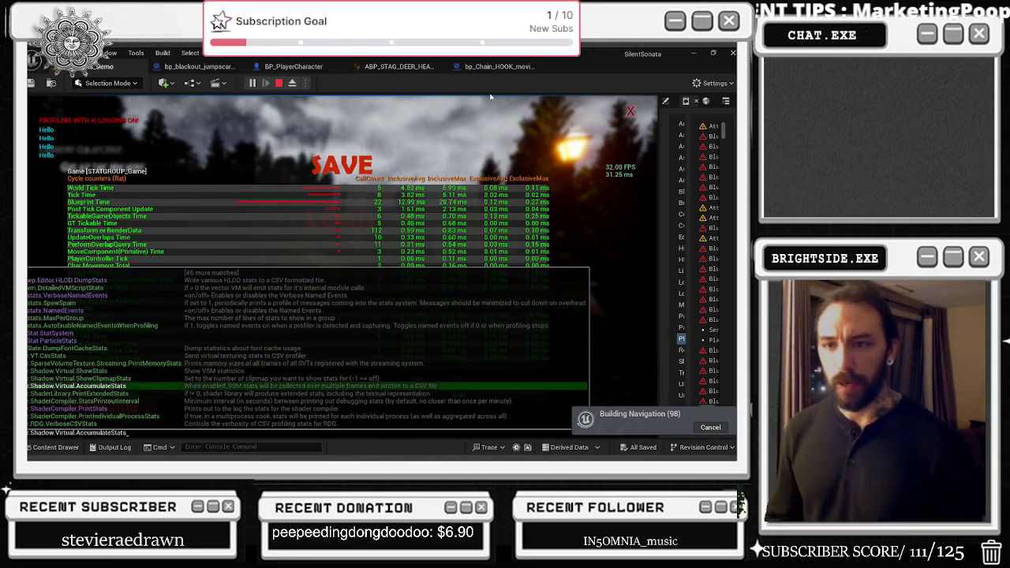
{"action": "key", "text": "Up"}
{"action": "key", "text": "Up"}
{"action": "key", "text": "Up"}
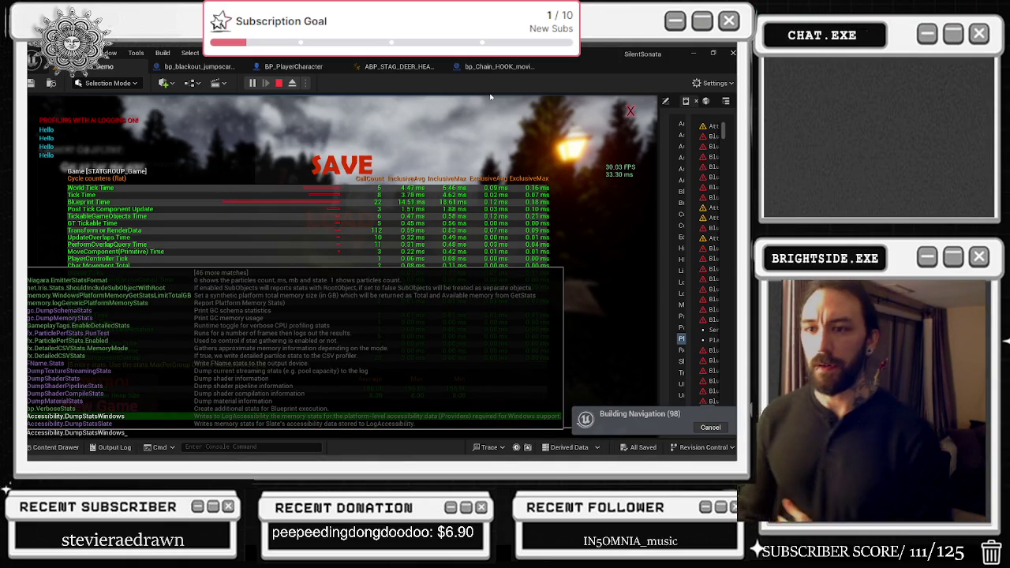
{"action": "key", "text": "Down"}
{"action": "key", "text": "Down"}
{"action": "key", "text": "Down"}
{"action": "key", "text": "Down"}
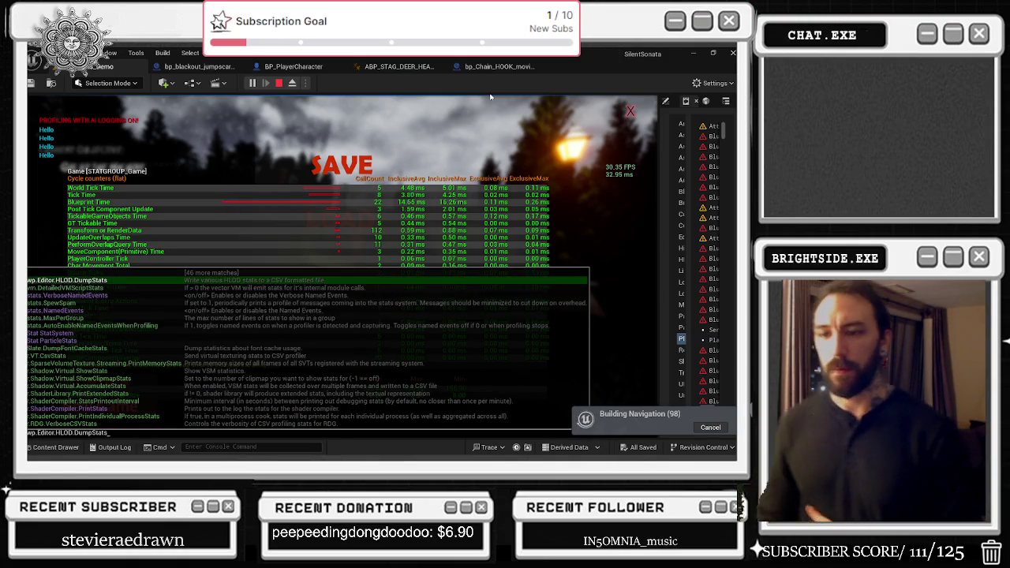
{"action": "key", "text": "Down"}
{"action": "key", "text": "Down"}
{"action": "key", "text": "Down"}
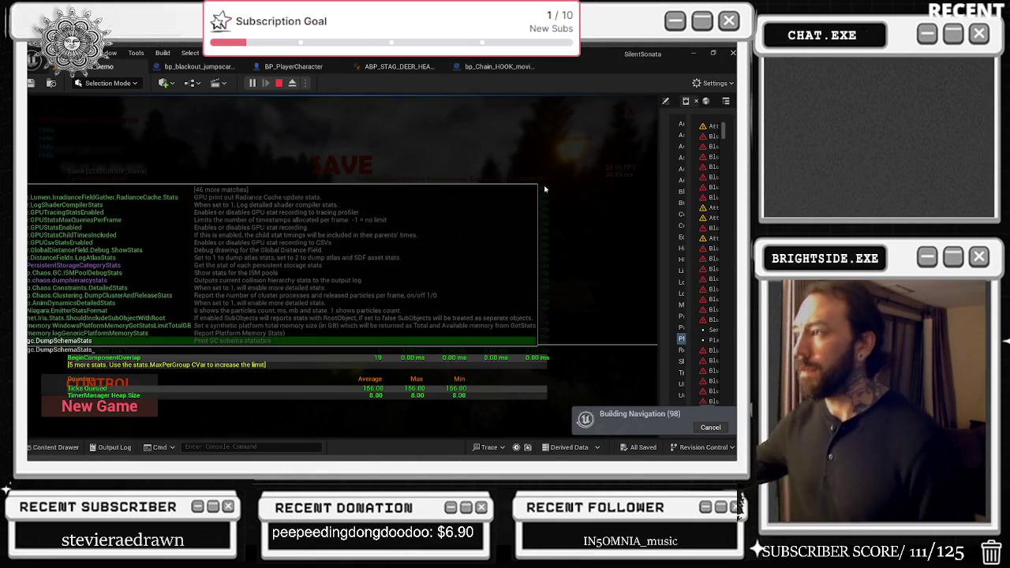
{"action": "key", "text": "Return"}
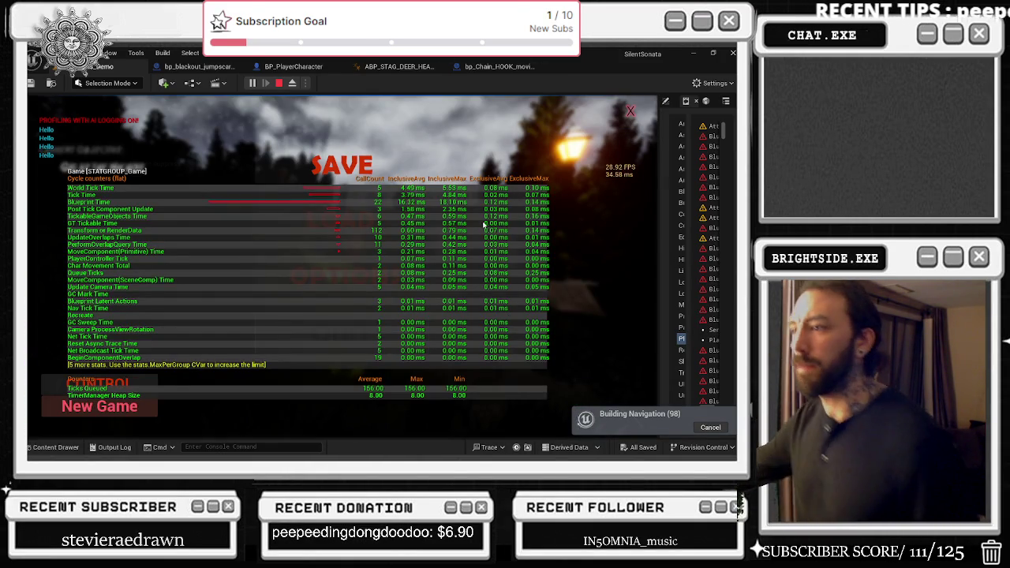
- Resume the game, stop and restart Play in Editor, then end the session
{"action": "left_click", "coordinate": [606, 155]}
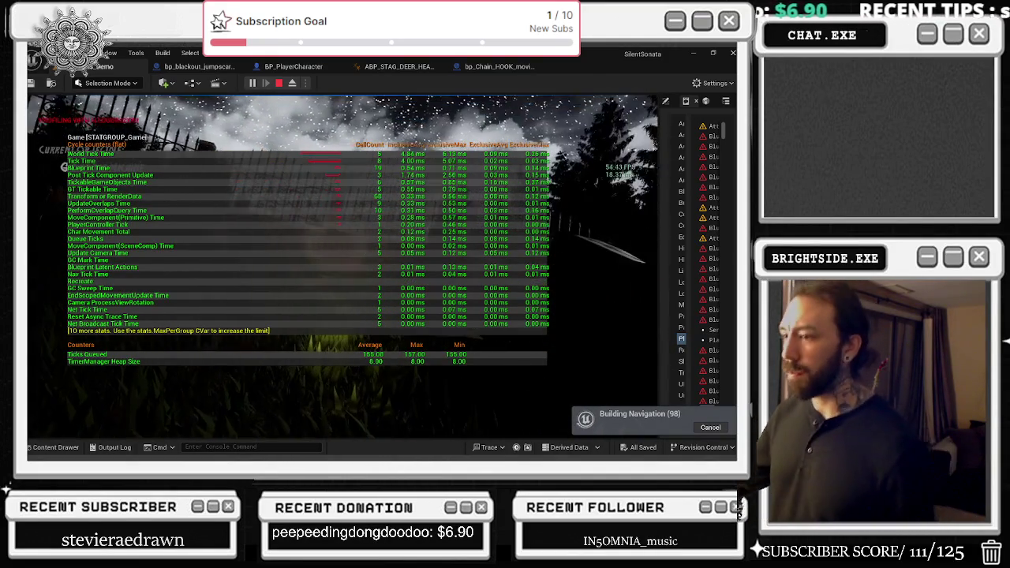
{"action": "key", "text": "Escape"}
{"action": "key", "text": "alt+p"}
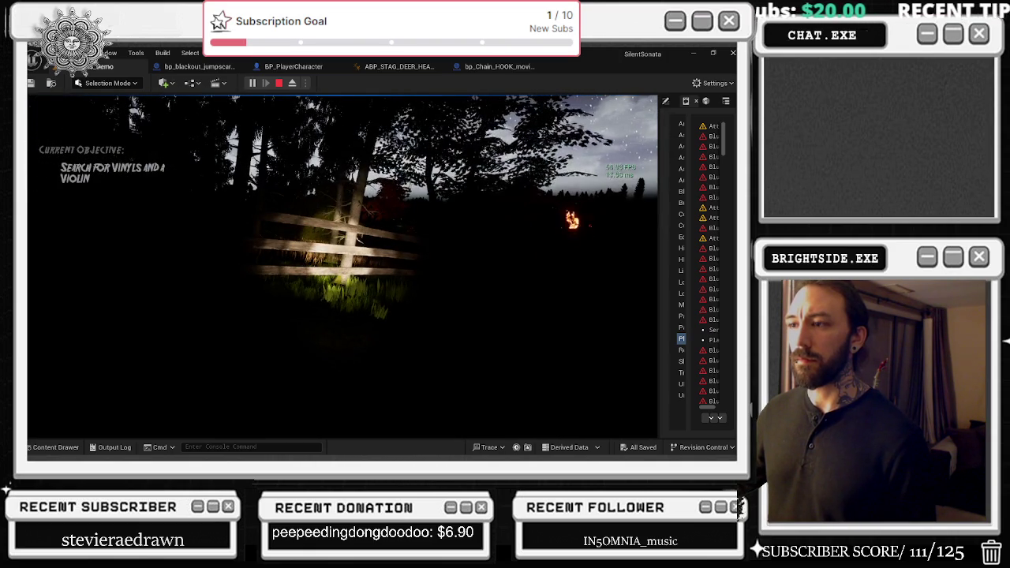
{"action": "key", "text": "Escape"}
- Select the forest foliage and view it from above, checking the editor modes list
{"action": "left_click", "coordinate": [377, 175]}
{"action": "left_click_drag", "start_coordinate": [377, 176], "coordinate": [357, 213]}
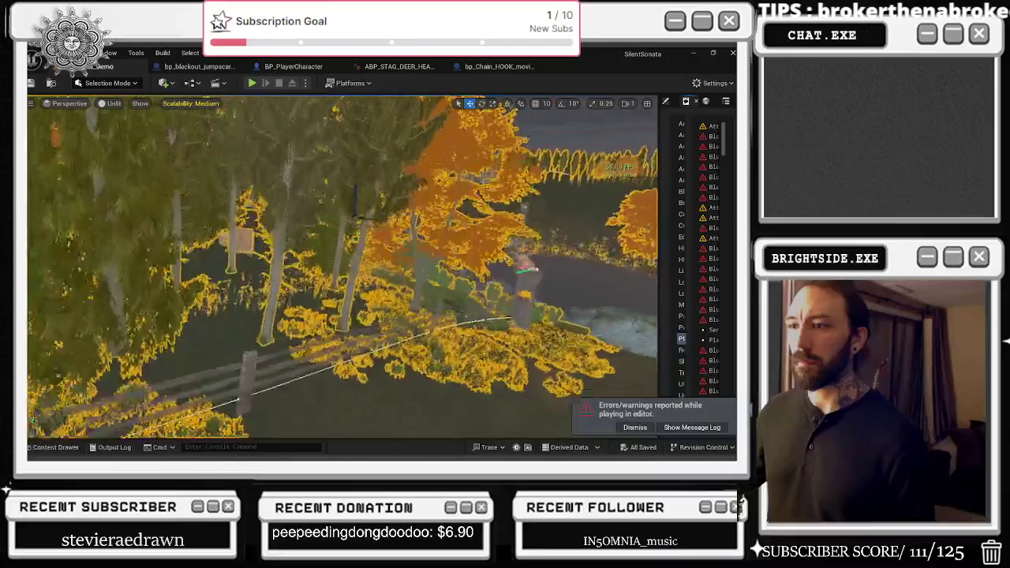
{"action": "left_click", "coordinate": [107, 83]}
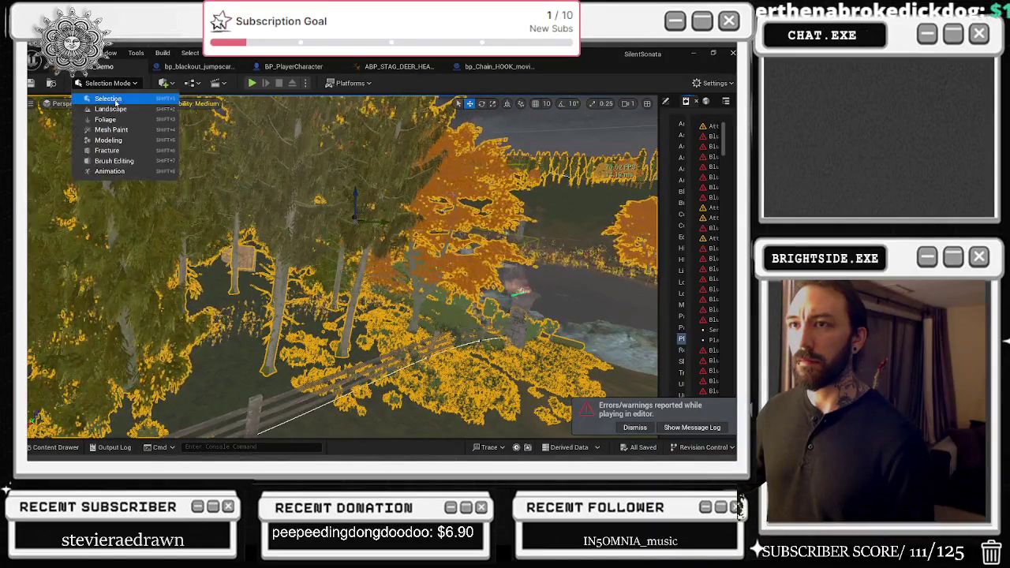
{"action": "left_click", "coordinate": [116, 100]}
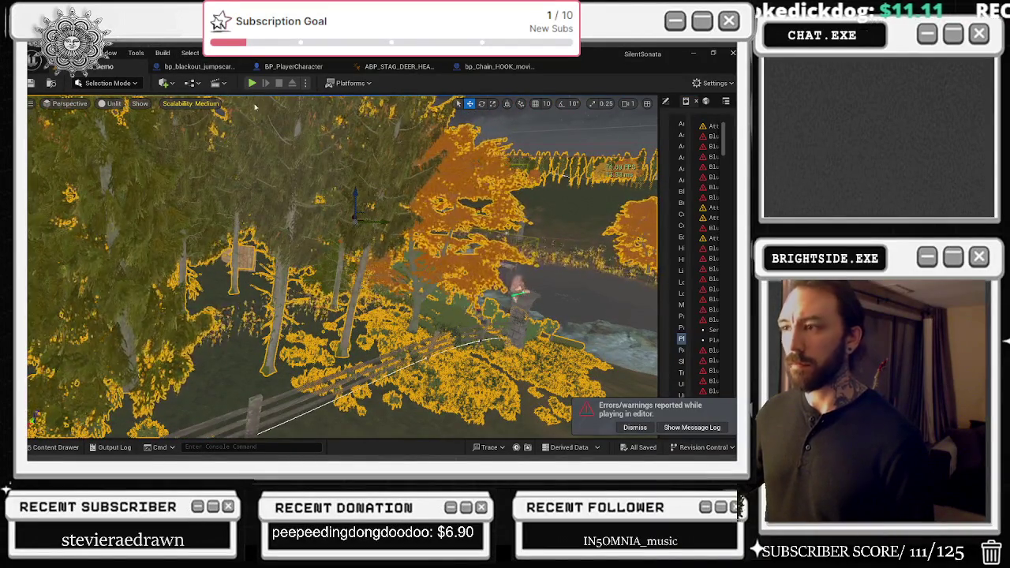
{"action": "left_click", "coordinate": [107, 83]}
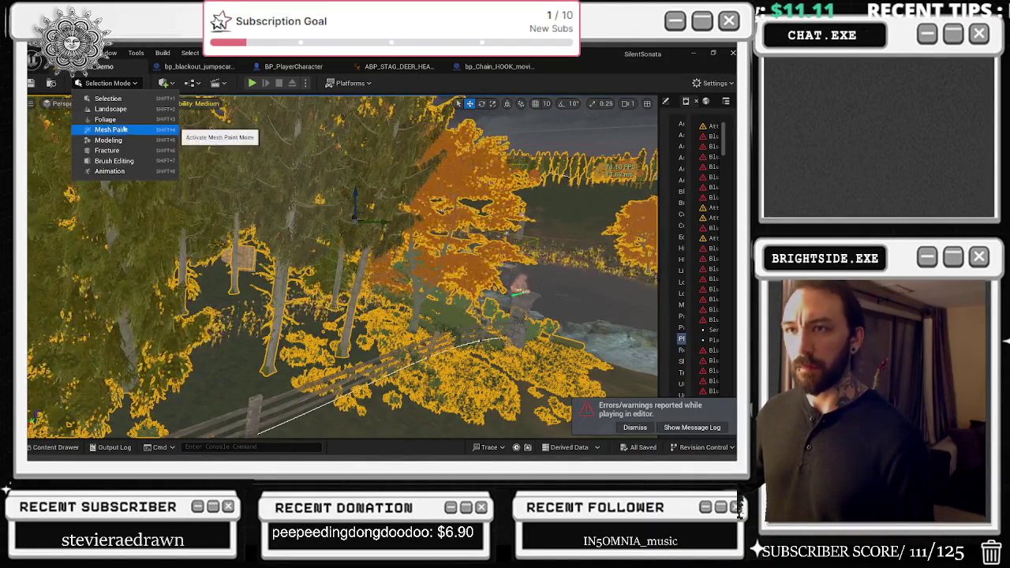
{"action": "left_click", "coordinate": [203, 134]}
- Switch to Landscape mode, then to Foliage mode
{"action": "key", "text": "shift+2"}
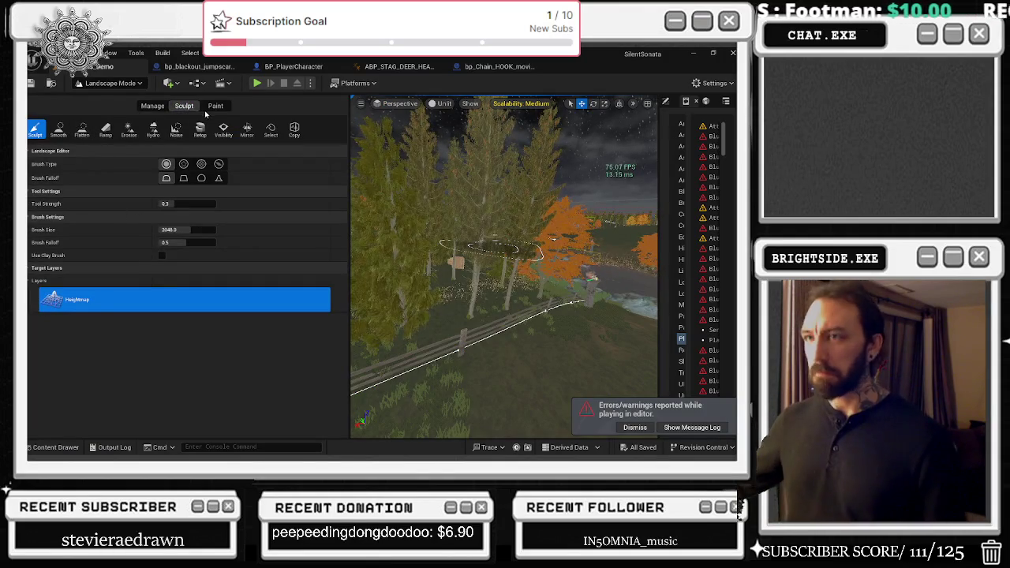
{"action": "left_click", "coordinate": [109, 83]}
{"action": "left_click", "coordinate": [108, 122]}
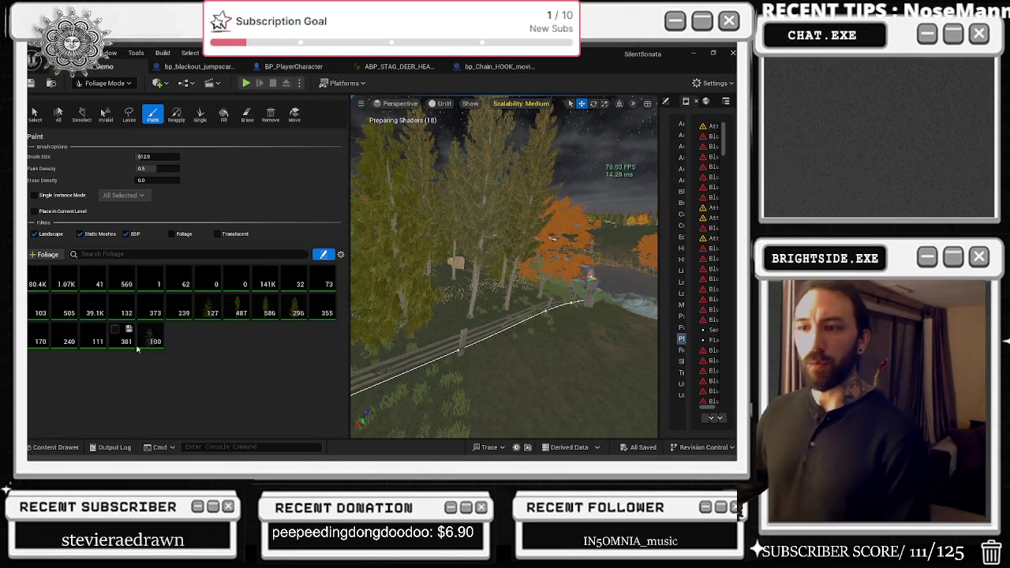
- Select the 80.4K grass foliage type and review its details
{"action": "left_click", "coordinate": [38, 278]}
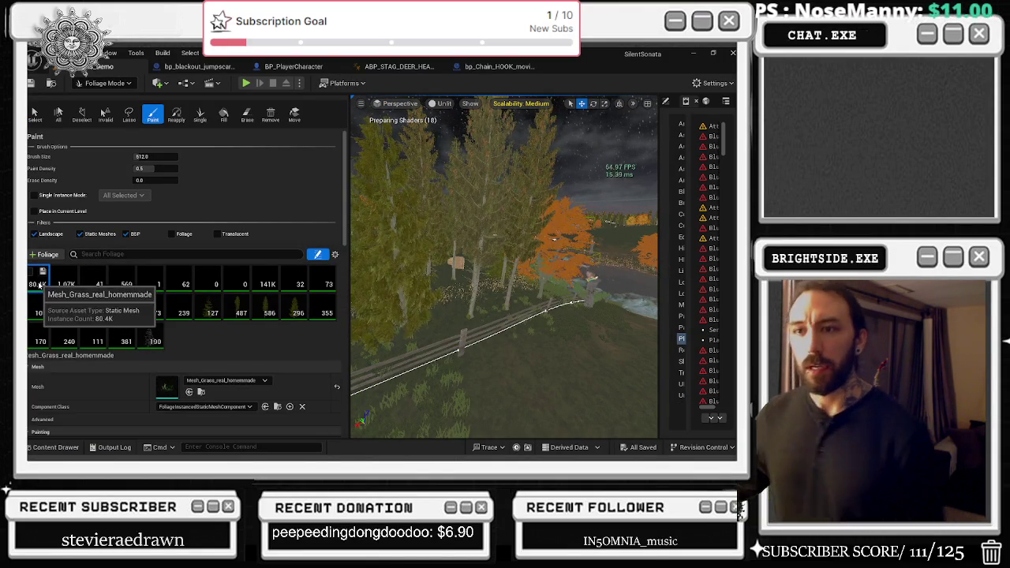
{"action": "scroll", "coordinate": [250, 391], "scroll_direction": "down", "scroll_amount": 2}
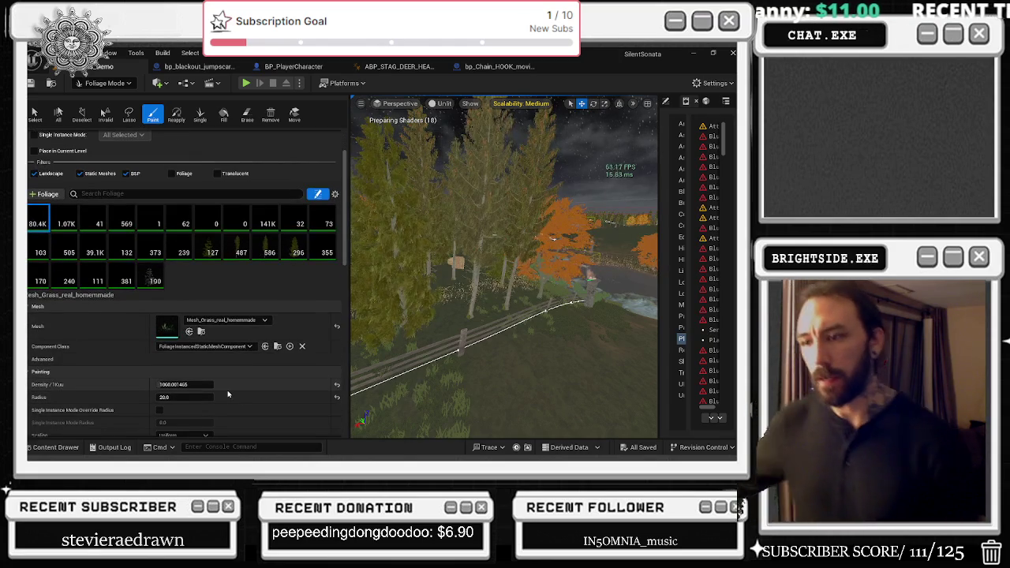
{"action": "scroll", "coordinate": [207, 350], "scroll_direction": "down", "scroll_amount": 2}
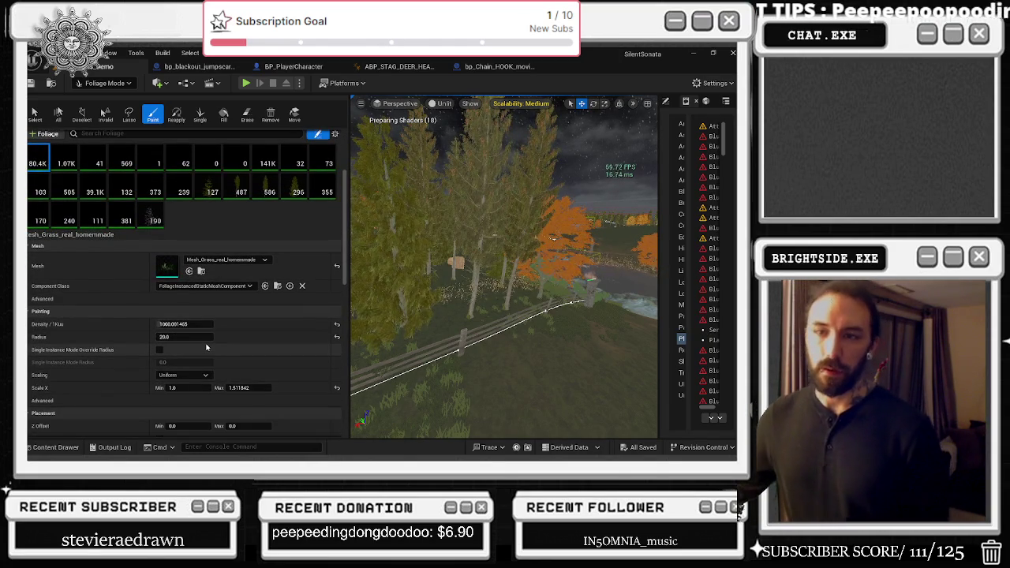
{"action": "scroll", "coordinate": [207, 348], "scroll_direction": "down", "scroll_amount": 2}
{"action": "scroll", "coordinate": [207, 344], "scroll_direction": "down", "scroll_amount": 1}
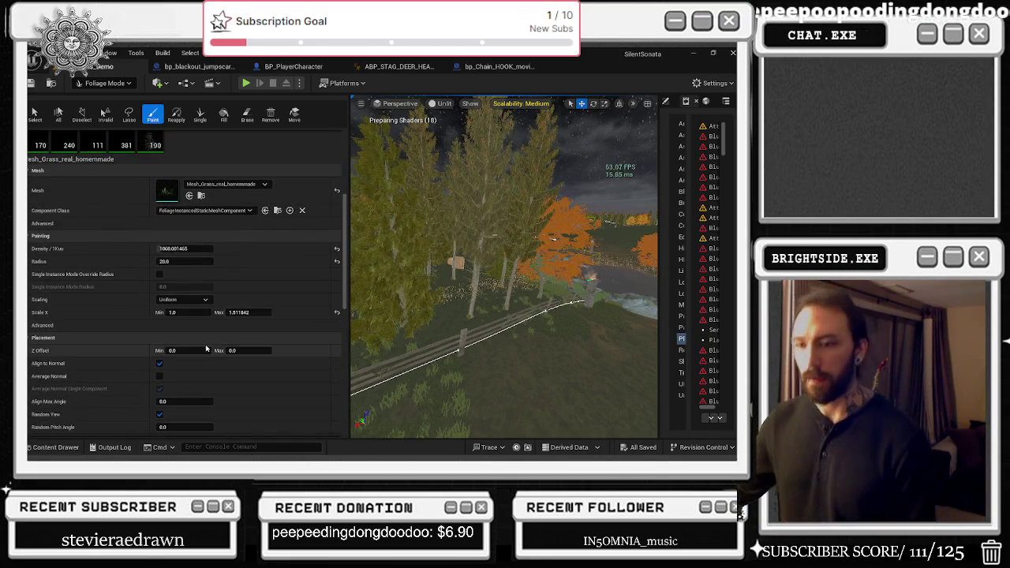
{"action": "scroll", "coordinate": [208, 341], "scroll_direction": "down", "scroll_amount": 1}
{"action": "scroll", "coordinate": [209, 339], "scroll_direction": "down", "scroll_amount": 1}
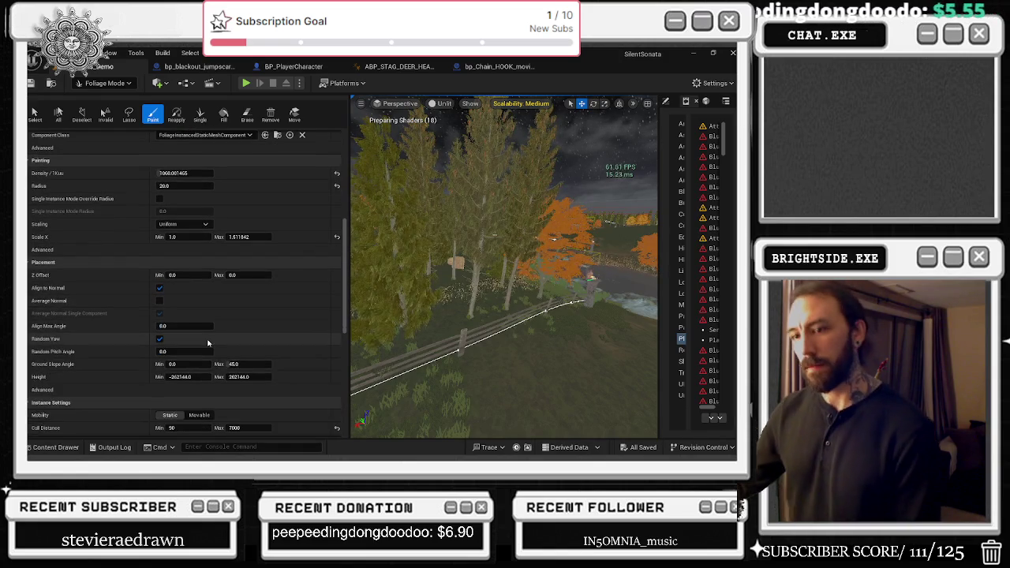
{"action": "scroll", "coordinate": [206, 345], "scroll_direction": "down", "scroll_amount": 1}
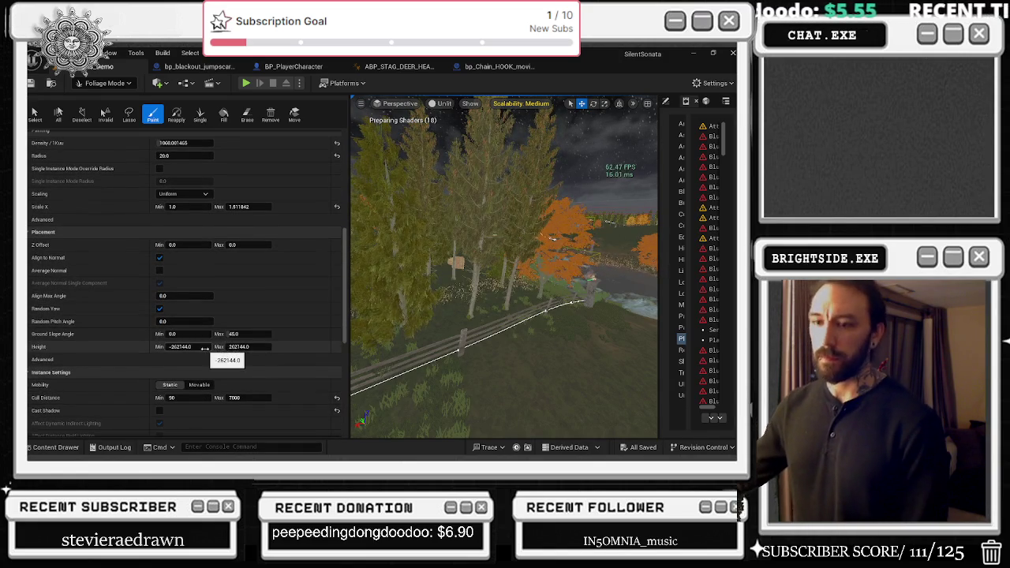
{"action": "scroll", "coordinate": [145, 226], "scroll_direction": "up", "scroll_amount": 5}
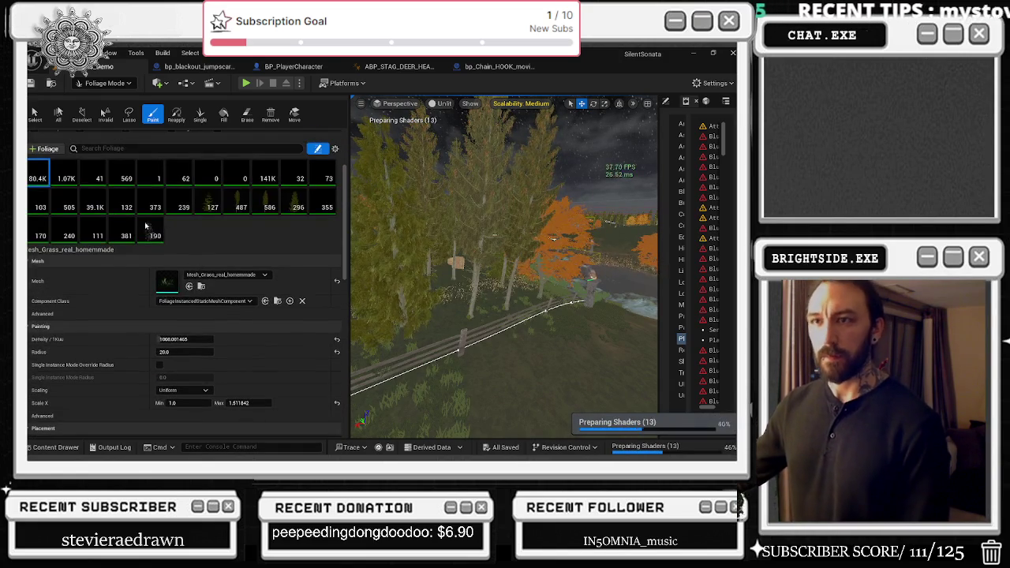
- Select all foliage types to review their combined settings, then reselect only the first grass type
{"action": "left_click", "coordinate": [151, 228], "text": "shift"}
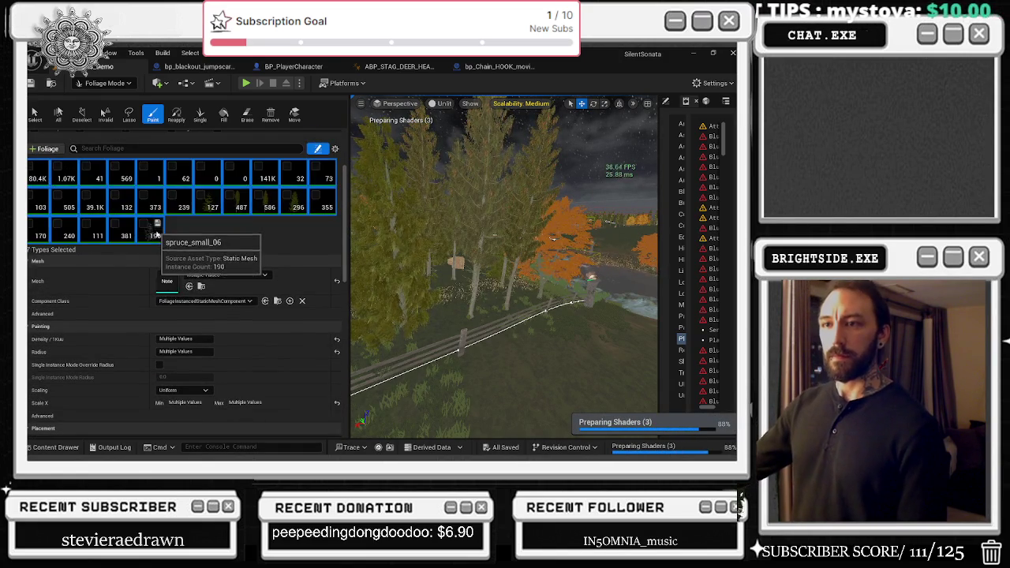
{"action": "scroll", "coordinate": [151, 228], "scroll_direction": "down", "scroll_amount": 2}
{"action": "scroll", "coordinate": [252, 317], "scroll_direction": "down", "scroll_amount": 1}
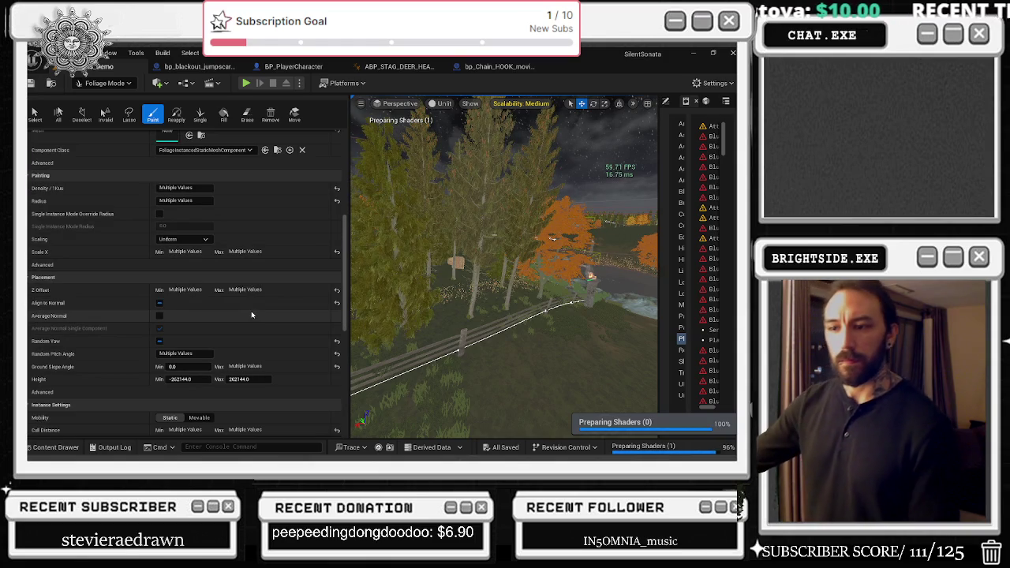
{"action": "scroll", "coordinate": [243, 311], "scroll_direction": "down", "scroll_amount": 4}
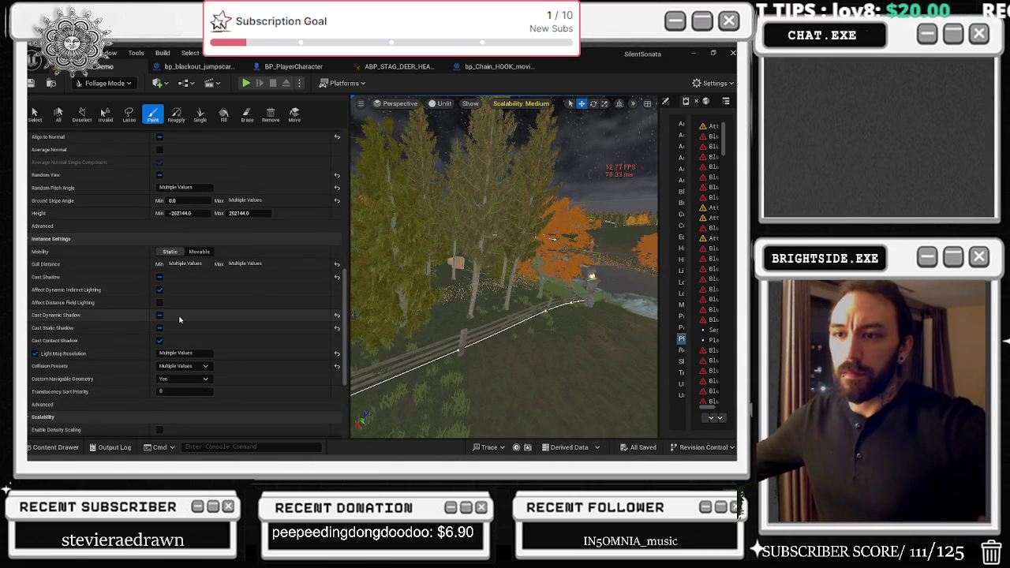
{"action": "scroll", "coordinate": [206, 280], "scroll_direction": "up", "scroll_amount": 10}
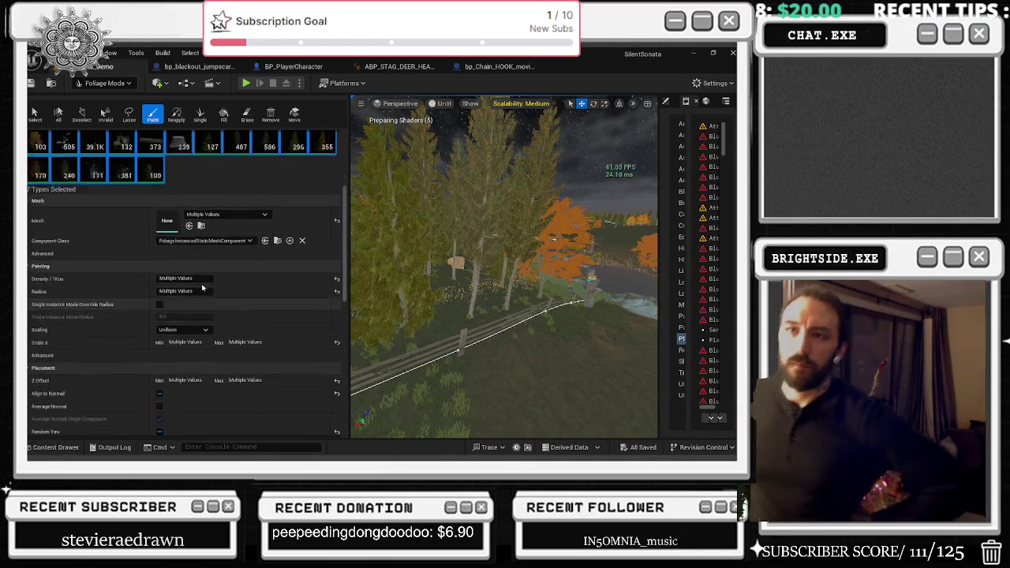
{"action": "scroll", "coordinate": [81, 229], "scroll_direction": "up", "scroll_amount": 2}
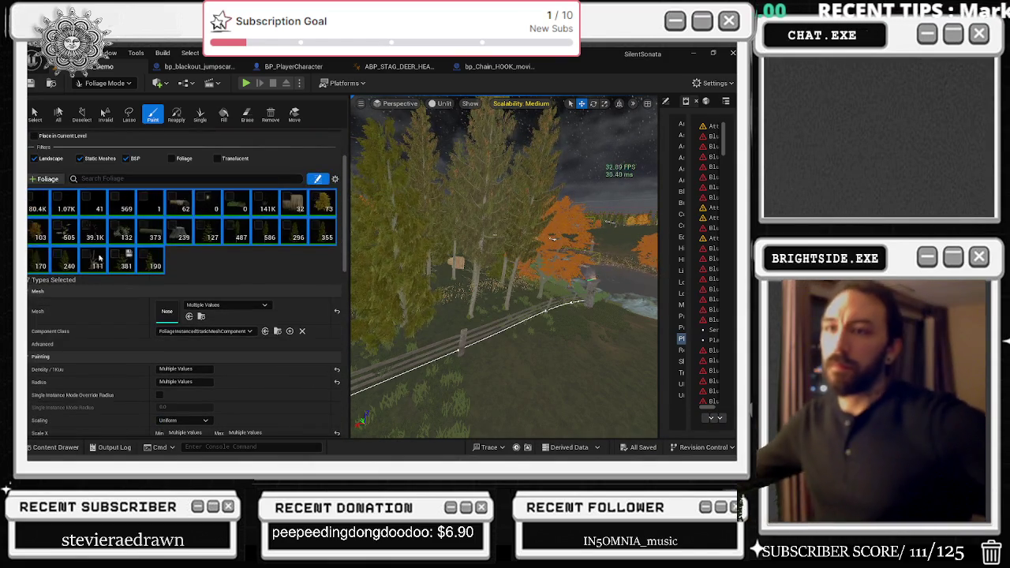
{"action": "left_click", "coordinate": [34, 207]}
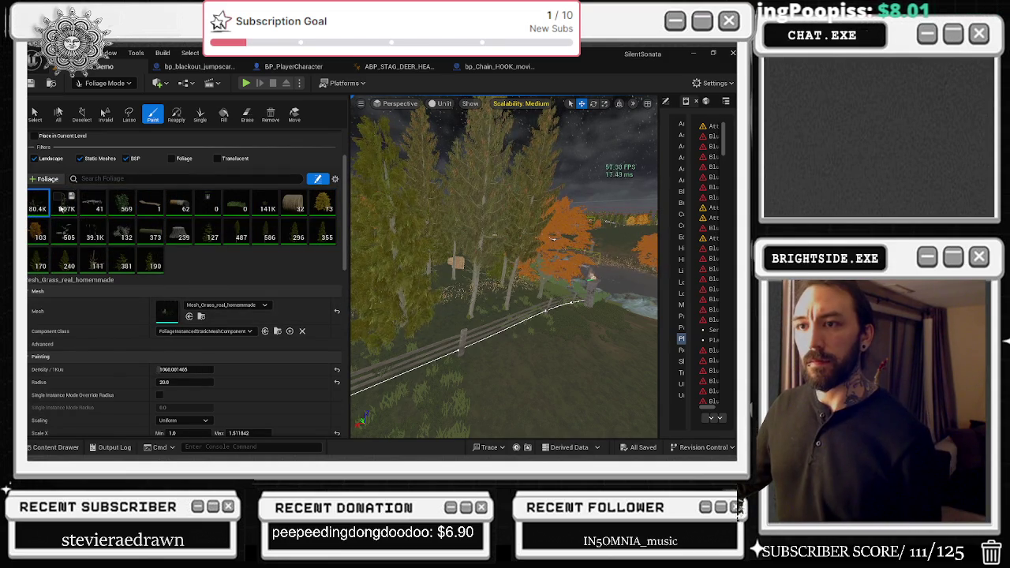
- Add the second and 569 foliage types to the selection and uncheck Cast Dynamic Shadow
{"action": "left_click", "coordinate": [63, 207], "text": "ctrl"}
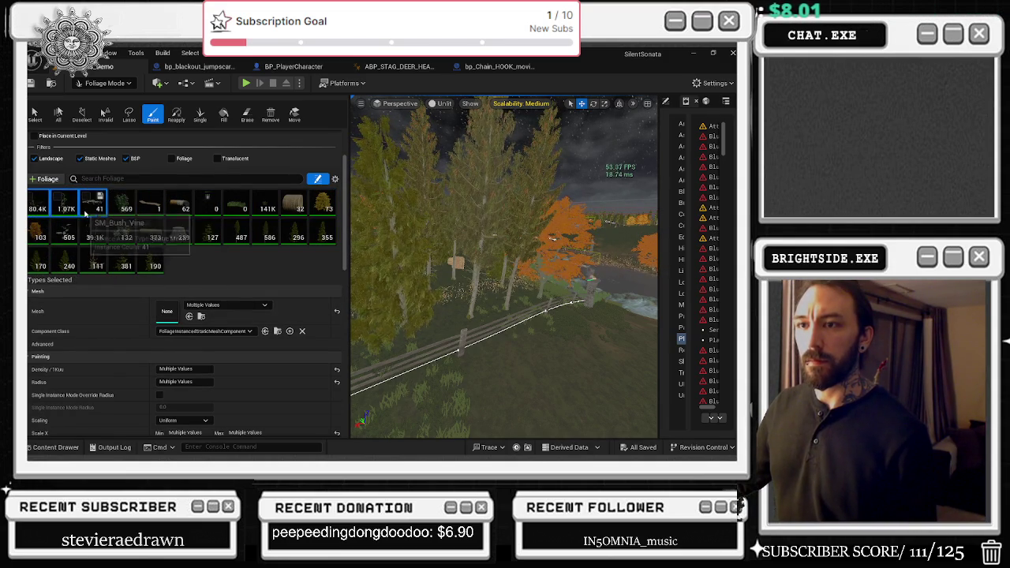
{"action": "left_click", "coordinate": [122, 203], "text": "ctrl"}
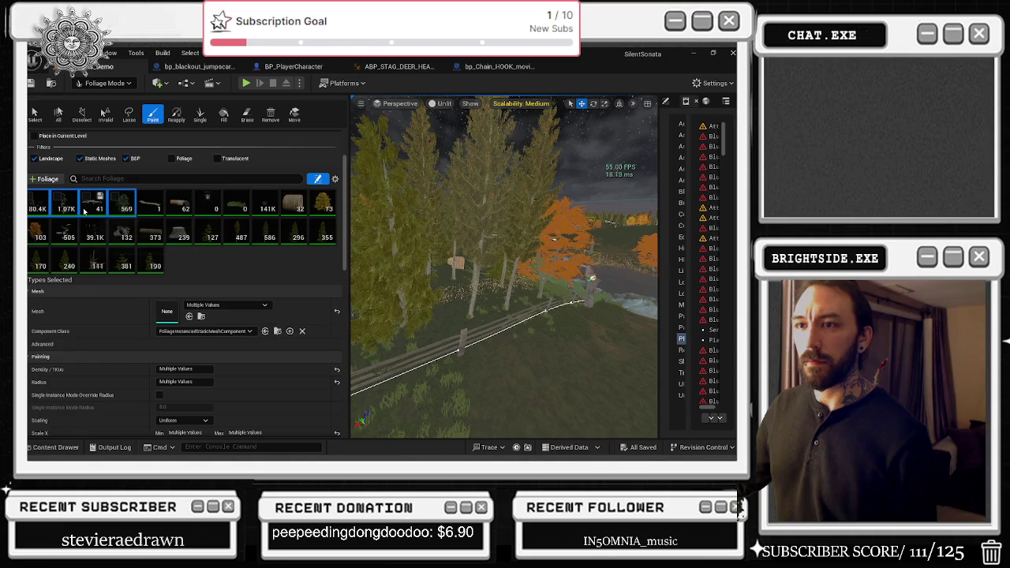
{"action": "scroll", "coordinate": [184, 262], "scroll_direction": "down", "scroll_amount": 10}
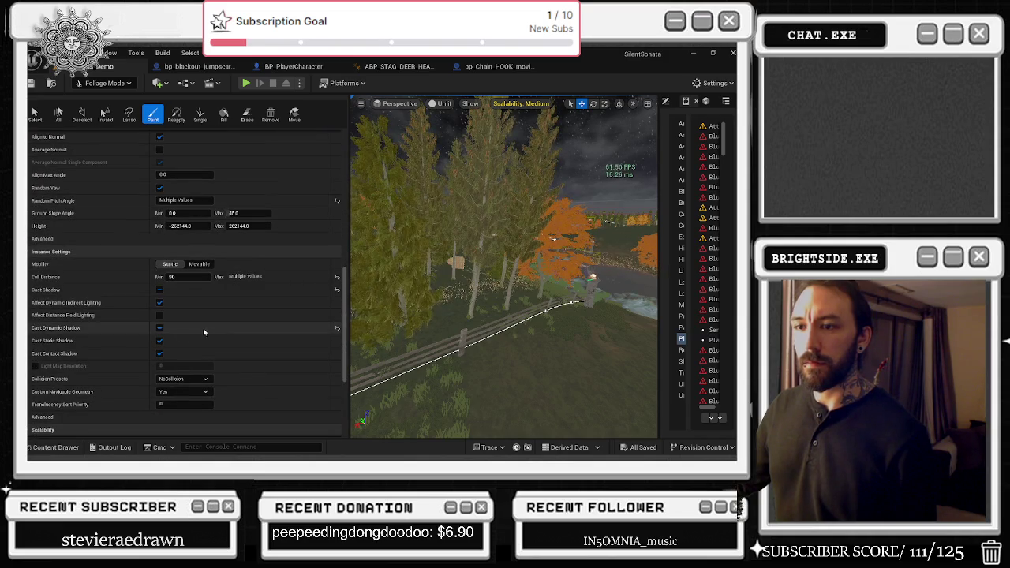
{"action": "left_click", "coordinate": [161, 329]}
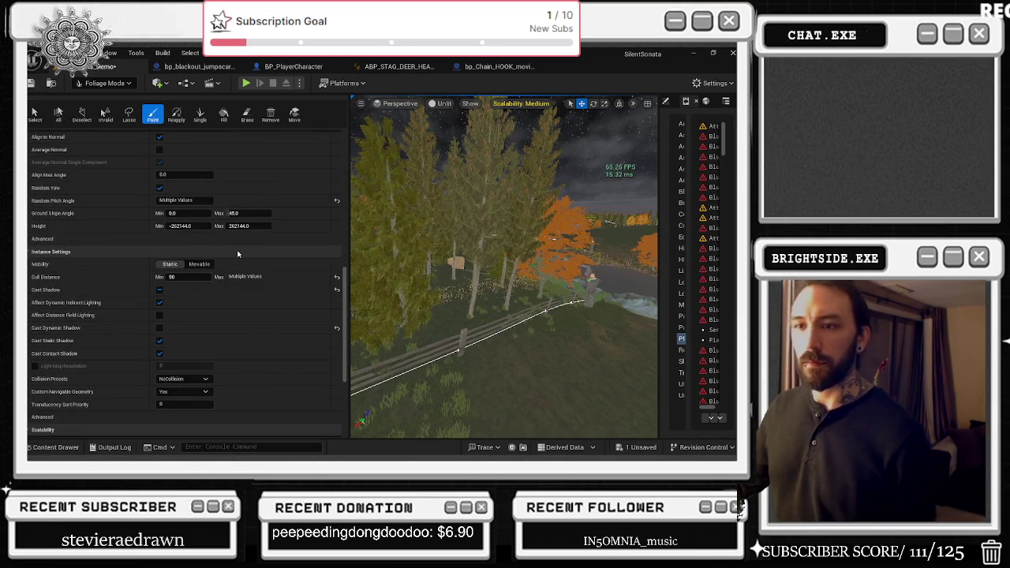
{"action": "scroll", "coordinate": [197, 316], "scroll_direction": "up", "scroll_amount": 10}
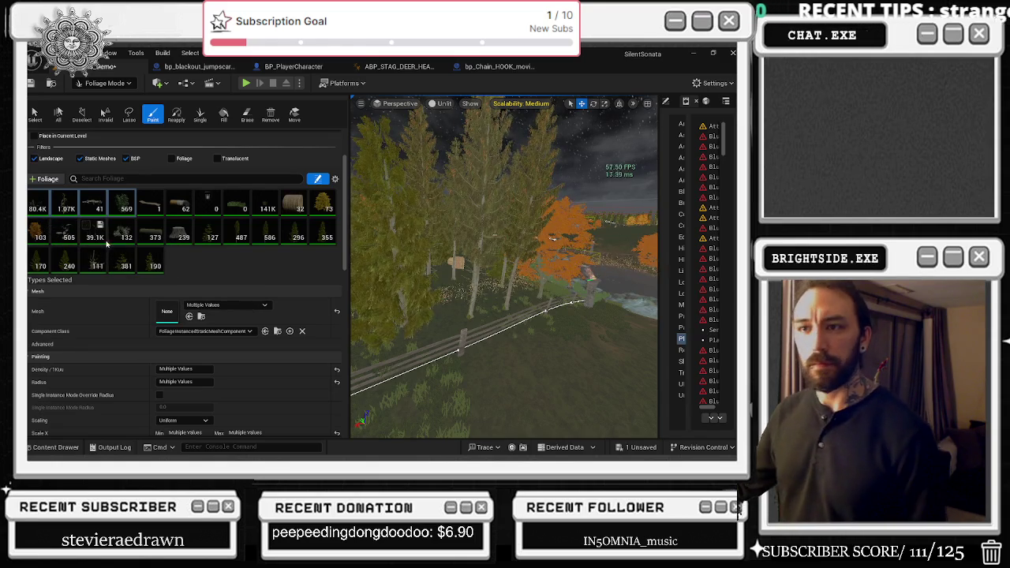
- Uncheck Cast Dynamic Shadow for the remaining foliage in Instance Settings
{"action": "scroll", "coordinate": [266, 345], "scroll_direction": "down", "scroll_amount": 8}
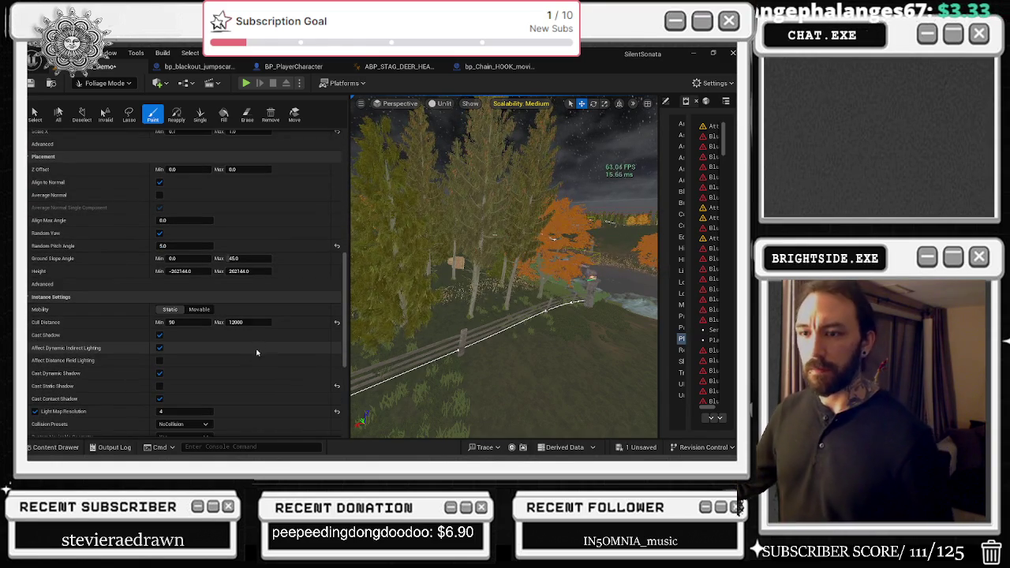
{"action": "left_click", "coordinate": [160, 375]}
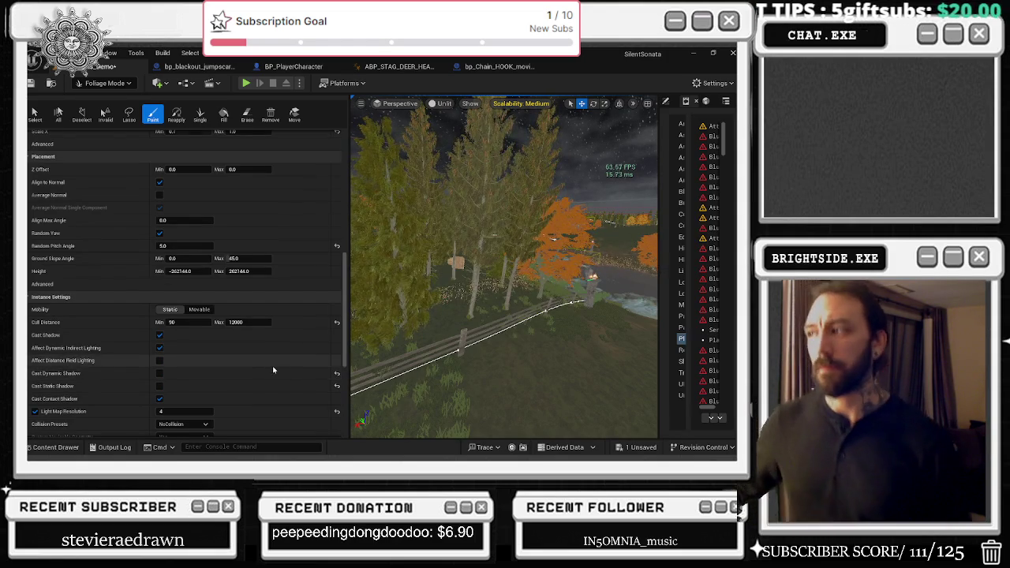
{"action": "scroll", "coordinate": [268, 367], "scroll_direction": "up", "scroll_amount": 8}
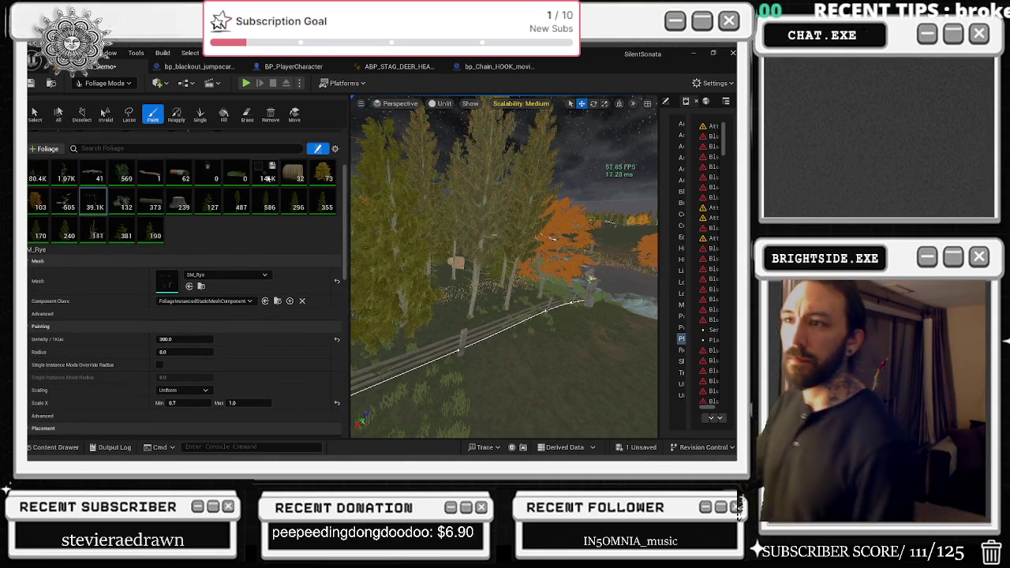
{"action": "scroll", "coordinate": [262, 339], "scroll_direction": "down", "scroll_amount": 10}
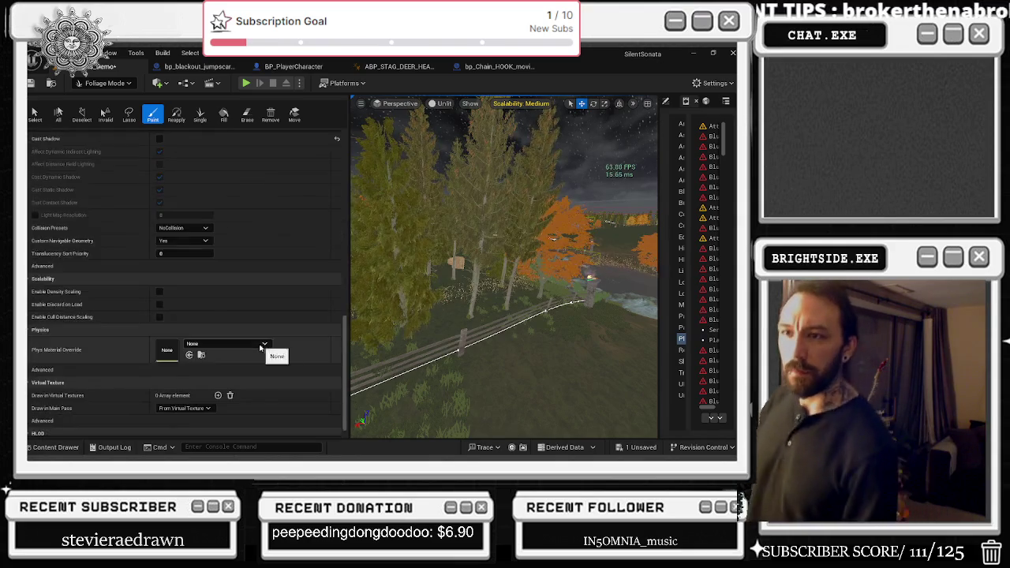
{"action": "scroll", "coordinate": [260, 347], "scroll_direction": "up", "scroll_amount": 3}
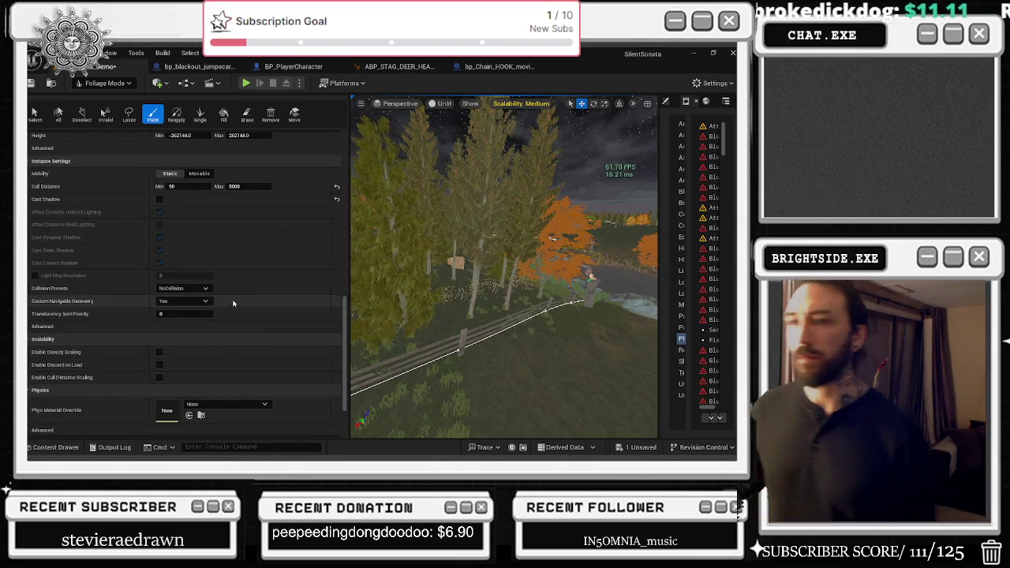
{"action": "scroll", "coordinate": [237, 315], "scroll_direction": "up", "scroll_amount": 10}
{"action": "scroll", "coordinate": [282, 371], "scroll_direction": "up", "scroll_amount": 5}
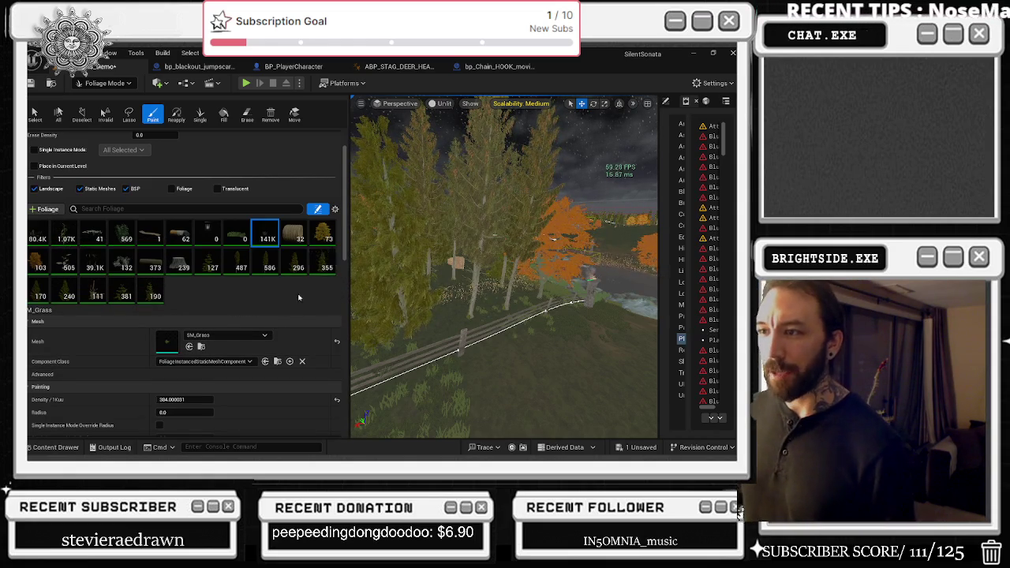
- Enable Cast Shadow but disable dynamic indirect lighting and contact shadows for the grass, then open spruce_small_06
{"action": "scroll", "coordinate": [273, 334], "scroll_direction": "down", "scroll_amount": 10}
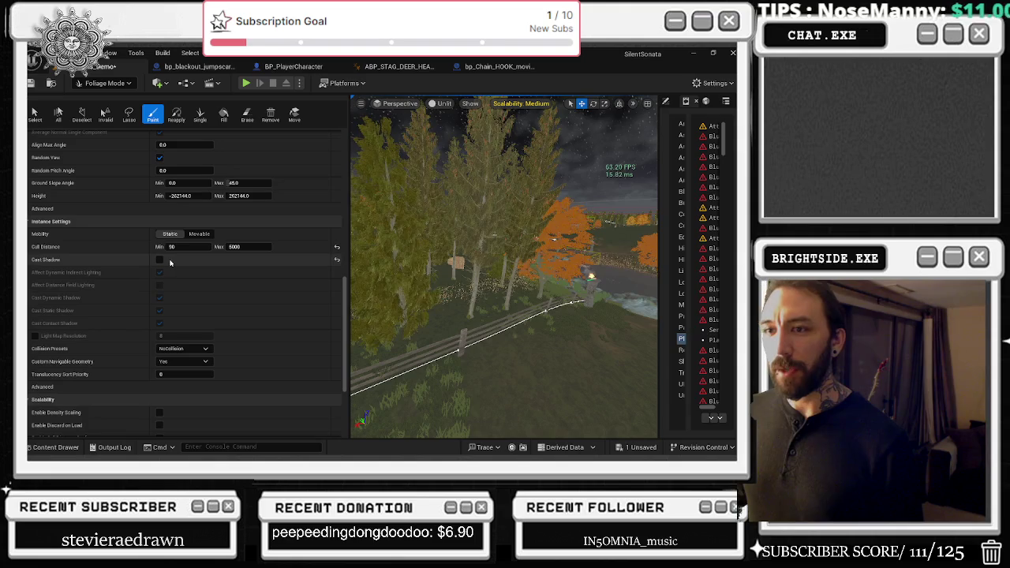
{"action": "left_click", "coordinate": [159, 259]}
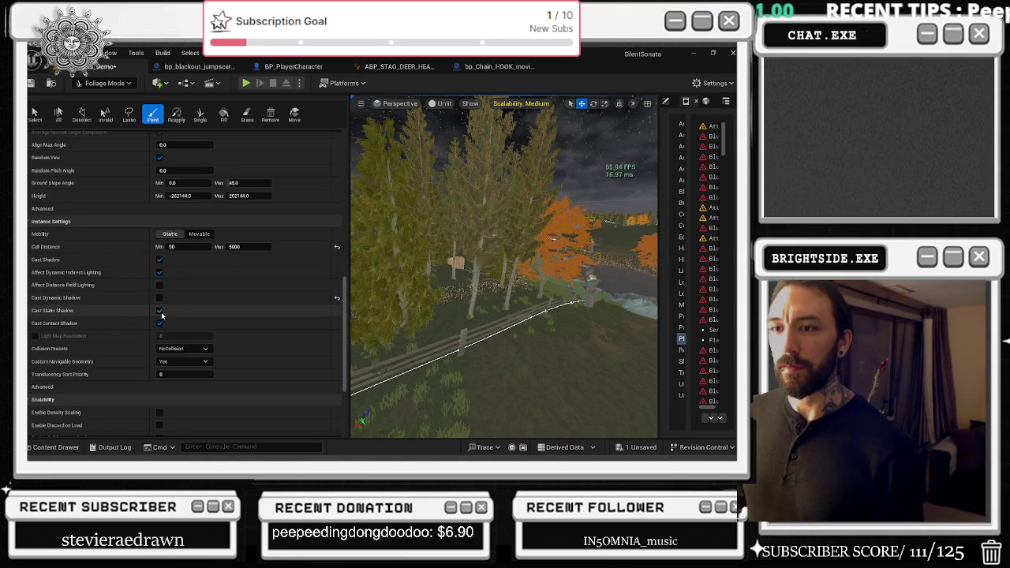
{"action": "left_click", "coordinate": [159, 272]}
{"action": "left_click", "coordinate": [159, 324]}
{"action": "left_click", "coordinate": [158, 324]}
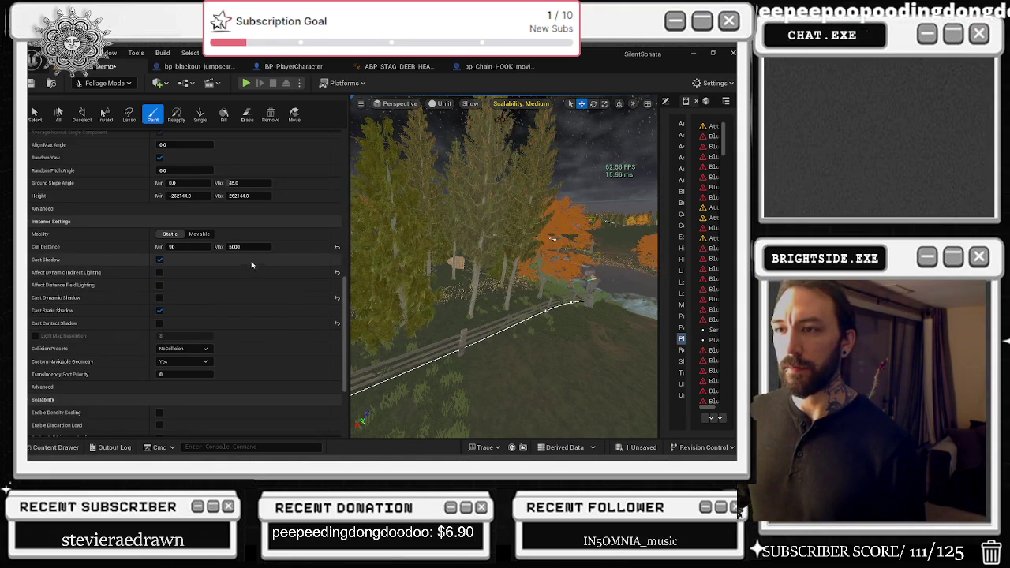
{"action": "scroll", "coordinate": [315, 340], "scroll_direction": "up", "scroll_amount": 10}
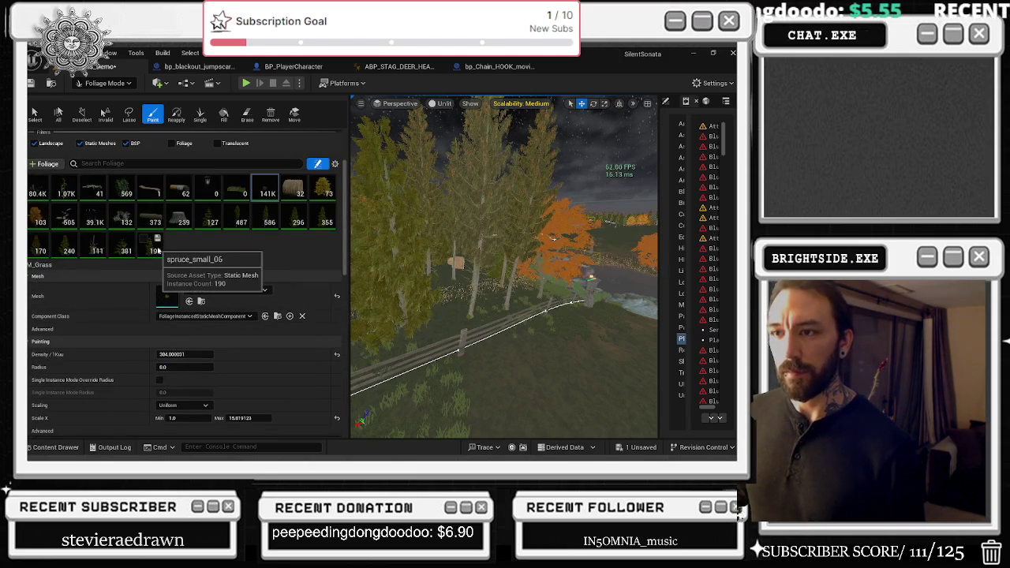
{"action": "double_click", "coordinate": [164, 302]}
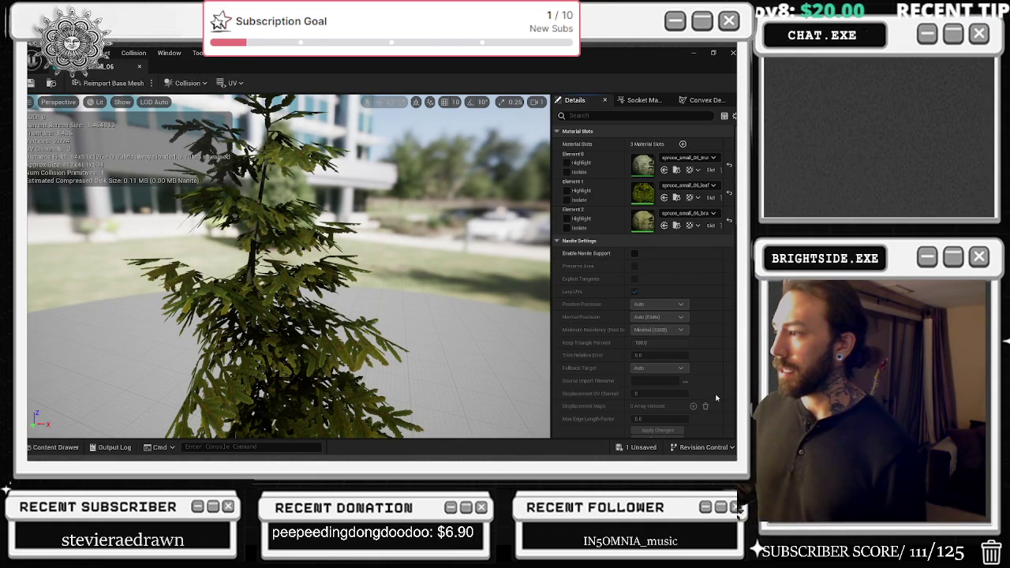
{"action": "scroll", "coordinate": [716, 398], "scroll_direction": "down", "scroll_amount": 5}
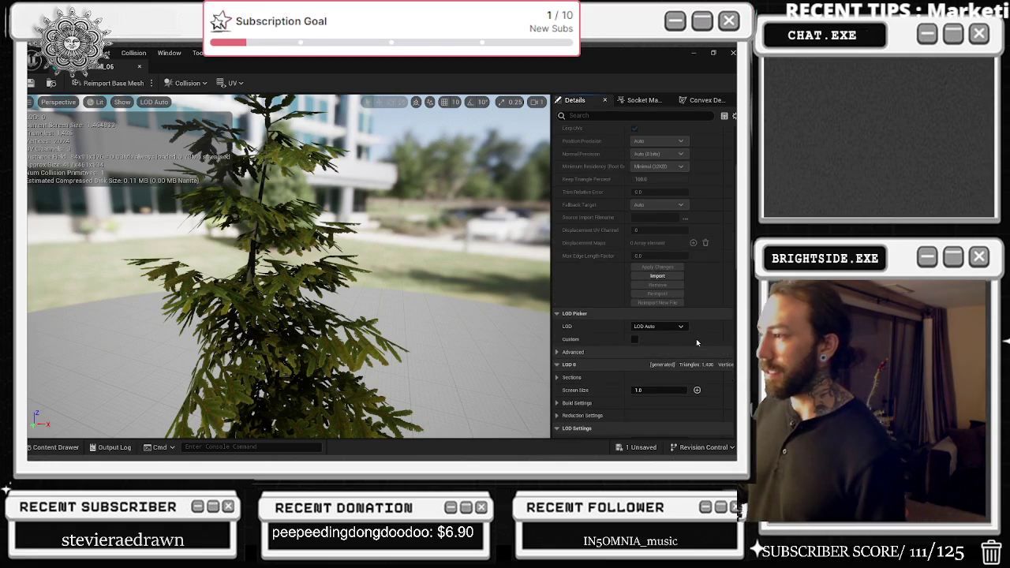
{"action": "scroll", "coordinate": [698, 341], "scroll_direction": "up", "scroll_amount": 5}
{"action": "scroll", "coordinate": [701, 344], "scroll_direction": "down", "scroll_amount": 1}
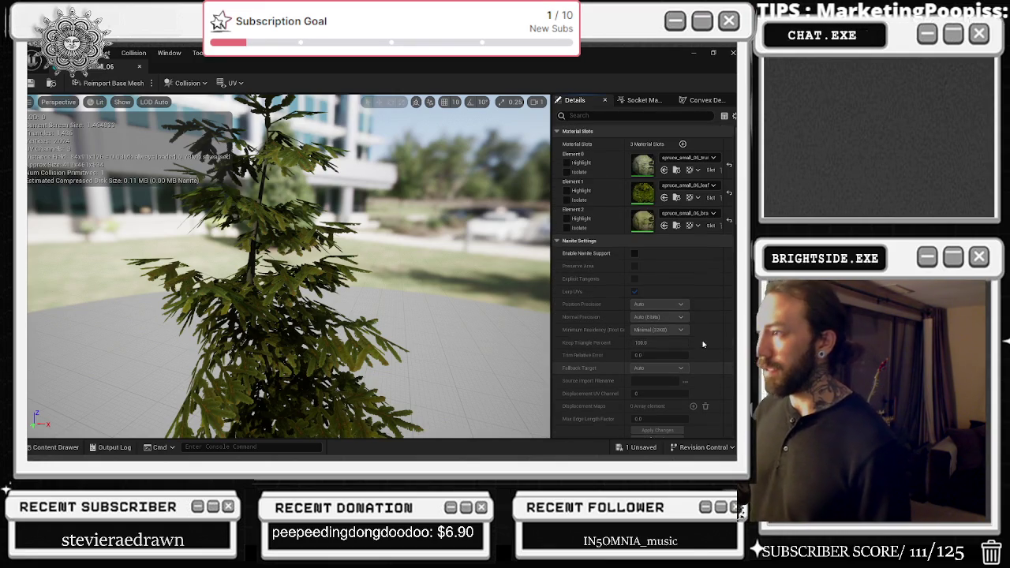
{"action": "scroll", "coordinate": [691, 351], "scroll_direction": "down", "scroll_amount": 2}
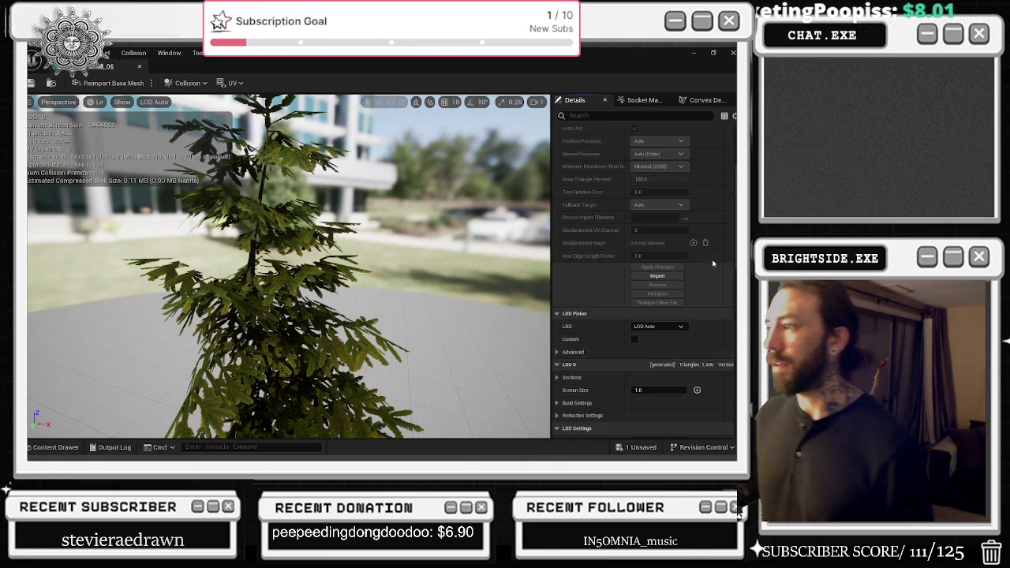
{"action": "scroll", "coordinate": [710, 311], "scroll_direction": "down", "scroll_amount": 5}
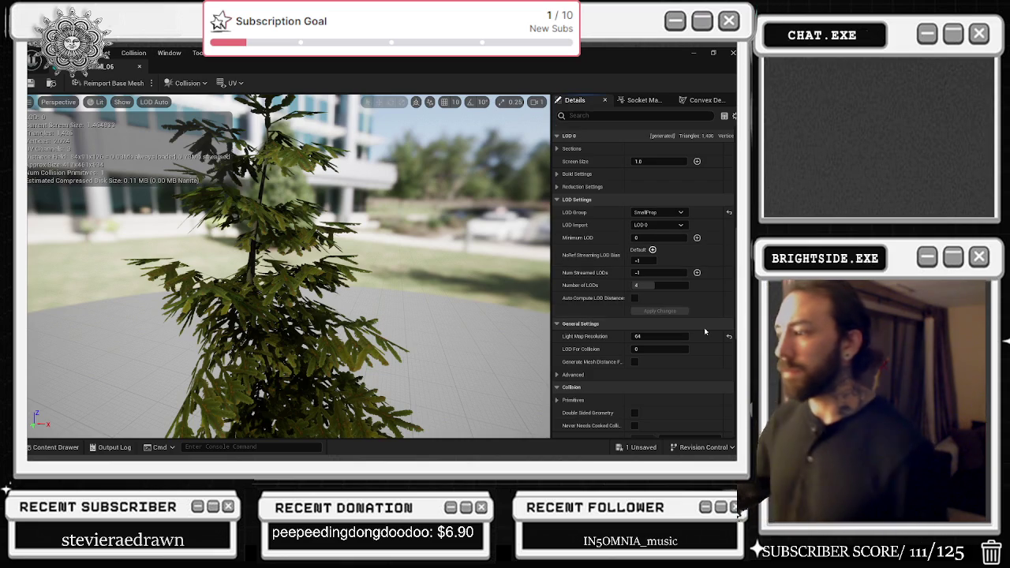
{"action": "scroll", "coordinate": [706, 311], "scroll_direction": "down", "scroll_amount": 2}
{"action": "scroll", "coordinate": [698, 329], "scroll_direction": "down", "scroll_amount": 2}
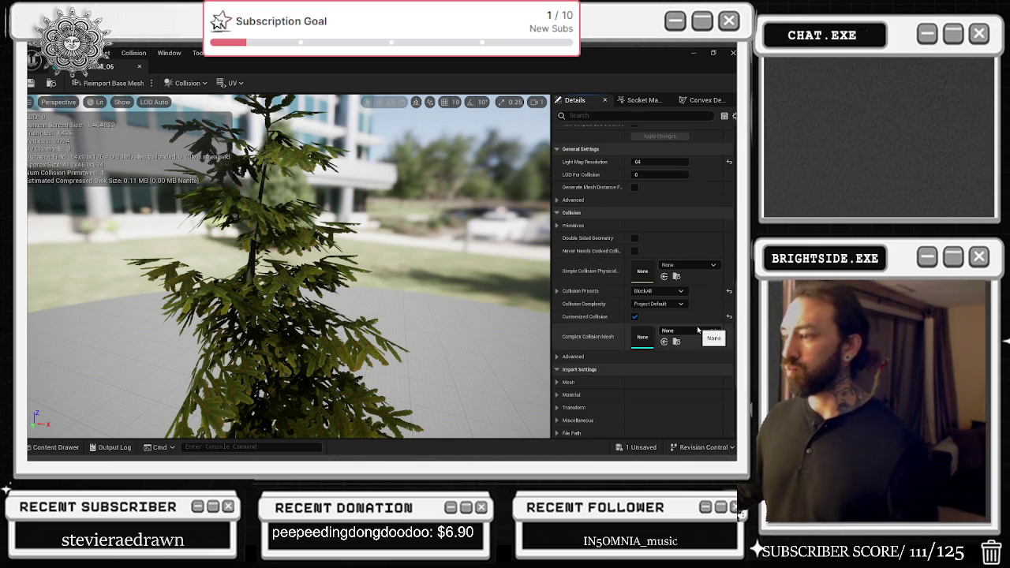
{"action": "scroll", "coordinate": [663, 296], "scroll_direction": "down", "scroll_amount": 2}
{"action": "left_click", "coordinate": [624, 115]}
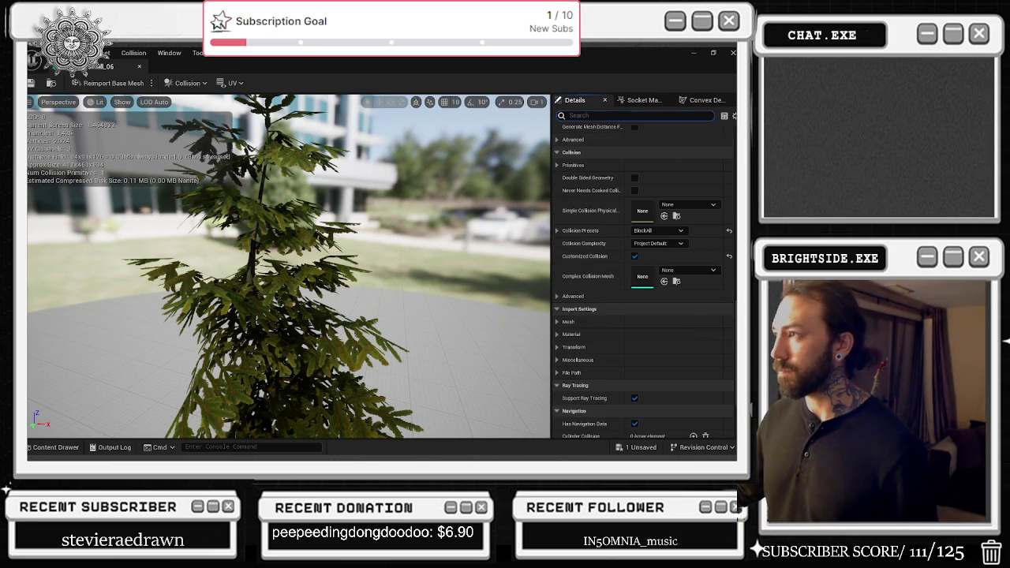
{"action": "type", "text": "ti"}
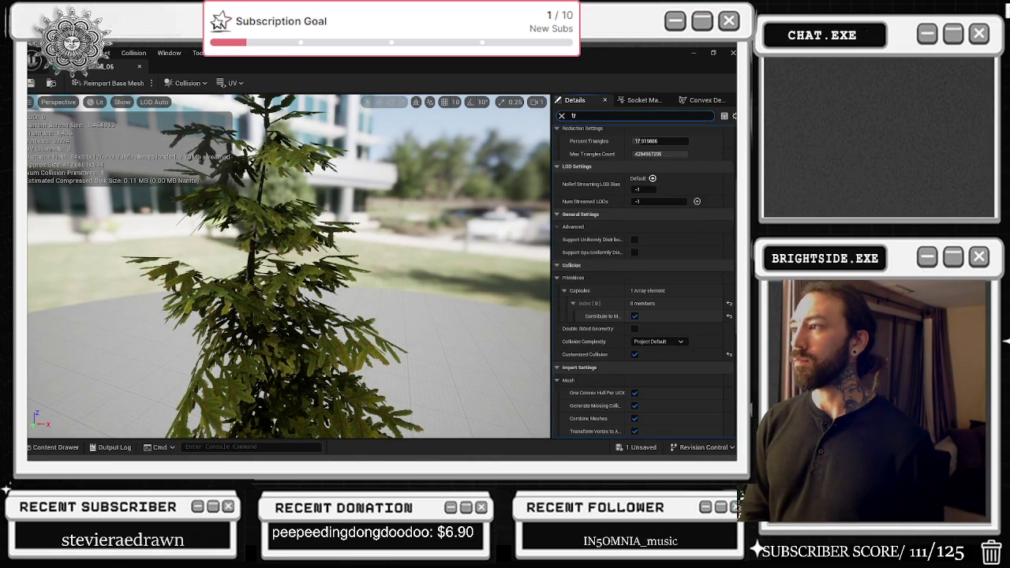
{"action": "type", "text": "ian"}
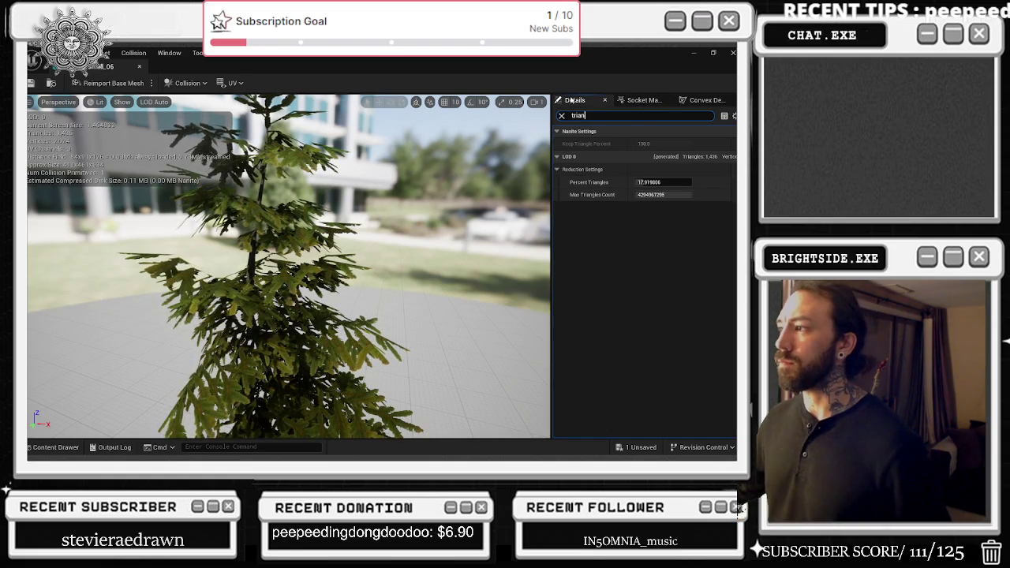
{"action": "left_click", "coordinate": [141, 69]}
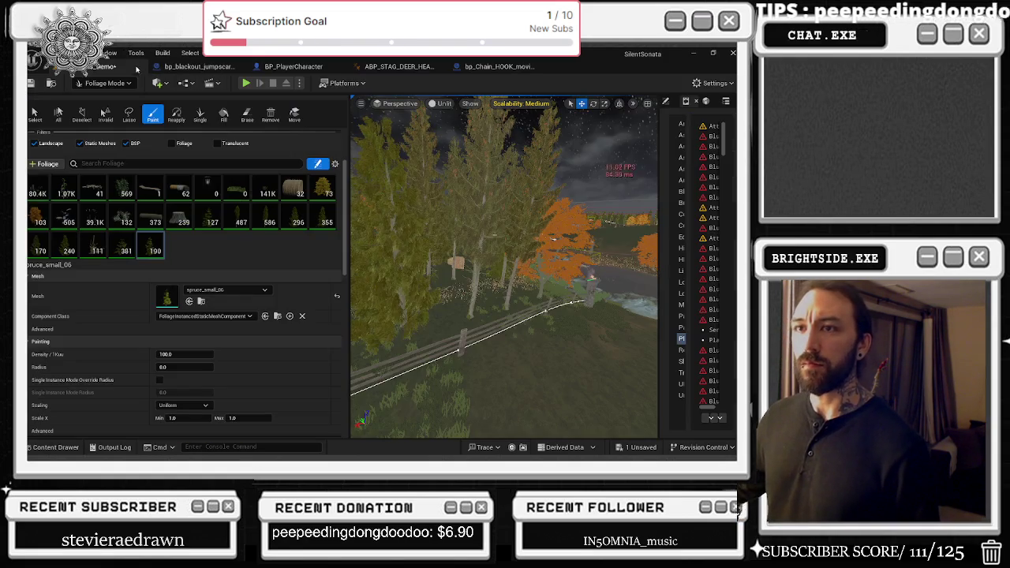
- Select the spruce_small_05 foliage type and inspect its mesh in the mesh editor
{"action": "left_click", "coordinate": [122, 250]}
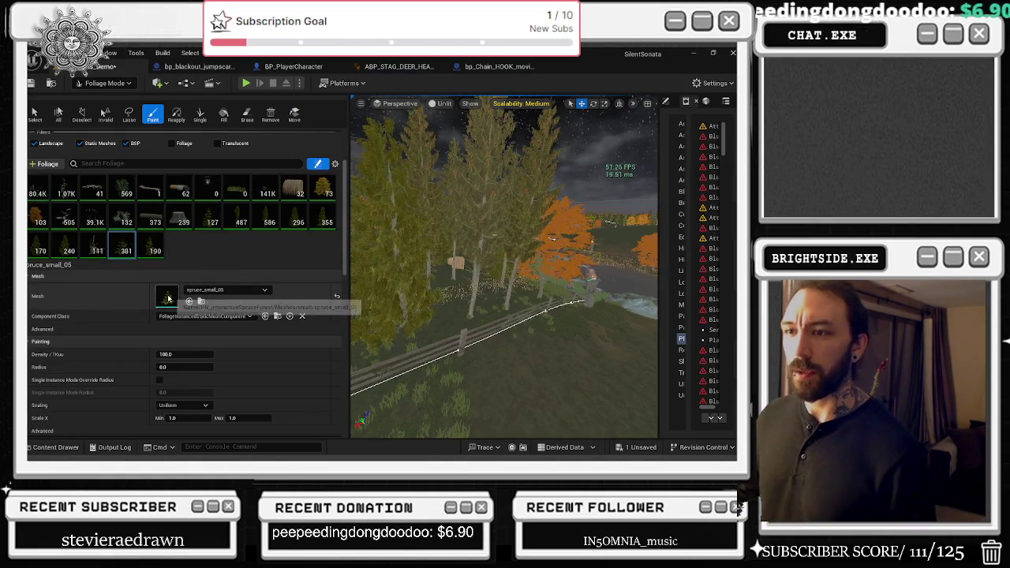
{"action": "double_click", "coordinate": [166, 296]}
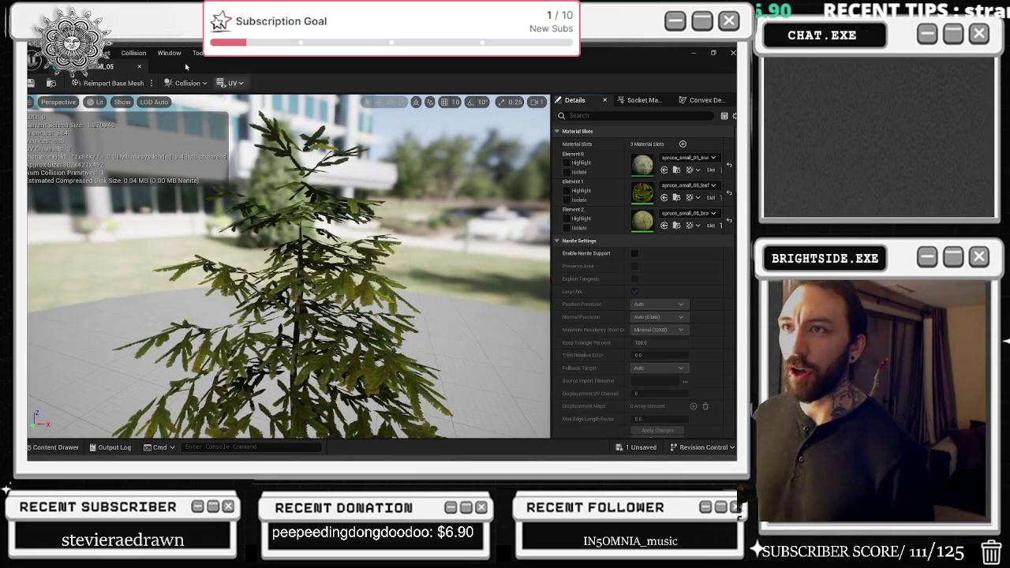
{"action": "left_click", "coordinate": [140, 68]}
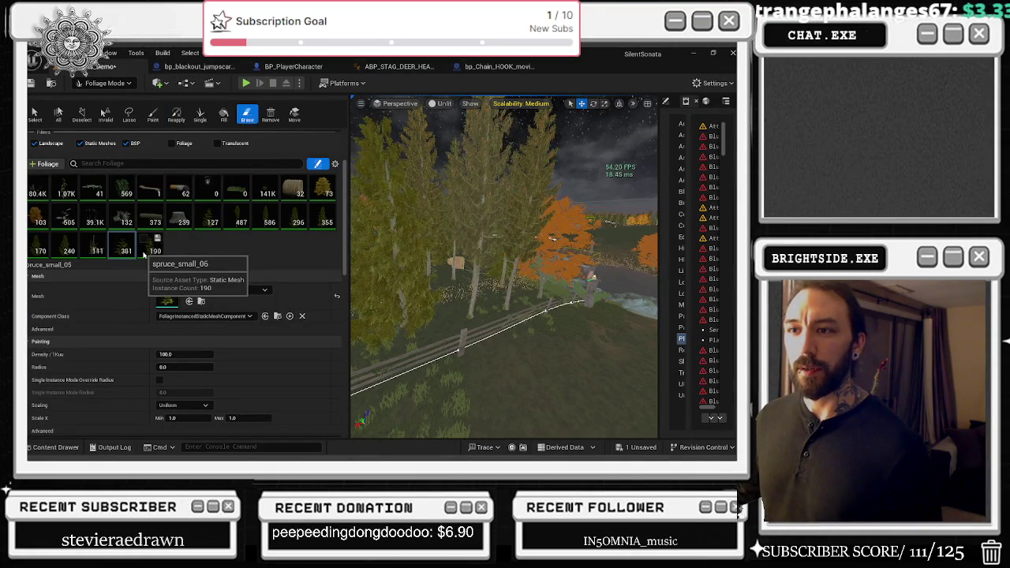
- Switch the foliage brush to erasing and uncheck Cast Contact Shadow for the spruce types
{"action": "key", "text": "shift"}
{"action": "scroll", "coordinate": [205, 331], "scroll_direction": "down", "scroll_amount": 5}
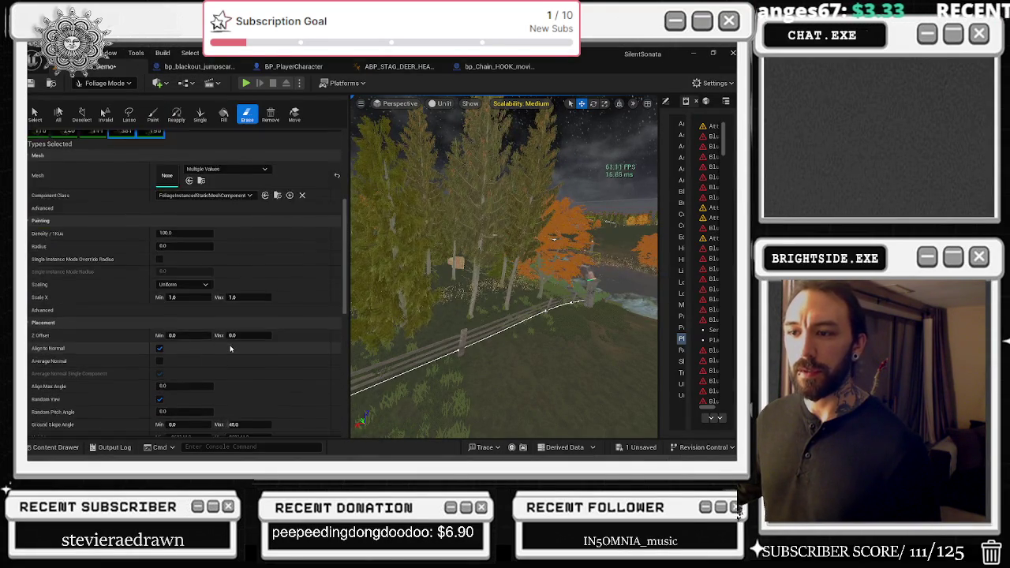
{"action": "scroll", "coordinate": [233, 349], "scroll_direction": "down", "scroll_amount": 3}
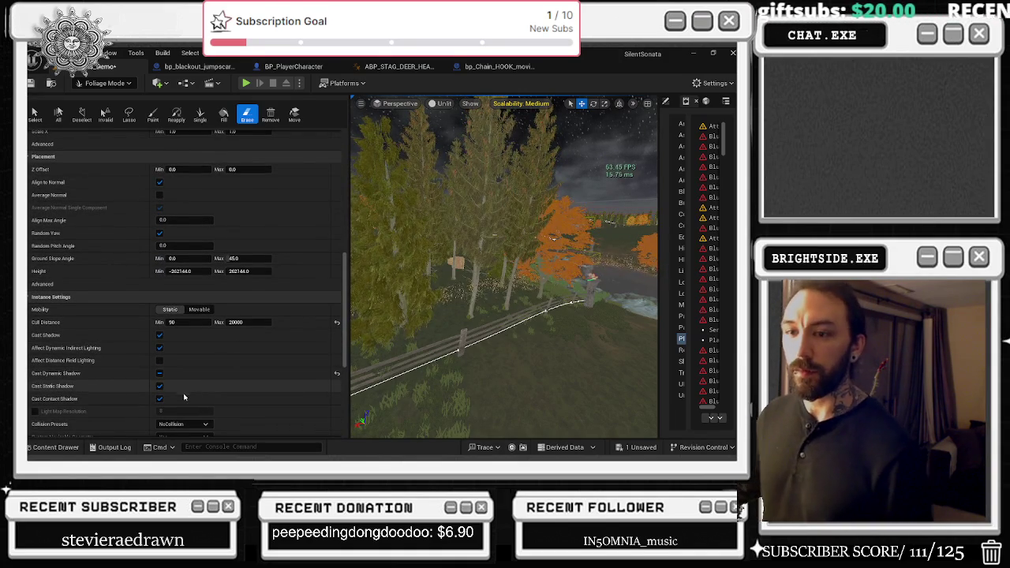
{"action": "left_click", "coordinate": [160, 399]}
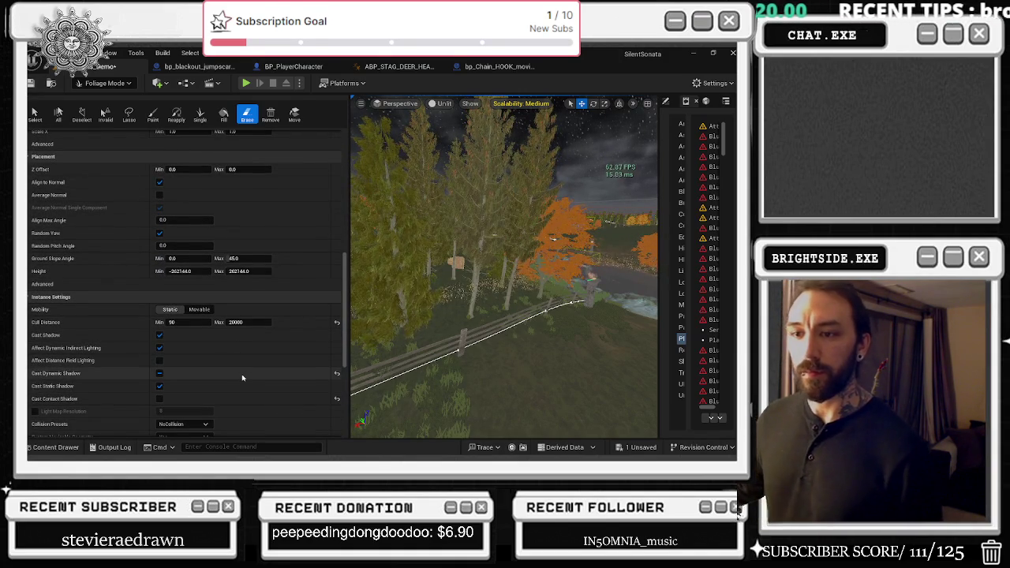
{"action": "scroll", "coordinate": [242, 384], "scroll_direction": "up", "scroll_amount": 15}
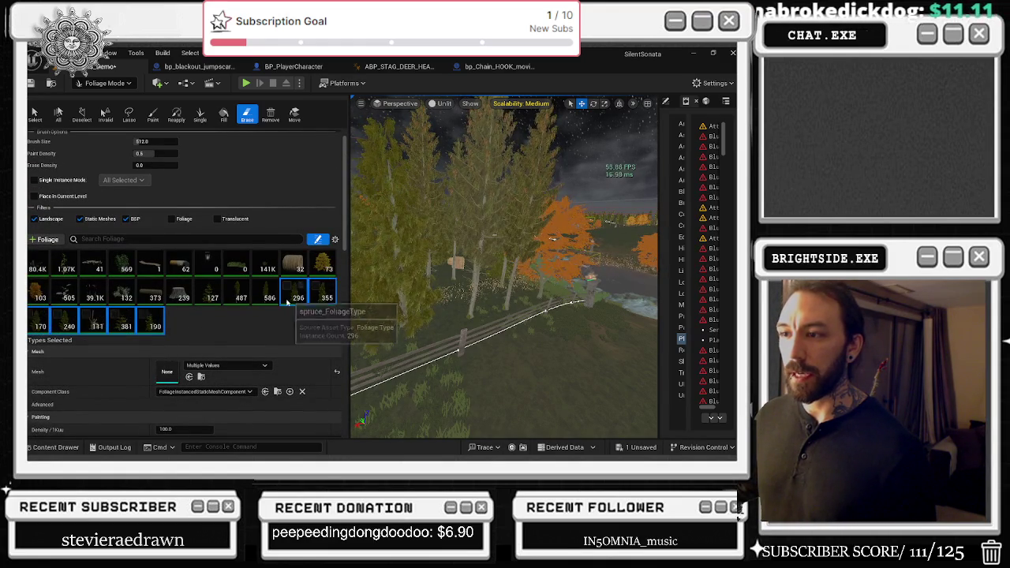
- Add more tree foliage types to the selection and review their shared settings
{"action": "left_click", "coordinate": [212, 300], "text": "shift"}
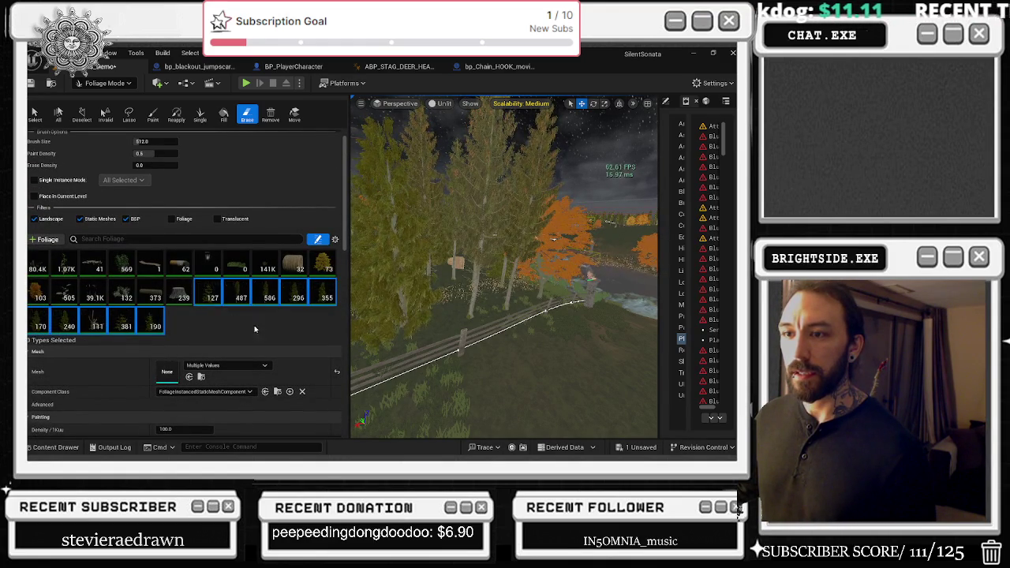
{"action": "scroll", "coordinate": [285, 341], "scroll_direction": "down", "scroll_amount": 15}
{"action": "scroll", "coordinate": [286, 339], "scroll_direction": "up", "scroll_amount": 15}
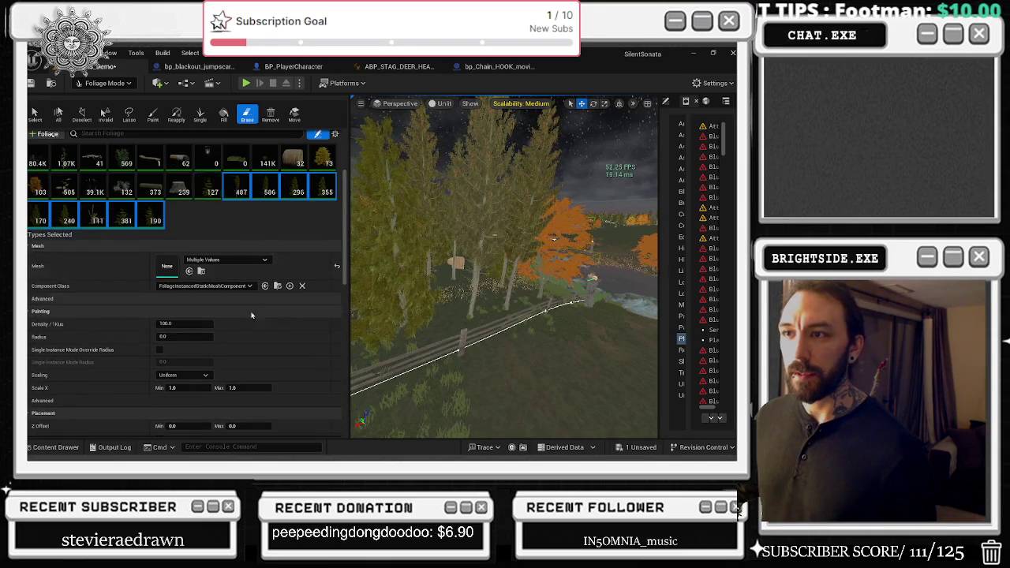
{"action": "scroll", "coordinate": [261, 329], "scroll_direction": "down", "scroll_amount": 5}
{"action": "scroll", "coordinate": [266, 329], "scroll_direction": "up", "scroll_amount": 5}
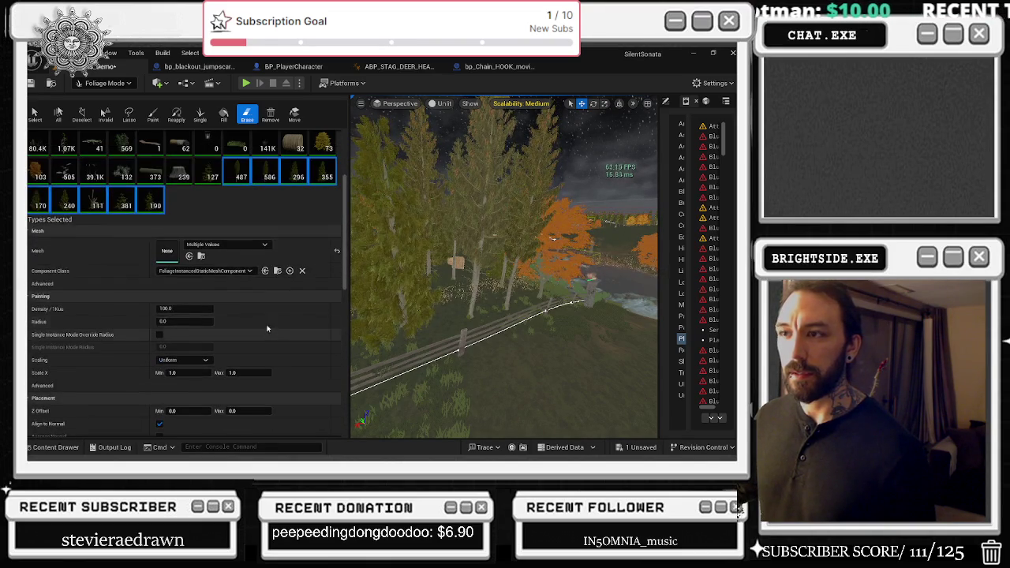
{"action": "scroll", "coordinate": [288, 332], "scroll_direction": "down", "scroll_amount": 5}
{"action": "scroll", "coordinate": [293, 356], "scroll_direction": "up", "scroll_amount": 6}
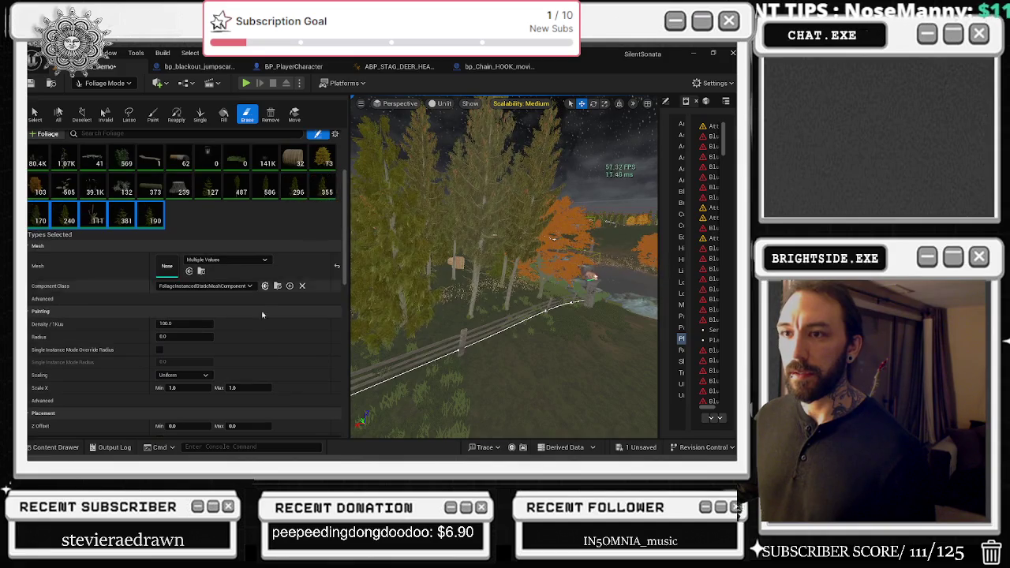
- Review the settings further, then select only the spruce_small_06 foliage type (190)
{"action": "scroll", "coordinate": [263, 314], "scroll_direction": "down", "scroll_amount": 5}
{"action": "scroll", "coordinate": [119, 253], "scroll_direction": "up", "scroll_amount": 4}
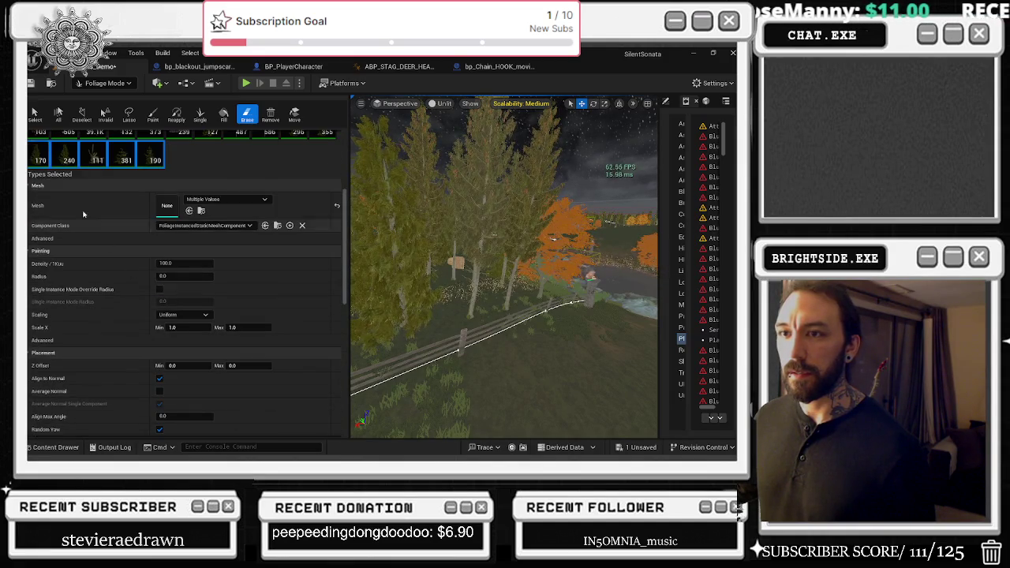
{"action": "scroll", "coordinate": [189, 277], "scroll_direction": "down", "scroll_amount": 5}
{"action": "scroll", "coordinate": [158, 236], "scroll_direction": "up", "scroll_amount": 5}
{"action": "scroll", "coordinate": [231, 347], "scroll_direction": "down", "scroll_amount": 4}
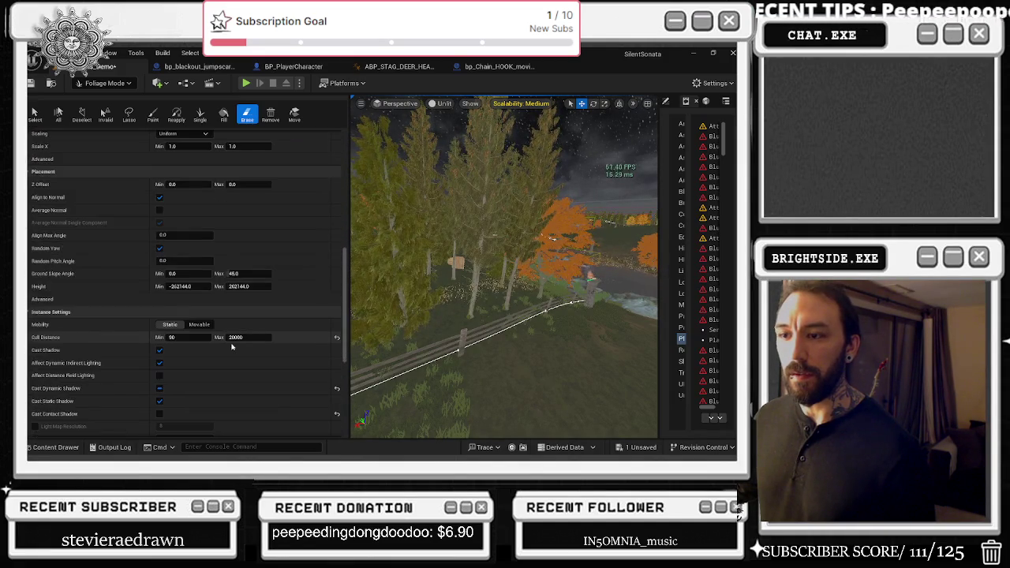
{"action": "scroll", "coordinate": [209, 372], "scroll_direction": "up", "scroll_amount": 3}
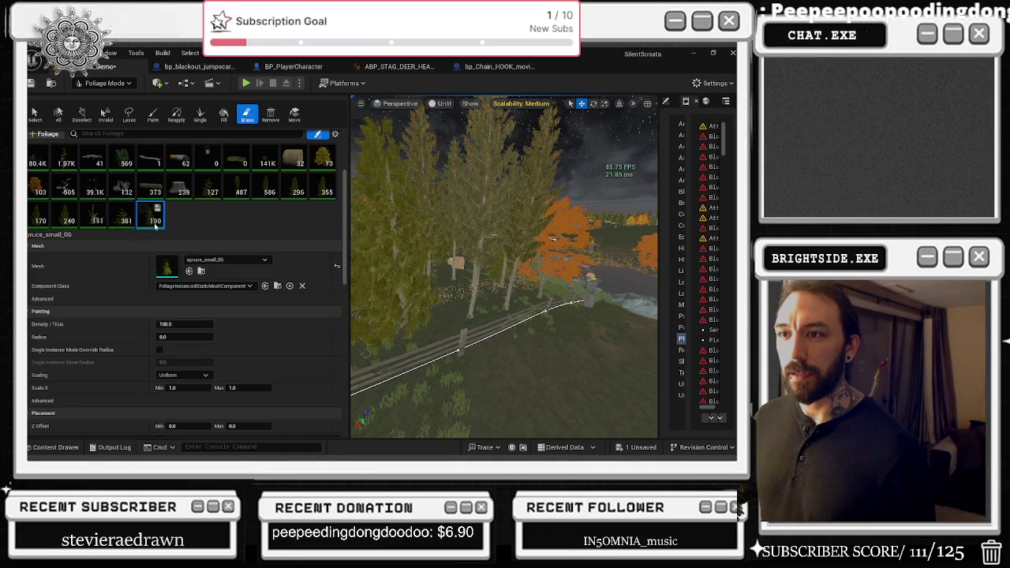
{"action": "left_click", "coordinate": [156, 225]}
{"action": "left_click", "coordinate": [147, 330]}
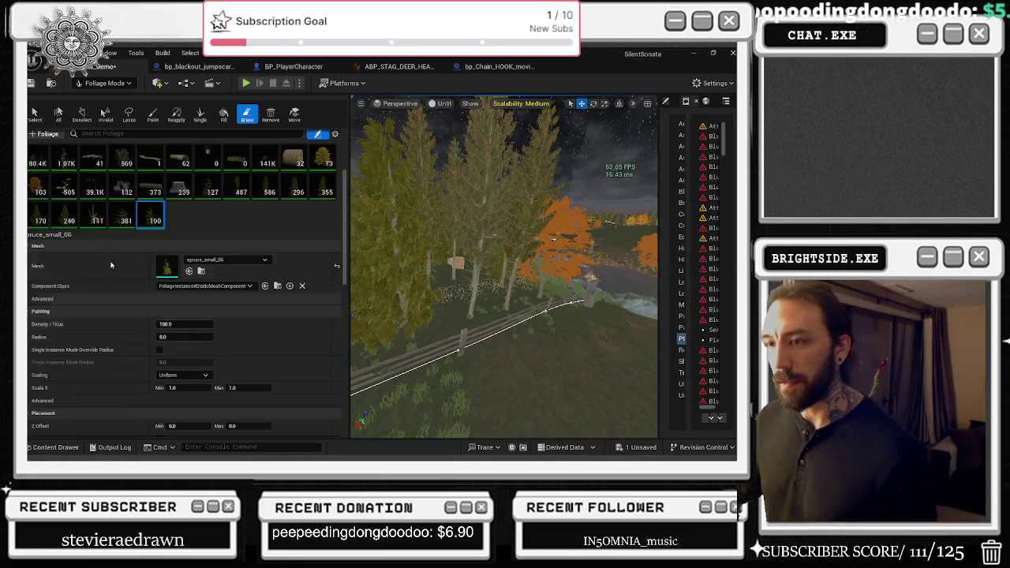
- Select the spruce_full_02_low foliage type and open its mesh in the Static Mesh Editor
{"action": "double_click", "coordinate": [169, 266]}
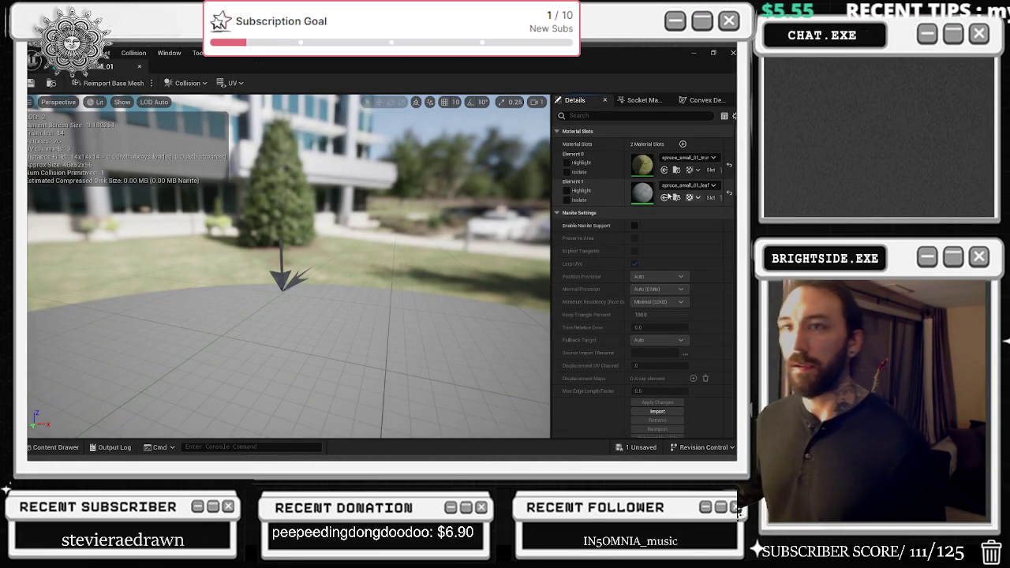
{"action": "left_click", "coordinate": [140, 67]}
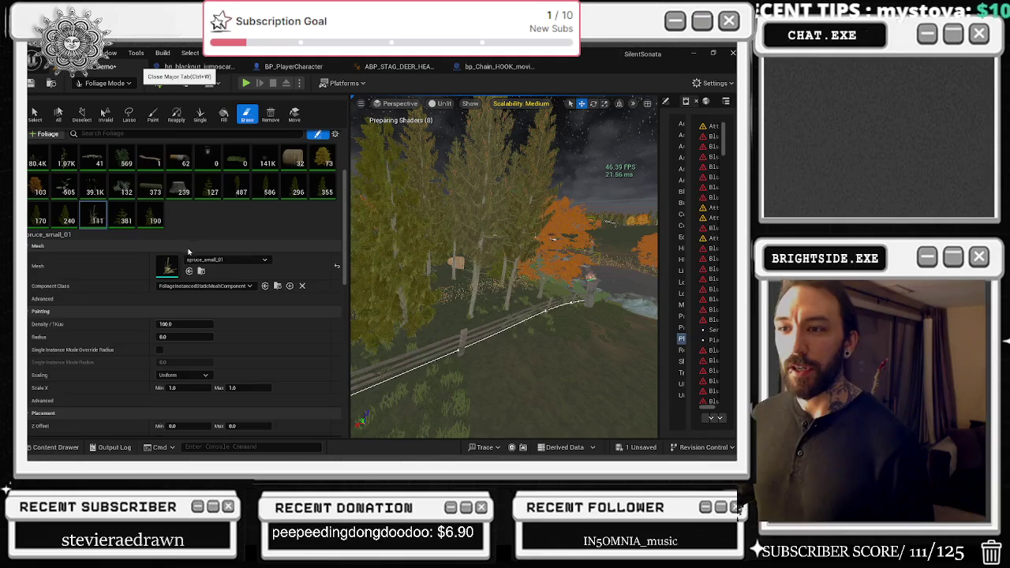
{"action": "left_click", "coordinate": [70, 219]}
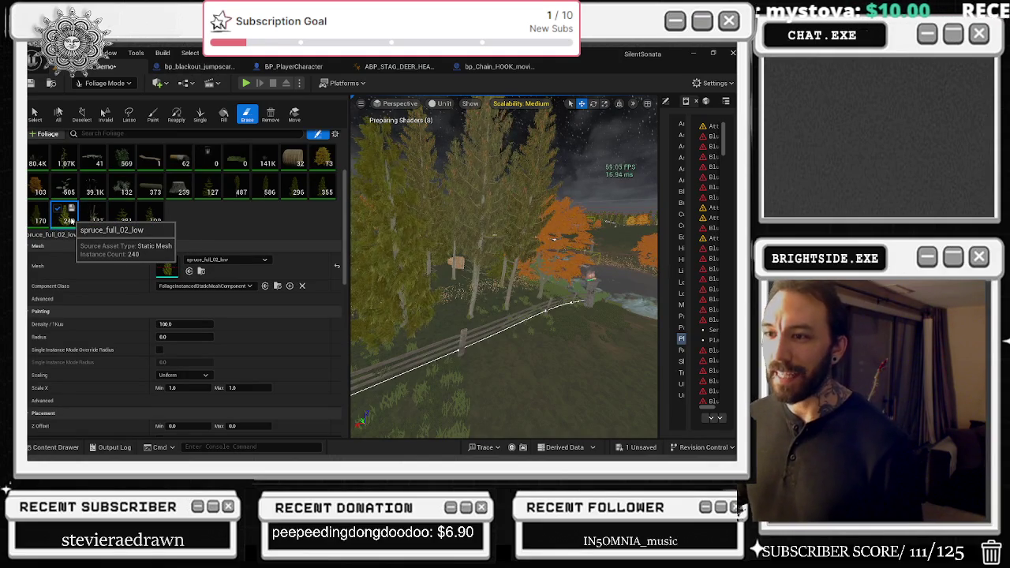
{"action": "double_click", "coordinate": [175, 276]}
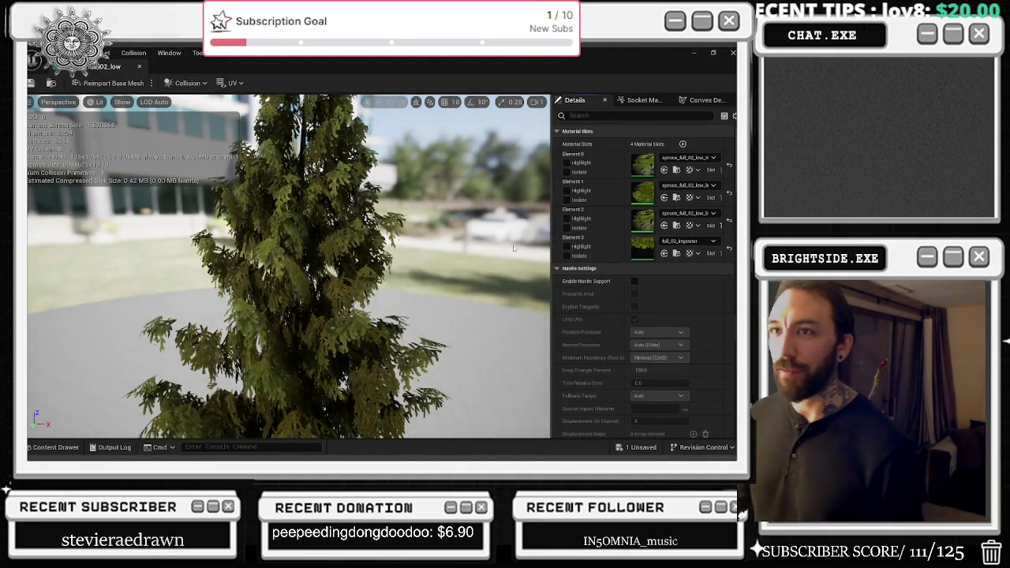
- Lower and apply Percent Triangles twice, cutting LOD 0 from 3,924 to 1,411 triangles
{"action": "scroll", "coordinate": [677, 291], "scroll_direction": "down", "scroll_amount": 5}
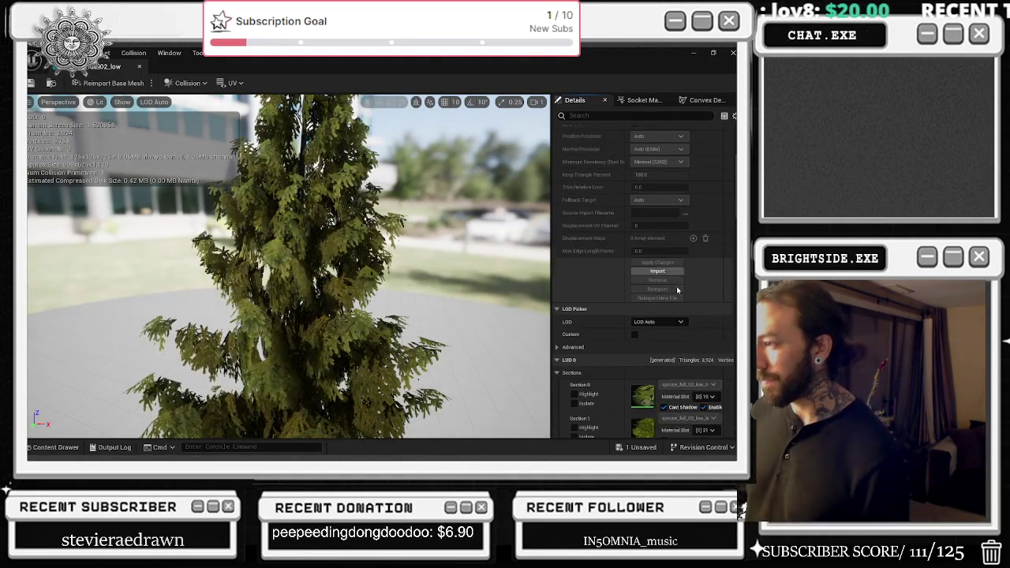
{"action": "scroll", "coordinate": [677, 291], "scroll_direction": "down", "scroll_amount": 4}
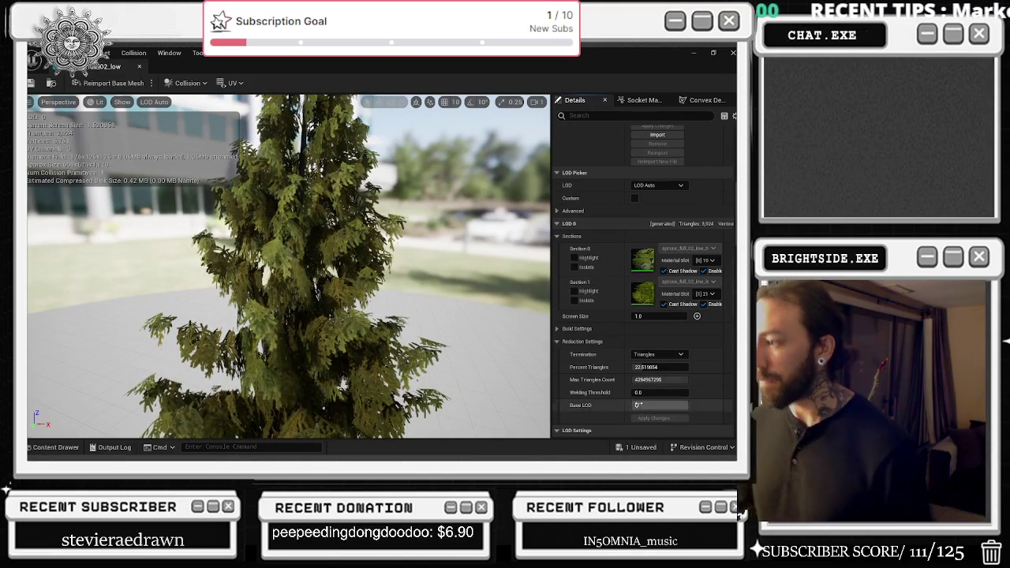
{"action": "left_click_drag", "start_coordinate": [429, 314], "coordinate": [489, 314]}
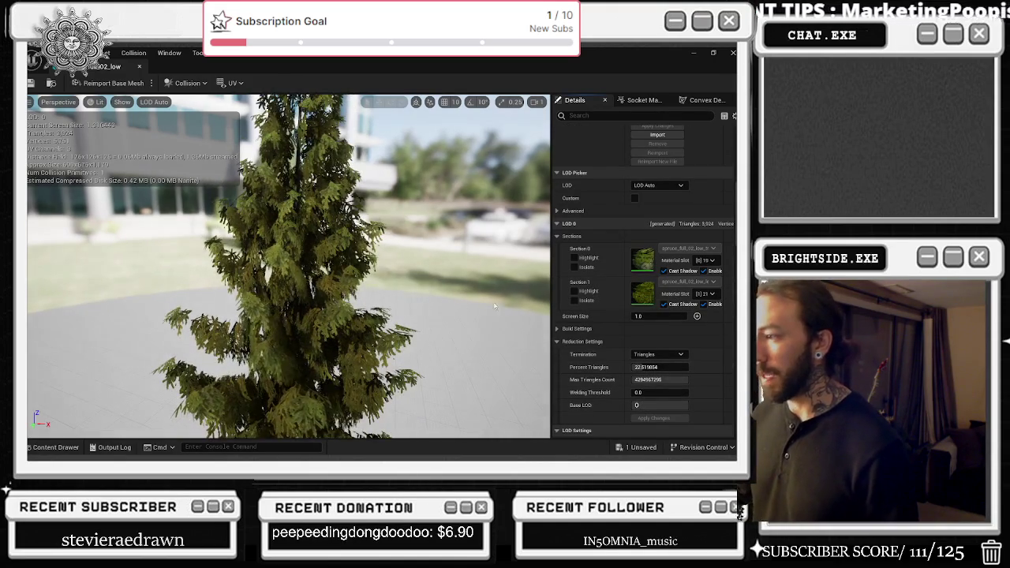
{"action": "scroll", "coordinate": [706, 374], "scroll_direction": "up", "scroll_amount": 8}
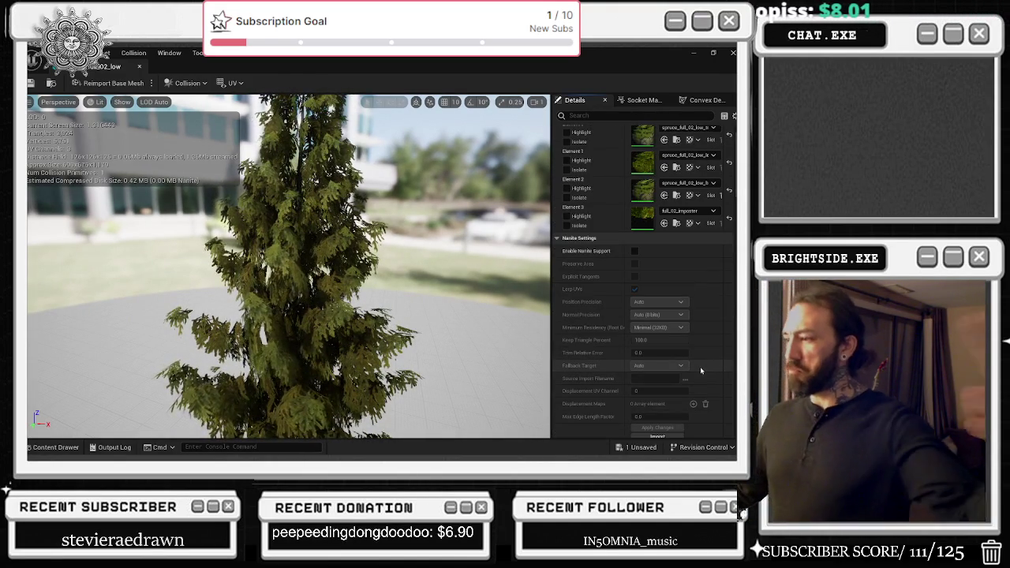
{"action": "scroll", "coordinate": [698, 371], "scroll_direction": "down", "scroll_amount": 3}
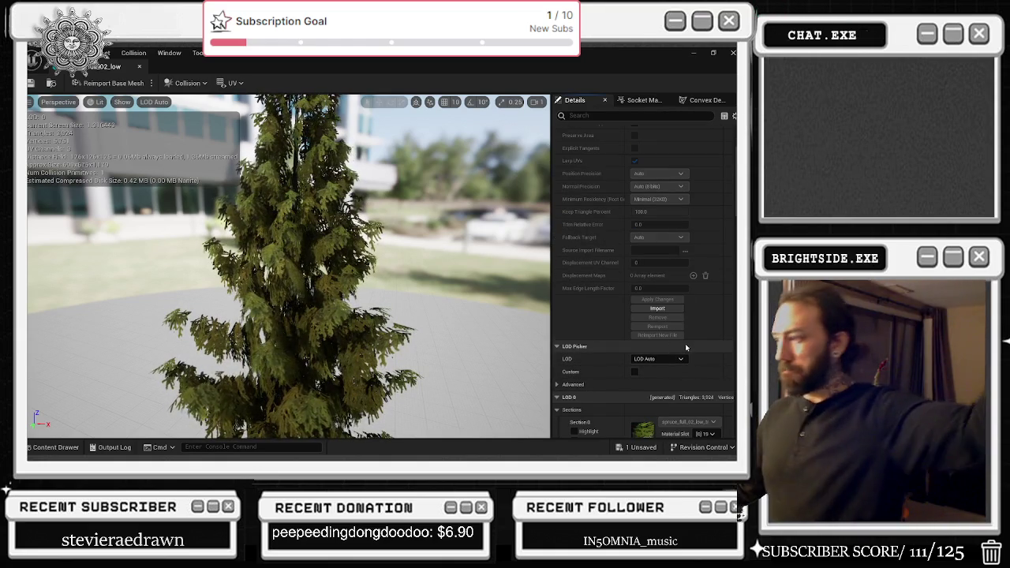
{"action": "scroll", "coordinate": [684, 332], "scroll_direction": "down", "scroll_amount": 4}
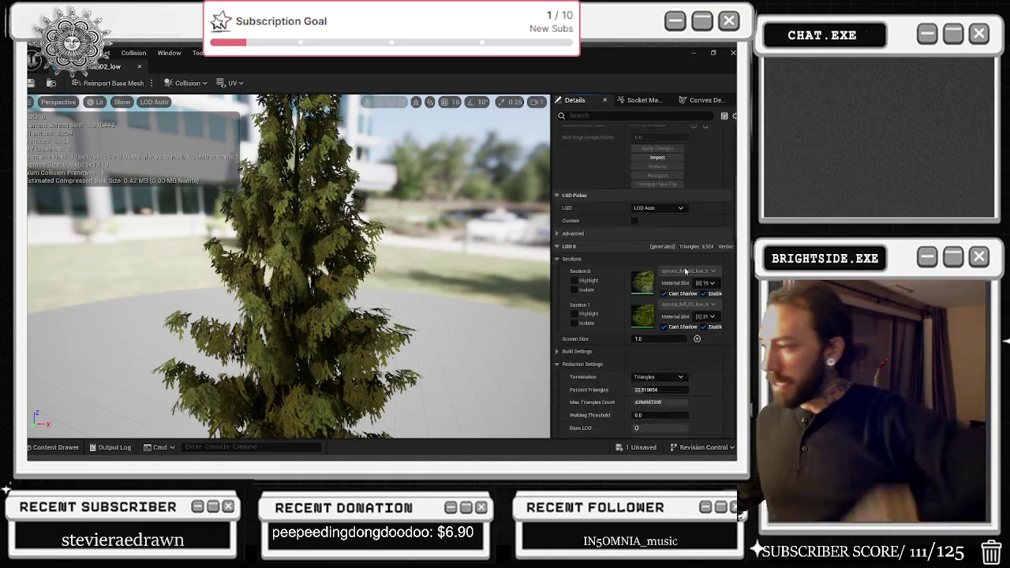
{"action": "scroll", "coordinate": [685, 271], "scroll_direction": "down", "scroll_amount": 1}
{"action": "left_click_drag", "start_coordinate": [660, 359], "coordinate": [639, 359]}
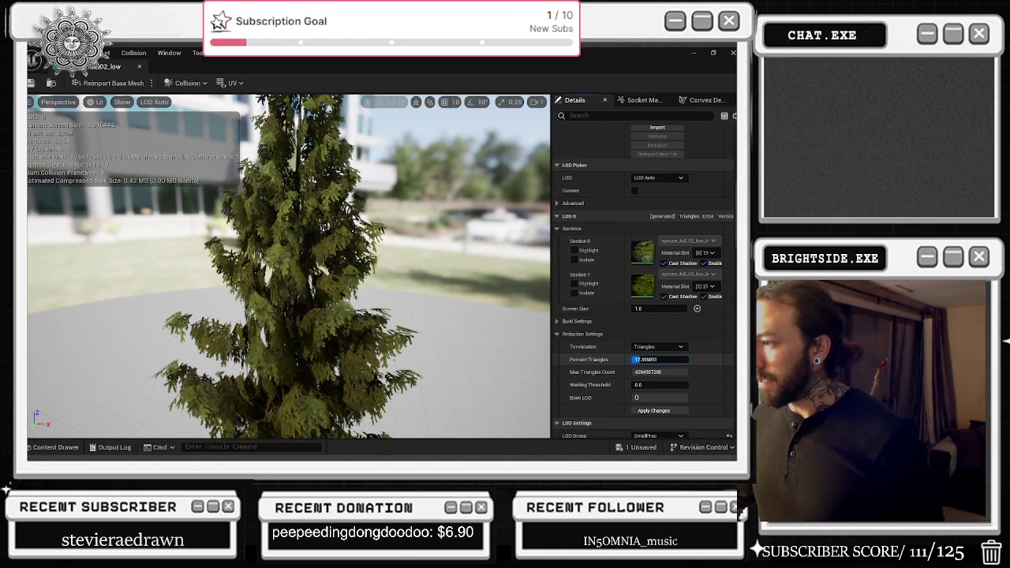
{"action": "left_click", "coordinate": [655, 411]}
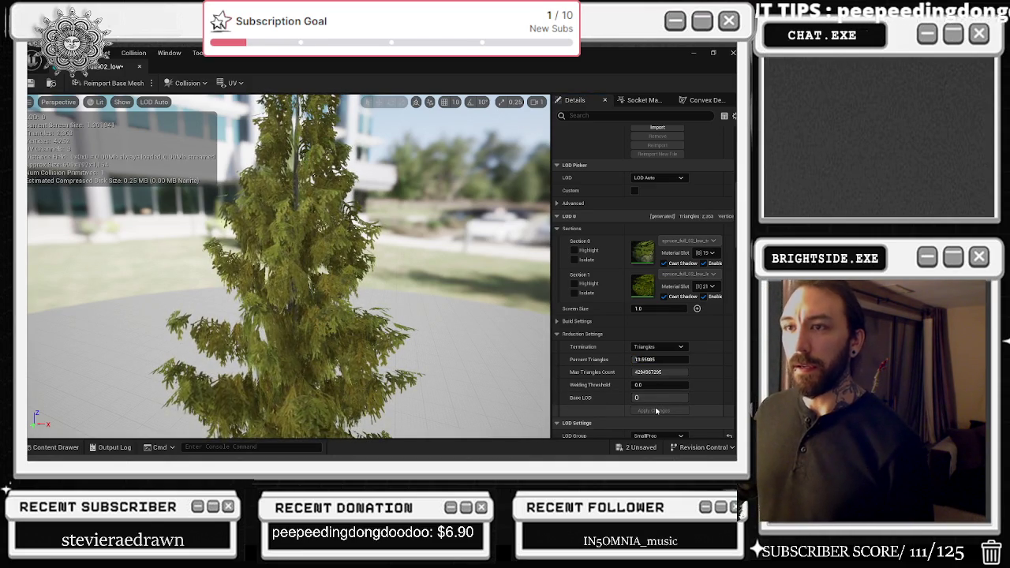
{"action": "left_click_drag", "start_coordinate": [635, 359], "coordinate": [623, 359]}
{"action": "left_click", "coordinate": [648, 411]}
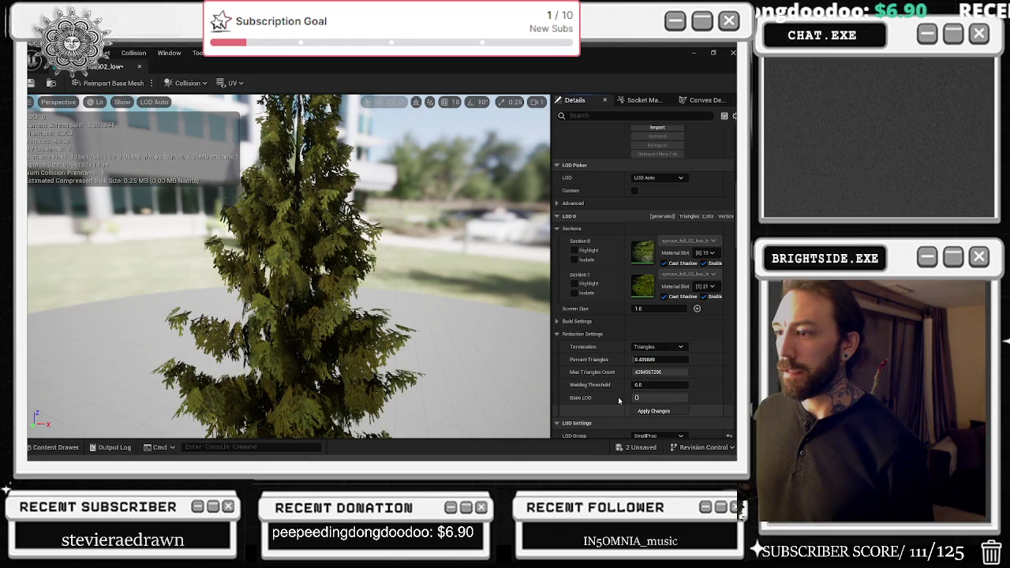
- Lower and apply the next spruce mesh's Percent Triangles, cutting LOD 0 to about 4,589 triangles, then close the editor
{"action": "left_click", "coordinate": [139, 66]}
{"action": "scroll", "coordinate": [690, 313], "scroll_direction": "up", "scroll_amount": 5}
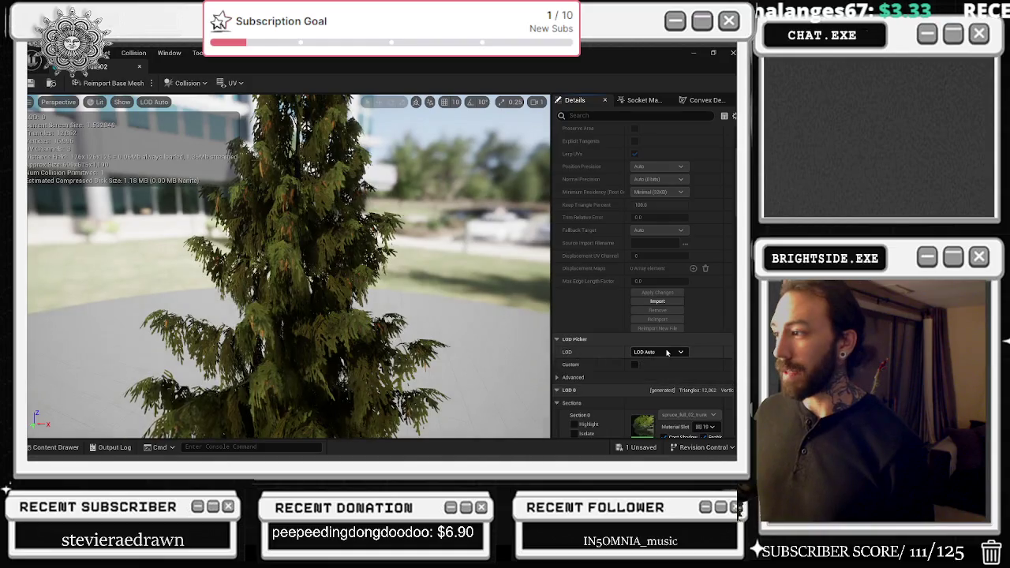
{"action": "scroll", "coordinate": [693, 314], "scroll_direction": "down", "scroll_amount": 5}
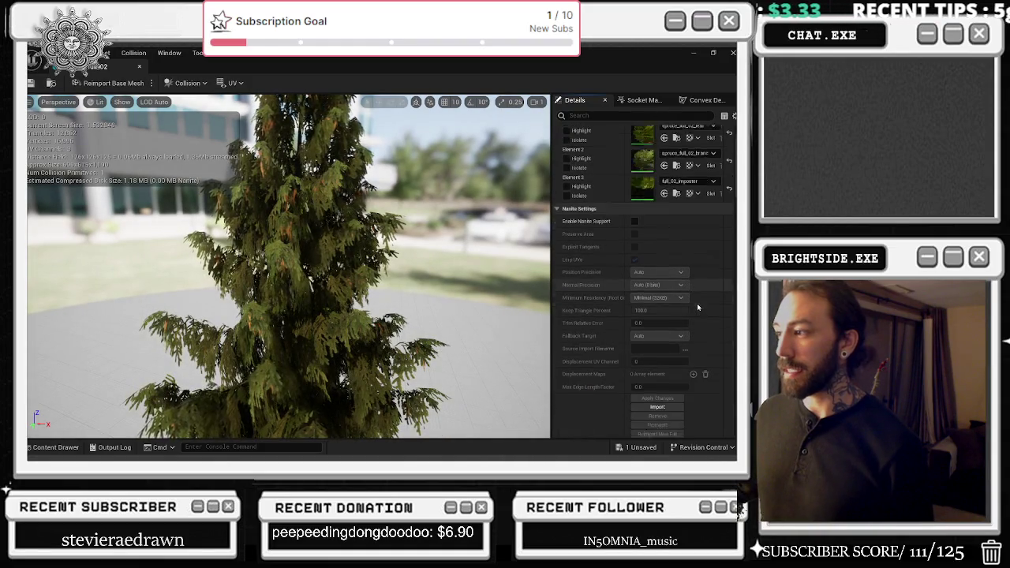
{"action": "left_click_drag", "start_coordinate": [660, 325], "coordinate": [631, 325]}
{"action": "left_click", "coordinate": [670, 379]}
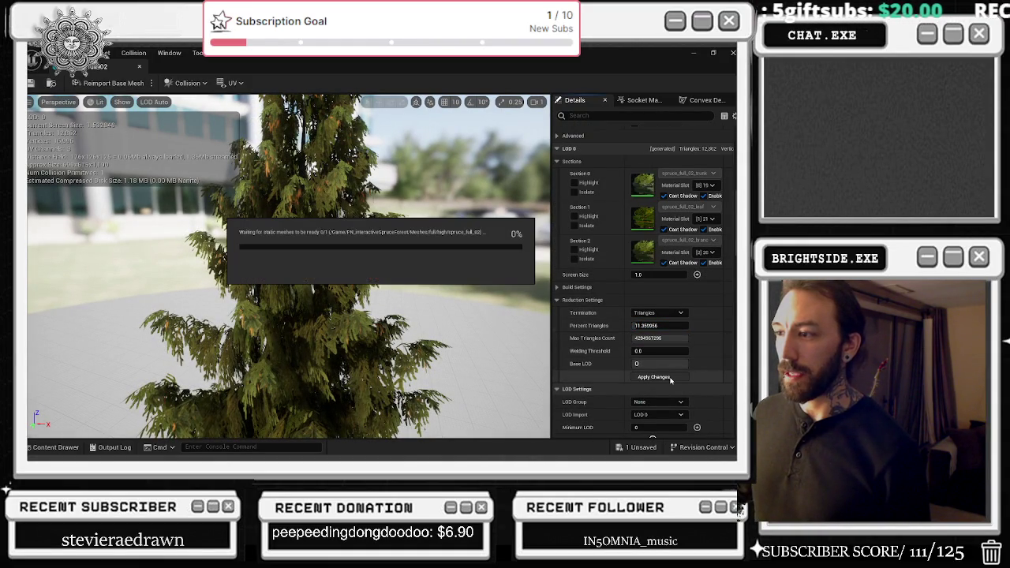
{"action": "mouse_move", "coordinate": [431, 298]}
{"action": "left_mouse_down"}
{"action": "mouse_move", "coordinate": [415, 261]}
{"action": "mouse_move", "coordinate": [261, 265]}
{"action": "left_mouse_up"}
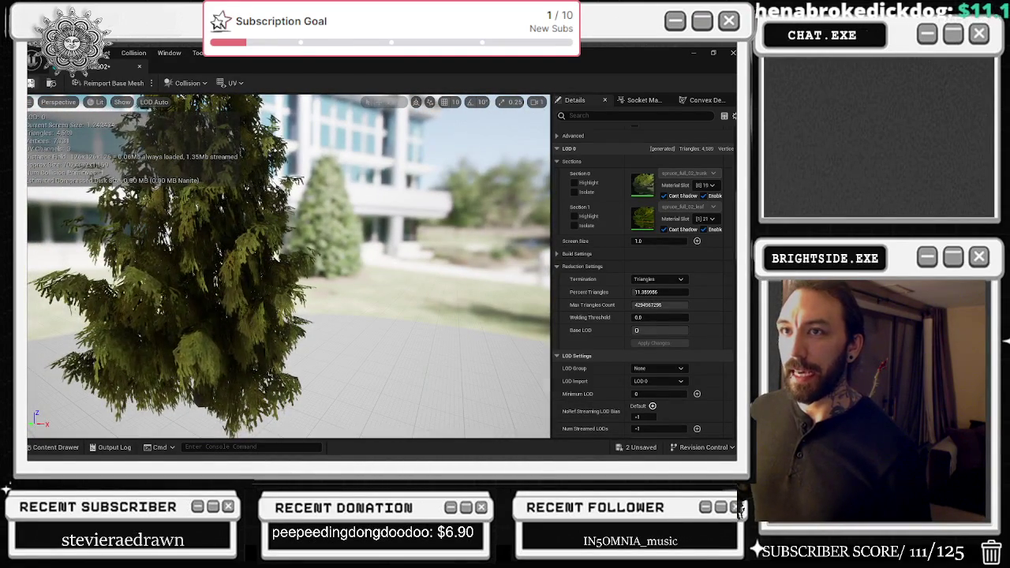
{"action": "left_click", "coordinate": [140, 67]}
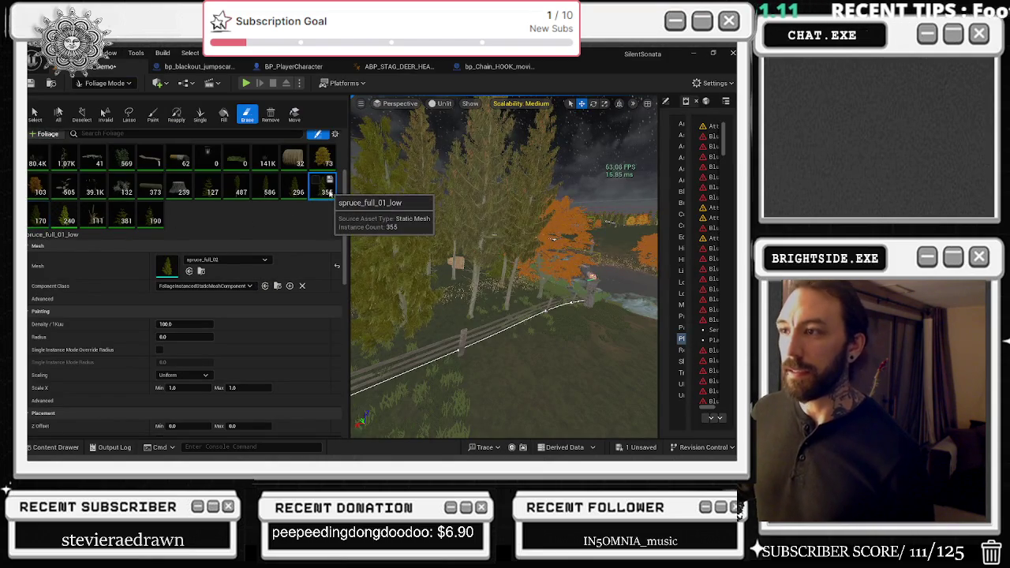
- Reduce spruce_full_01_low's LOD 0 to 1,947 triangles, save the mesh, and return to the forest level
{"action": "double_click", "coordinate": [171, 270]}
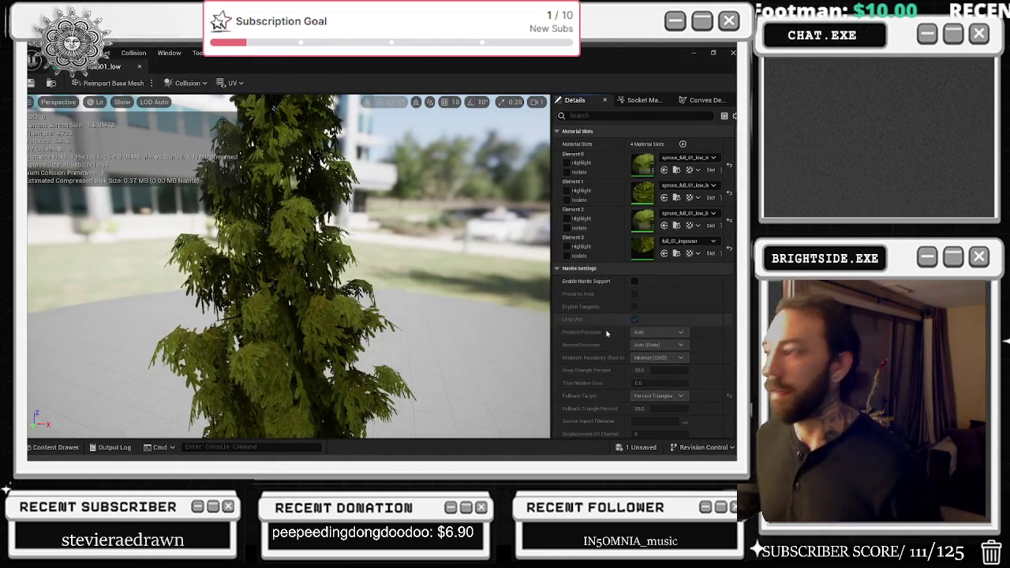
{"action": "scroll", "coordinate": [623, 323], "scroll_direction": "down", "scroll_amount": 10}
{"action": "scroll", "coordinate": [645, 311], "scroll_direction": "down", "scroll_amount": 3}
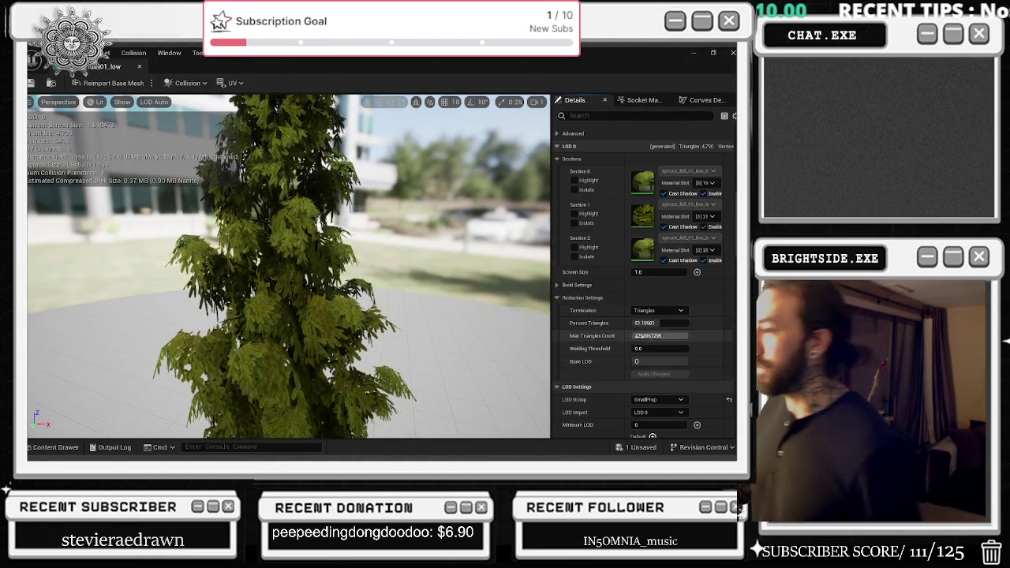
{"action": "left_click", "coordinate": [654, 374]}
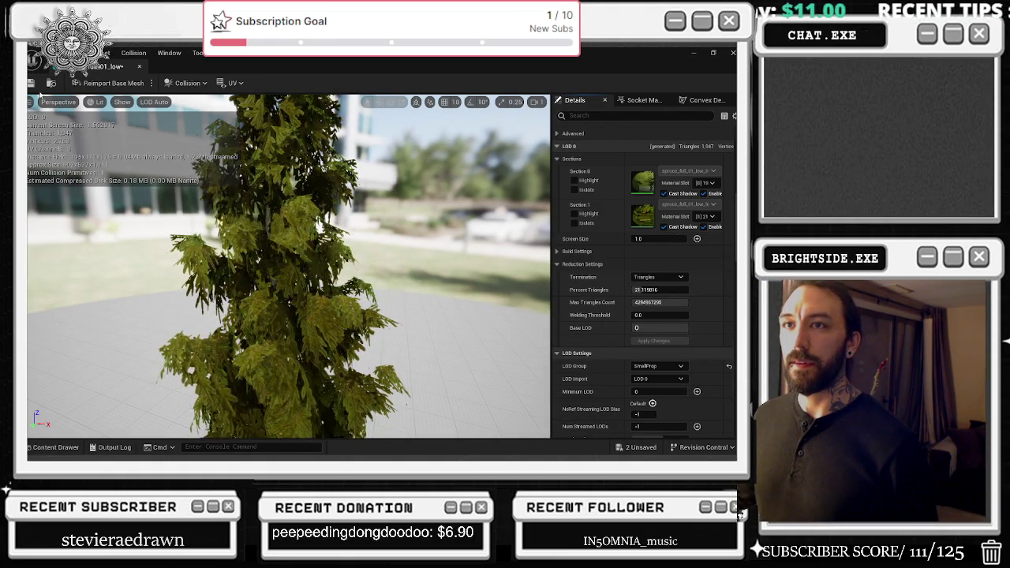
{"action": "left_click", "coordinate": [31, 83]}
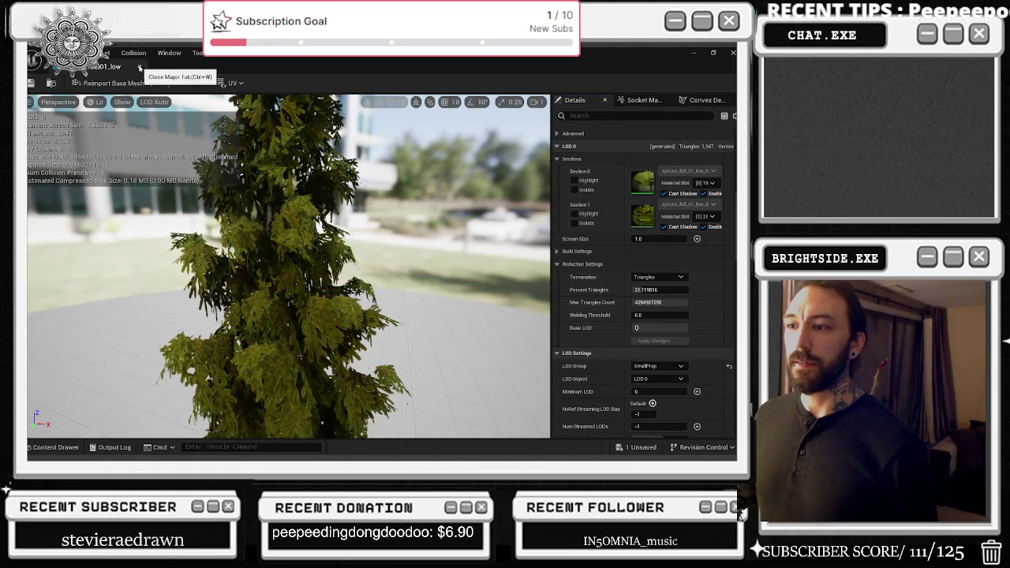
{"action": "left_click", "coordinate": [139, 67]}
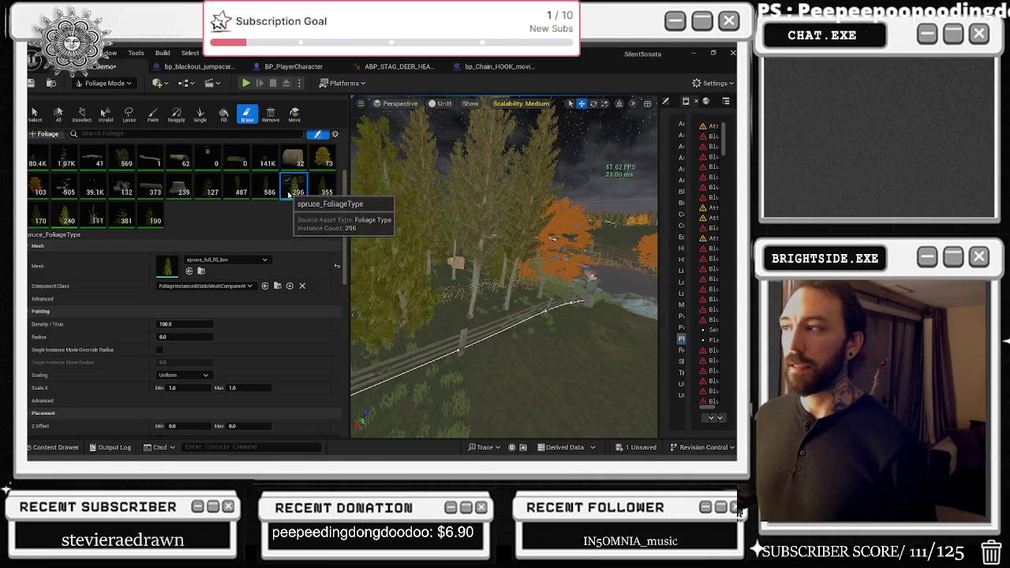
{"action": "mouse_move", "coordinate": [351, 197]}
{"action": "left_mouse_down"}
{"action": "mouse_move", "coordinate": [371, 193]}
{"action": "mouse_move", "coordinate": [371, 119]}
{"action": "left_mouse_up"}
{"action": "mouse_move", "coordinate": [504, 198]}
{"action": "left_mouse_down"}
{"action": "mouse_move", "coordinate": [504, 283]}
{"action": "mouse_move", "coordinate": [455, 330]}
{"action": "left_mouse_up"}
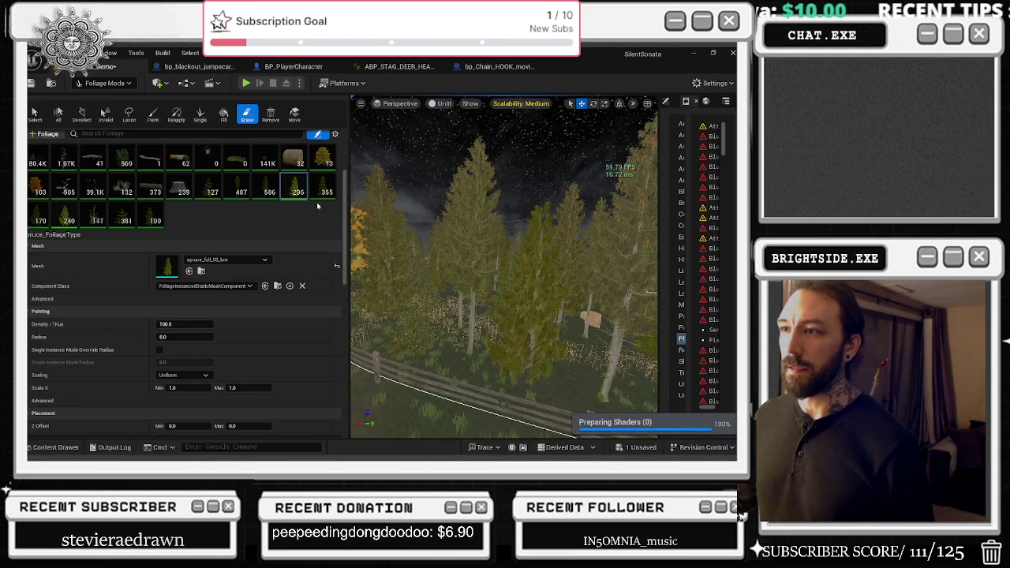
- Open spruce_half_03 and set Percent Triangles to 18.235998, then apply the changes
{"action": "double_click", "coordinate": [170, 263]}
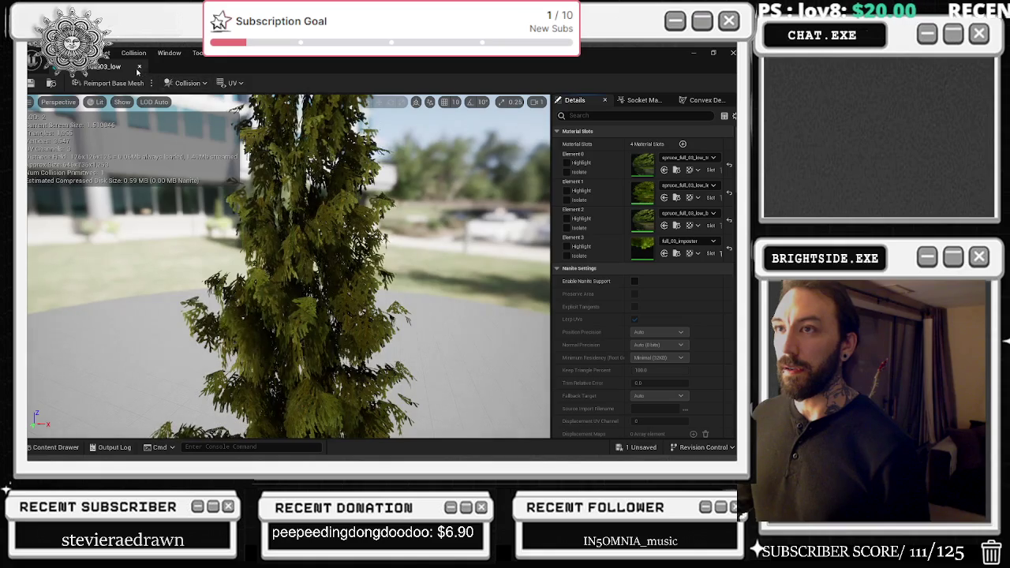
{"action": "left_click", "coordinate": [139, 67]}
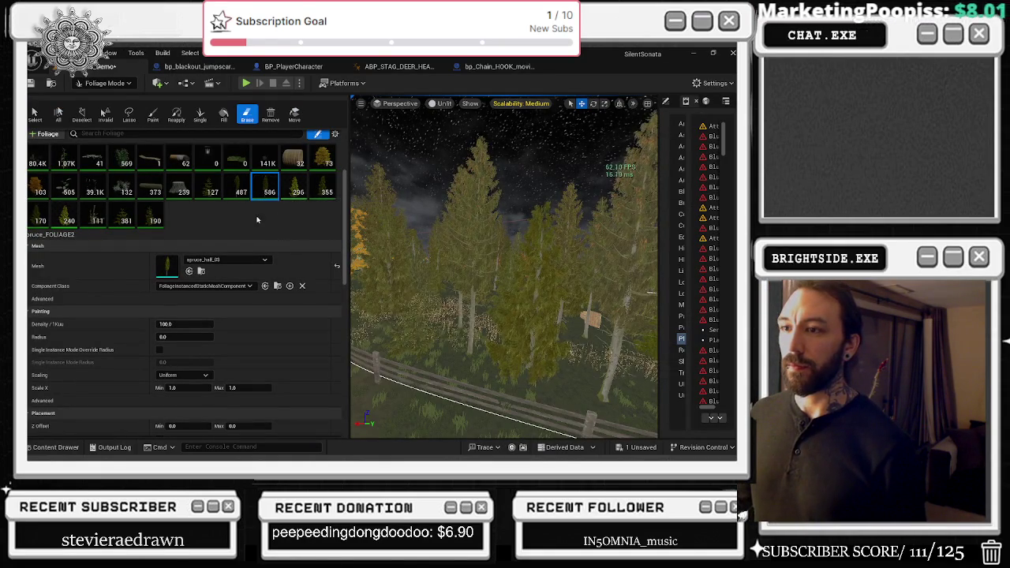
{"action": "double_click", "coordinate": [166, 266]}
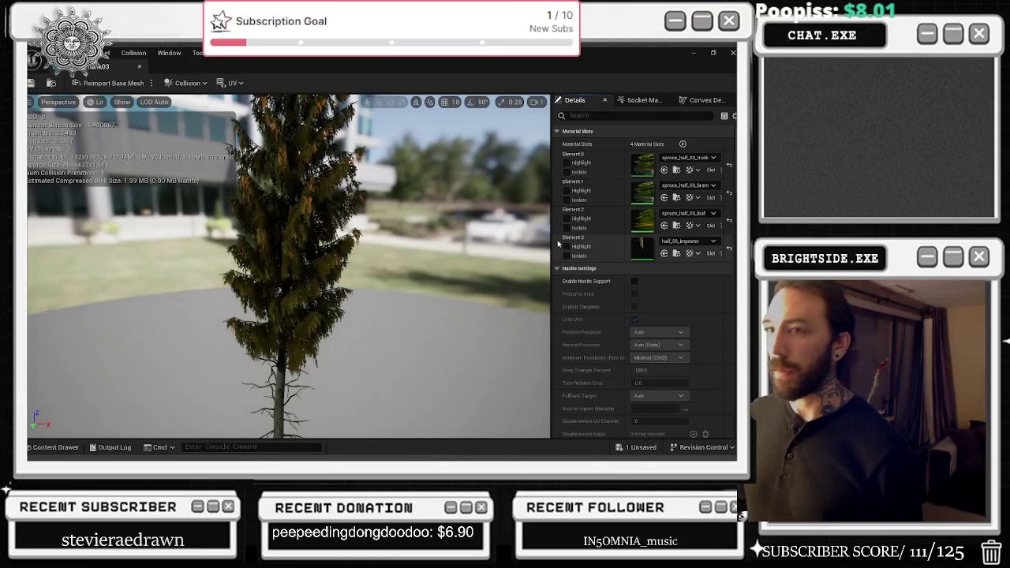
{"action": "scroll", "coordinate": [647, 314], "scroll_direction": "down", "scroll_amount": 5}
{"action": "scroll", "coordinate": [647, 315], "scroll_direction": "down", "scroll_amount": 5}
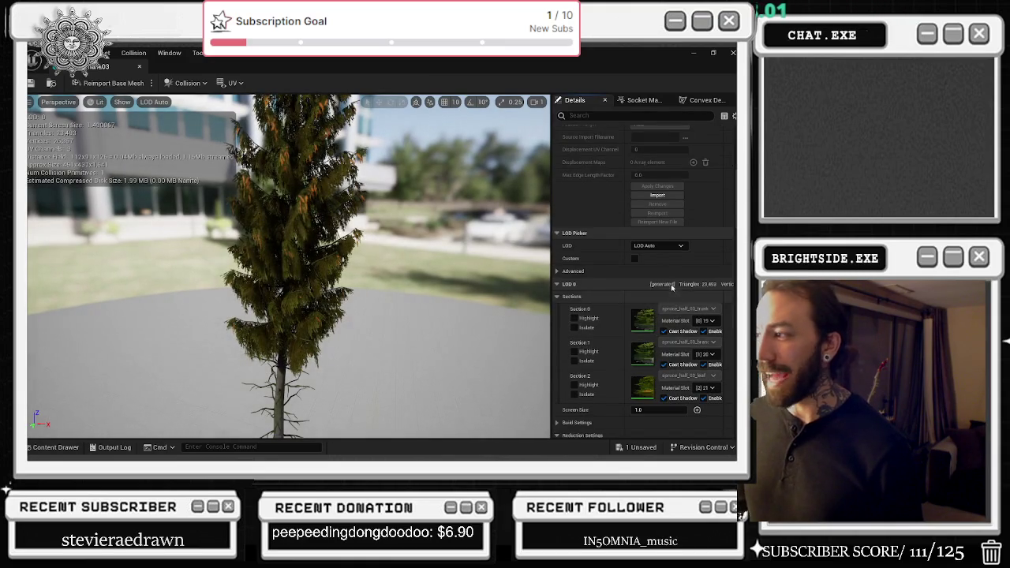
{"action": "left_click", "coordinate": [647, 295]}
{"action": "left_click", "coordinate": [653, 347]}
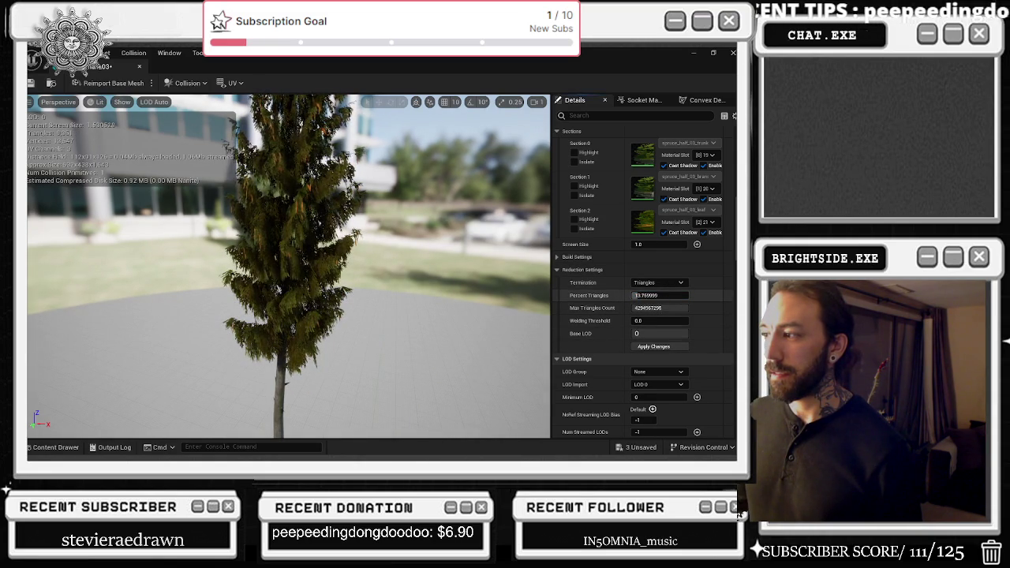
{"action": "key", "text": "Return"}
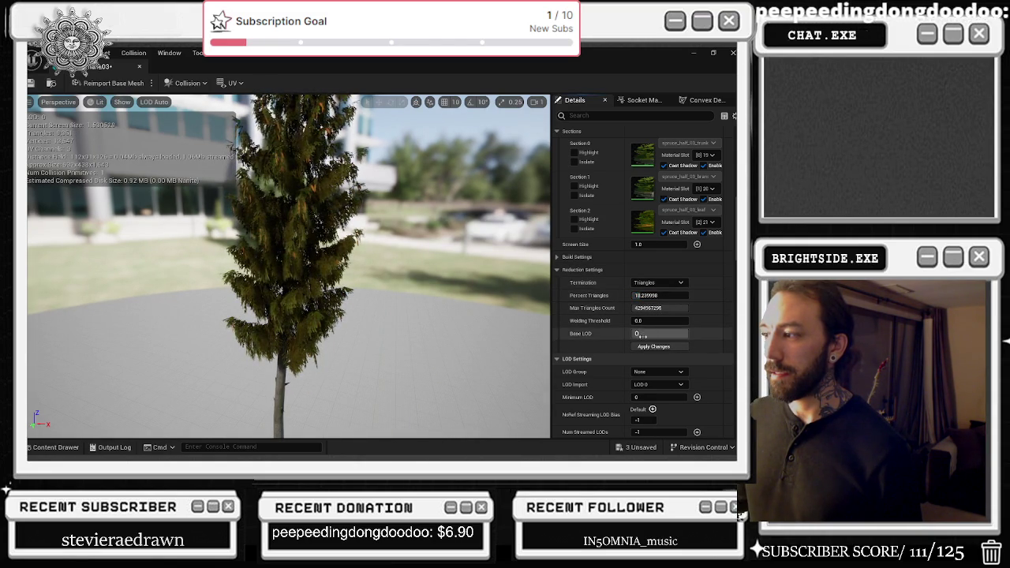
{"action": "left_click", "coordinate": [644, 352]}
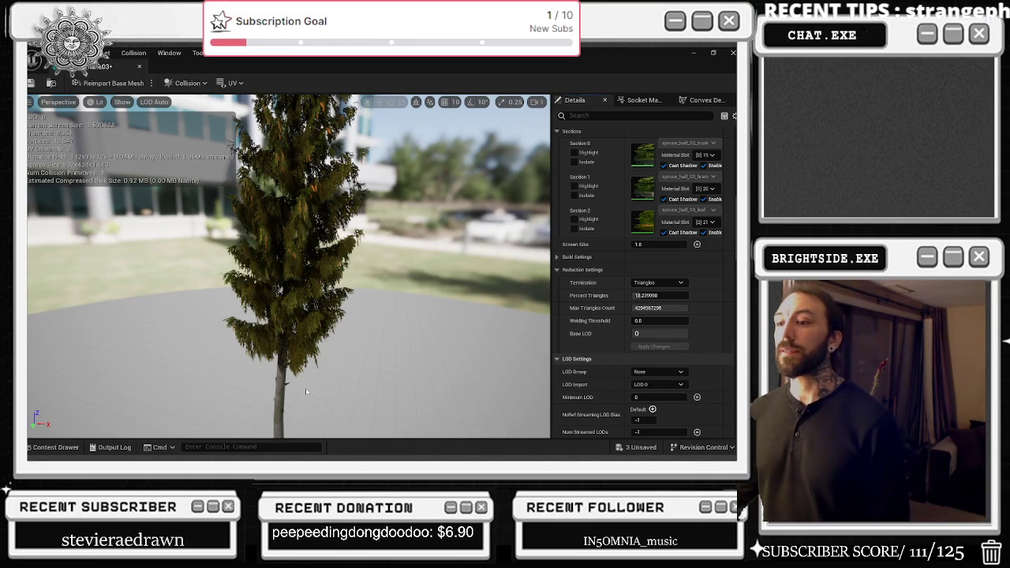
- Add a box collision to spruce_half_03, undo it, and close the mesh editor
{"action": "left_click_drag", "start_coordinate": [302, 392], "coordinate": [299, 355]}
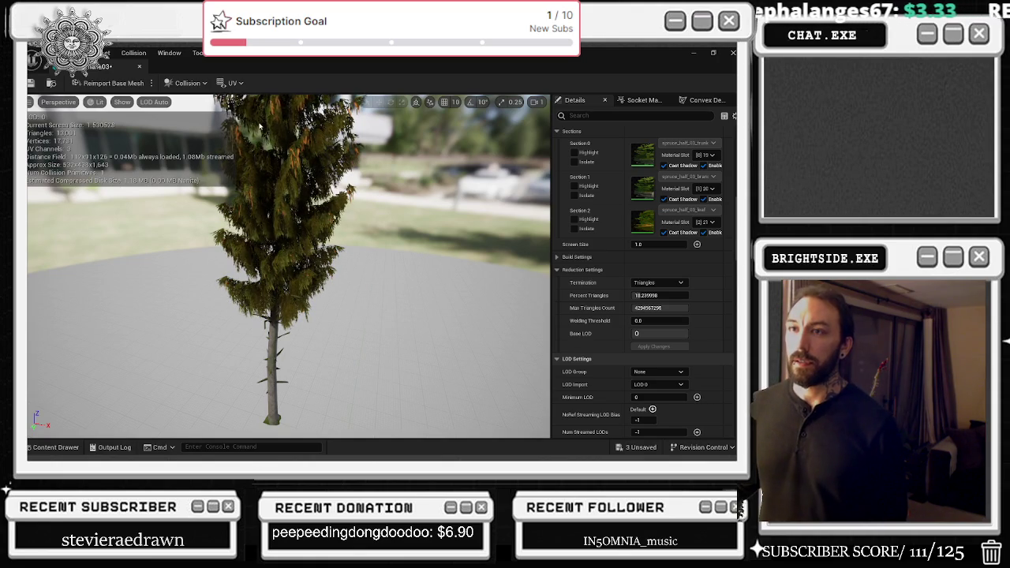
{"action": "left_click", "coordinate": [187, 82]}
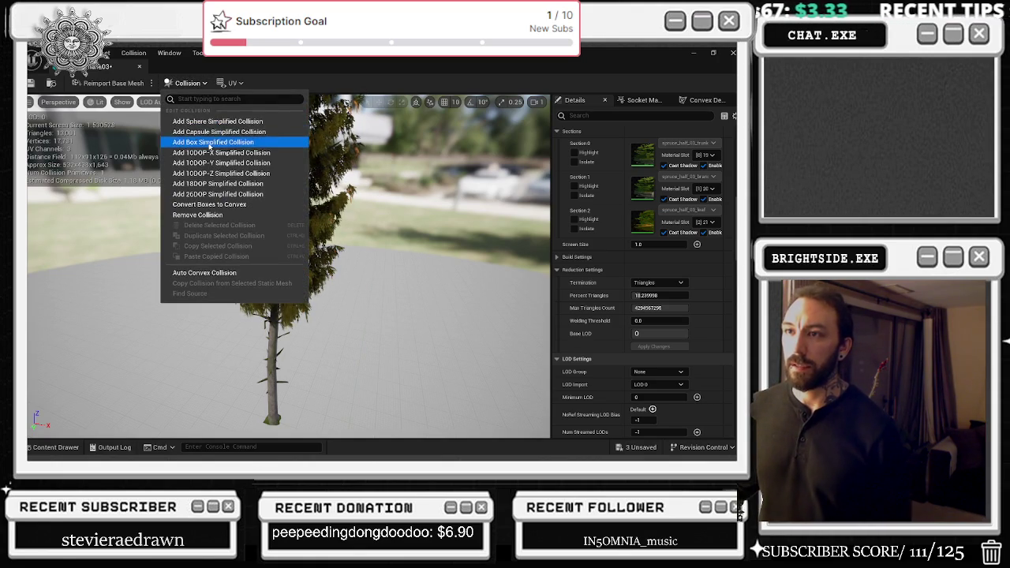
{"action": "left_click", "coordinate": [210, 143]}
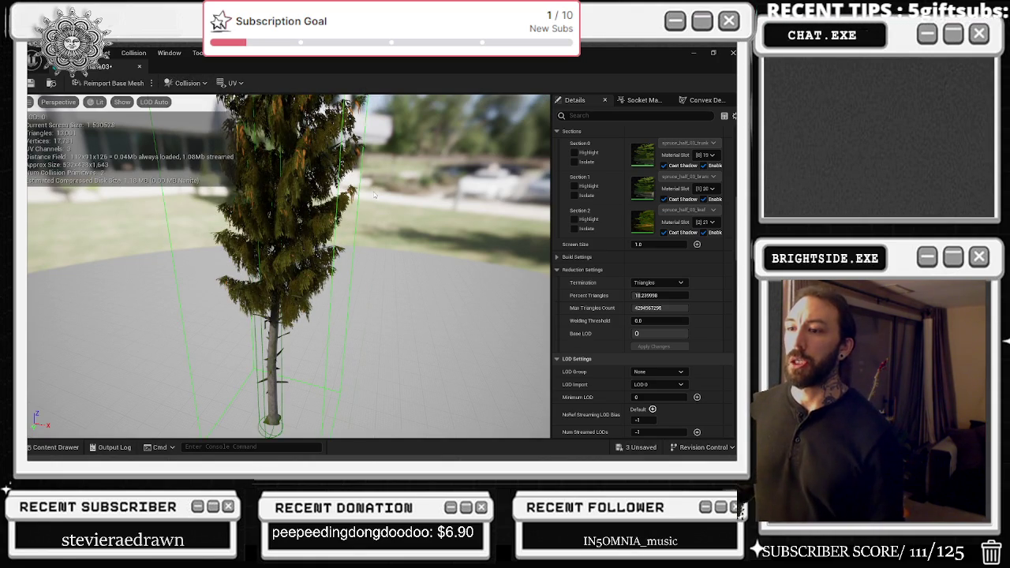
{"action": "key", "text": "ctrl+z"}
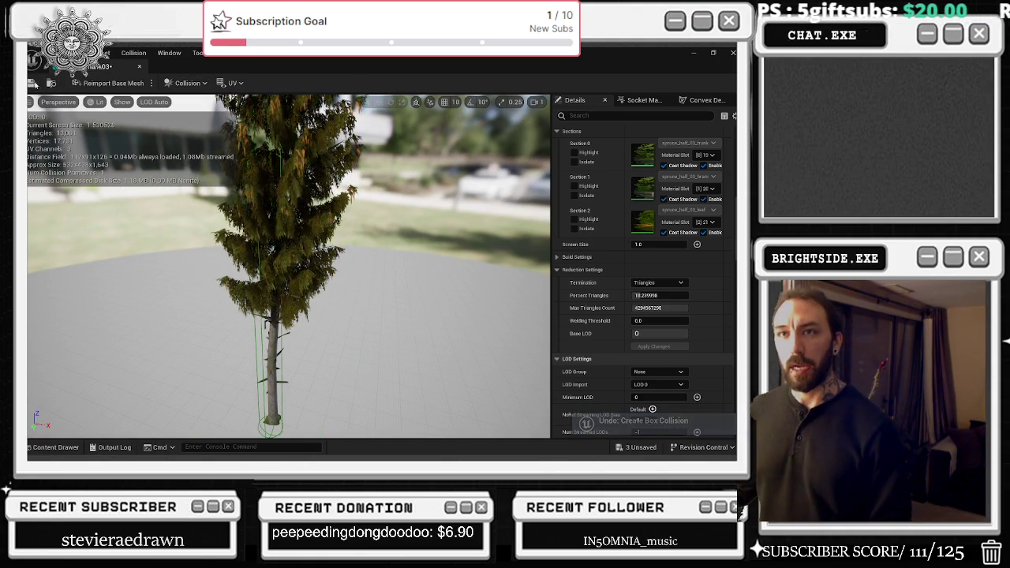
{"action": "left_click", "coordinate": [139, 69]}
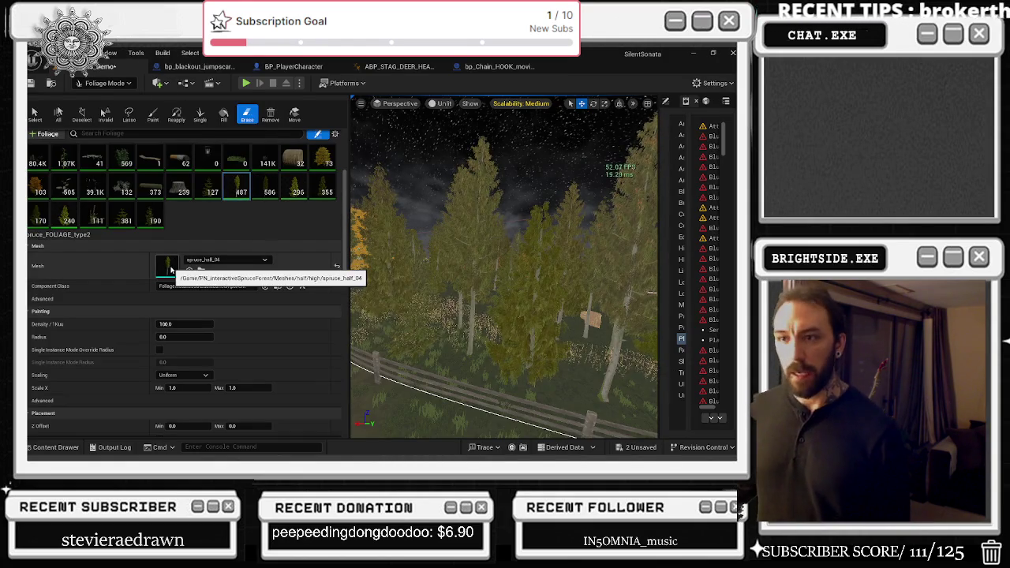
- Set spruce_half_04's Percent Triangles to 10.04, cutting LOD 0 to 6,624 triangles, and save the mesh
{"action": "double_click", "coordinate": [193, 261]}
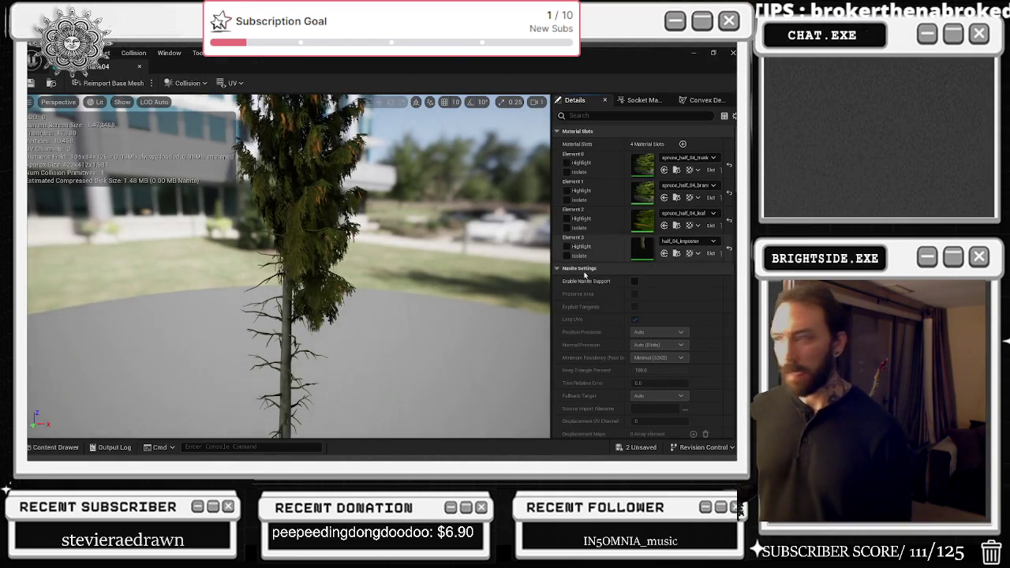
{"action": "scroll", "coordinate": [610, 300], "scroll_direction": "down", "scroll_amount": 6}
{"action": "scroll", "coordinate": [670, 372], "scroll_direction": "down", "scroll_amount": 5}
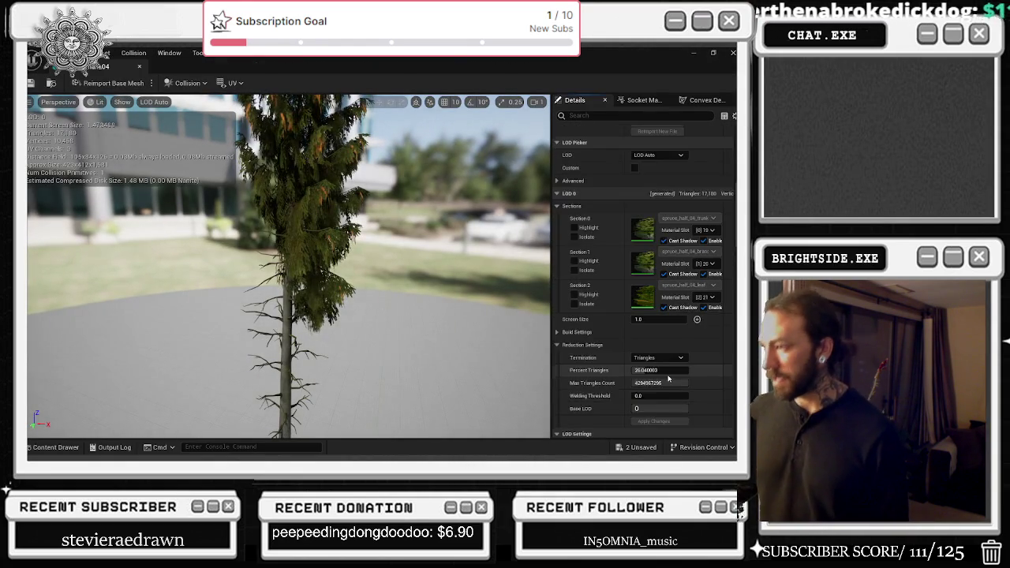
{"action": "type", "text": "10.04"}
{"action": "key", "text": "Return"}
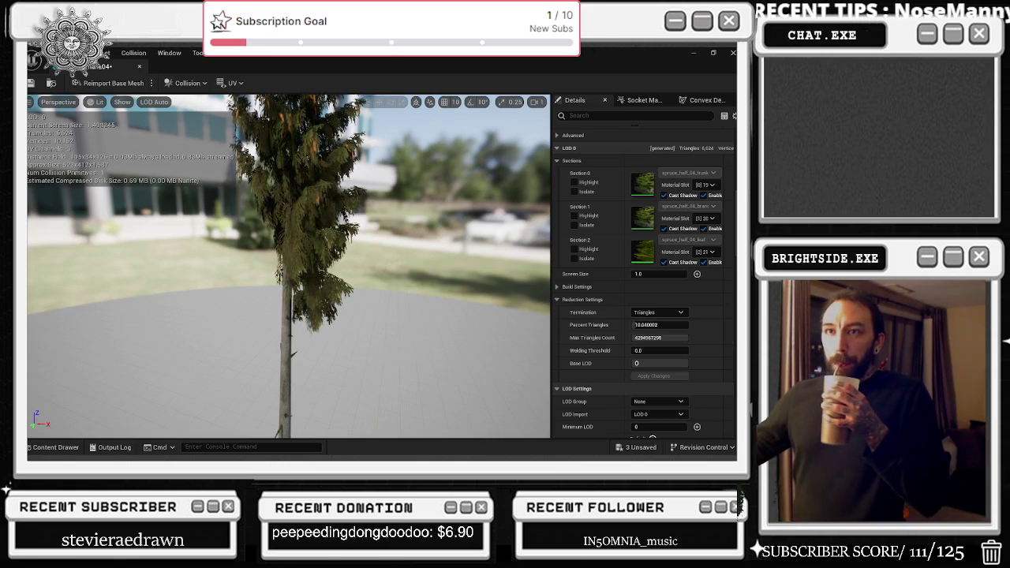
{"action": "left_click", "coordinate": [30, 83]}
{"action": "left_click", "coordinate": [139, 67]}
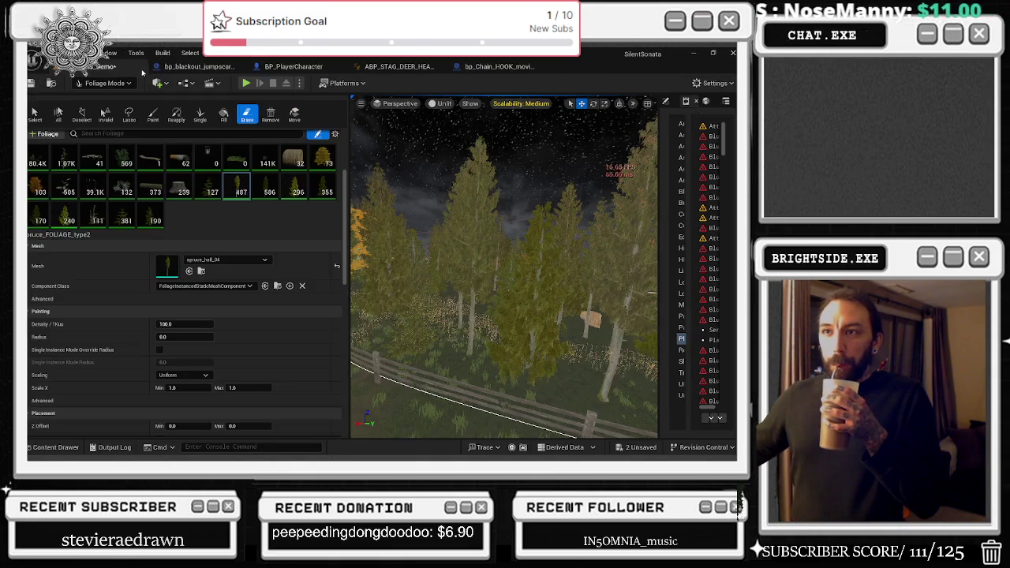
- Open spruce_small_07 and apply a first, lower Percent Triangles value
{"action": "double_click", "coordinate": [157, 270]}
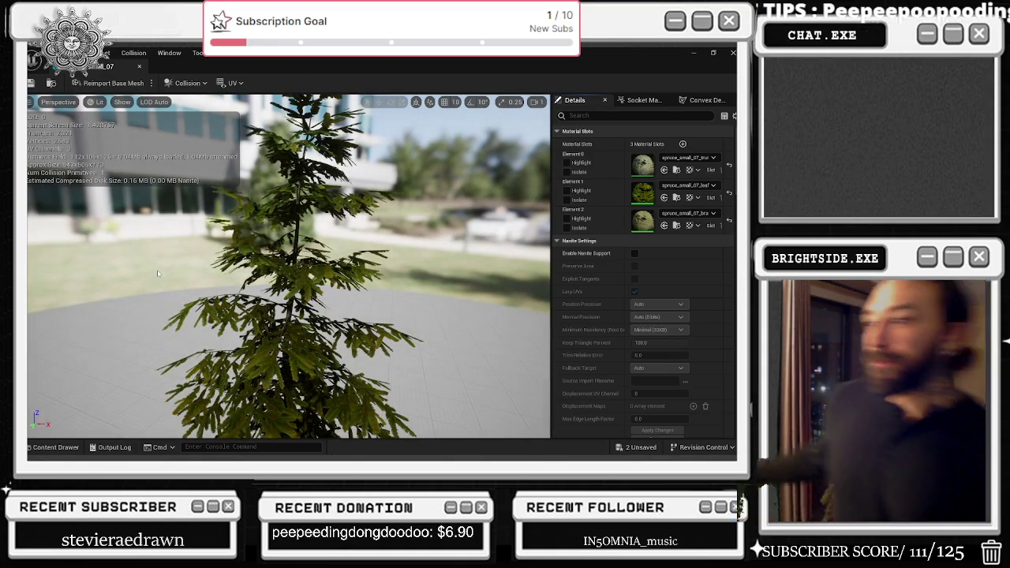
{"action": "mouse_move", "coordinate": [190, 314]}
{"action": "left_mouse_down"}
{"action": "mouse_move", "coordinate": [162, 296]}
{"action": "mouse_move", "coordinate": [415, 259]}
{"action": "left_mouse_up"}
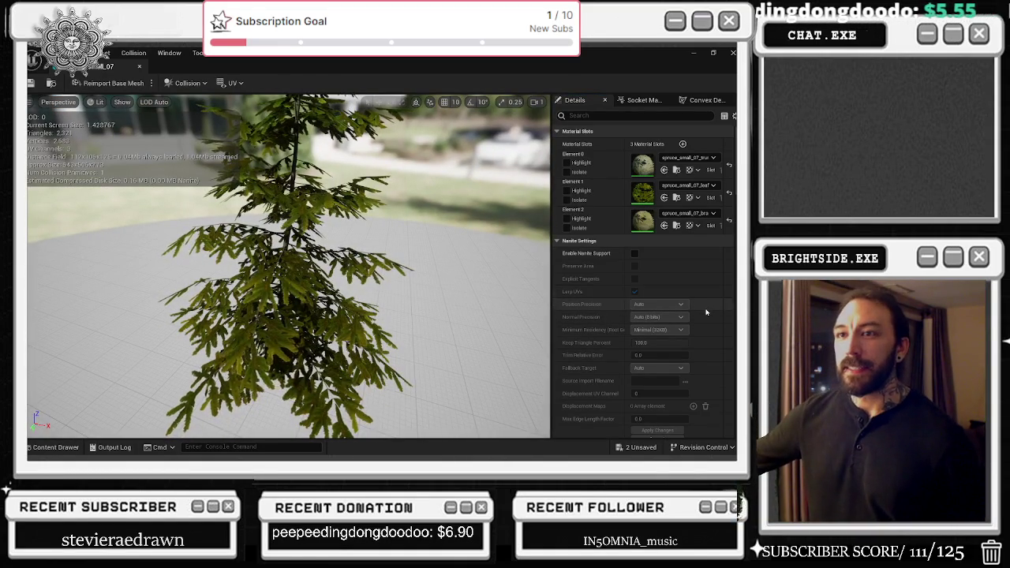
{"action": "scroll", "coordinate": [706, 312], "scroll_direction": "down", "scroll_amount": 3}
{"action": "scroll", "coordinate": [708, 303], "scroll_direction": "down", "scroll_amount": 5}
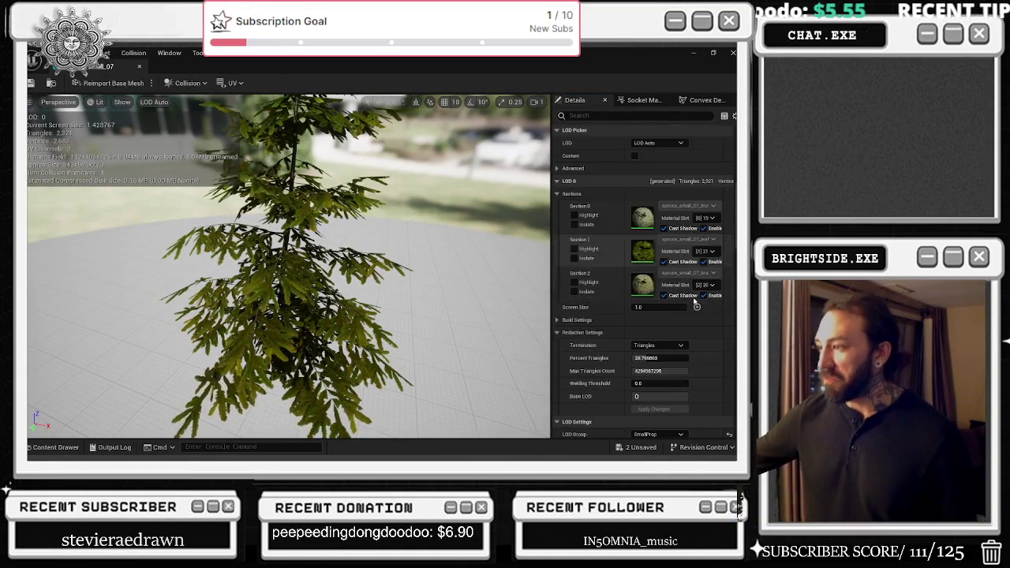
{"action": "left_click", "coordinate": [660, 358]}
{"action": "left_click", "coordinate": [657, 409]}
{"action": "left_click", "coordinate": [655, 409]}
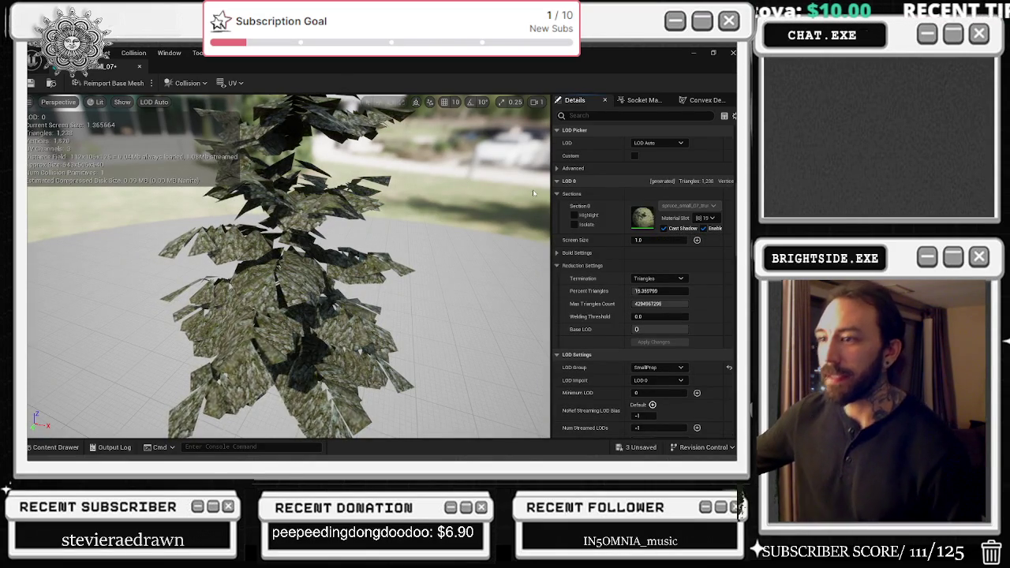
{"action": "scroll", "coordinate": [722, 274], "scroll_direction": "down", "scroll_amount": 10}
{"action": "scroll", "coordinate": [722, 273], "scroll_direction": "up", "scroll_amount": 10}
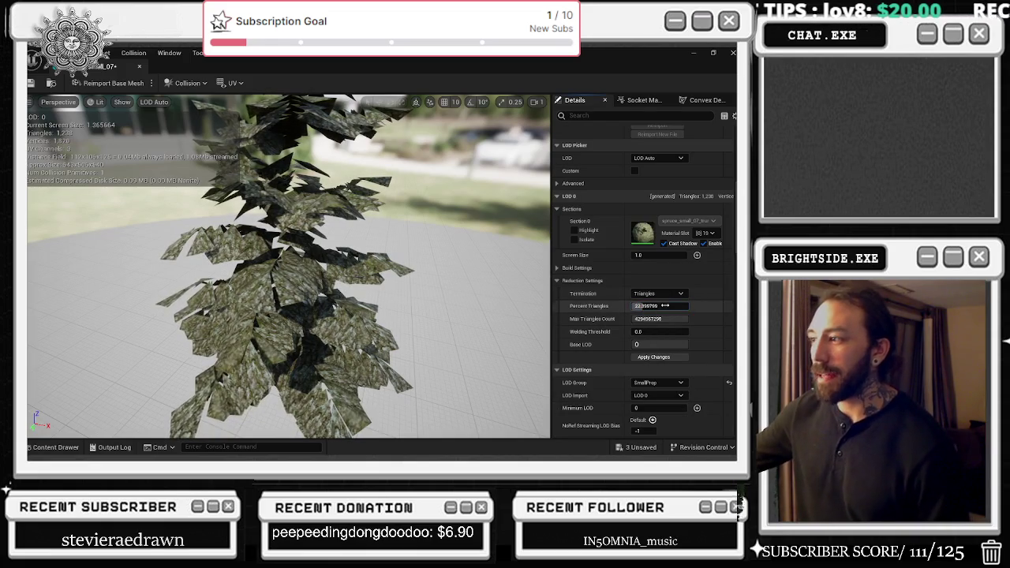
- Try several more triangle percentages and settle on about 18% (1,406 triangles), keeping all leaf sections
{"action": "left_click", "coordinate": [652, 359]}
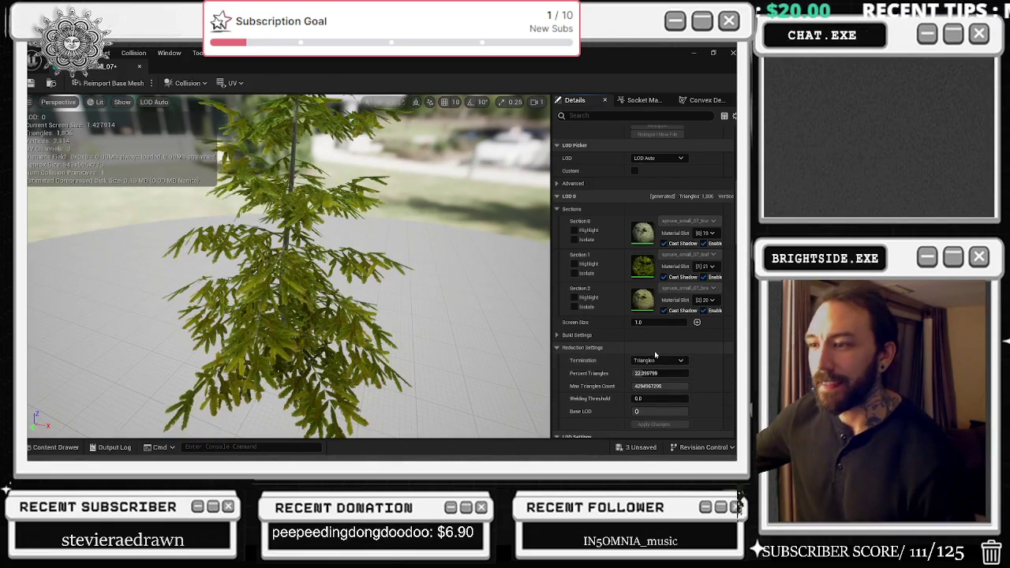
{"action": "left_click", "coordinate": [669, 371]}
{"action": "left_click", "coordinate": [657, 426]}
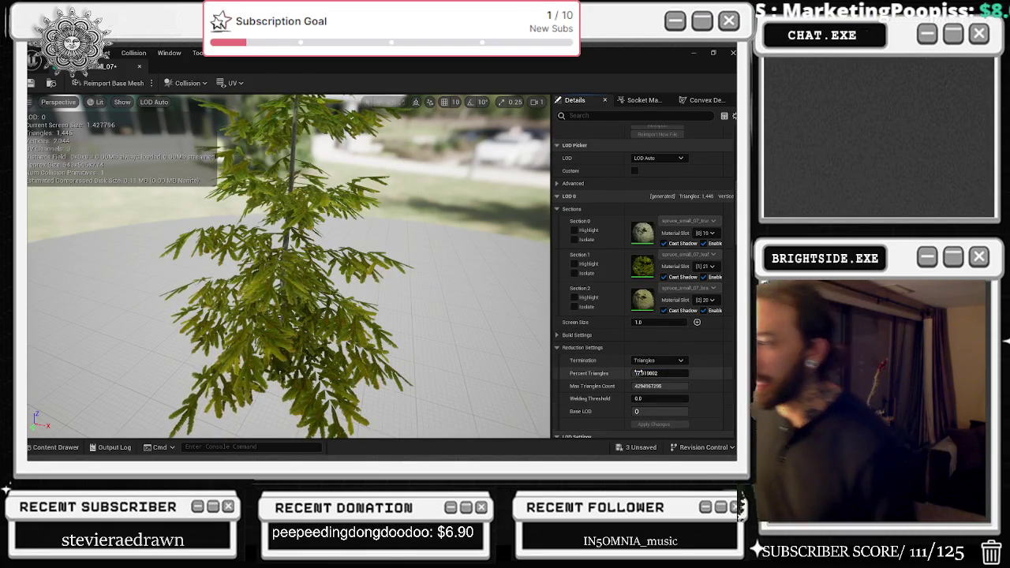
{"action": "left_click", "coordinate": [641, 424]}
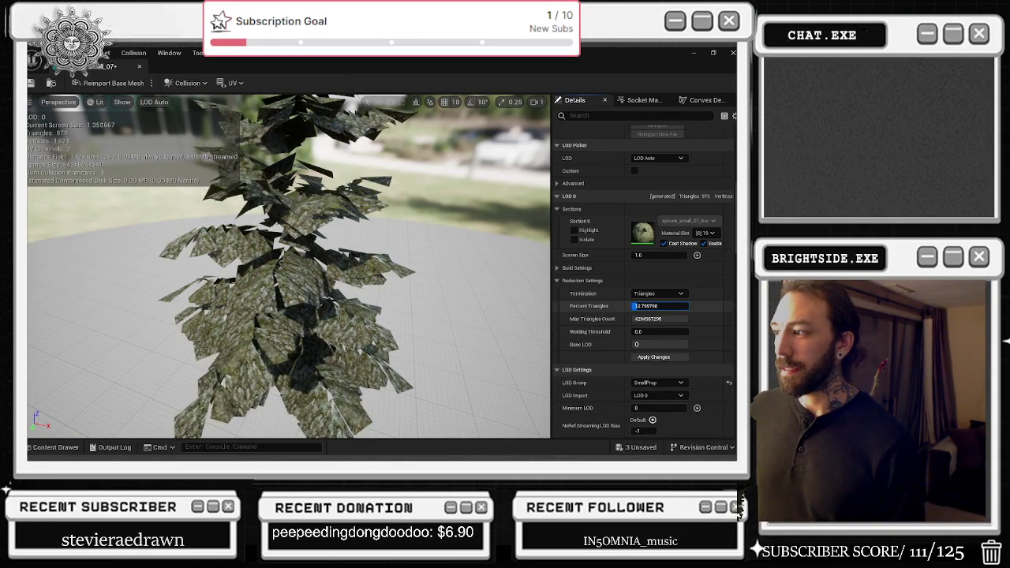
{"action": "left_click", "coordinate": [661, 357]}
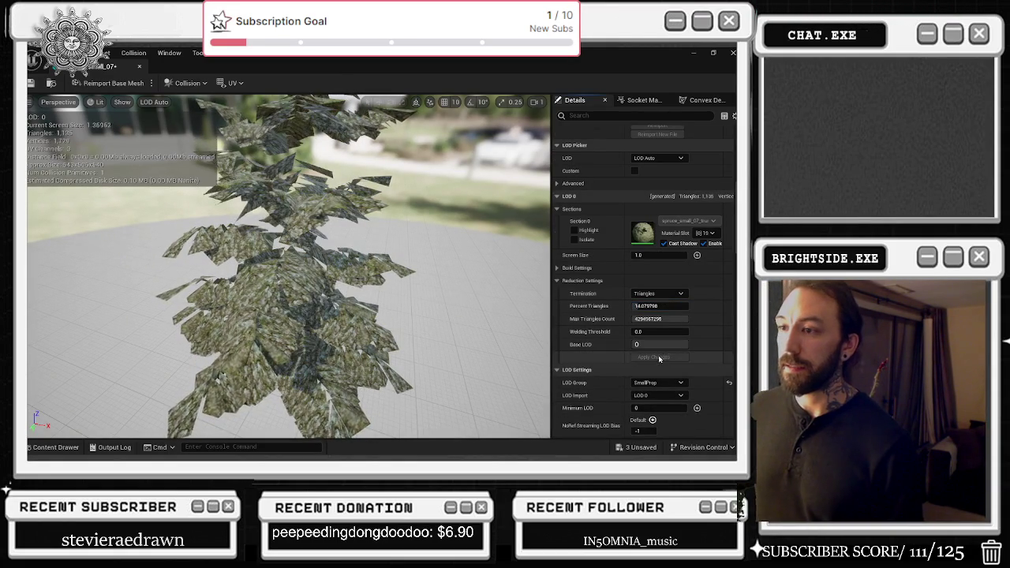
{"action": "left_click", "coordinate": [656, 358]}
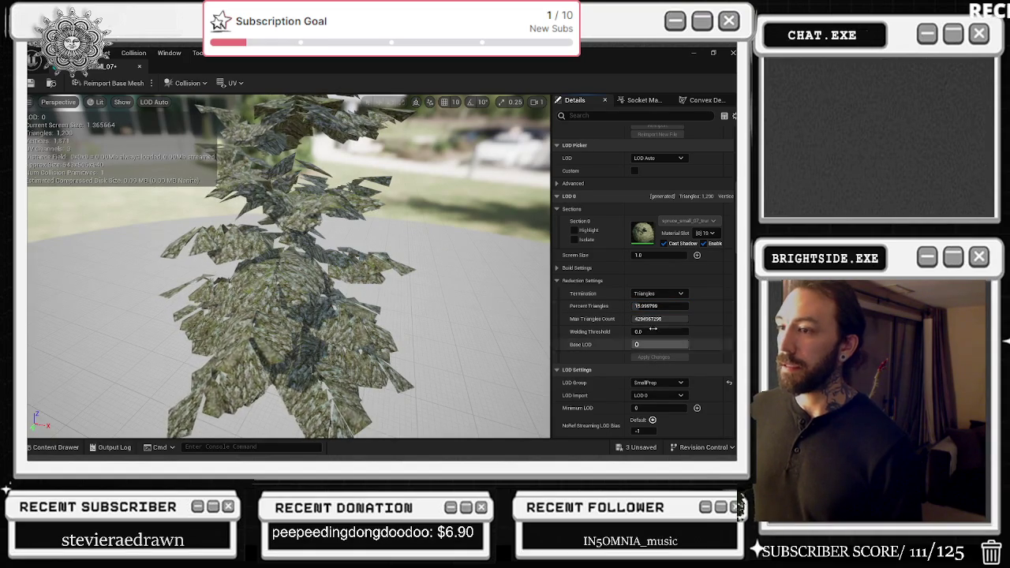
{"action": "key", "text": "Return"}
{"action": "left_click", "coordinate": [653, 358]}
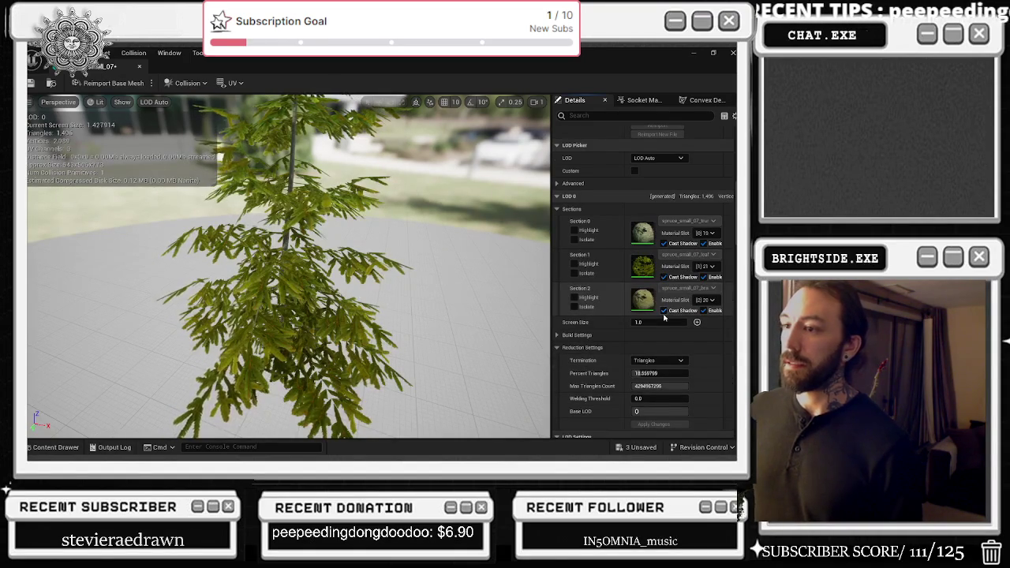
{"action": "left_click", "coordinate": [139, 67]}
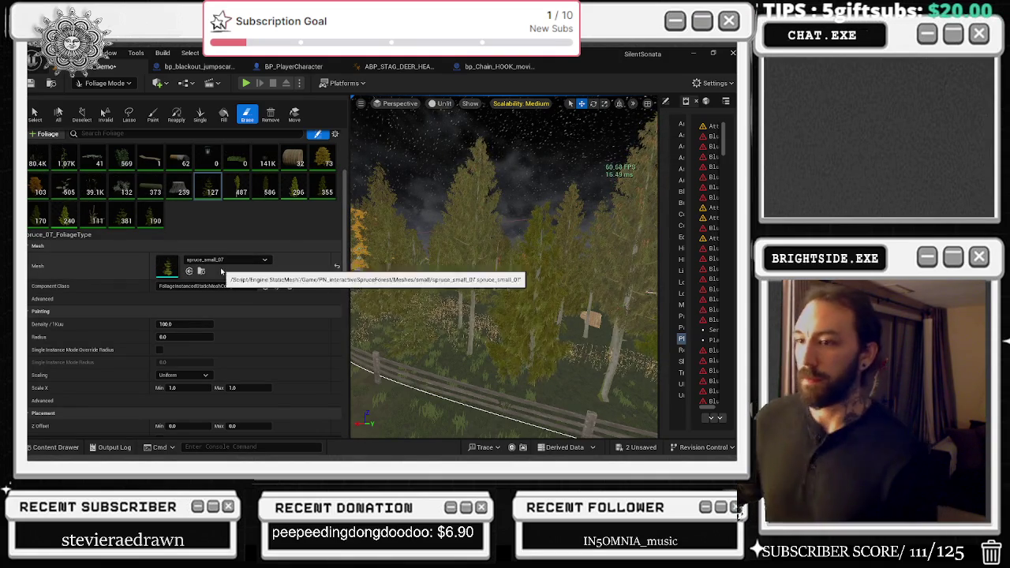
- Switch from Foliage Mode to Selection Mode and look over the forest toward the pool area
{"action": "scroll", "coordinate": [316, 326], "scroll_direction": "down", "scroll_amount": 3}
{"action": "scroll", "coordinate": [316, 332], "scroll_direction": "down", "scroll_amount": 8}
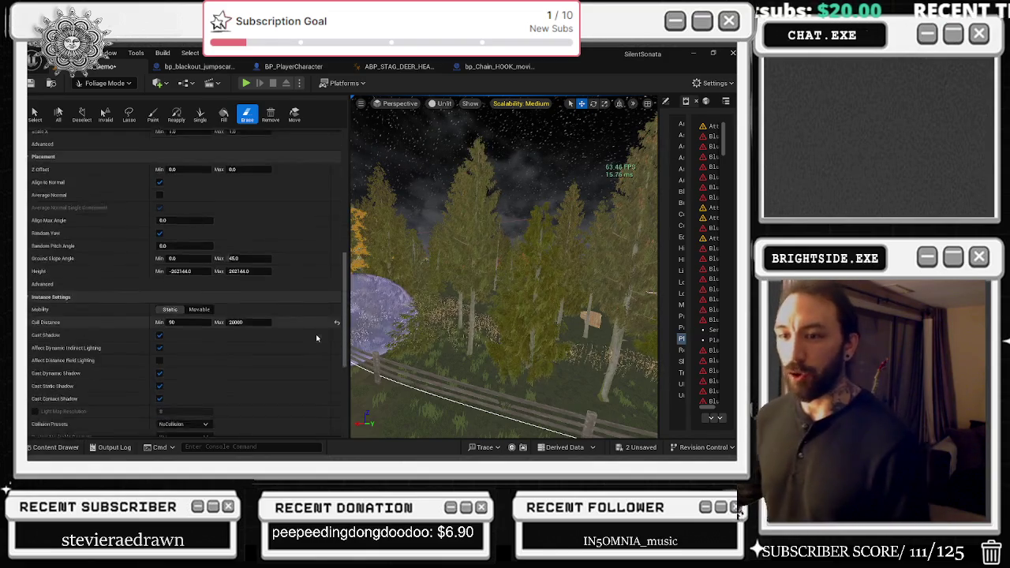
{"action": "scroll", "coordinate": [320, 345], "scroll_direction": "down", "scroll_amount": 3}
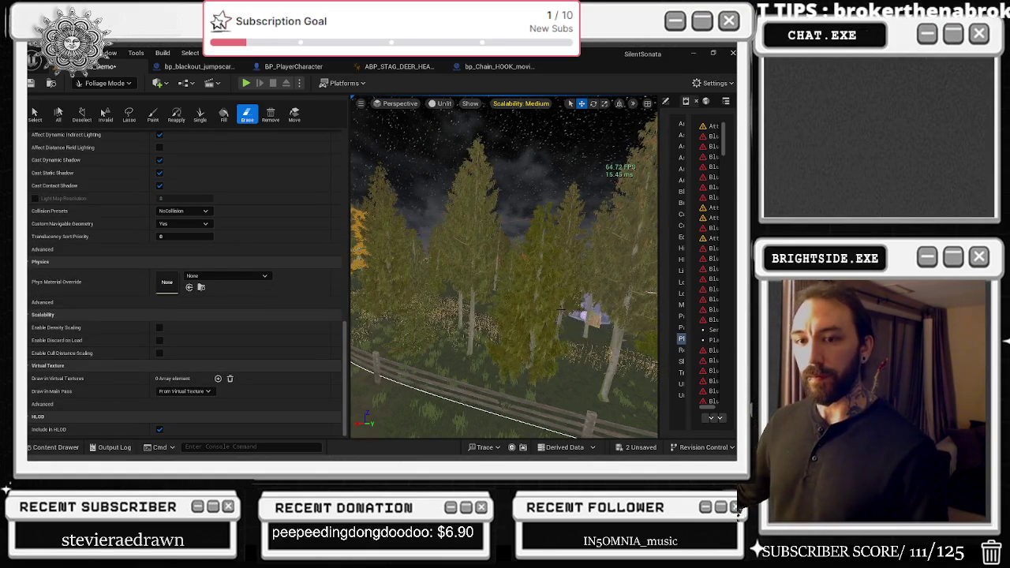
{"action": "left_click", "coordinate": [105, 83]}
{"action": "left_click", "coordinate": [119, 99]}
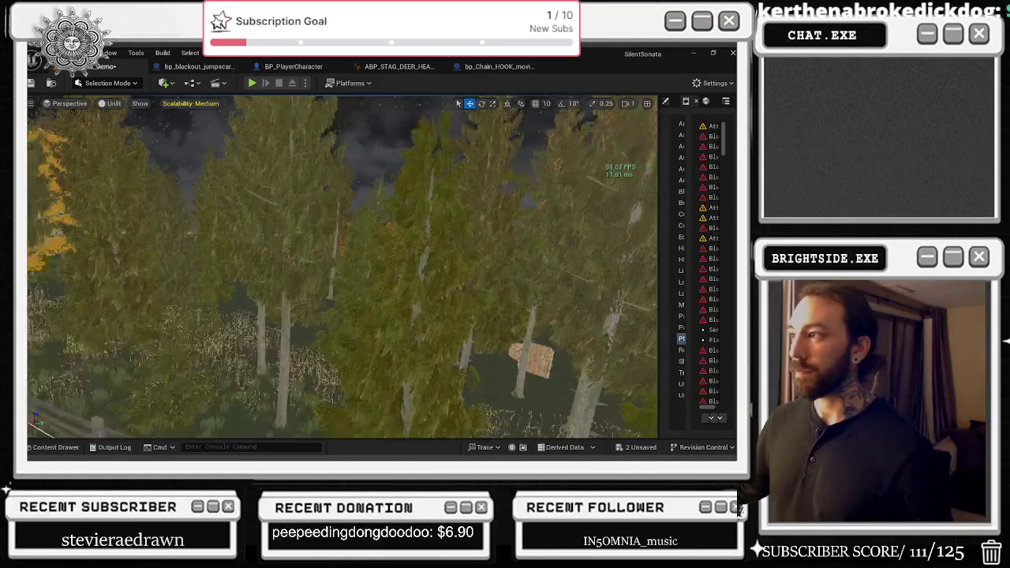
{"action": "scroll", "coordinate": [343, 266], "scroll_direction": "down", "scroll_amount": 10}
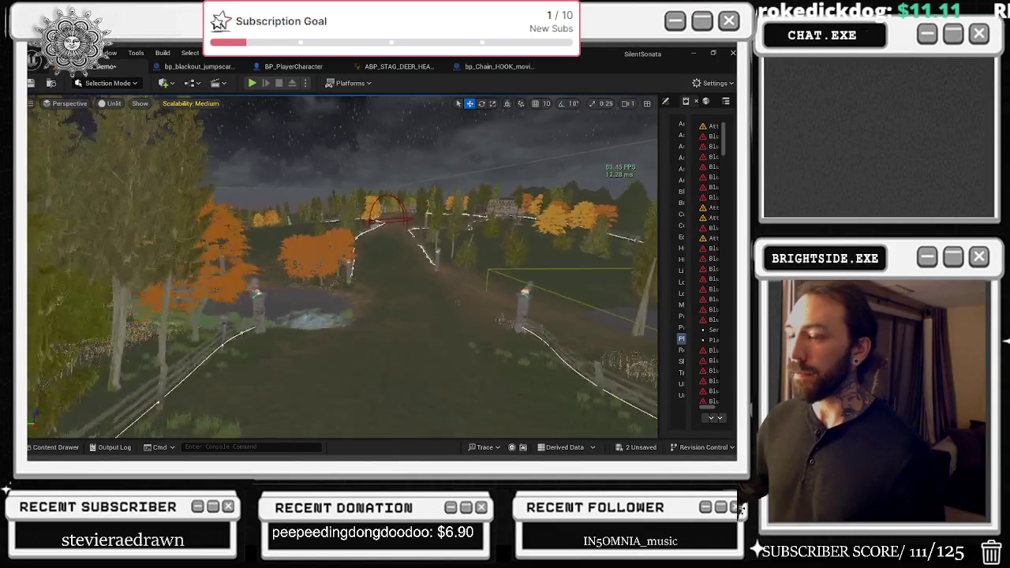
{"action": "scroll", "coordinate": [343, 267], "scroll_direction": "up", "scroll_amount": 10}
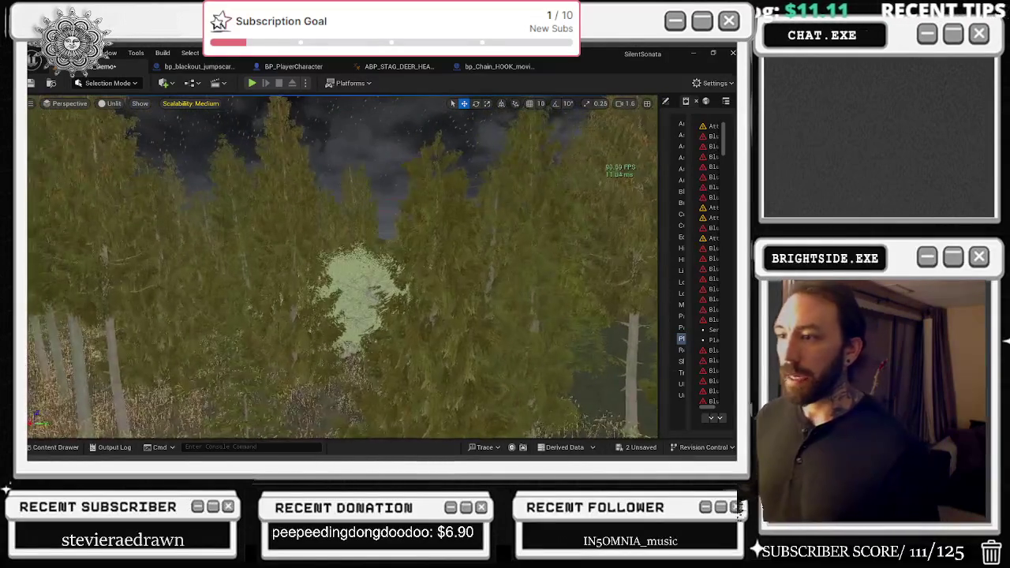
{"action": "scroll", "coordinate": [342, 266], "scroll_direction": "down", "scroll_amount": 10}
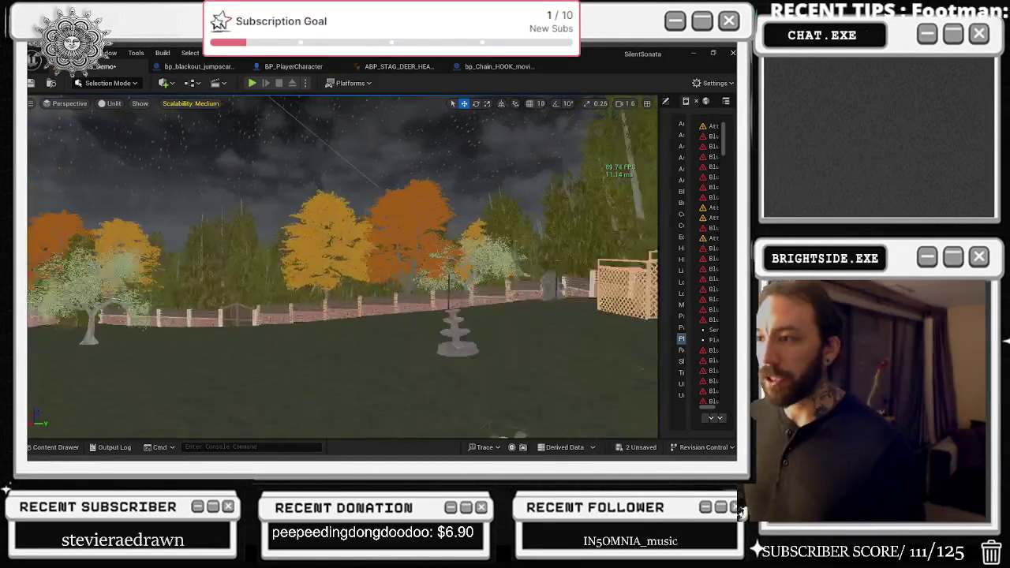
{"action": "scroll", "coordinate": [342, 267], "scroll_direction": "up", "scroll_amount": 2}
{"action": "left_click_drag", "start_coordinate": [342, 267], "coordinate": [264, 267]}
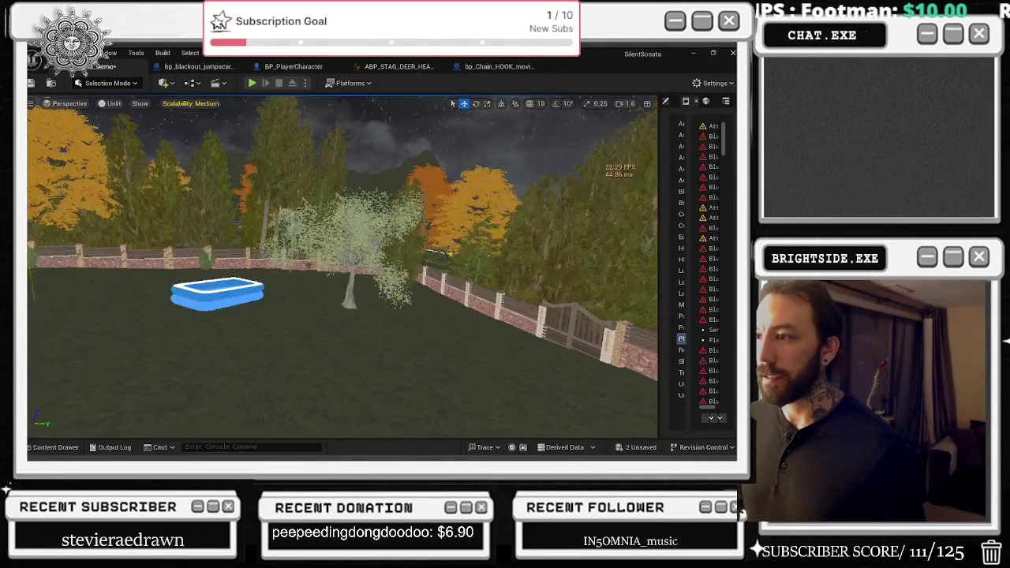
- Save the two unsaved level packages with Save Selected
{"action": "left_click", "coordinate": [646, 448]}
{"action": "left_click", "coordinate": [452, 360]}
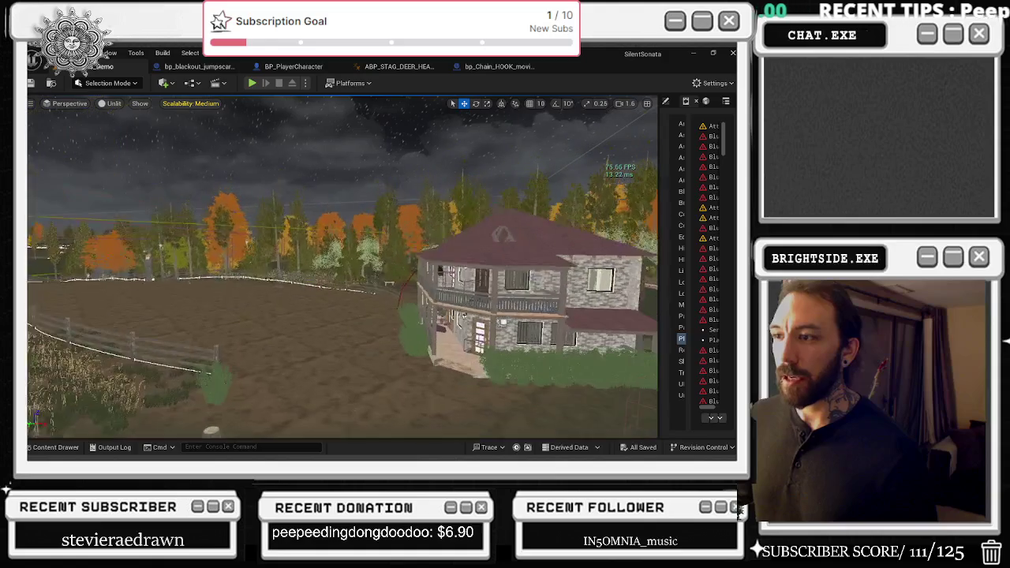
{"action": "key", "text": "alt+Tab"}
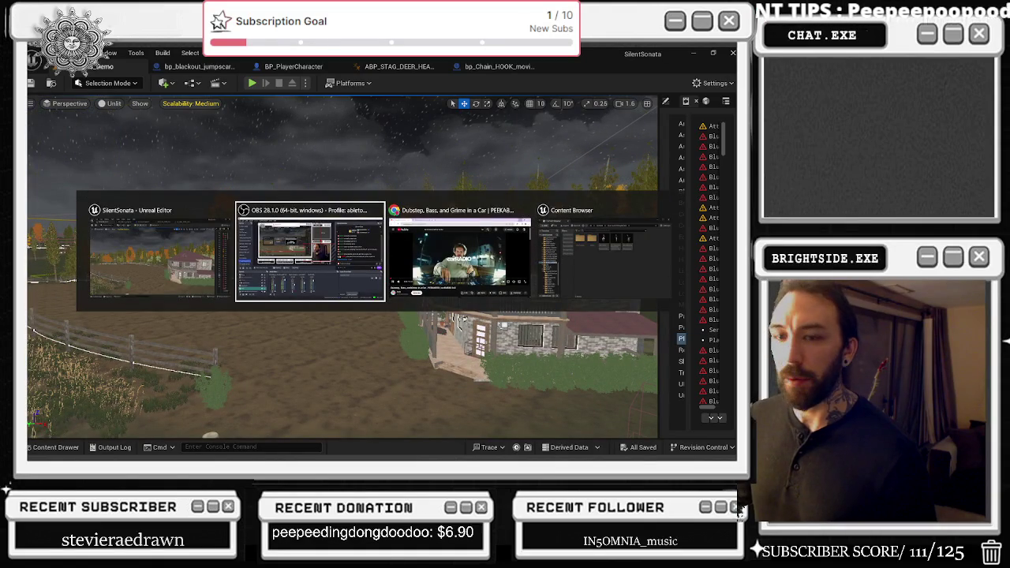
{"action": "key", "text": "ctrl+shift+Escape"}
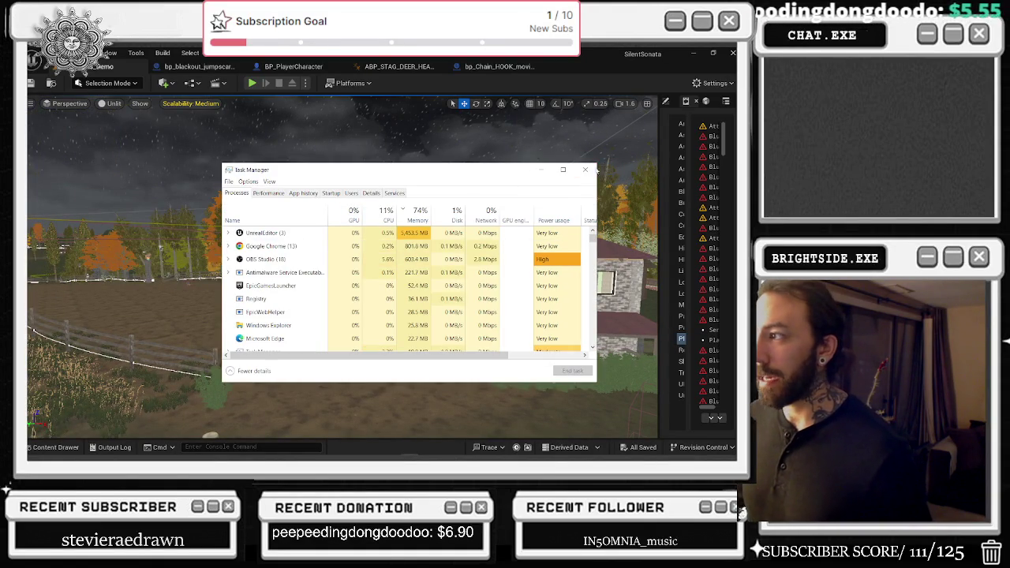
{"action": "left_click", "coordinate": [586, 169]}
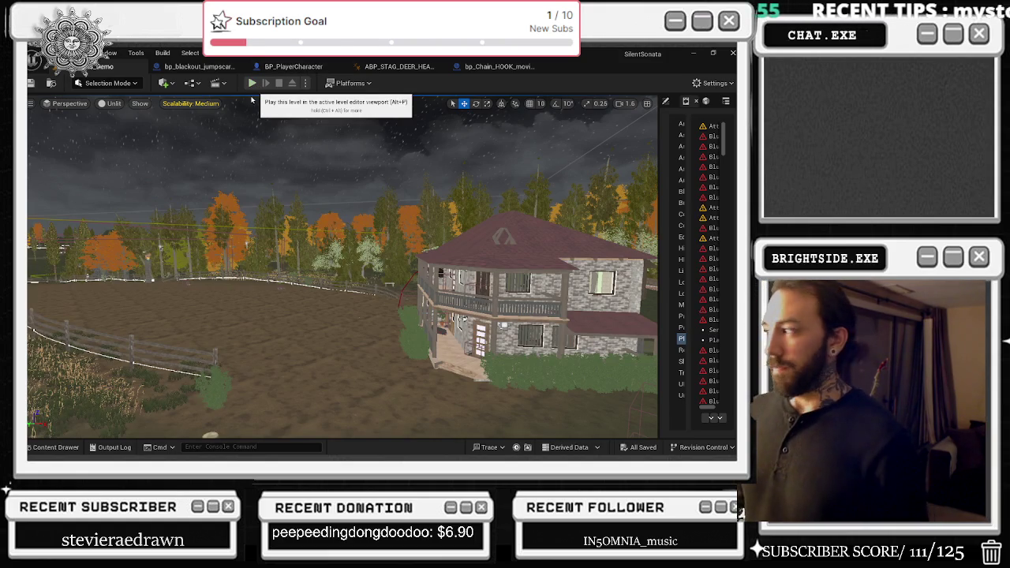
- Start a Play-In-Editor session, glance at Engine Scalability Settings, then pause the game
{"action": "left_click", "coordinate": [252, 83]}
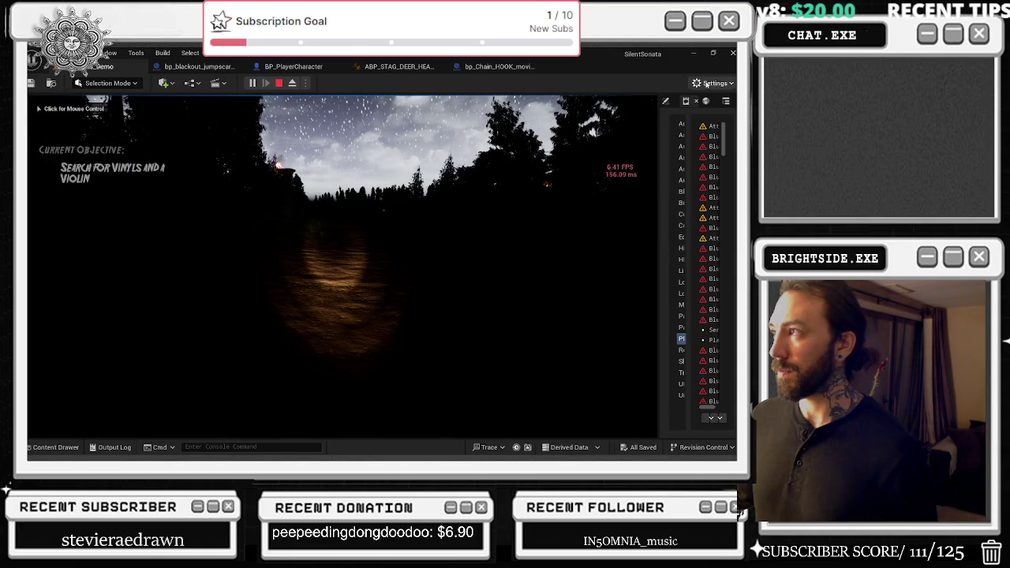
{"action": "left_click", "coordinate": [706, 84]}
{"action": "mouse_move", "coordinate": [652, 245]}
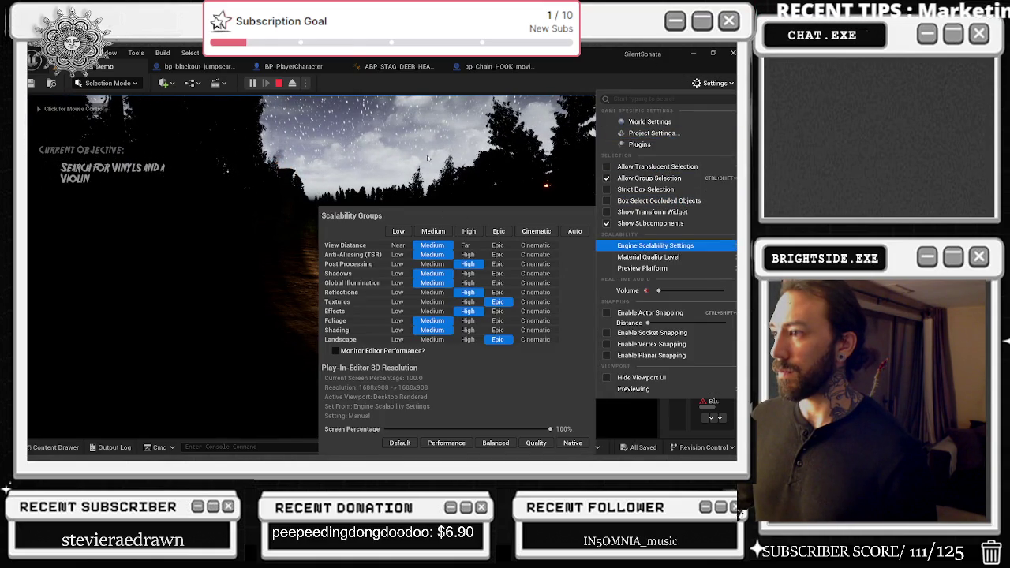
{"action": "left_click", "coordinate": [428, 157]}
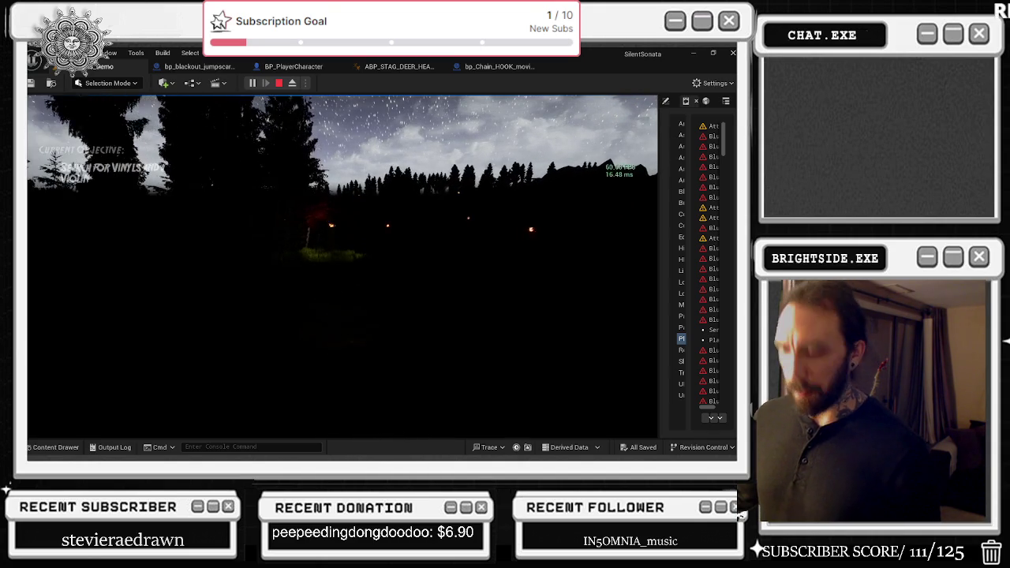
{"action": "key", "text": "Escape"}
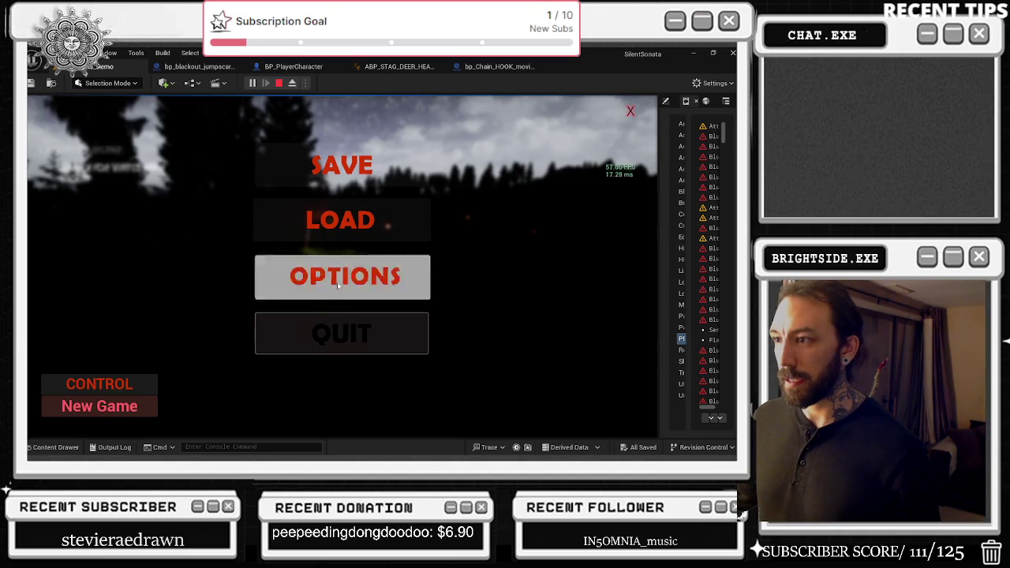
- Look at the game's Options screen, go Back, and resume playing
{"action": "left_click", "coordinate": [345, 276]}
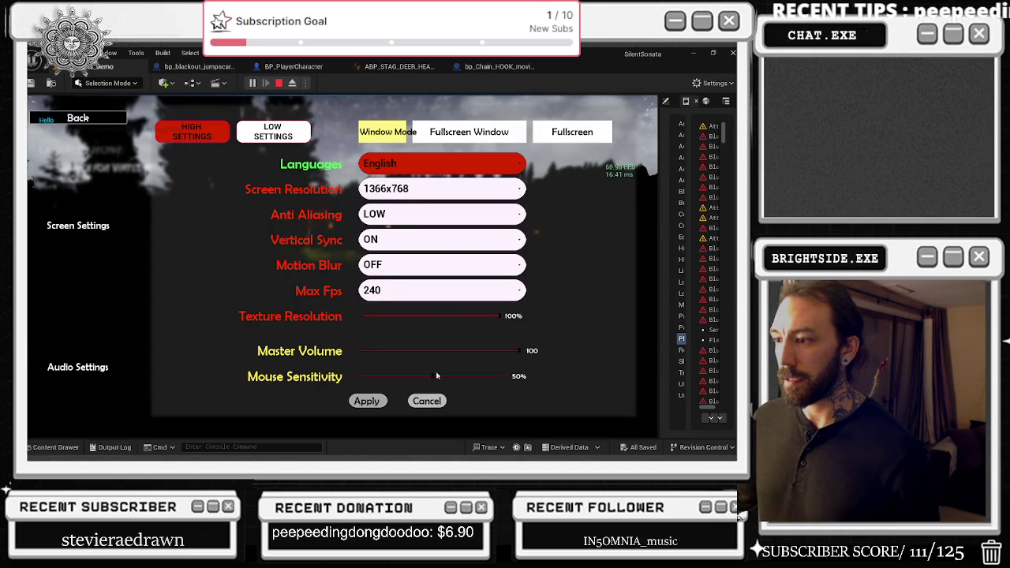
{"action": "left_click", "coordinate": [115, 120]}
{"action": "left_click", "coordinate": [353, 237]}
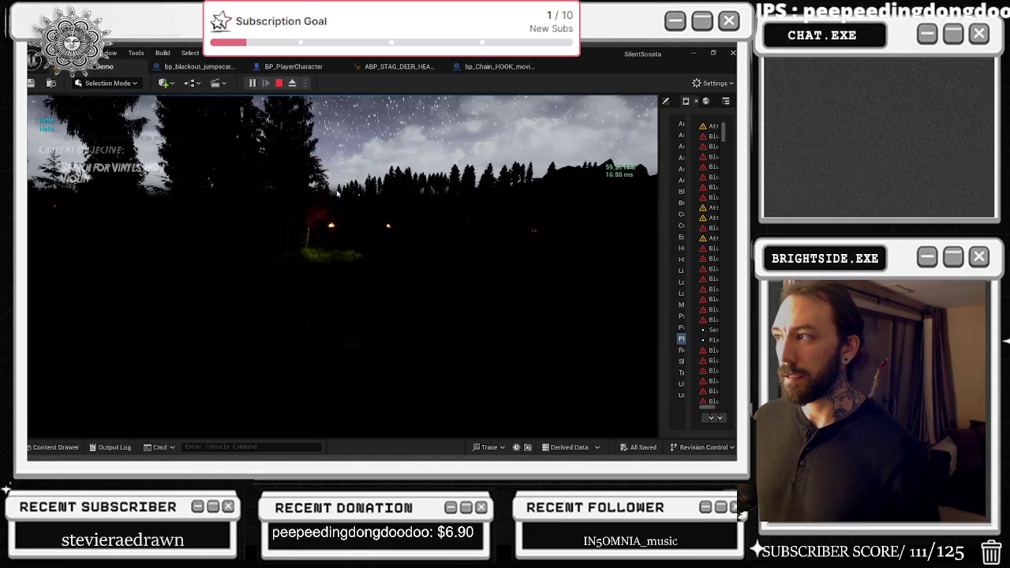
- Walk forward through the grass past the log fence into the forest at about 55–67 FPS
{"action": "key", "text": "w"}
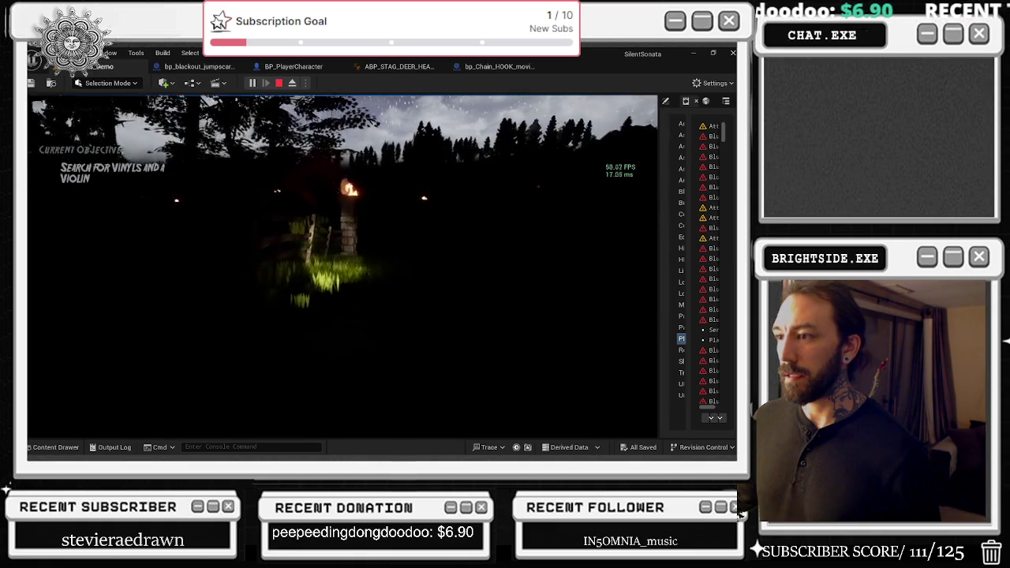
{"action": "mouse_move", "coordinate": [342, 269]}
{"action": "key", "text": "w"}
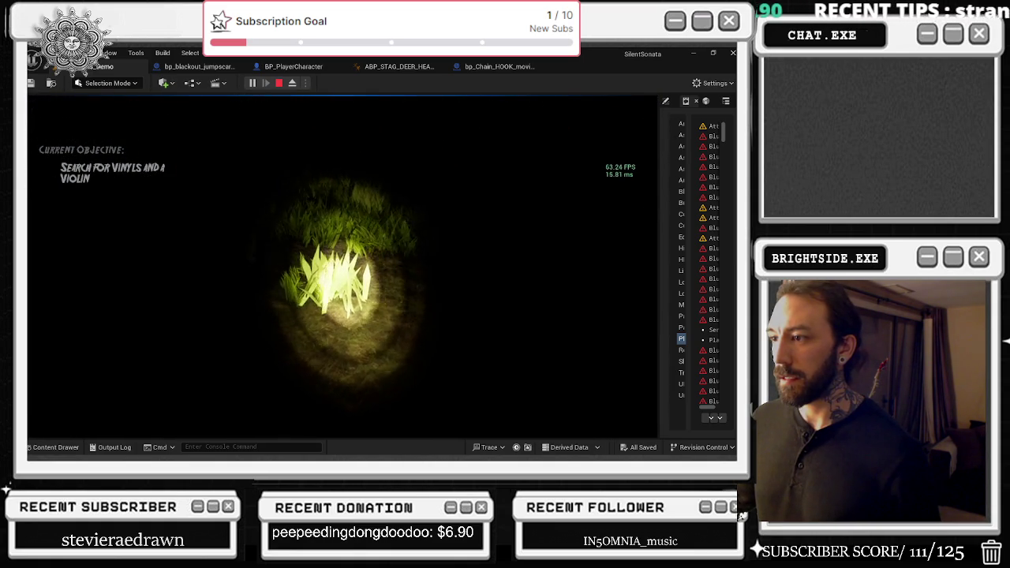
{"action": "key", "text": "w"}
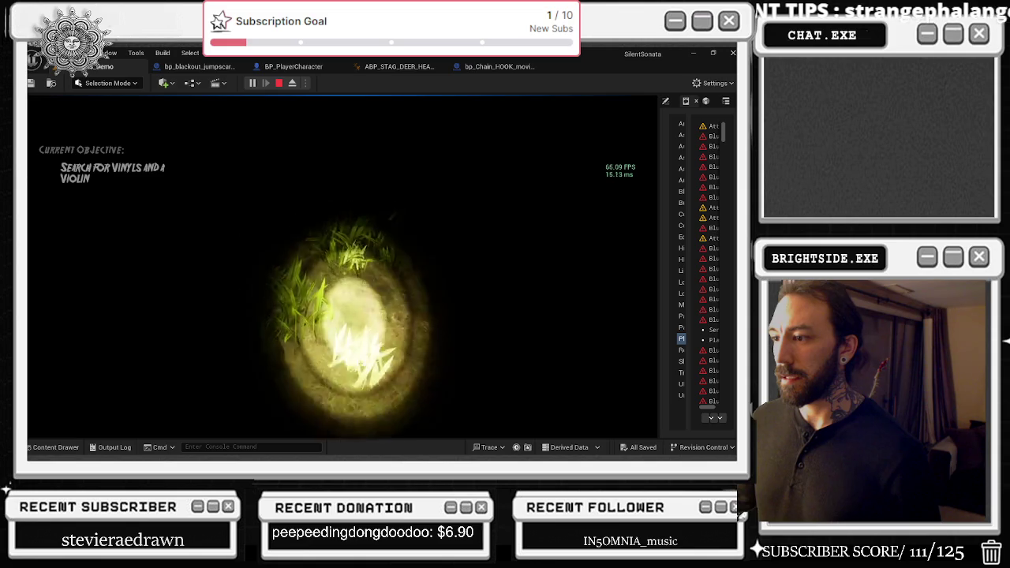
{"action": "key", "text": "w"}
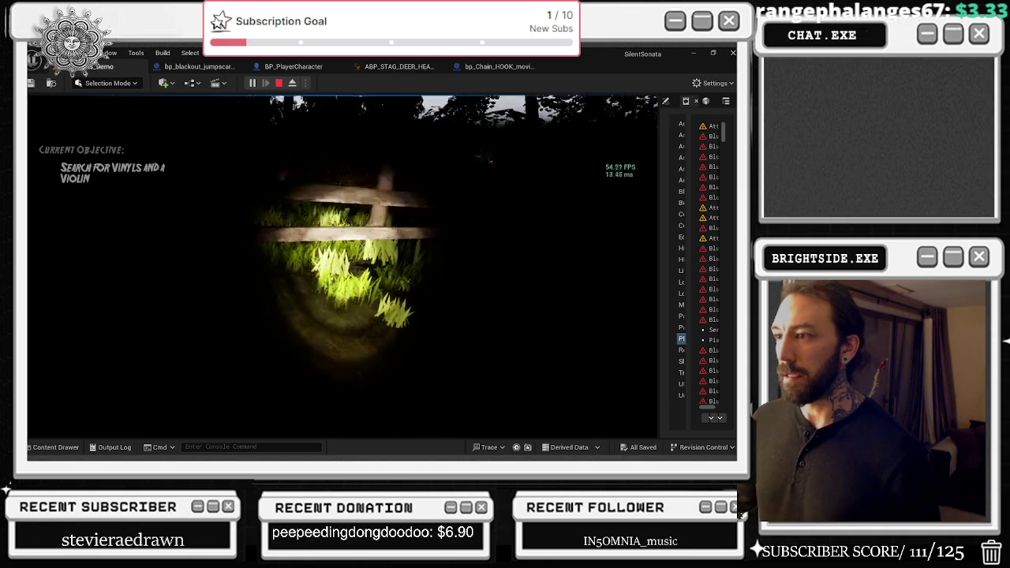
{"action": "key", "text": "w"}
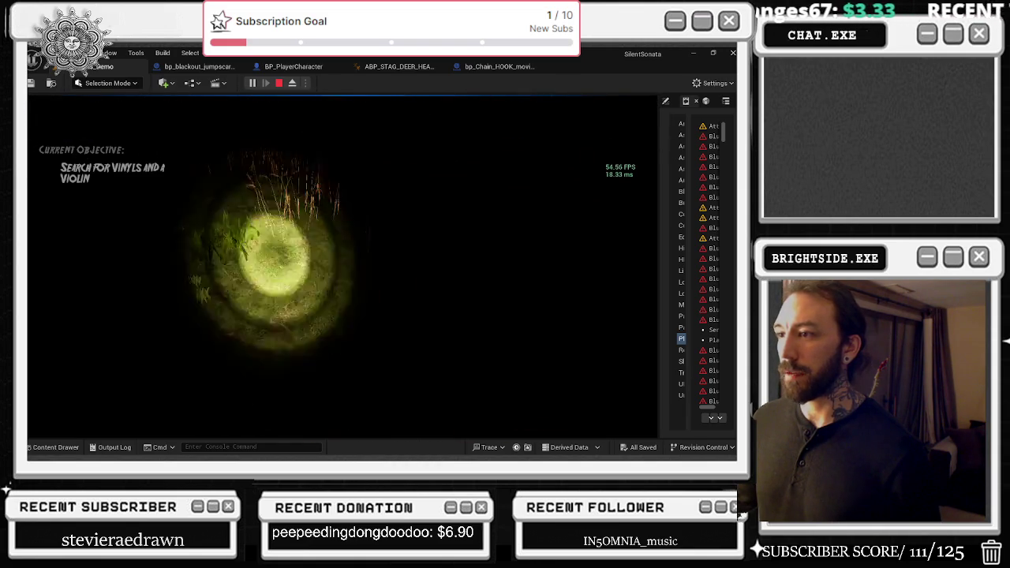
{"action": "key", "text": "w"}
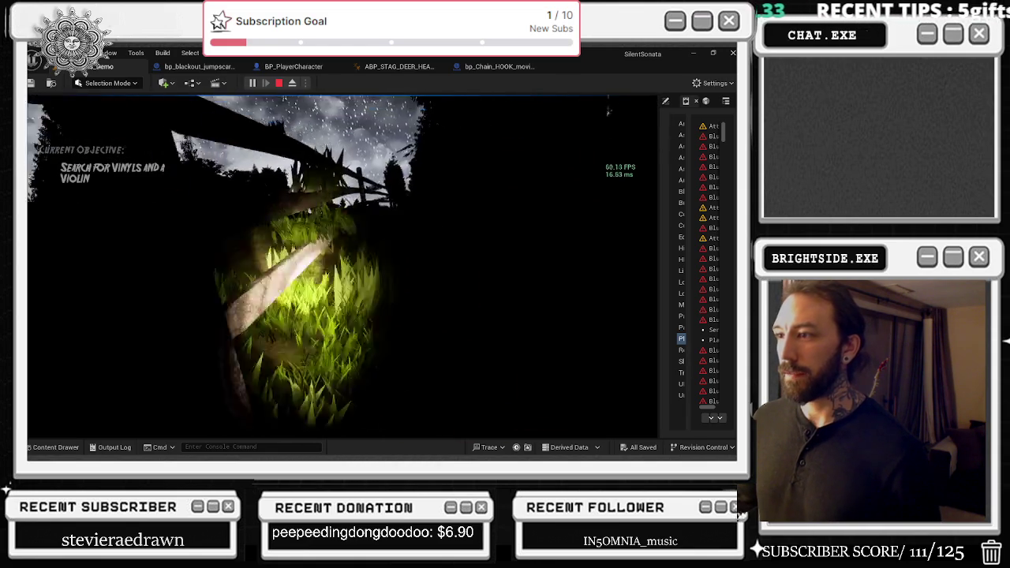
{"action": "key", "text": "w"}
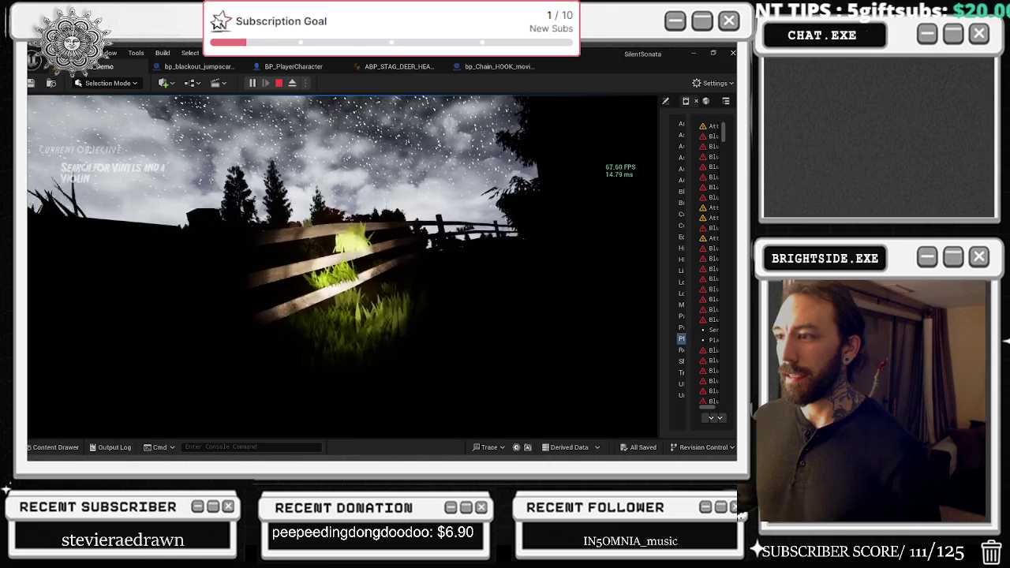
{"action": "key", "text": "w"}
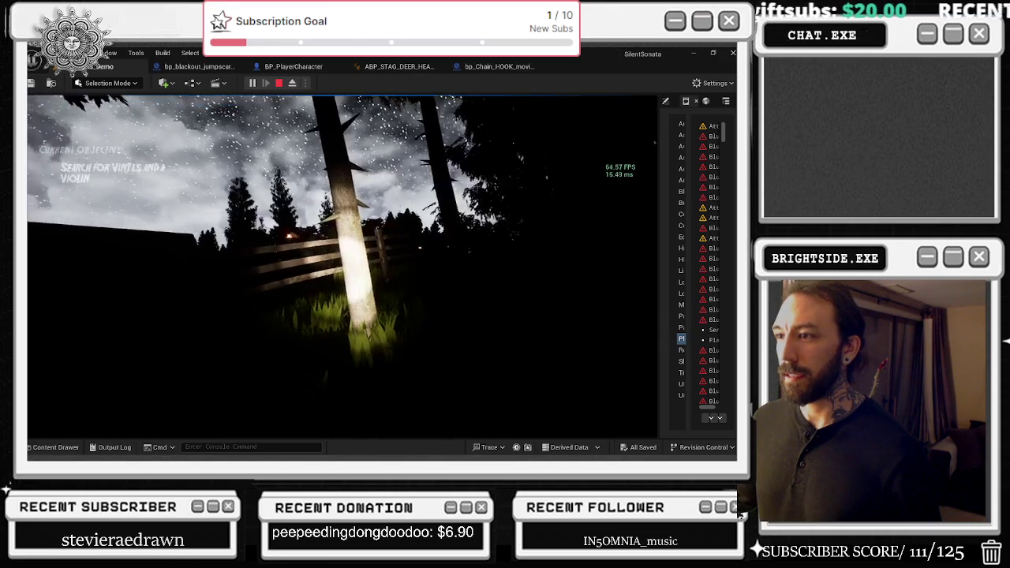
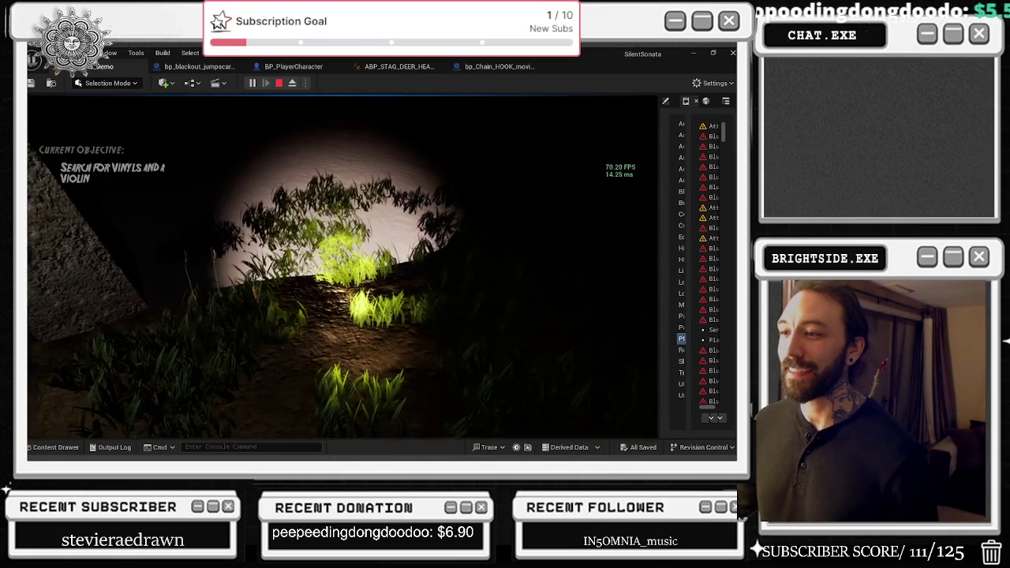
- Stop the play test and fly the view toward the stone pillar and fence
{"action": "key", "text": "Escape"}
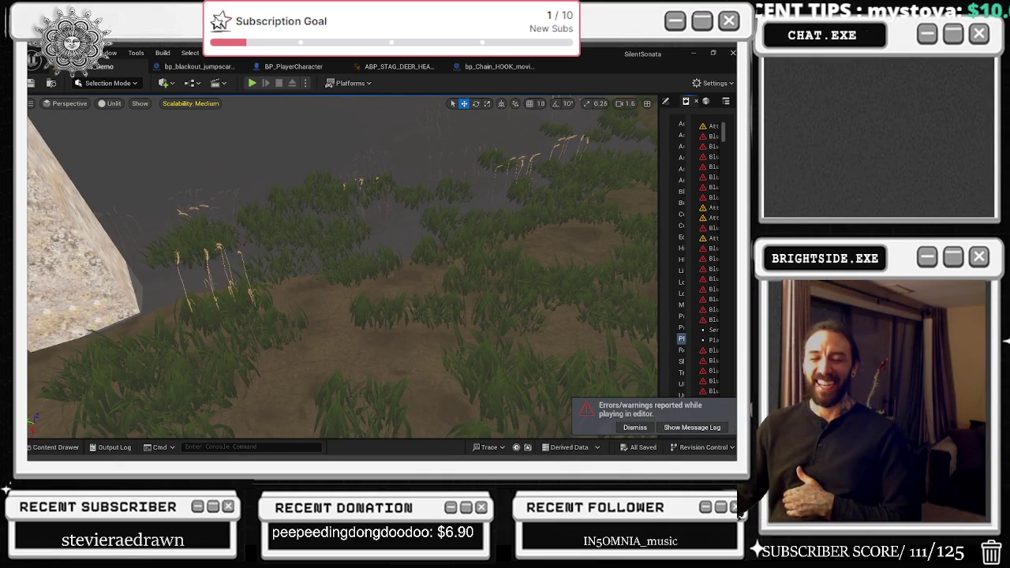
{"action": "left_click_drag", "start_coordinate": [343, 268], "coordinate": [342, 268]}
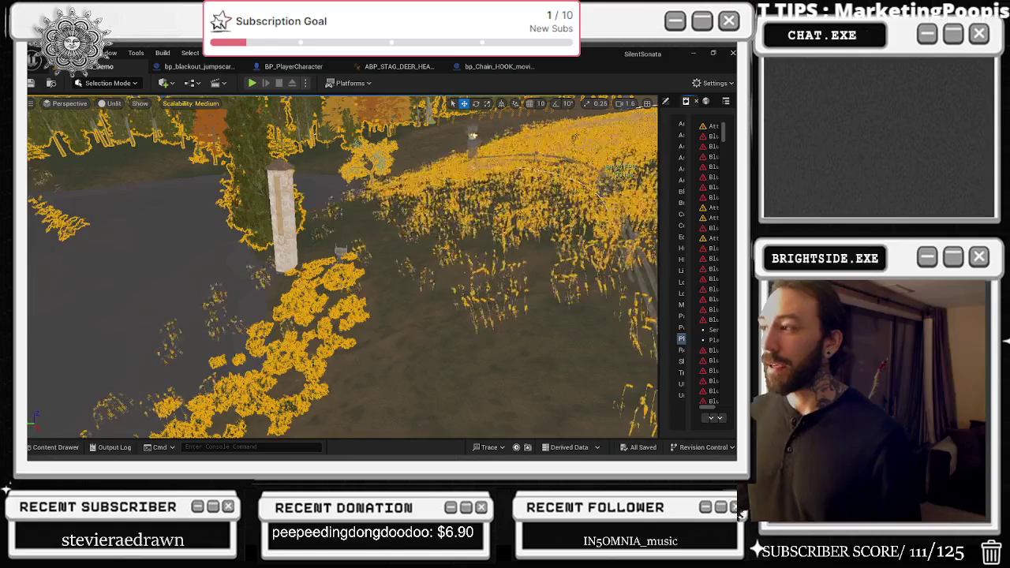
- Switch the level editor from Selection Mode to Foliage mode
{"action": "left_click", "coordinate": [108, 83]}
{"action": "left_click", "coordinate": [110, 120]}
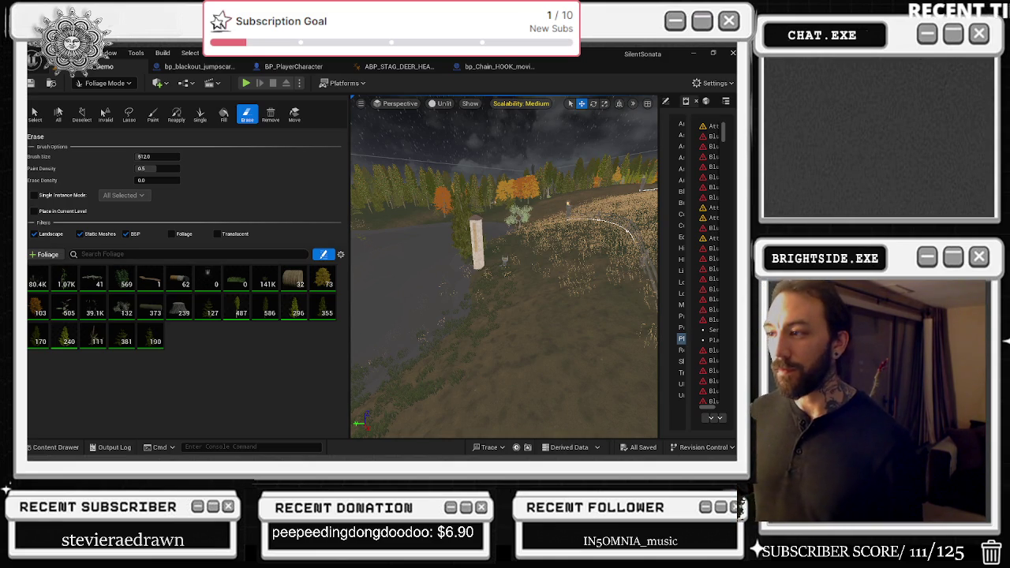
- Fly over the pond to the shed and barn, then select the SM_Grass foliage type
{"action": "key", "text": "w"}
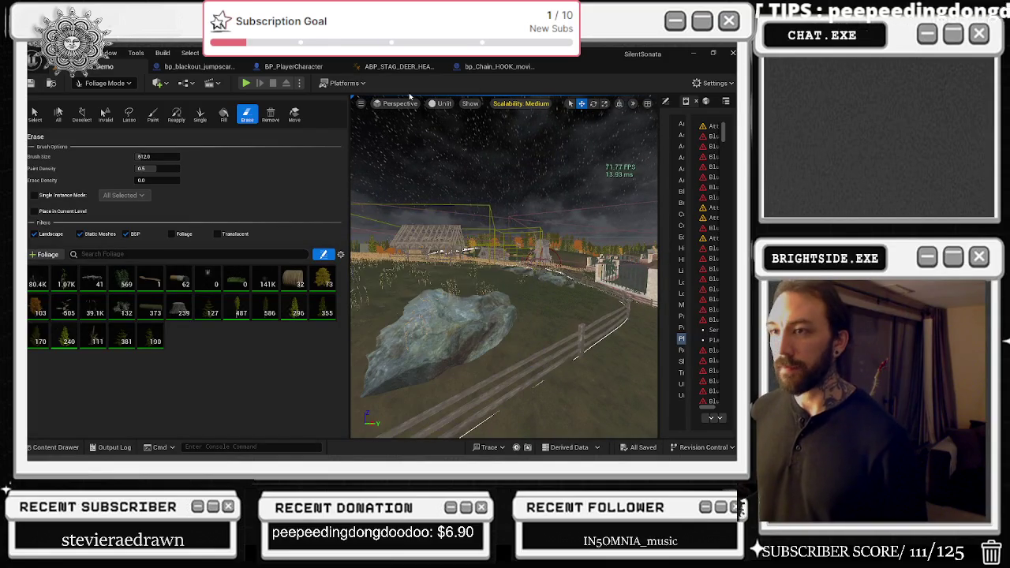
{"action": "key", "text": "w"}
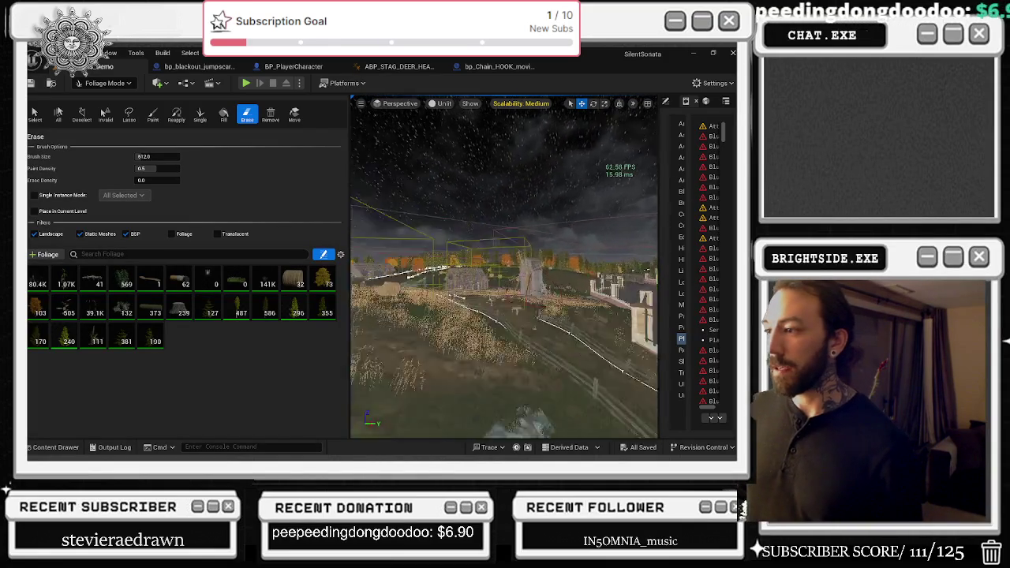
{"action": "key", "text": "w"}
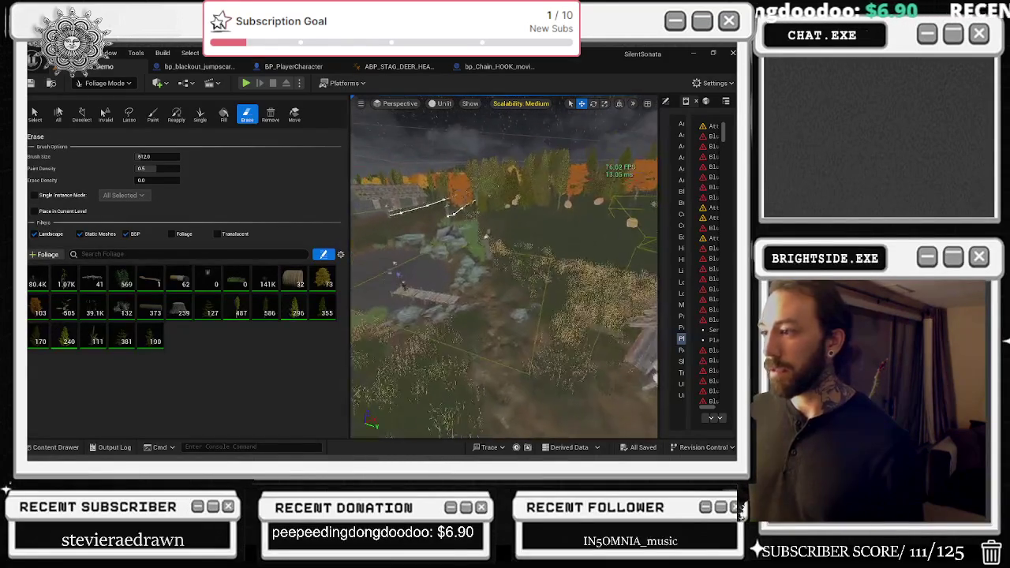
{"action": "key", "text": "d"}
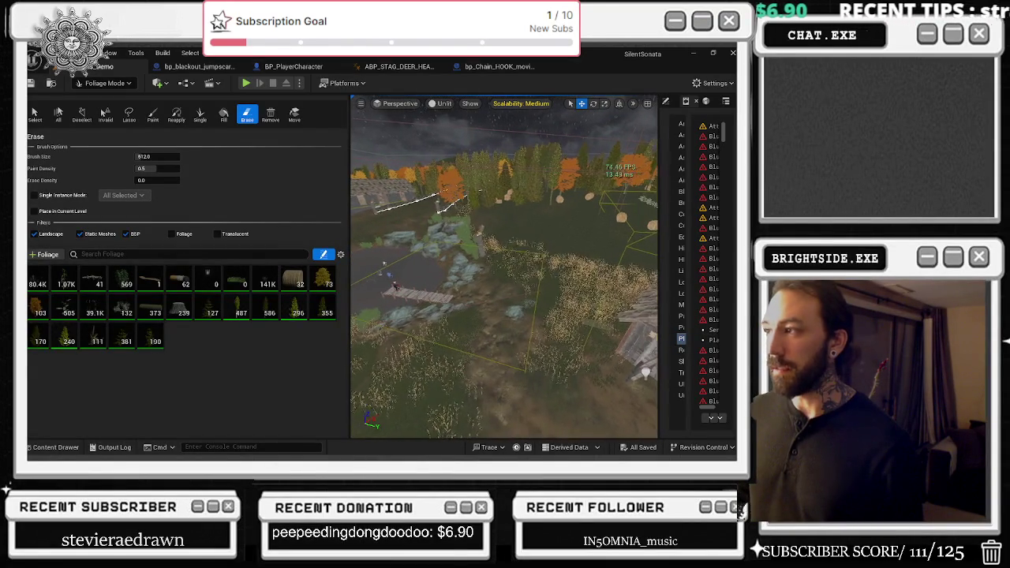
{"action": "key", "text": "d"}
{"action": "mouse_move", "coordinate": [489, 261]}
{"action": "left_mouse_down"}
{"action": "mouse_move", "coordinate": [557, 267]}
{"action": "mouse_move", "coordinate": [563, 290]}
{"action": "left_mouse_up"}
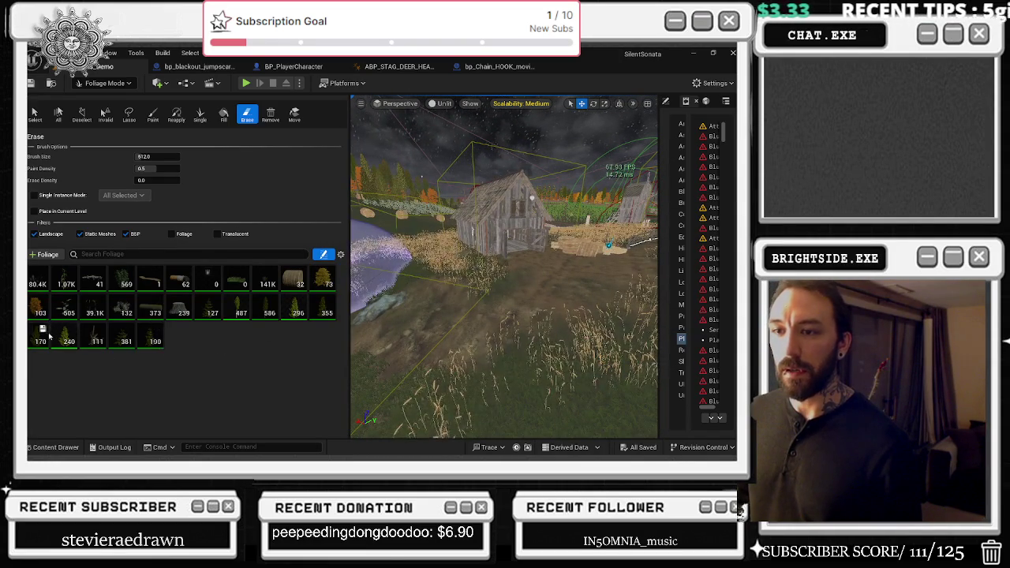
{"action": "left_click", "coordinate": [265, 285]}
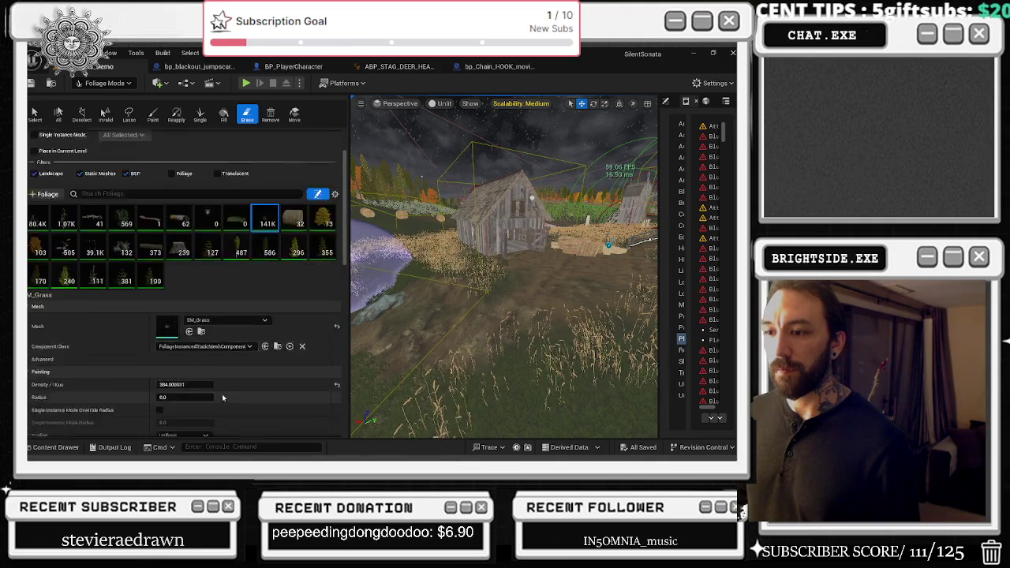
- Open the SM_Grass mesh and wire the texture sample into M_Grass's Base Color and other inputs
{"action": "scroll", "coordinate": [189, 308], "scroll_direction": "down", "scroll_amount": 2}
{"action": "double_click", "coordinate": [167, 313]}
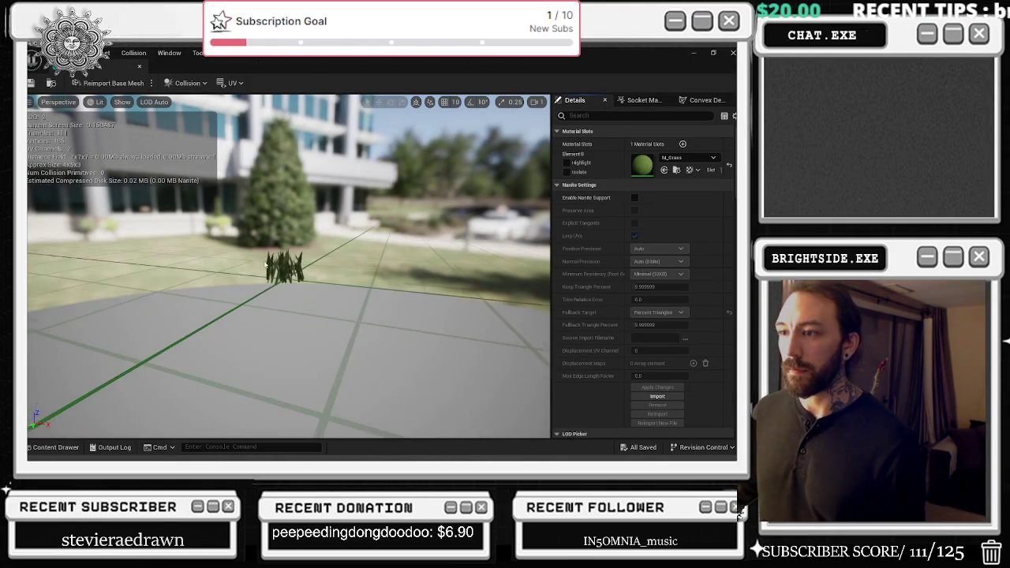
{"action": "scroll", "coordinate": [292, 269], "scroll_direction": "up", "scroll_amount": 2}
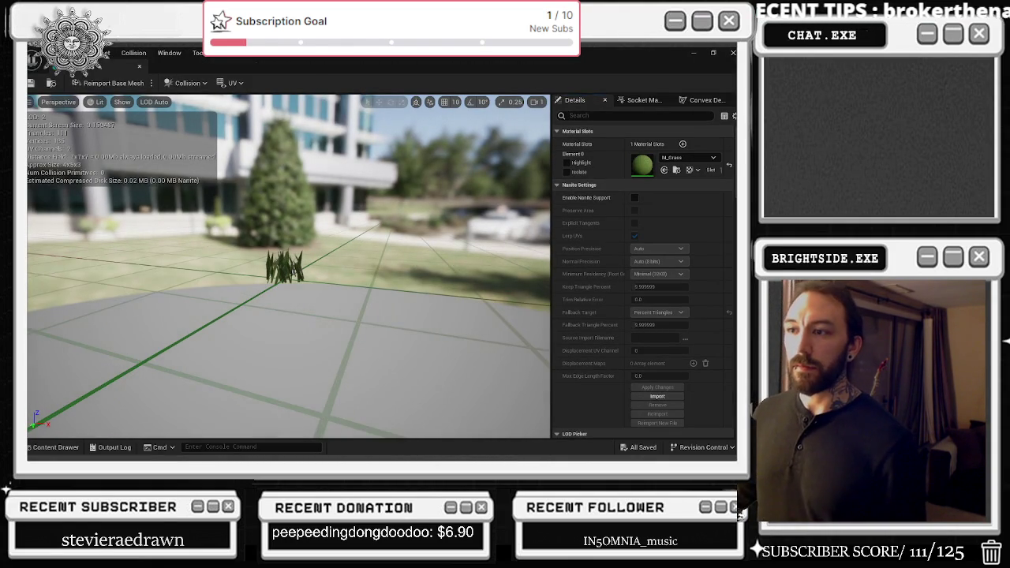
{"action": "scroll", "coordinate": [422, 255], "scroll_direction": "down", "scroll_amount": 2}
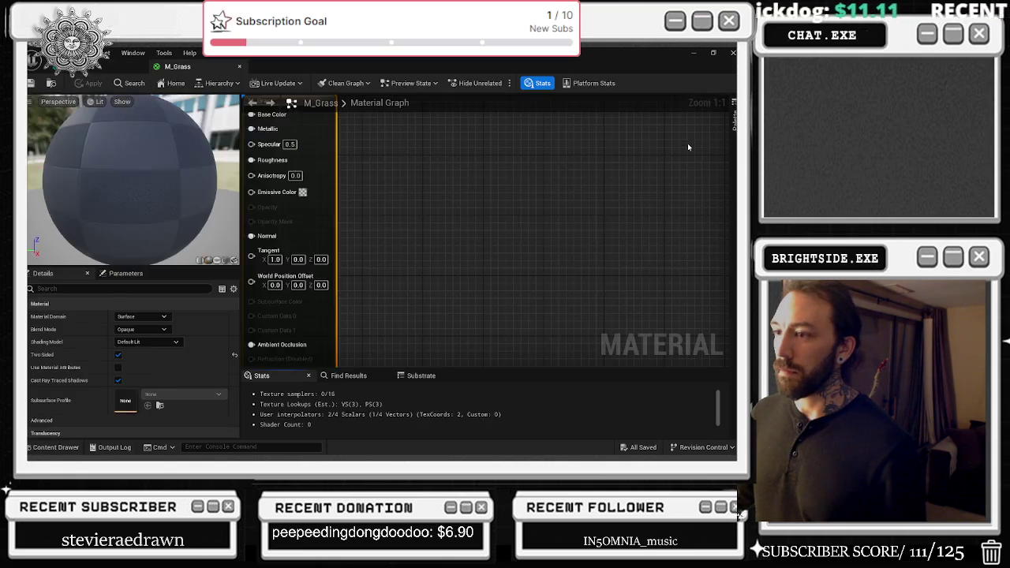
{"action": "left_click_drag", "start_coordinate": [495, 221], "coordinate": [620, 213]}
{"action": "left_click_drag", "start_coordinate": [480, 297], "coordinate": [582, 292]}
- Dock the SM_Grass and M_Grass editors into the main window, then select the SM_Rye foliage type
{"action": "left_click", "coordinate": [111, 66]}
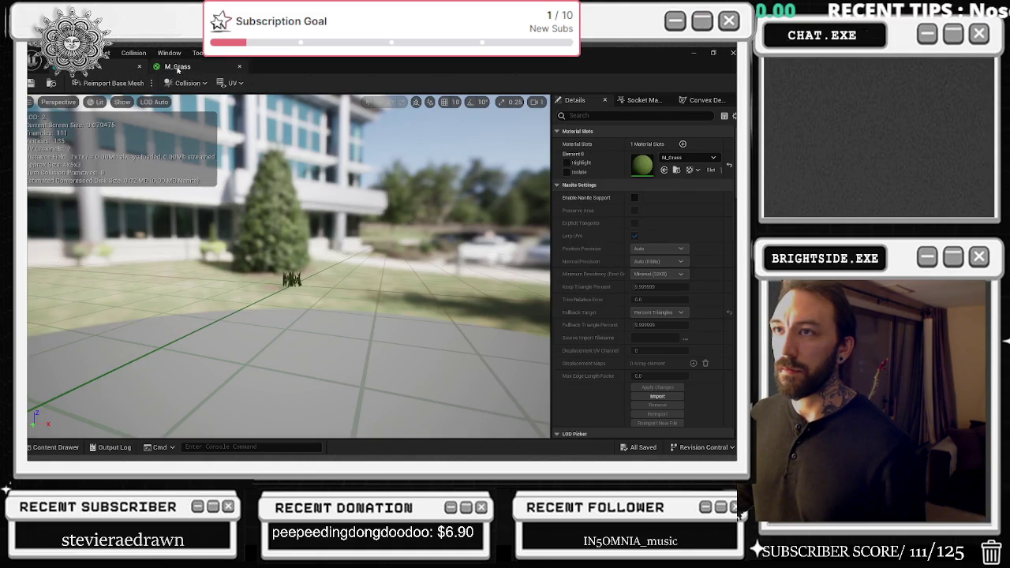
{"action": "key", "text": "alt+Tab"}
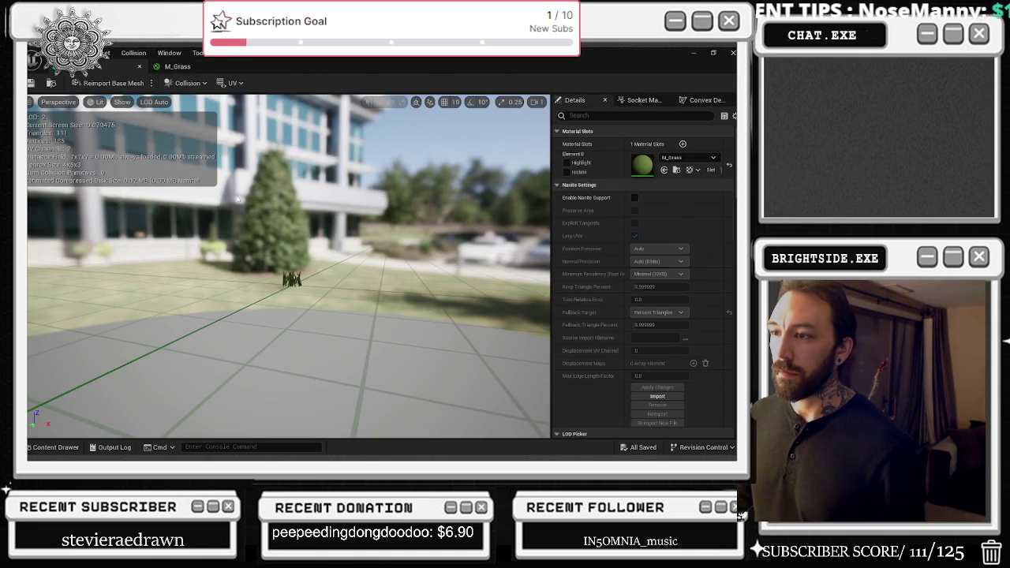
{"action": "mouse_move", "coordinate": [177, 68]}
{"action": "left_mouse_down"}
{"action": "mouse_move", "coordinate": [339, 68]}
{"action": "mouse_move", "coordinate": [323, 68]}
{"action": "mouse_move", "coordinate": [392, 116]}
{"action": "mouse_move", "coordinate": [355, 120]}
{"action": "left_mouse_up"}
{"action": "left_click_drag", "start_coordinate": [235, 76], "coordinate": [181, 68]}
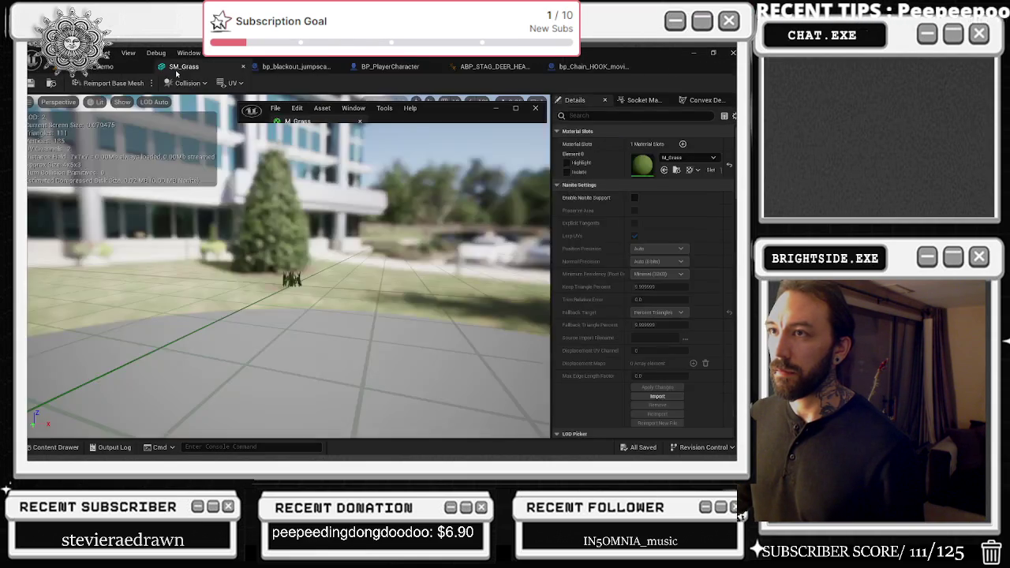
{"action": "left_click", "coordinate": [515, 108]}
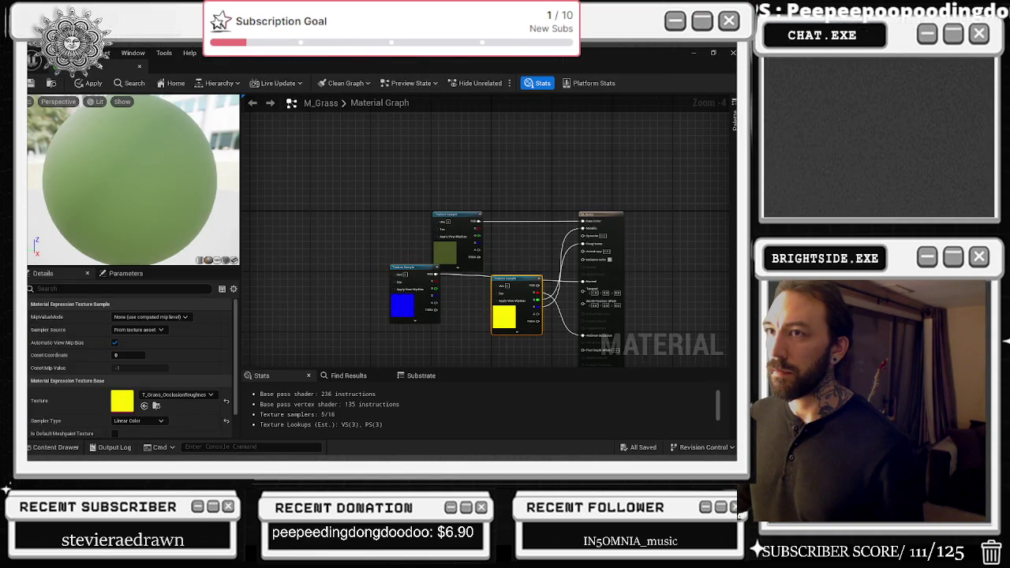
{"action": "key", "text": "alt+Tab"}
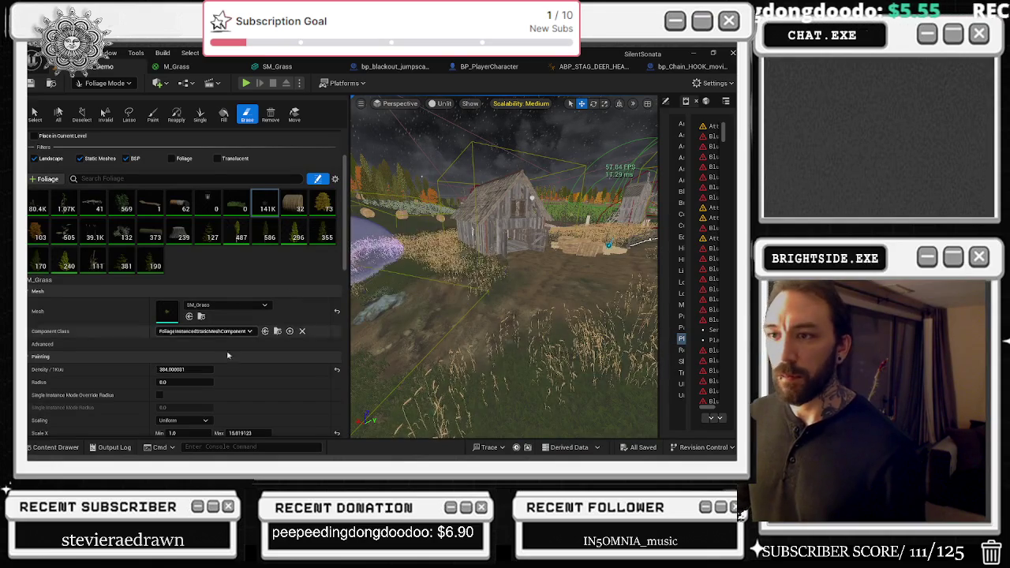
{"action": "left_click", "coordinate": [90, 239]}
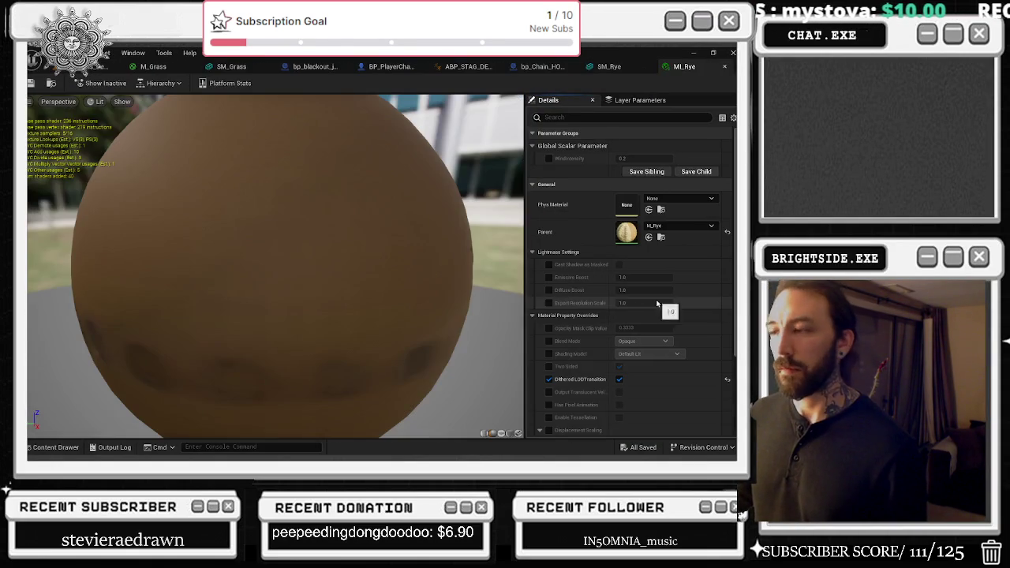
{"action": "scroll", "coordinate": [629, 232], "scroll_direction": "down", "scroll_amount": 1}
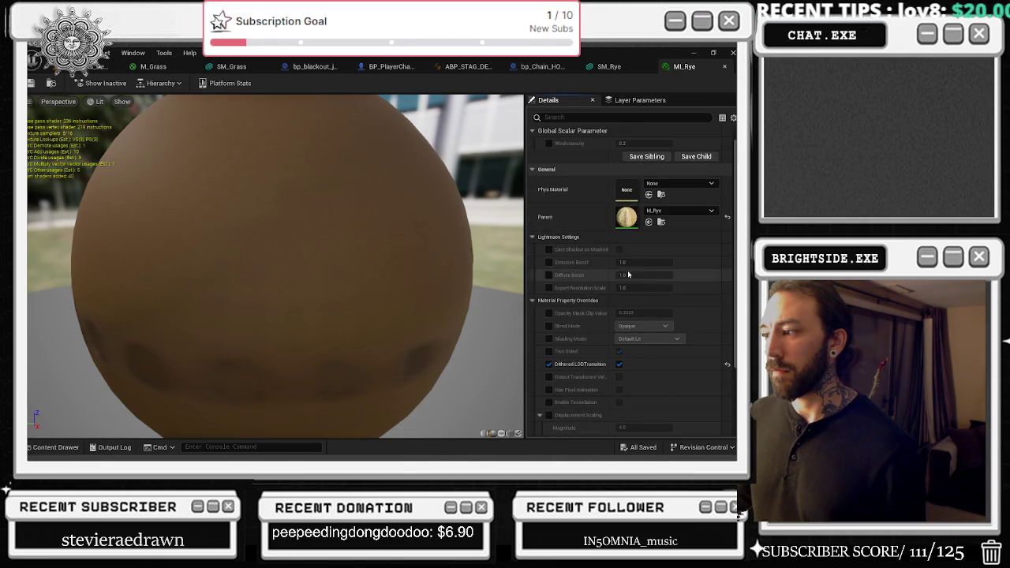
{"action": "scroll", "coordinate": [722, 340], "scroll_direction": "down", "scroll_amount": 5}
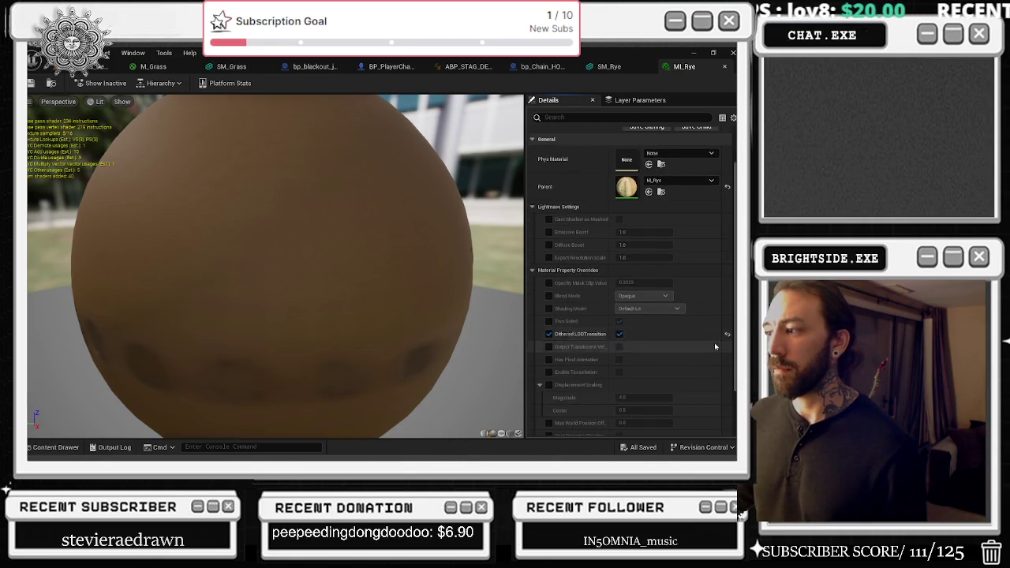
{"action": "left_click", "coordinate": [83, 67]}
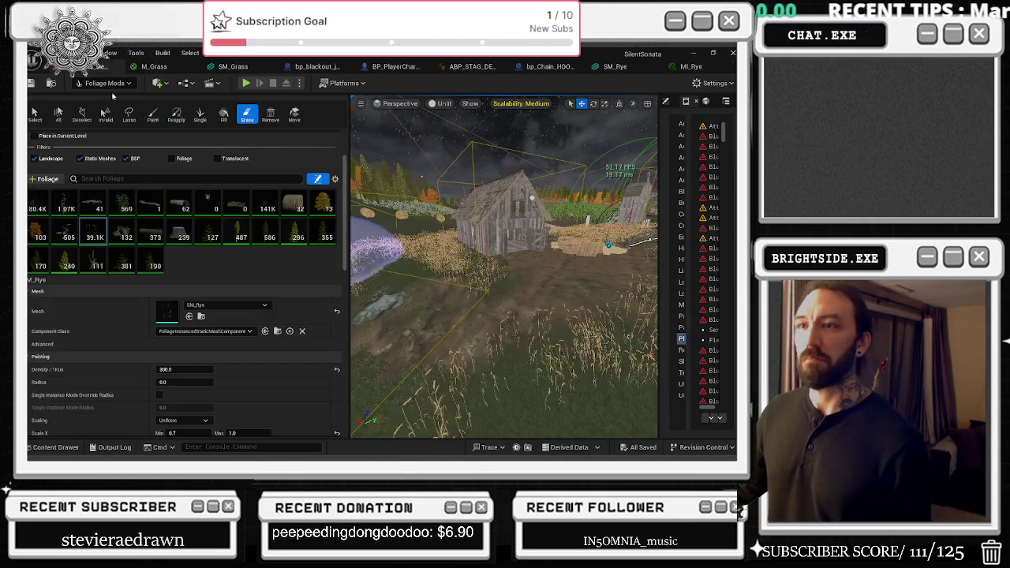
{"action": "mouse_move", "coordinate": [427, 360]}
{"action": "left_mouse_down"}
{"action": "mouse_move", "coordinate": [350, 284]}
{"action": "mouse_move", "coordinate": [350, 220]}
{"action": "mouse_move", "coordinate": [430, 115]}
{"action": "left_mouse_up"}
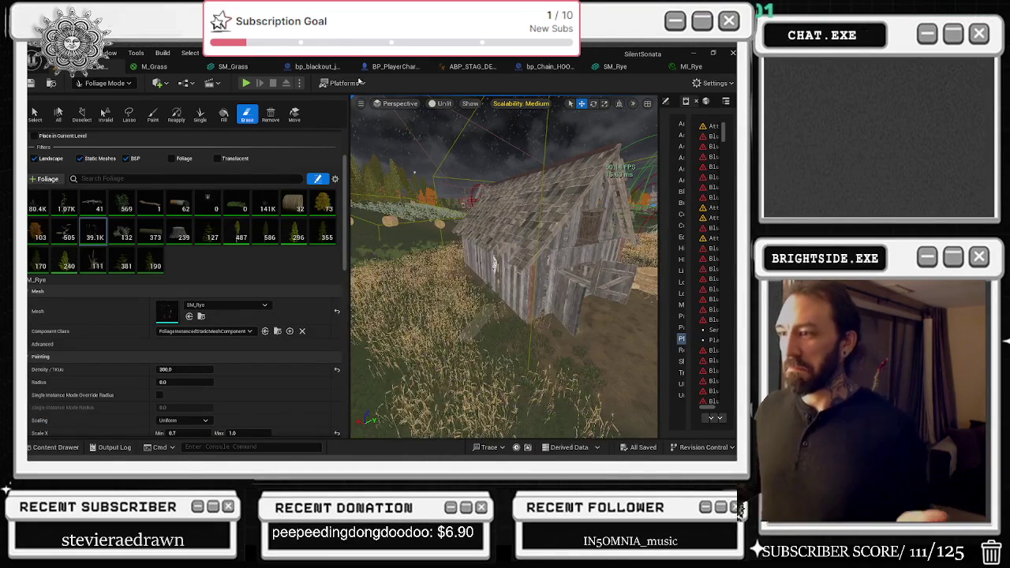
{"action": "left_click", "coordinate": [243, 68]}
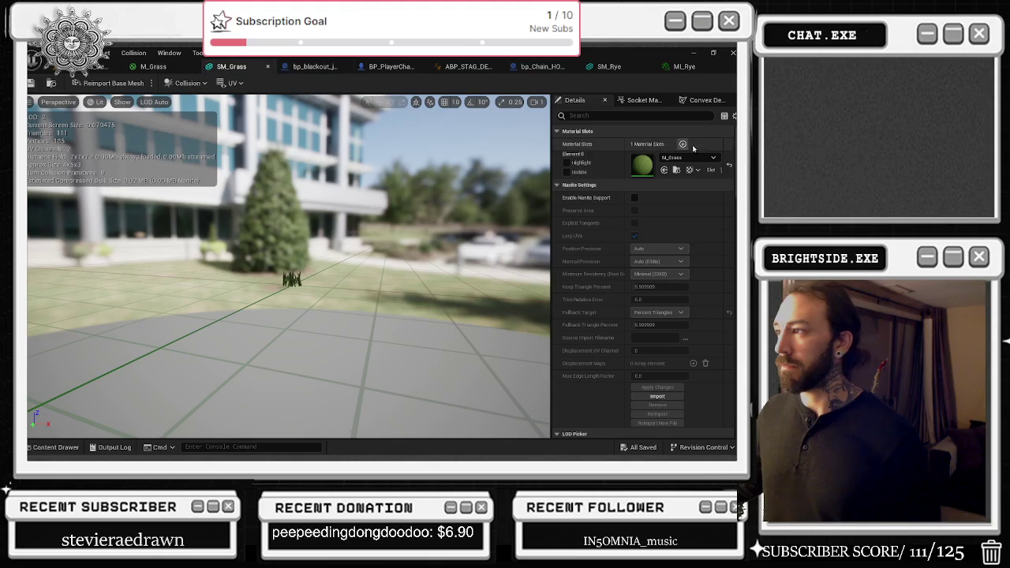
{"action": "left_click", "coordinate": [661, 68]}
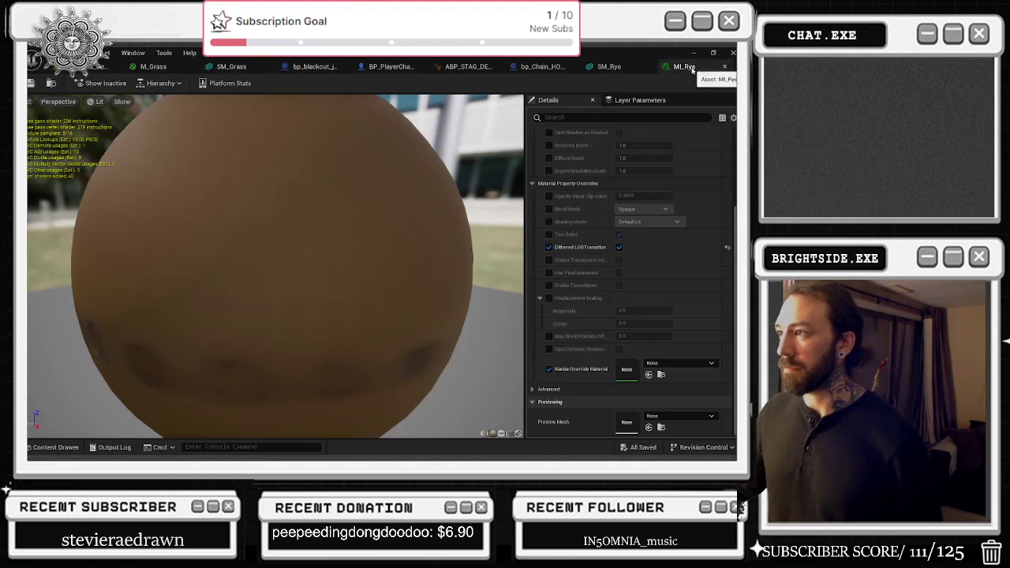
{"action": "left_click", "coordinate": [168, 62]}
{"action": "left_click", "coordinate": [236, 66]}
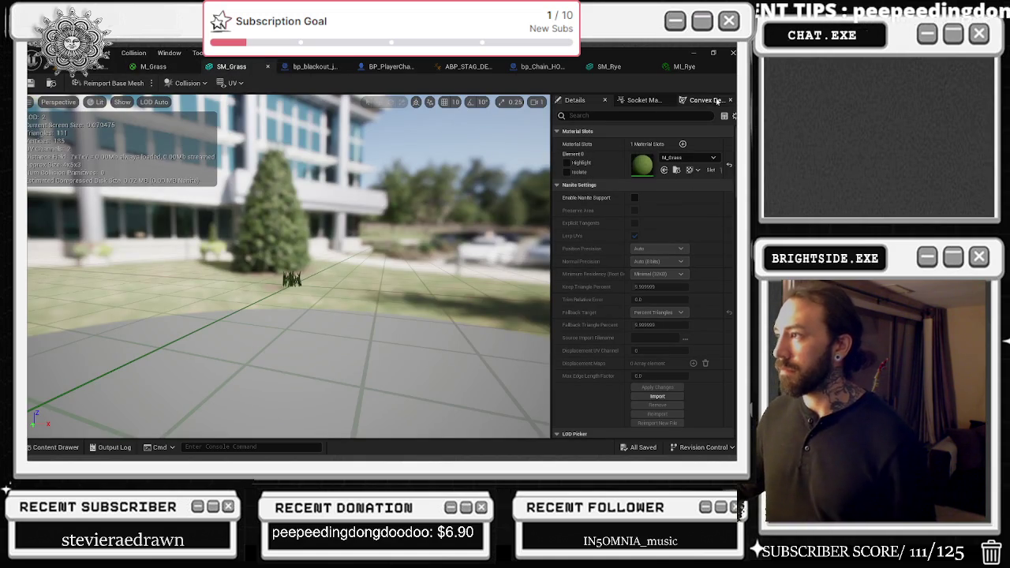
{"action": "left_click", "coordinate": [608, 67]}
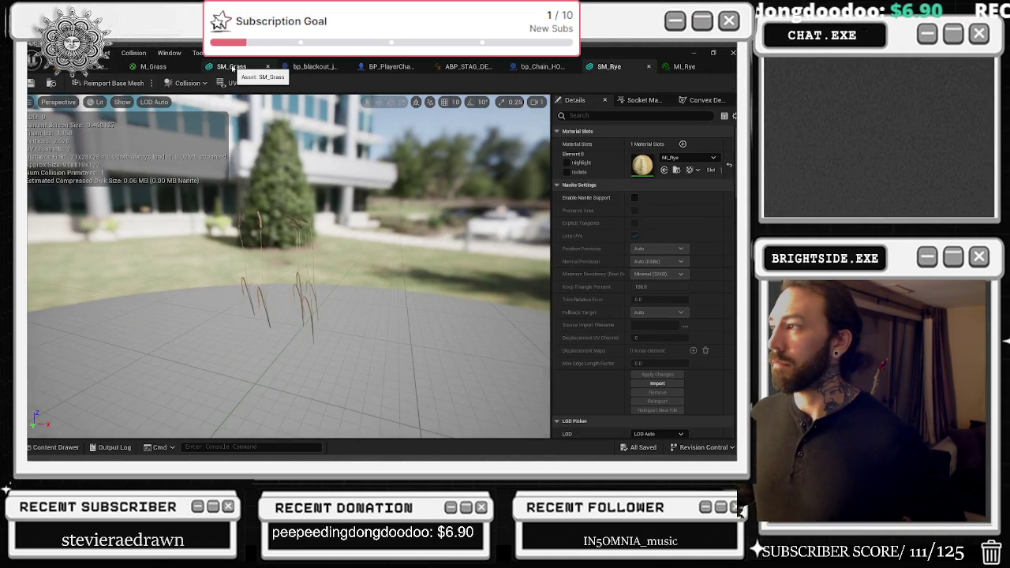
{"action": "left_click", "coordinate": [234, 68]}
{"action": "left_click", "coordinate": [151, 66]}
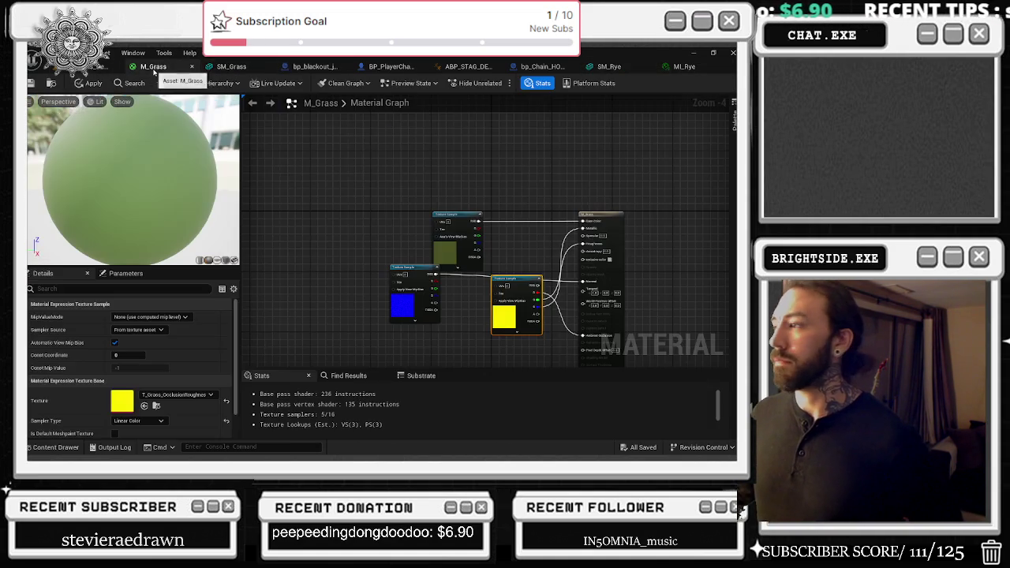
{"action": "left_click", "coordinate": [684, 66]}
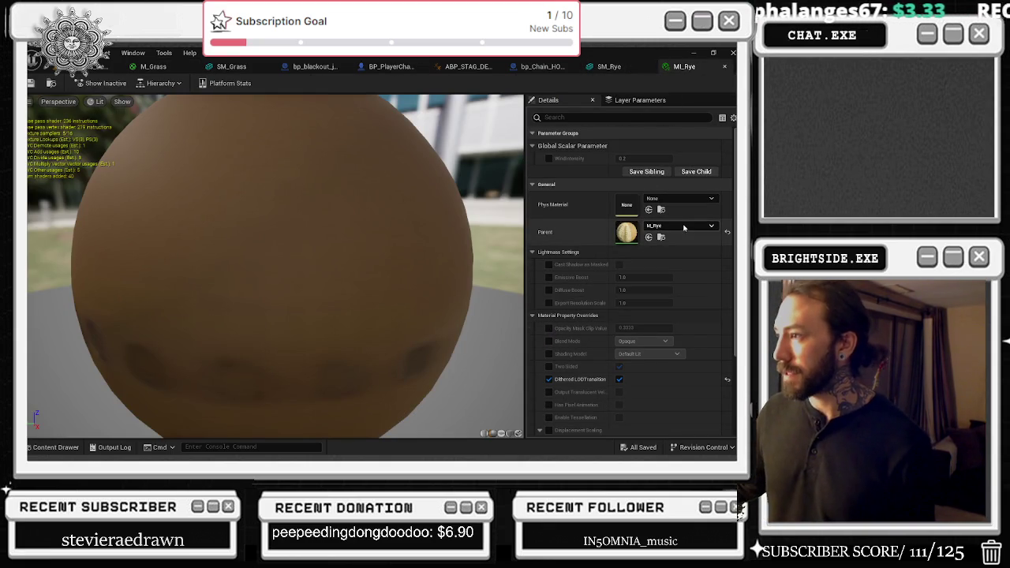
{"action": "scroll", "coordinate": [691, 257], "scroll_direction": "down", "scroll_amount": 3}
{"action": "scroll", "coordinate": [690, 254], "scroll_direction": "up", "scroll_amount": 3}
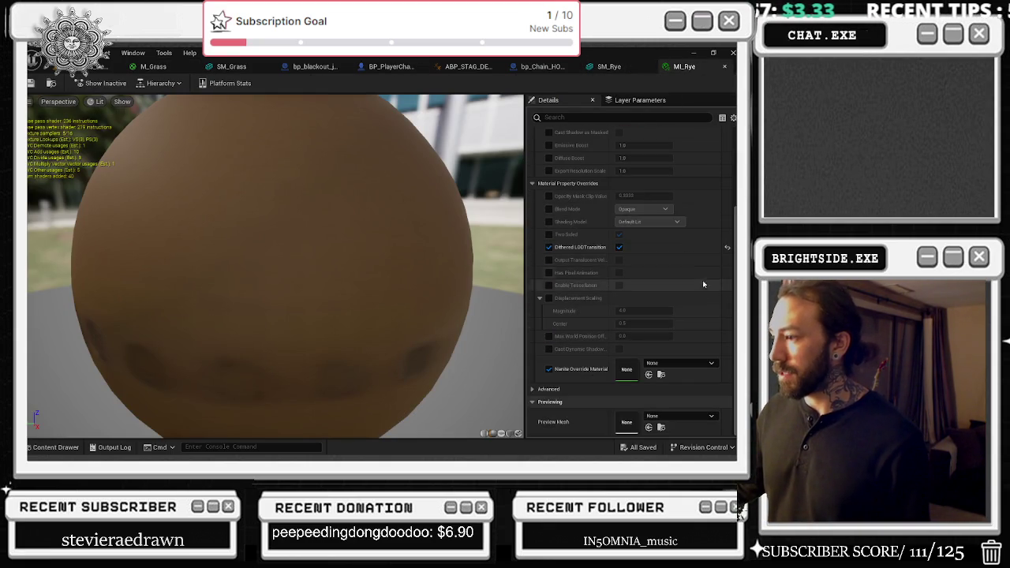
{"action": "double_click", "coordinate": [626, 232]}
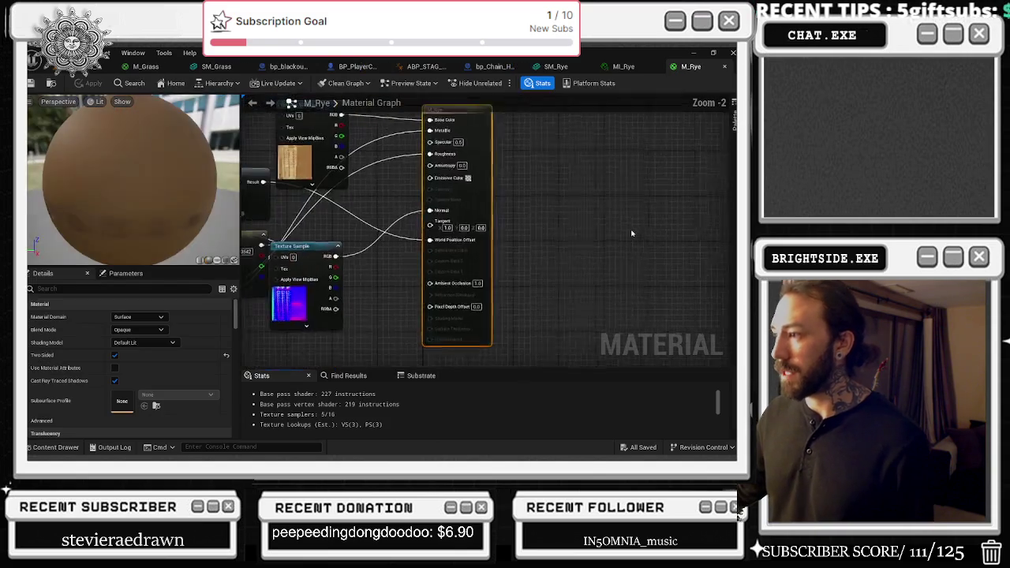
- In M_Rye, gather and select the SimpleGrassWind, WindIntensity and Constant nodes for copying
{"action": "mouse_move", "coordinate": [490, 238]}
{"action": "left_mouse_down"}
{"action": "mouse_move", "coordinate": [527, 214]}
{"action": "mouse_move", "coordinate": [294, 208]}
{"action": "left_mouse_up"}
{"action": "mouse_move", "coordinate": [353, 142]}
{"action": "left_mouse_down"}
{"action": "mouse_move", "coordinate": [485, 200]}
{"action": "mouse_move", "coordinate": [446, 193]}
{"action": "mouse_move", "coordinate": [489, 207]}
{"action": "mouse_move", "coordinate": [479, 224]}
{"action": "left_mouse_up"}
{"action": "left_click", "coordinate": [491, 159]}
{"action": "mouse_move", "coordinate": [335, 241]}
{"action": "left_mouse_down"}
{"action": "mouse_move", "coordinate": [418, 170]}
{"action": "mouse_move", "coordinate": [381, 133]}
{"action": "left_mouse_up"}
{"action": "scroll", "coordinate": [523, 175], "scroll_direction": "down", "scroll_amount": 1}
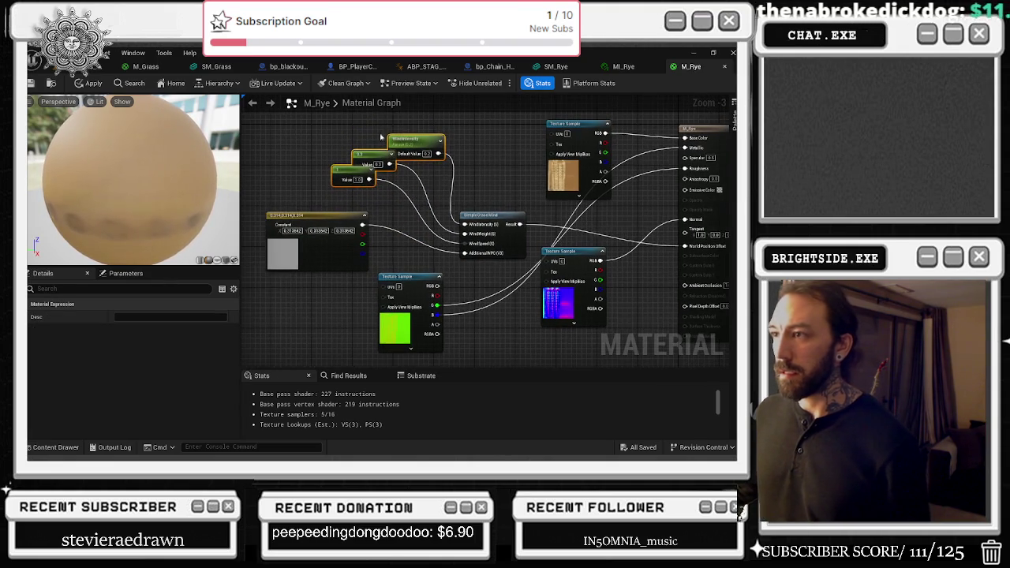
{"action": "left_click", "coordinate": [508, 242]}
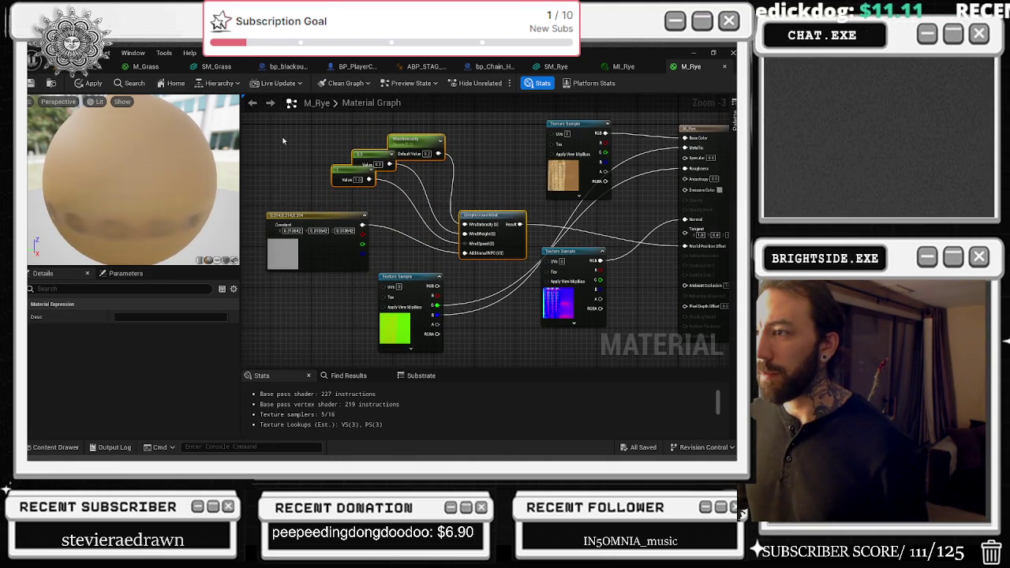
{"action": "left_click_drag", "start_coordinate": [326, 190], "coordinate": [340, 229]}
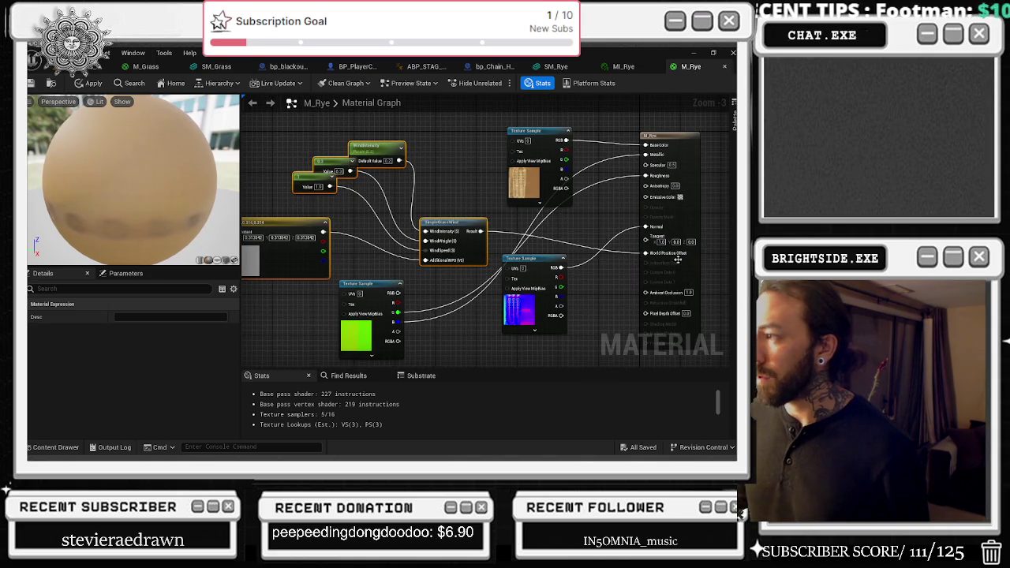
{"action": "left_click", "coordinate": [682, 145]}
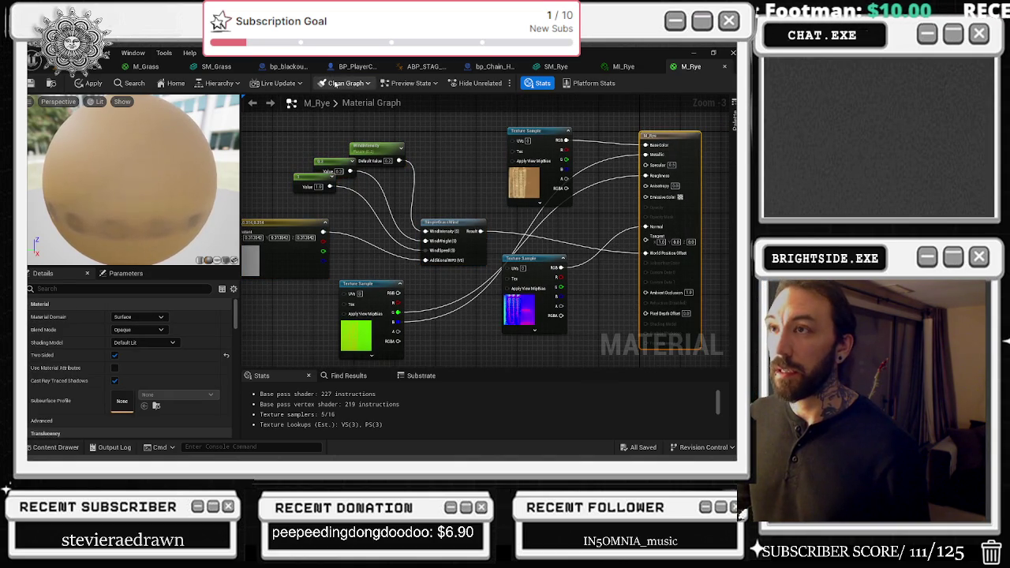
{"action": "left_click", "coordinate": [146, 66]}
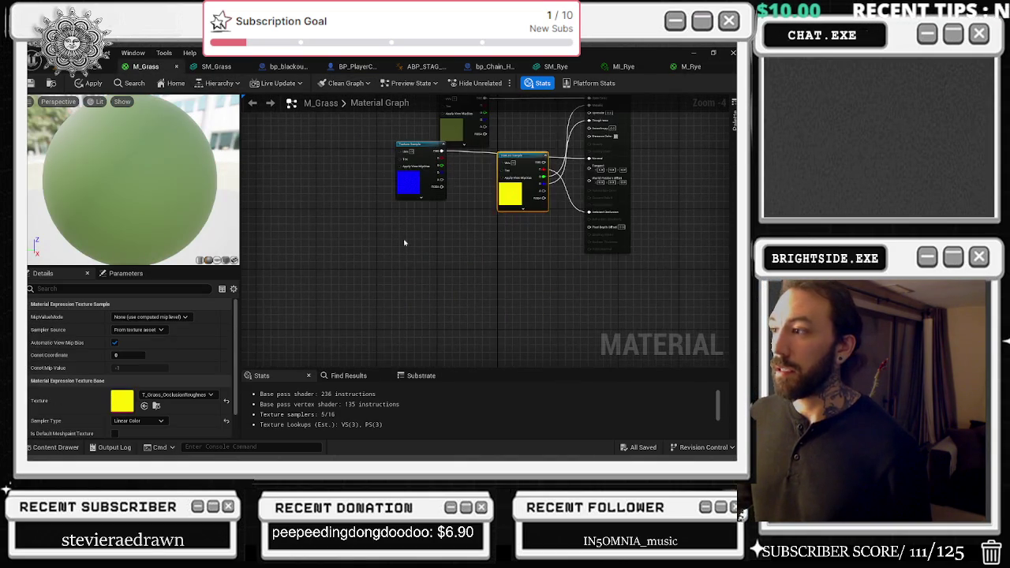
- Paste the wind nodes into M_Grass, wire SimpleGrassWind to World Position Offset, and save
{"action": "key", "text": "ctrl+v"}
{"action": "left_click_drag", "start_coordinate": [588, 184], "coordinate": [515, 313]}
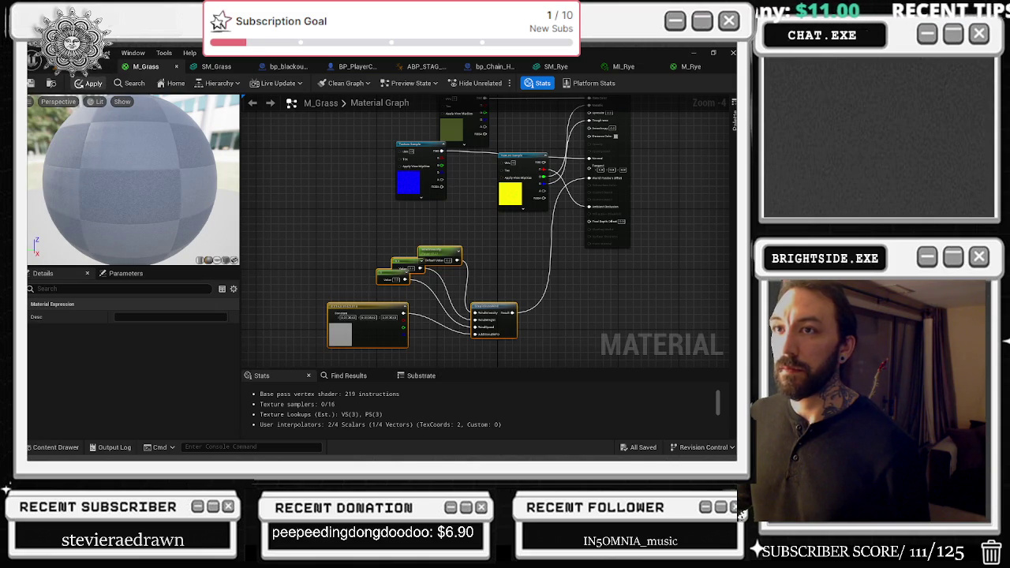
{"action": "key", "text": "ctrl+s"}
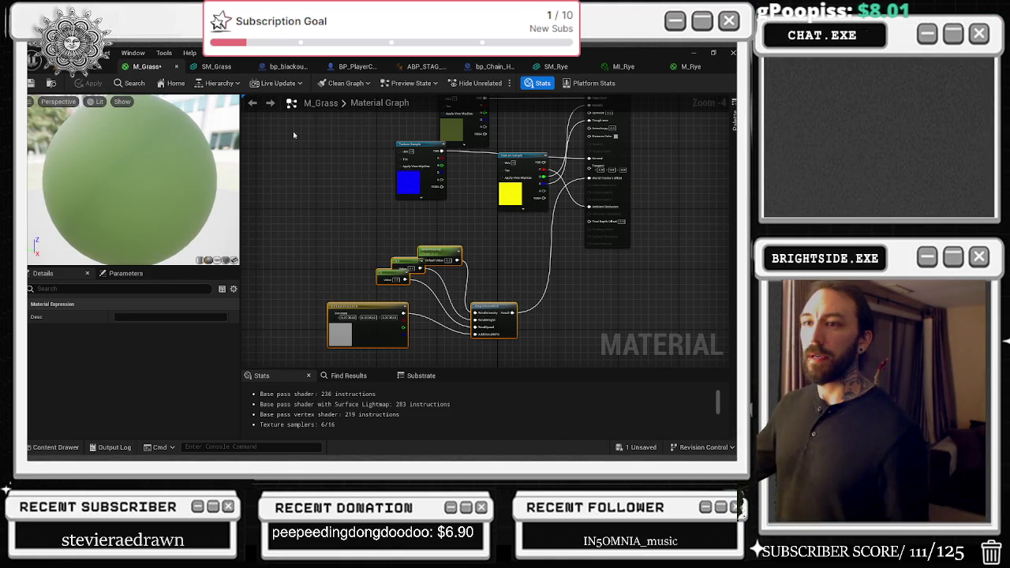
{"action": "left_click", "coordinate": [92, 67]}
- Inspect the grass across the field up close, then open the Mesh_Grass_real_hommade foliage mesh
{"action": "mouse_move", "coordinate": [505, 268]}
{"action": "left_mouse_down"}
{"action": "mouse_move", "coordinate": [418, 269]}
{"action": "mouse_move", "coordinate": [489, 272]}
{"action": "mouse_move", "coordinate": [474, 276]}
{"action": "mouse_move", "coordinate": [466, 264]}
{"action": "mouse_move", "coordinate": [481, 256]}
{"action": "left_mouse_up"}
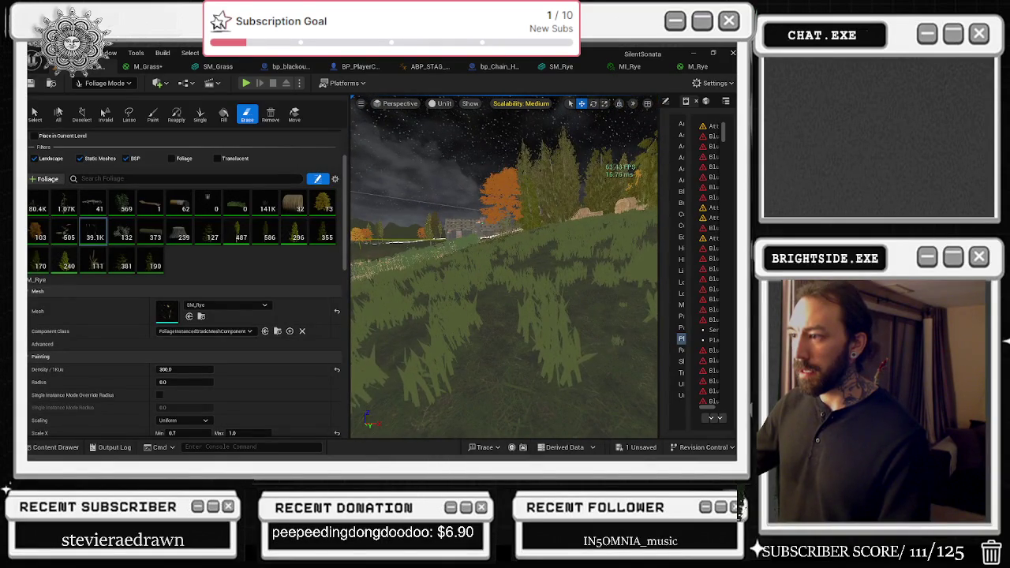
{"action": "key", "text": "1"}
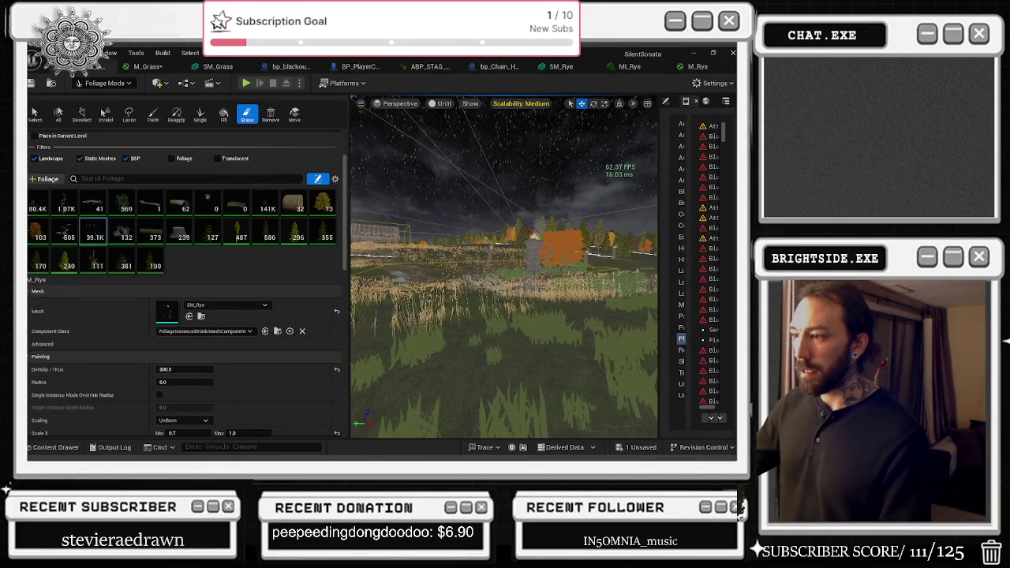
{"action": "key", "text": "2"}
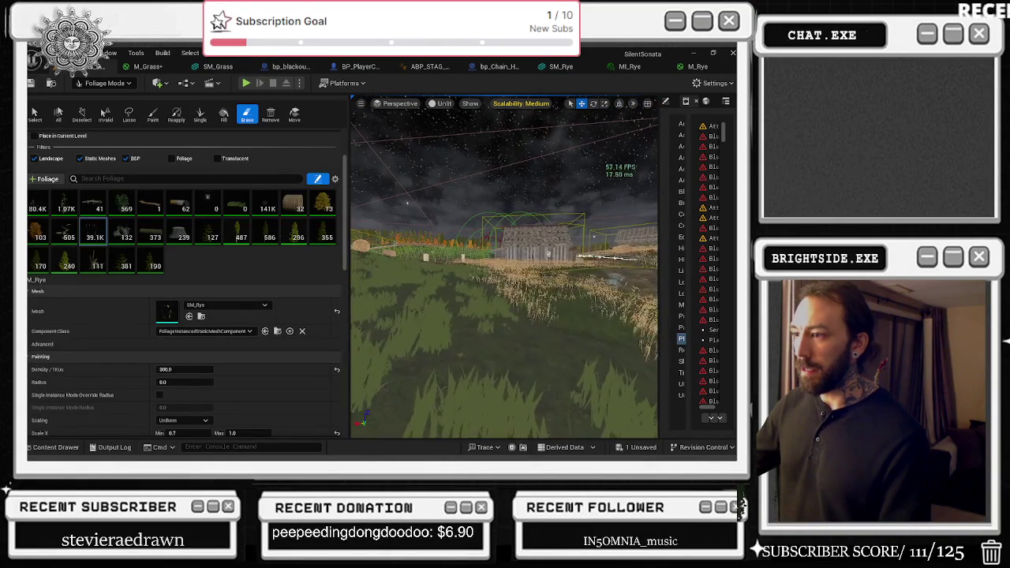
{"action": "key", "text": "s"}
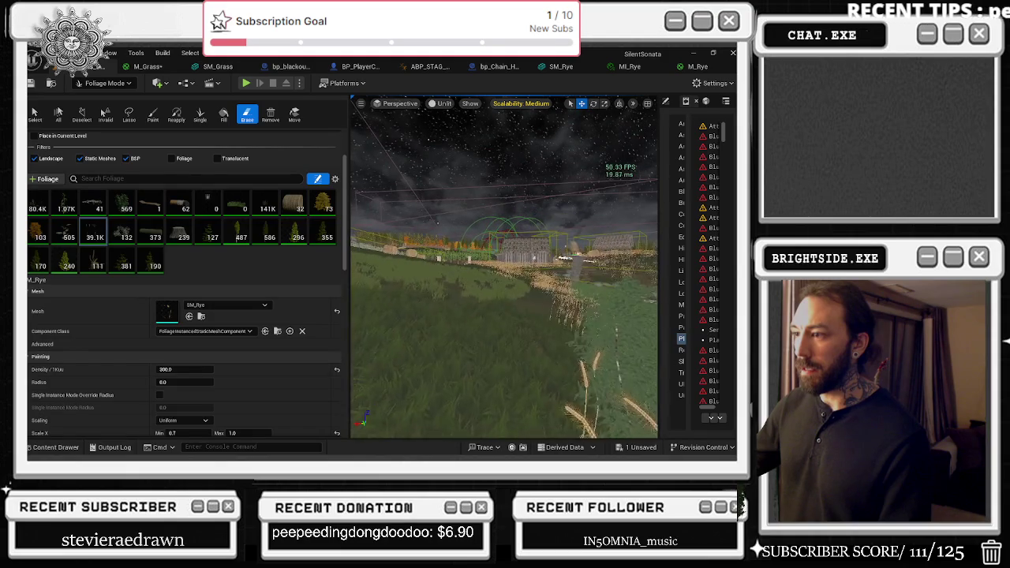
{"action": "key", "text": "w"}
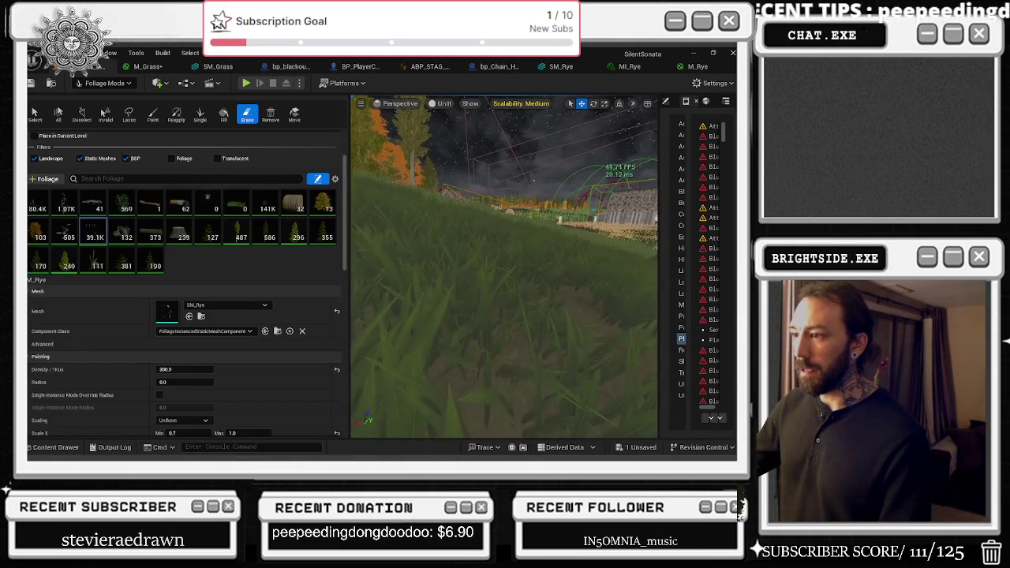
{"action": "key", "text": "s"}
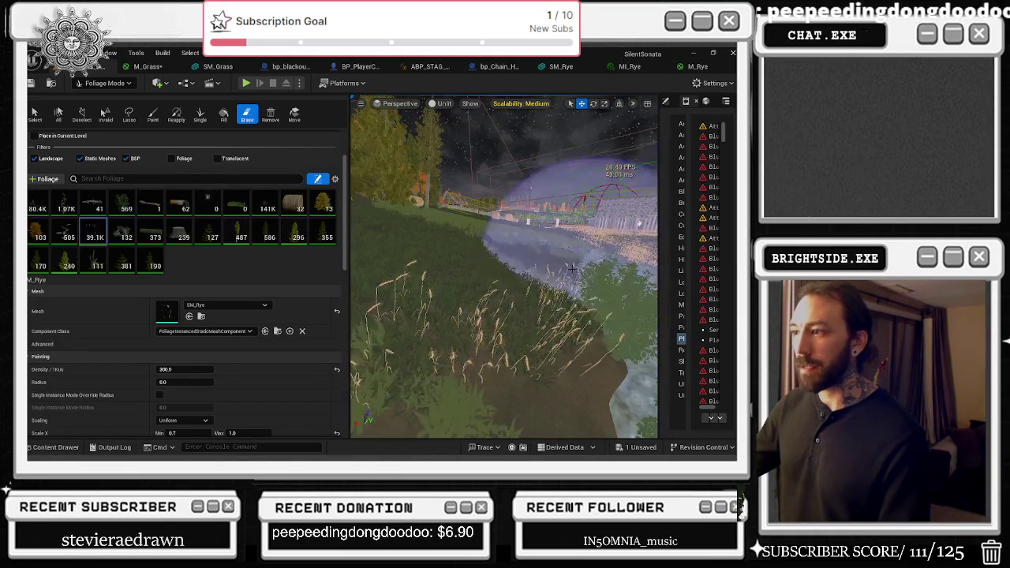
{"action": "key", "text": "w"}
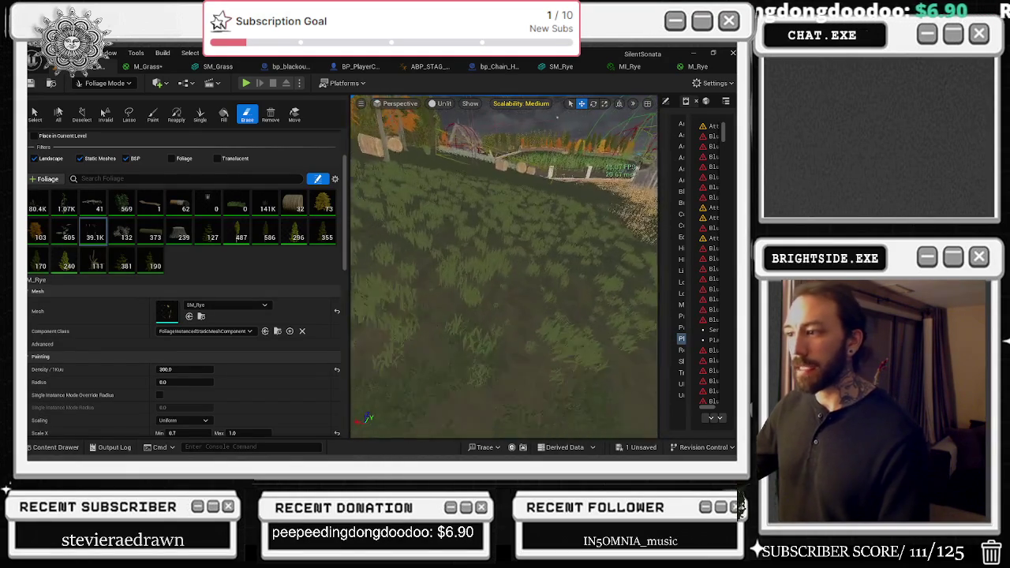
{"action": "key", "text": "w"}
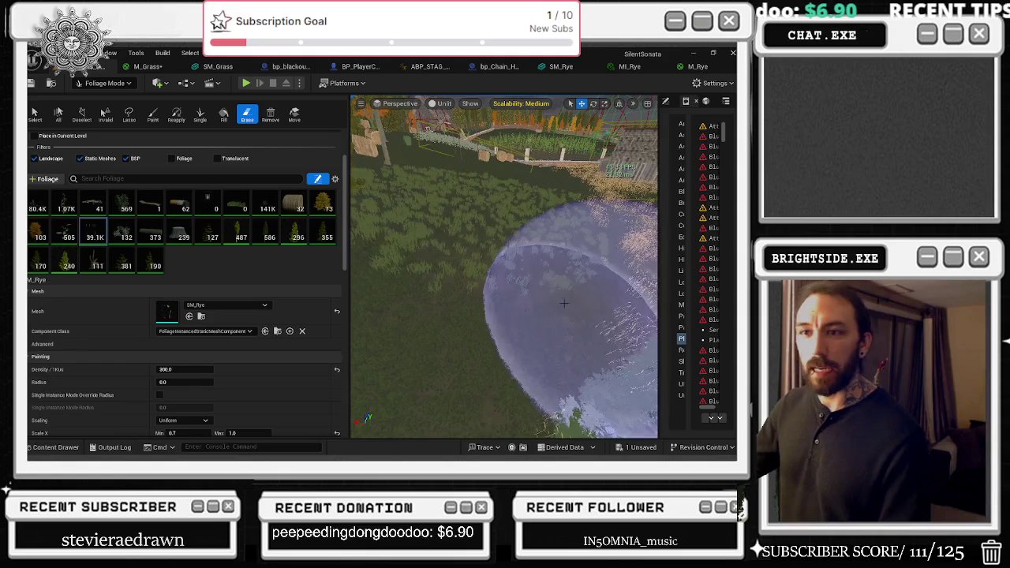
{"action": "left_click", "coordinate": [39, 204]}
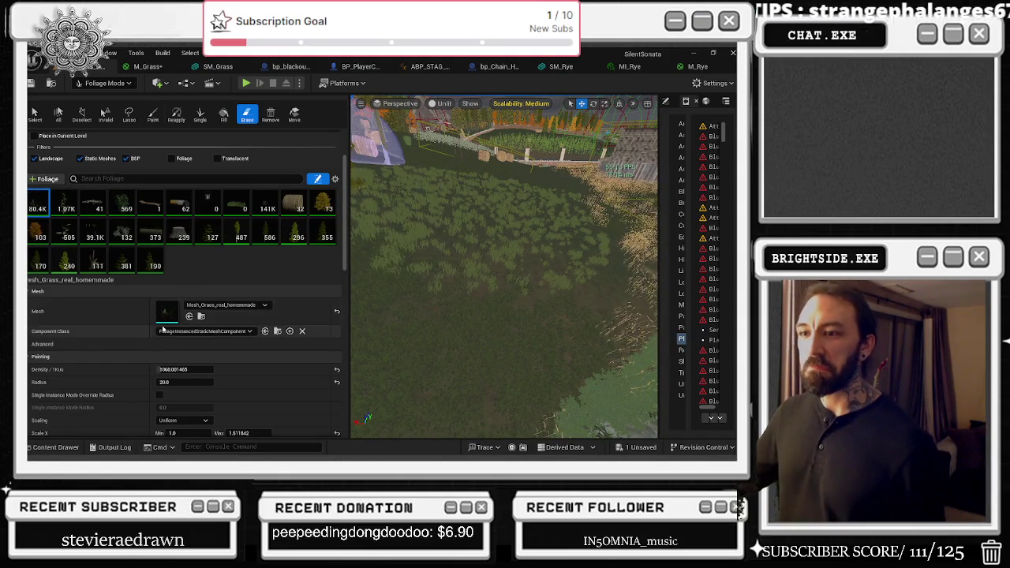
{"action": "double_click", "coordinate": [161, 317]}
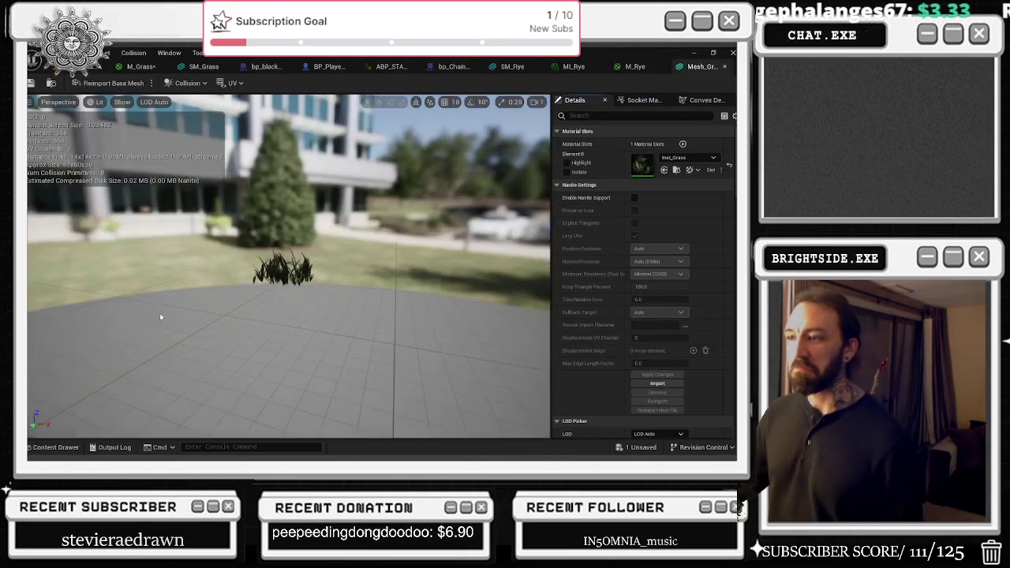
- Open the Inst_Grass material instance from the mesh's material slot and launch Calculator
{"action": "double_click", "coordinate": [646, 165]}
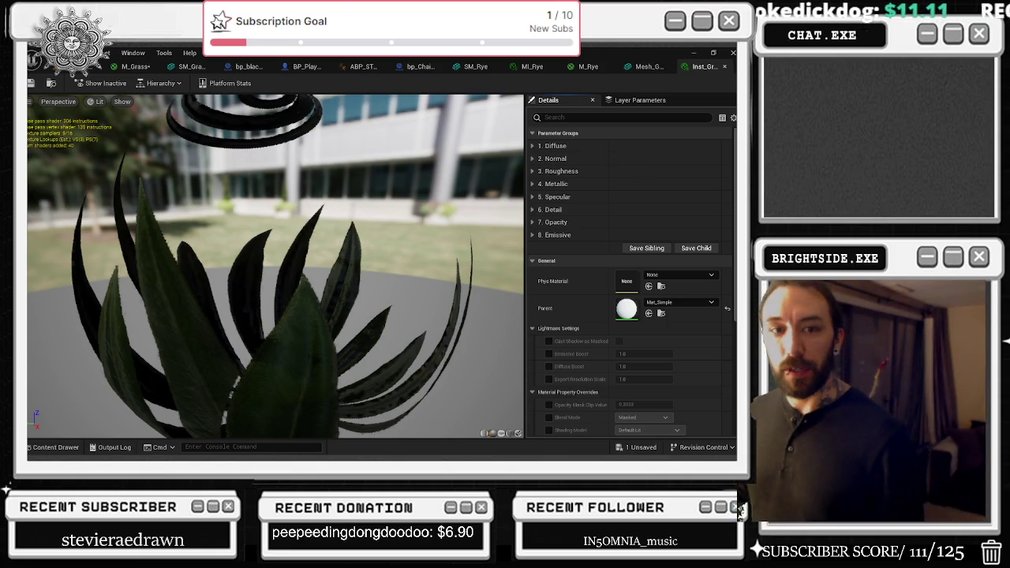
{"action": "key", "text": "XF86Calculator"}
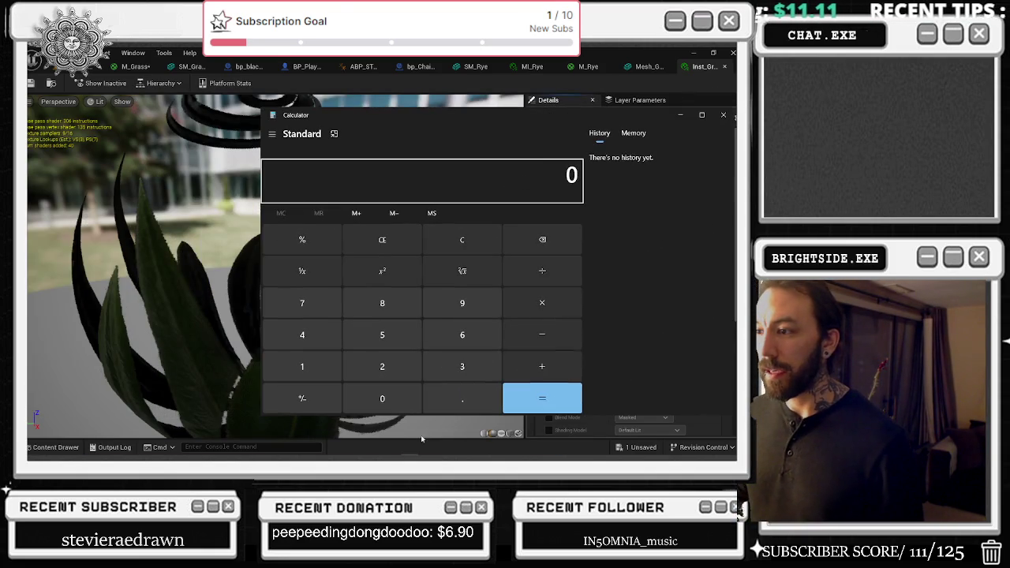
- Calculate 334 × 80,000 = 26,720,000, then close Calculator
{"action": "double_click", "coordinate": [454, 374]}
{"action": "left_click", "coordinate": [302, 335]}
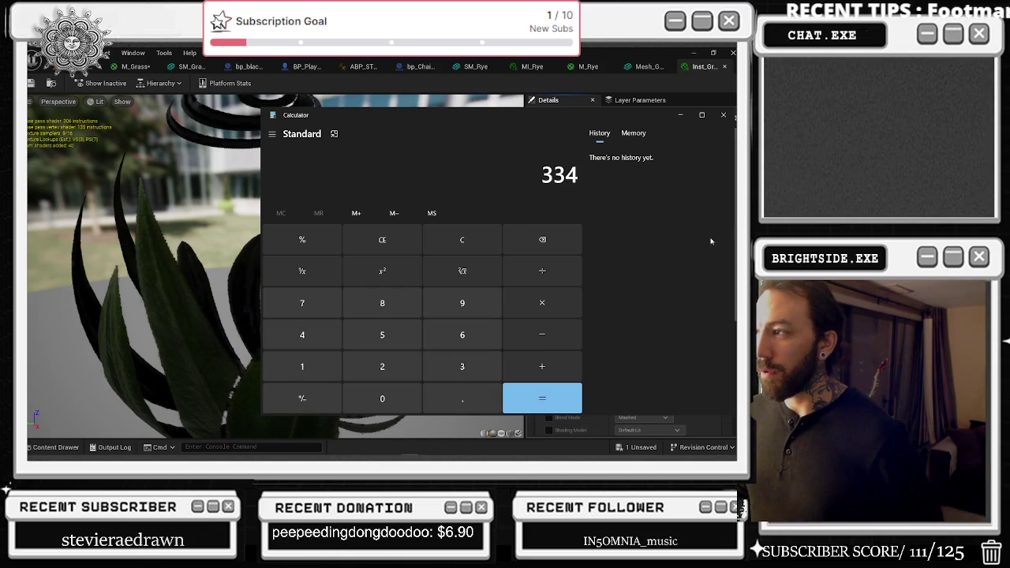
{"action": "left_click", "coordinate": [575, 297]}
{"action": "left_click", "coordinate": [363, 306]}
{"action": "left_click", "coordinate": [387, 404]}
{"action": "triple_click", "coordinate": [386, 404]}
{"action": "left_click", "coordinate": [563, 399]}
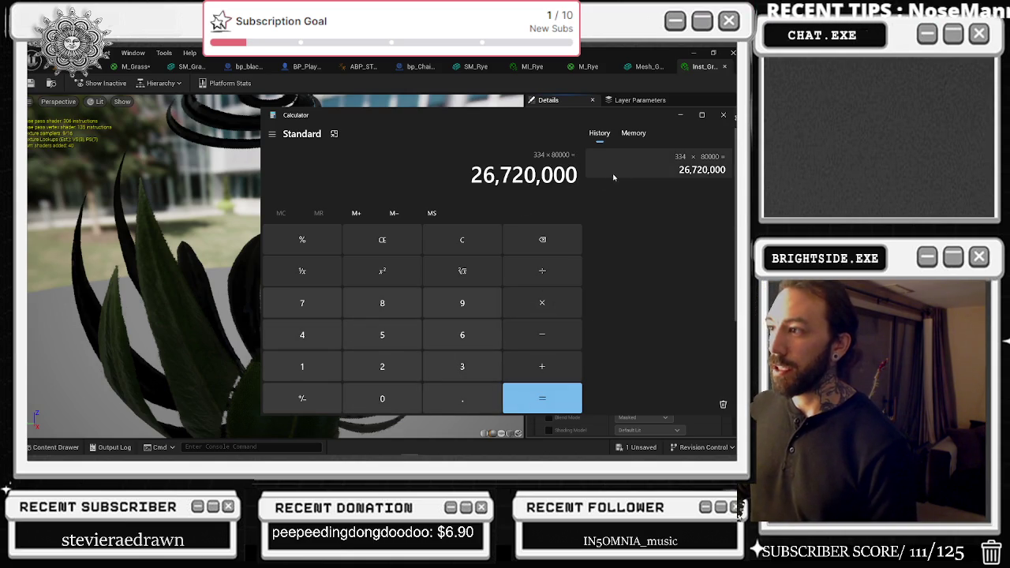
{"action": "left_click", "coordinate": [722, 115]}
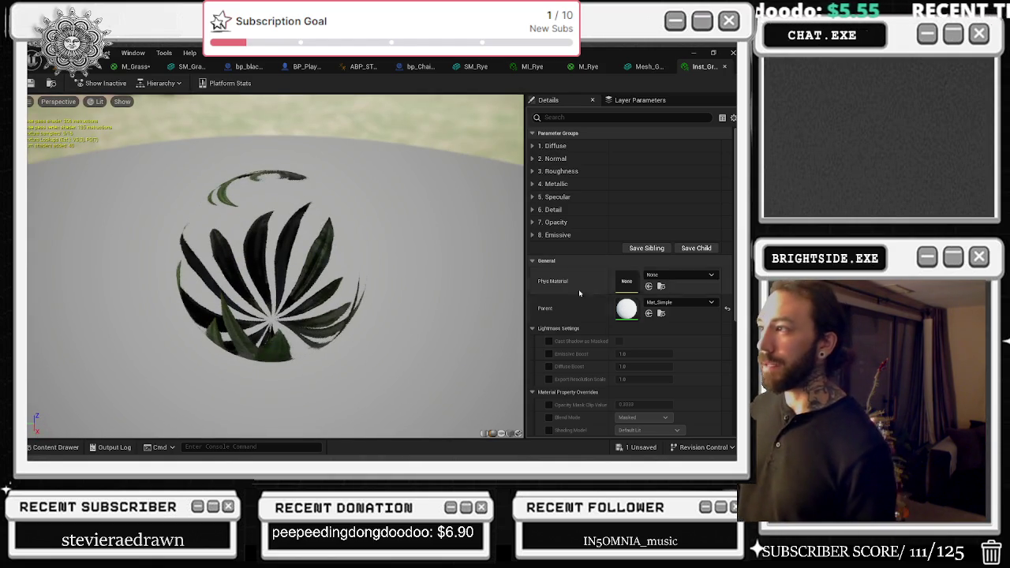
- In the grass mesh editor, lower the triangle reduction percentage and regenerate the mesh
{"action": "left_click", "coordinate": [647, 66]}
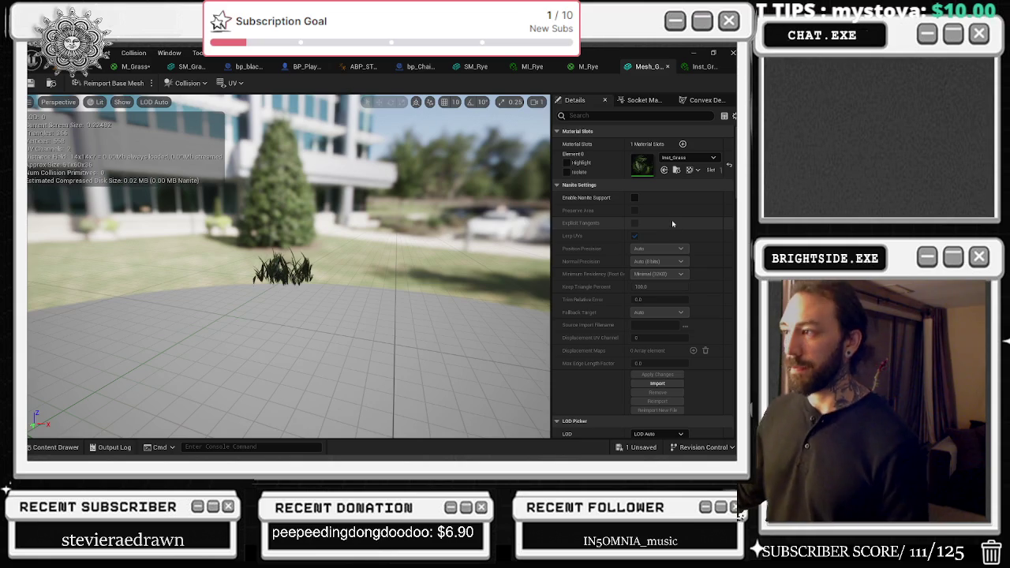
{"action": "scroll", "coordinate": [261, 289], "scroll_direction": "up", "scroll_amount": 5}
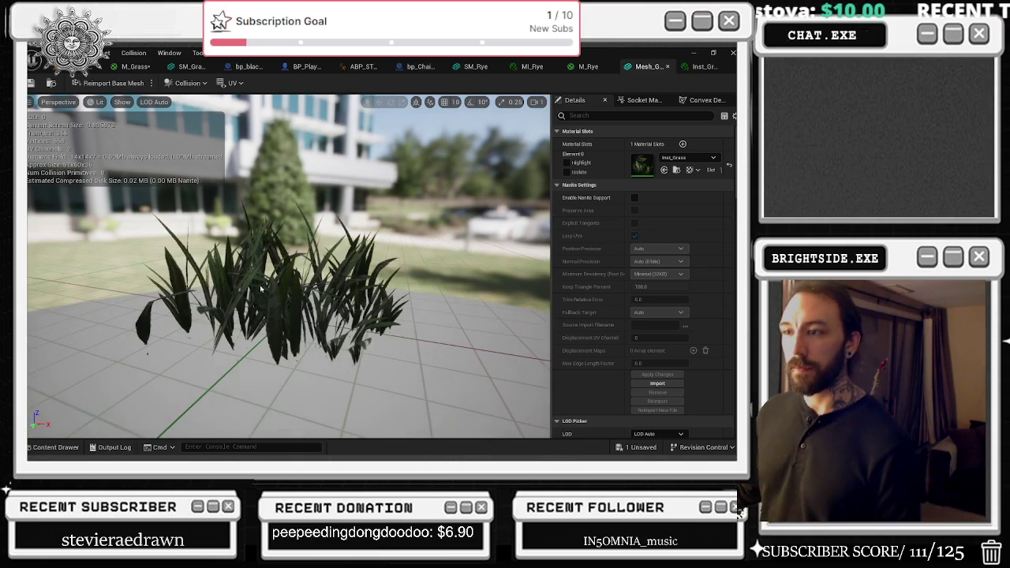
{"action": "scroll", "coordinate": [690, 348], "scroll_direction": "down", "scroll_amount": 1}
{"action": "scroll", "coordinate": [690, 347], "scroll_direction": "down", "scroll_amount": 5}
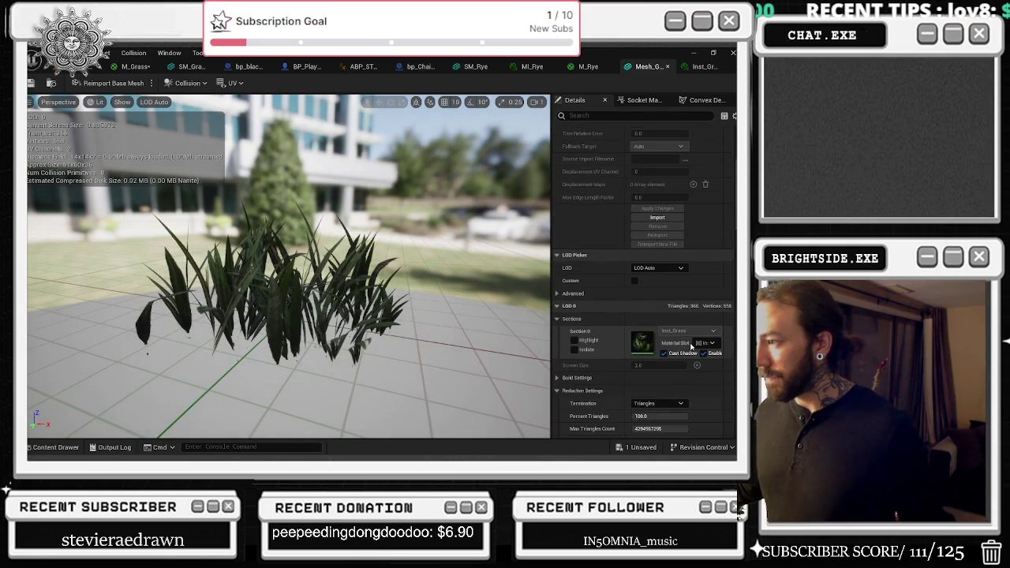
{"action": "left_click", "coordinate": [660, 340]}
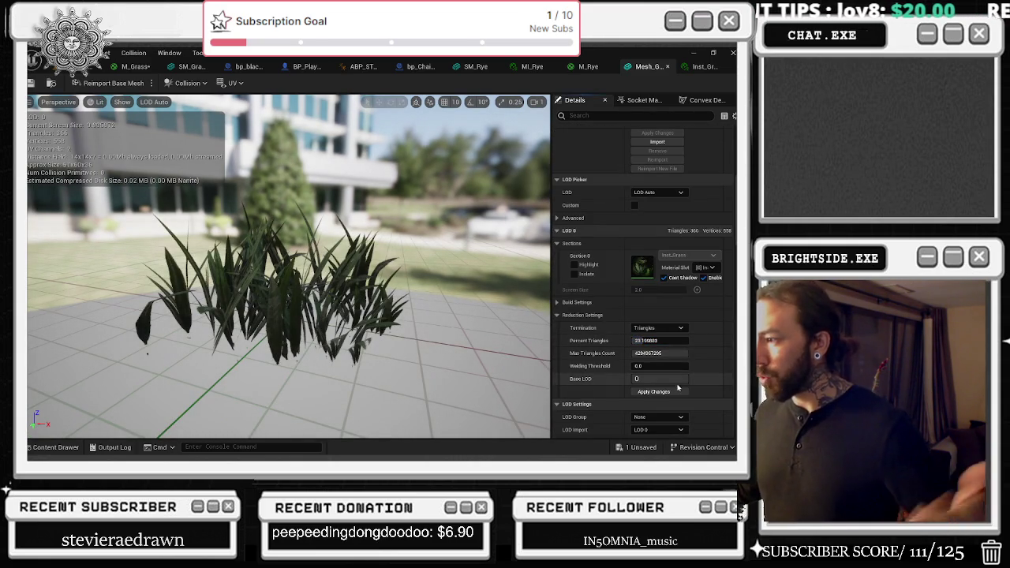
{"action": "left_click", "coordinate": [653, 391]}
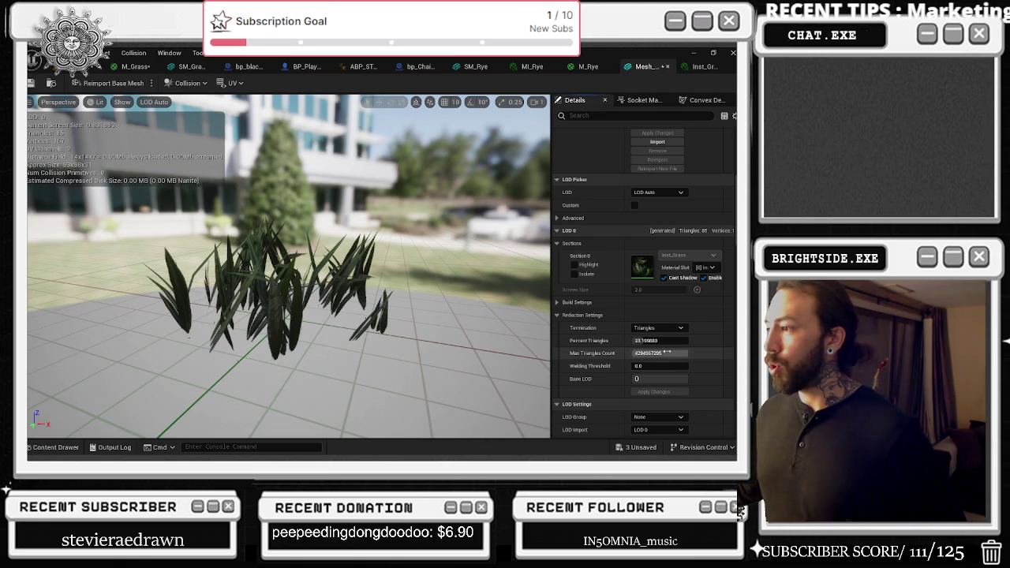
{"action": "mouse_move", "coordinate": [659, 340]}
{"action": "left_mouse_down"}
{"action": "mouse_move", "coordinate": [643, 341]}
{"action": "mouse_move", "coordinate": [667, 381]}
{"action": "left_mouse_up"}
{"action": "left_click", "coordinate": [654, 391]}
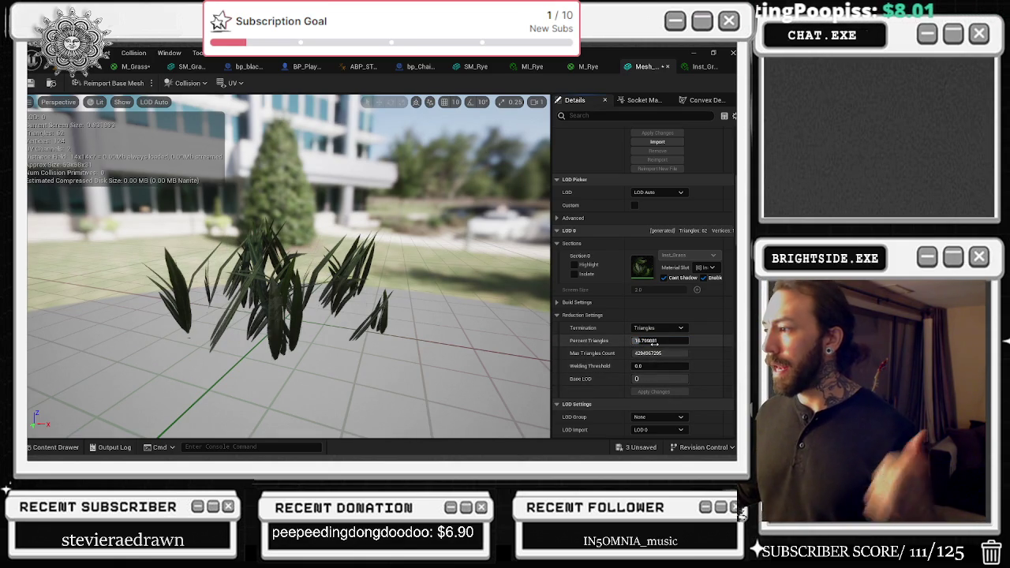
- Settle the triangle percentage near 28, regenerate the mesh, and bring up the Inst_Grass material instance
{"action": "left_click_drag", "start_coordinate": [655, 342], "coordinate": [664, 342]}
{"action": "left_click", "coordinate": [655, 343]}
{"action": "left_click", "coordinate": [653, 392]}
{"action": "left_click", "coordinate": [655, 392]}
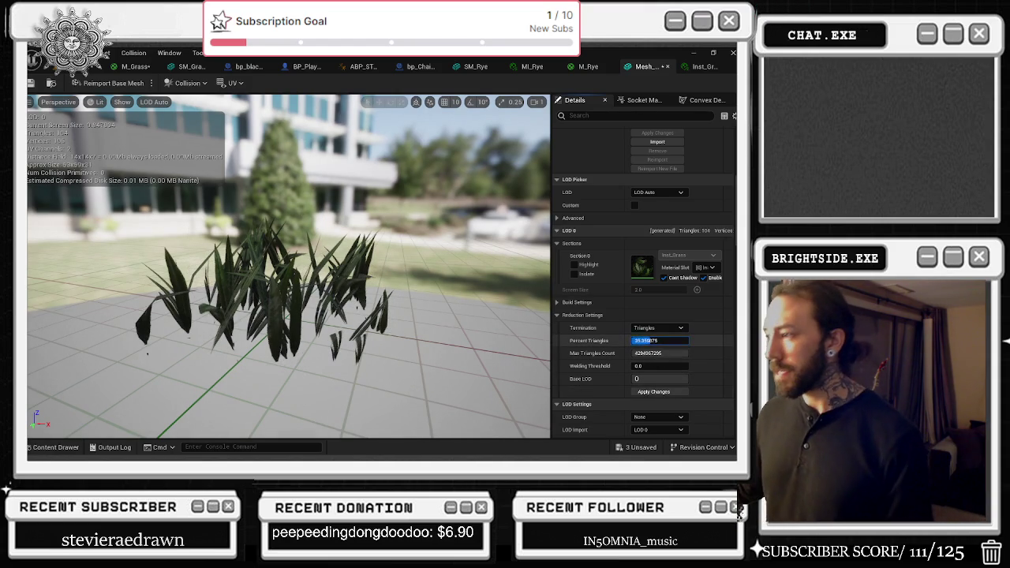
{"action": "left_click", "coordinate": [655, 392]}
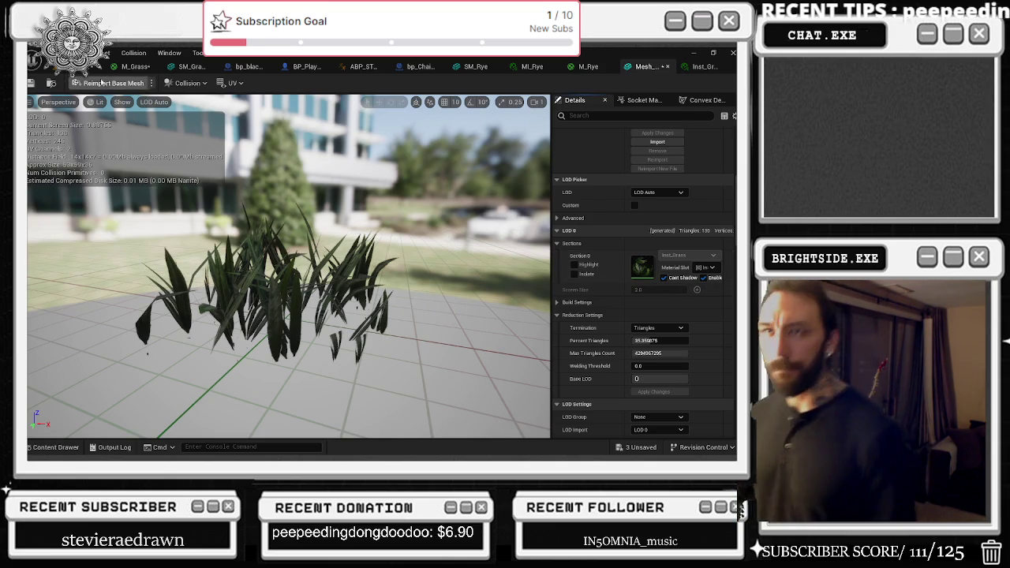
{"action": "left_click", "coordinate": [699, 68]}
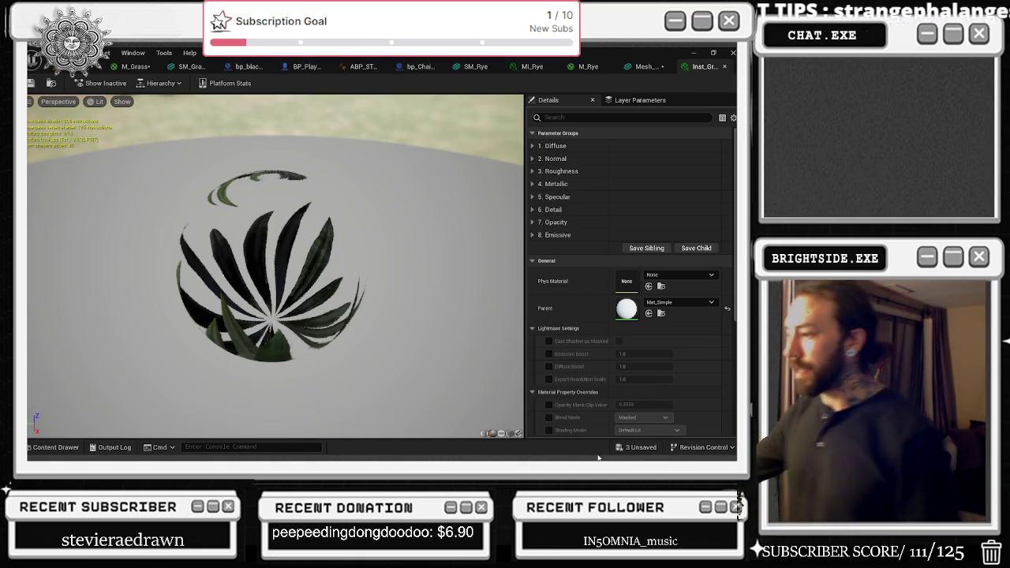
- Save the three unsaved assets and close the material instance editor
{"action": "left_click", "coordinate": [644, 448]}
{"action": "left_click", "coordinate": [454, 362]}
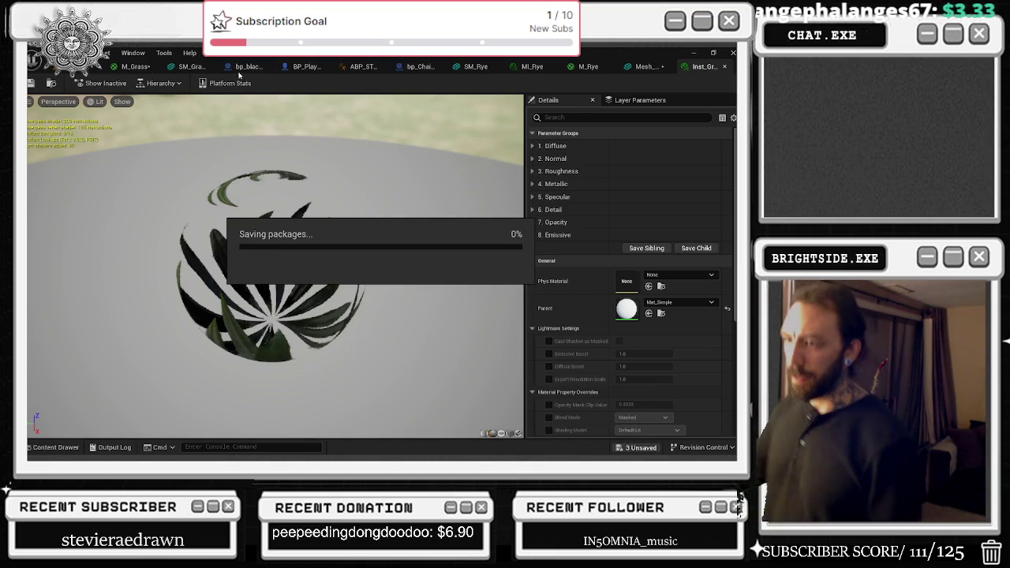
{"action": "left_click", "coordinate": [724, 67]}
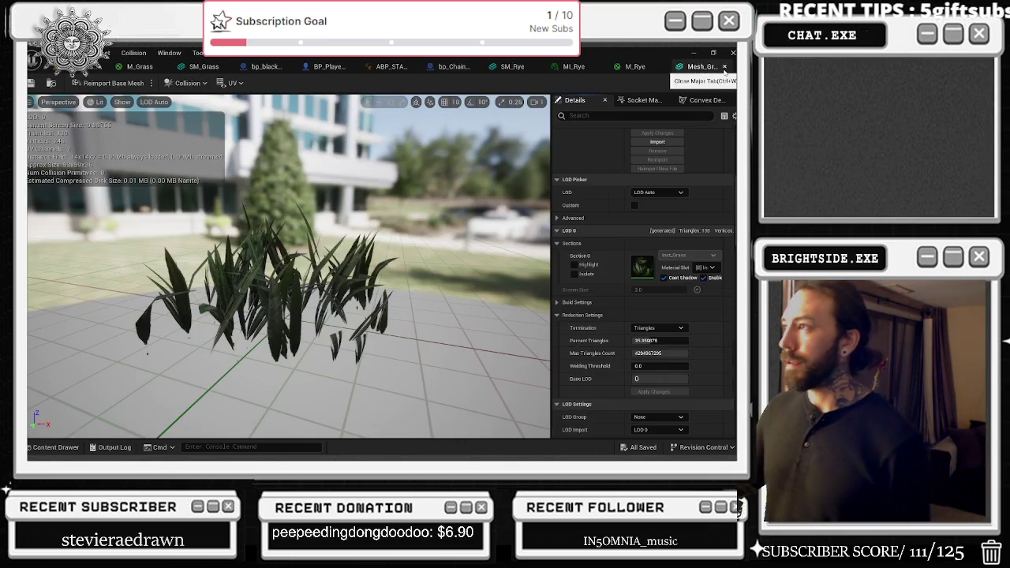
- Reopen the grass material instance, expand Diffuse and Normal, inspect T_Grass_D_02, then return to SM_Grass
{"action": "double_click", "coordinate": [642, 270]}
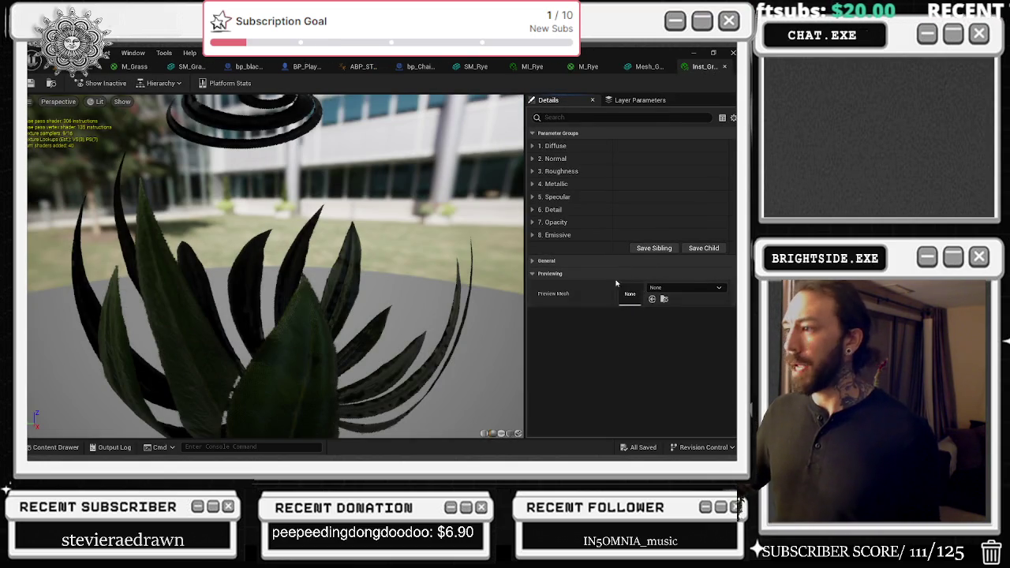
{"action": "left_click", "coordinate": [546, 261]}
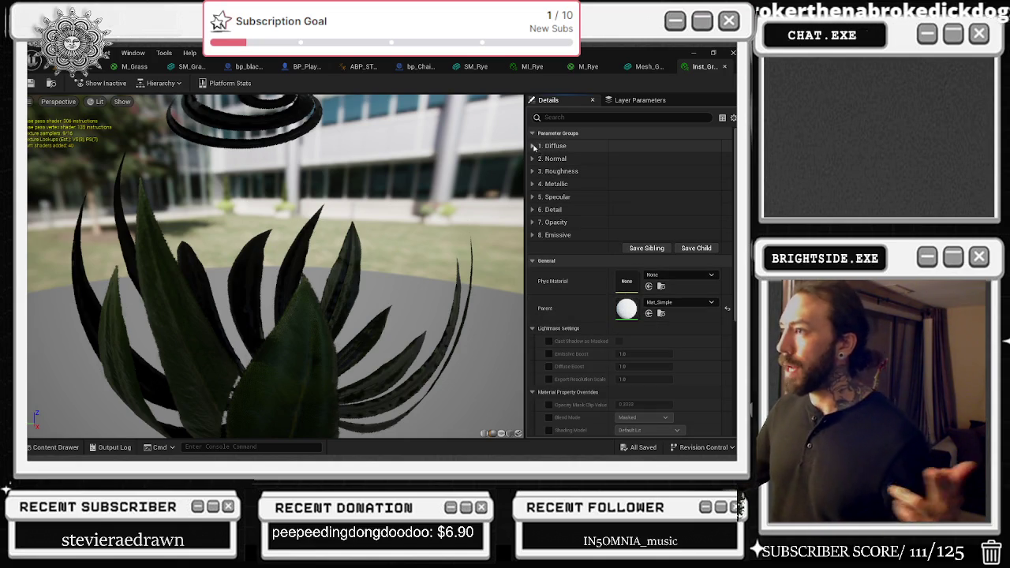
{"action": "left_click", "coordinate": [534, 159]}
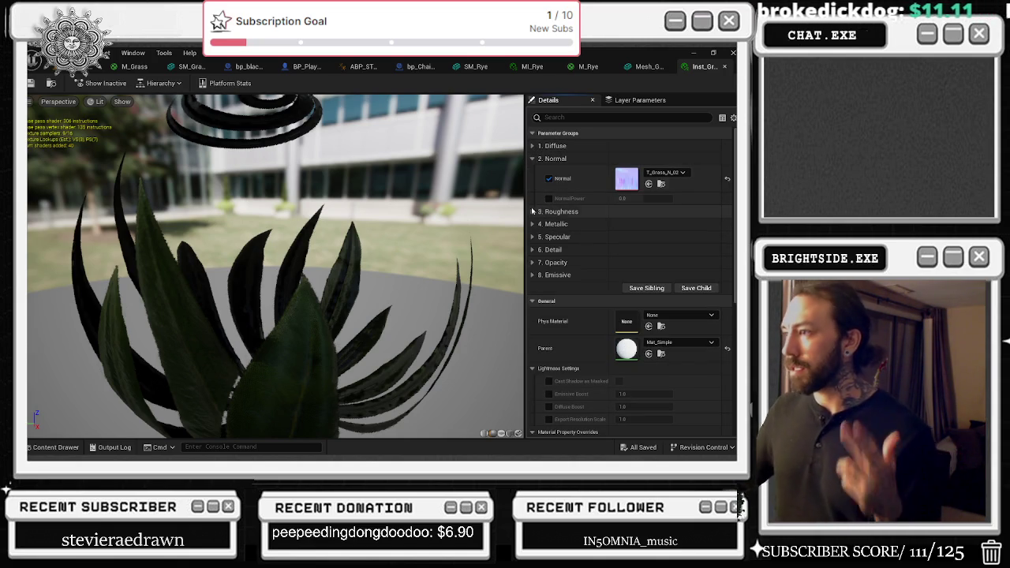
{"action": "left_click", "coordinate": [532, 146]}
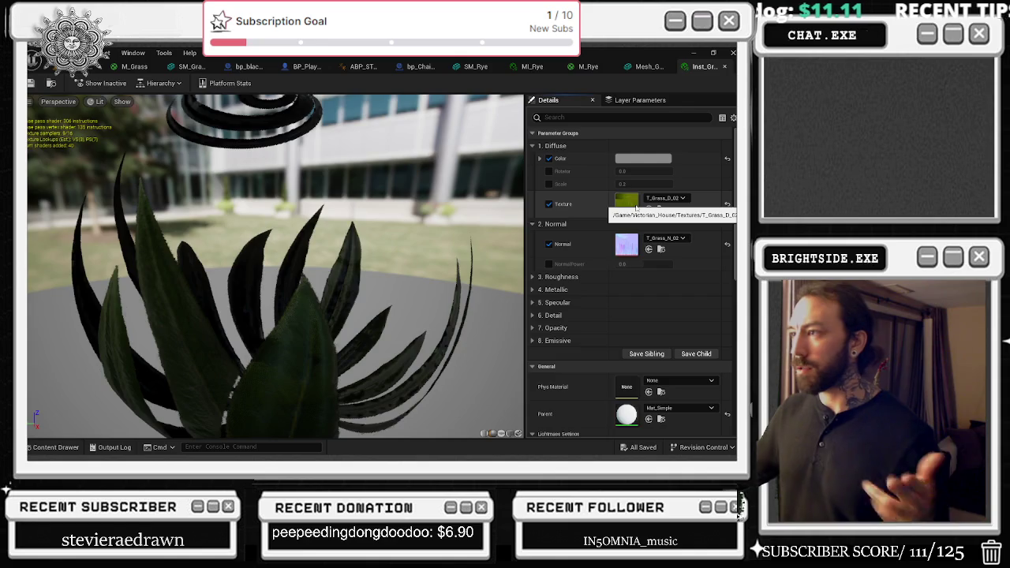
{"action": "double_click", "coordinate": [636, 208]}
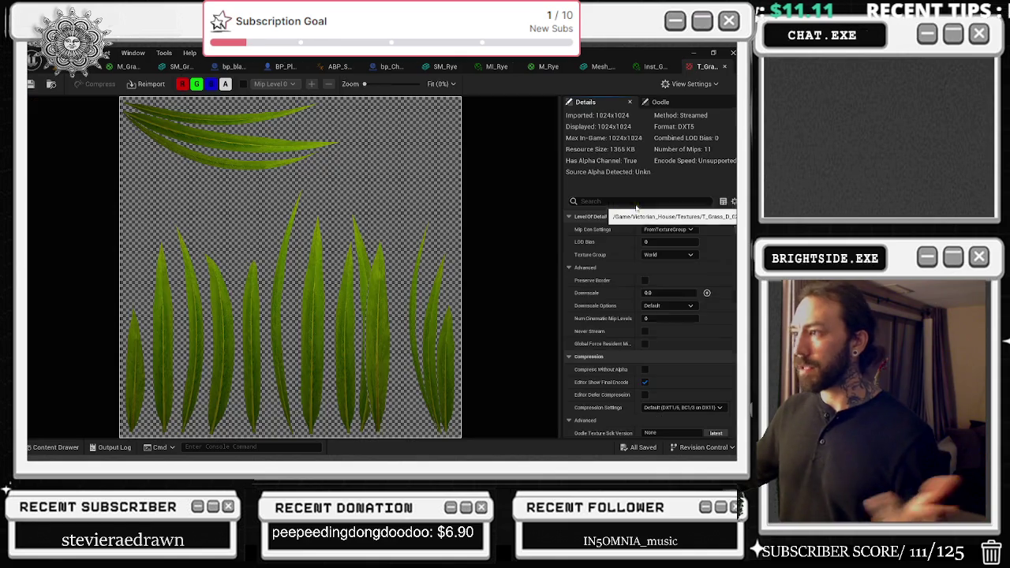
{"action": "left_click", "coordinate": [723, 67]}
{"action": "scroll", "coordinate": [686, 300], "scroll_direction": "down", "scroll_amount": 1}
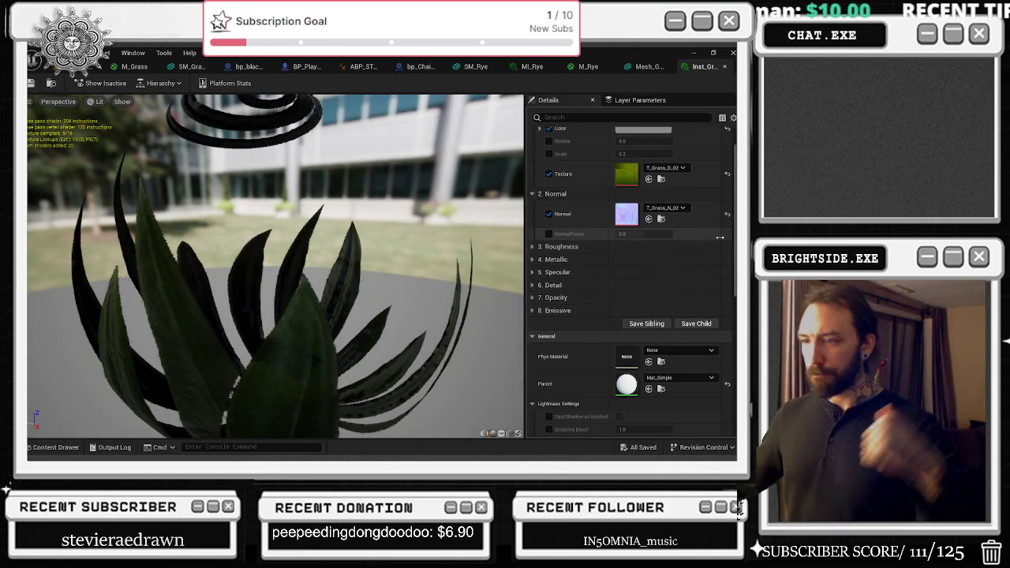
{"action": "scroll", "coordinate": [708, 262], "scroll_direction": "down", "scroll_amount": 1}
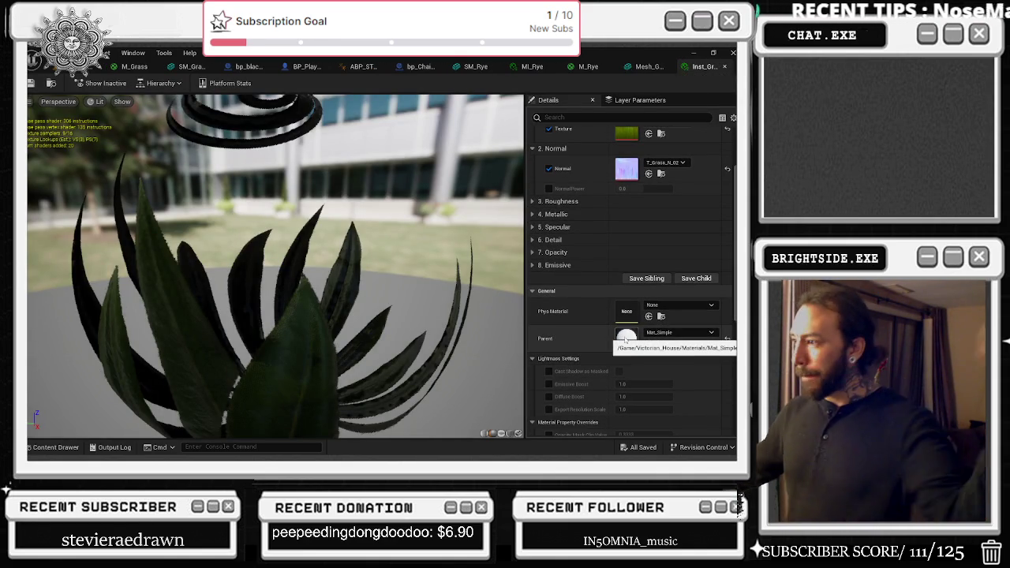
{"action": "scroll", "coordinate": [631, 337], "scroll_direction": "down", "scroll_amount": 1}
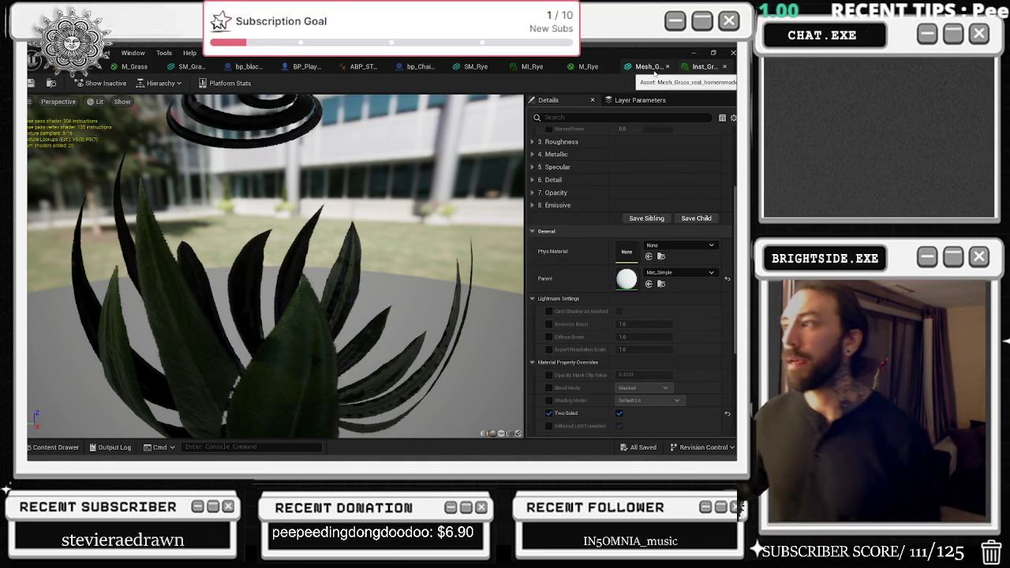
{"action": "left_click", "coordinate": [147, 67]}
{"action": "left_click", "coordinate": [189, 67]}
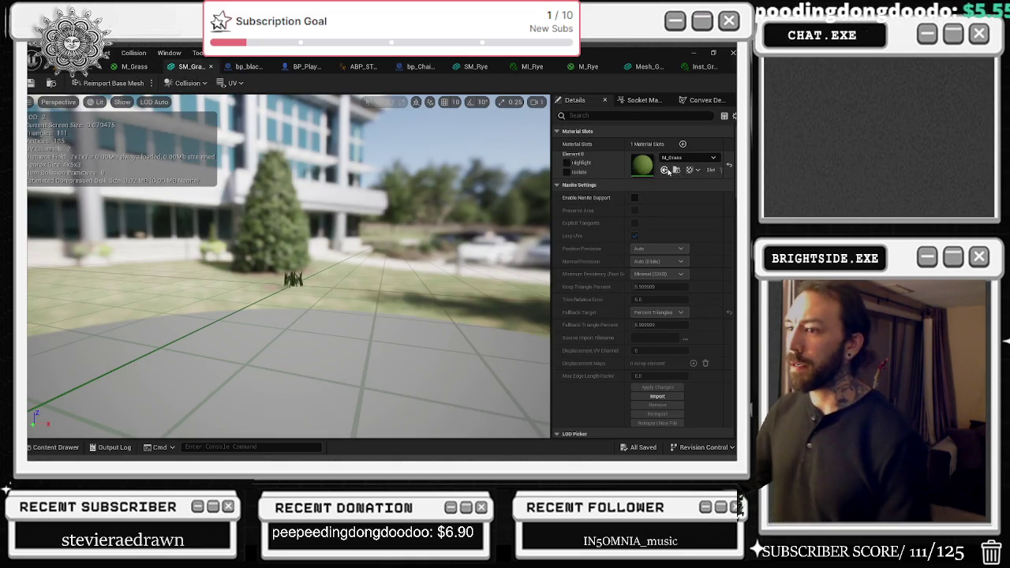
- Open M_Grass from the SM_Grass slot, set the AdditionalWPO constant's Z to 0, and apply
{"action": "scroll", "coordinate": [269, 286], "scroll_direction": "down", "scroll_amount": 2}
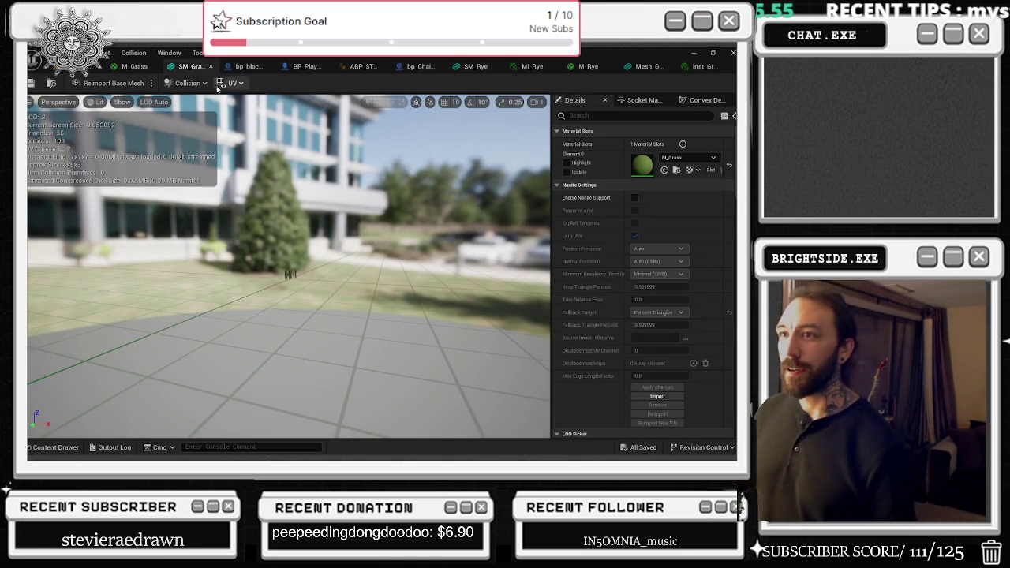
{"action": "double_click", "coordinate": [643, 164]}
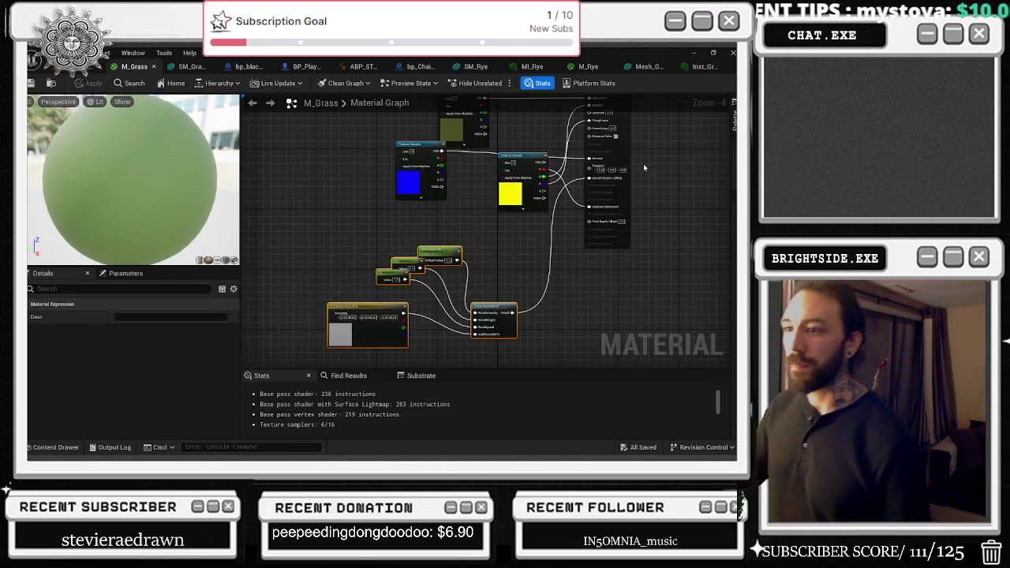
{"action": "scroll", "coordinate": [346, 349], "scroll_direction": "up", "scroll_amount": 4}
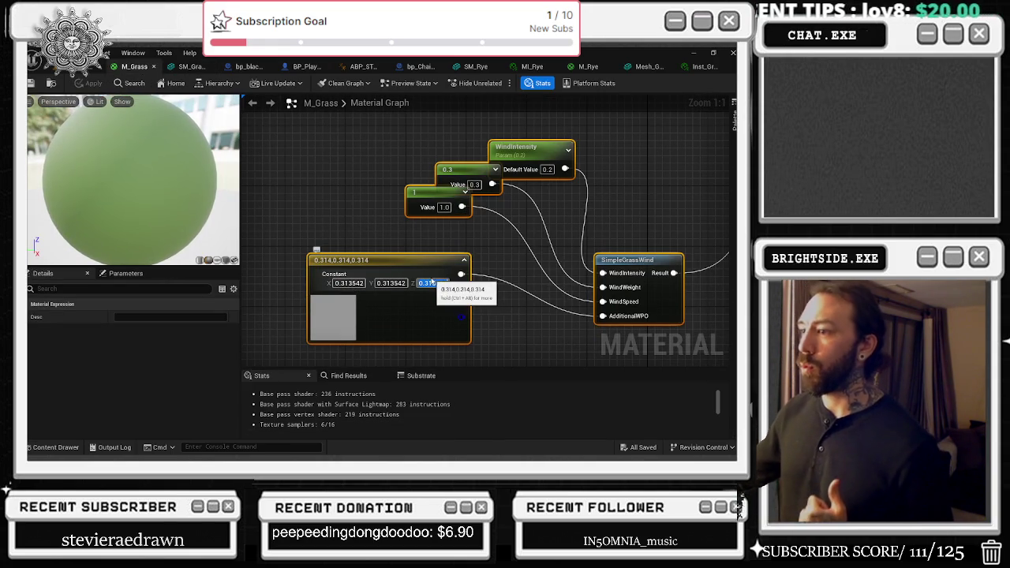
{"action": "type", "text": "0"}
{"action": "key", "text": "Return"}
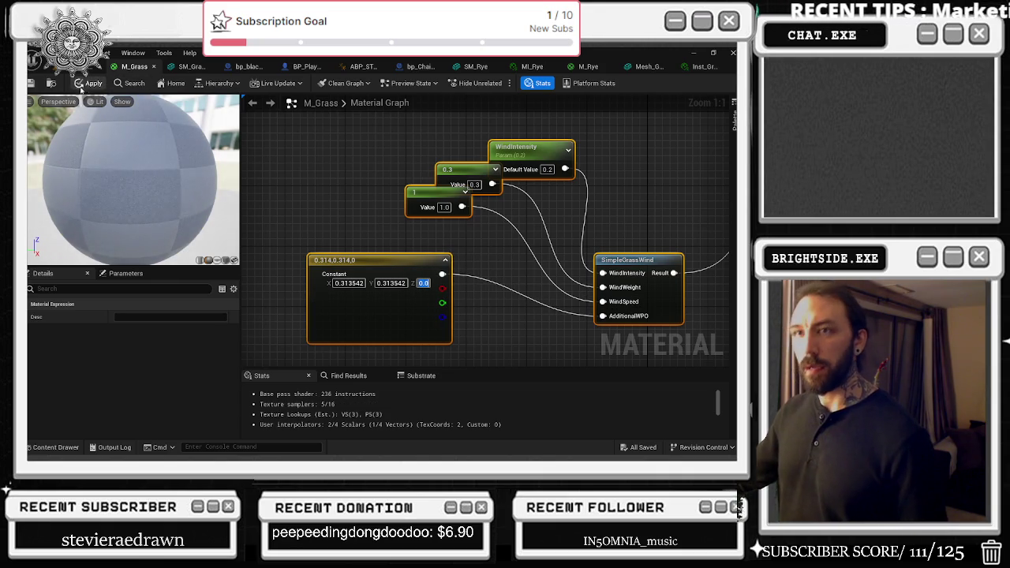
{"action": "left_click", "coordinate": [85, 83]}
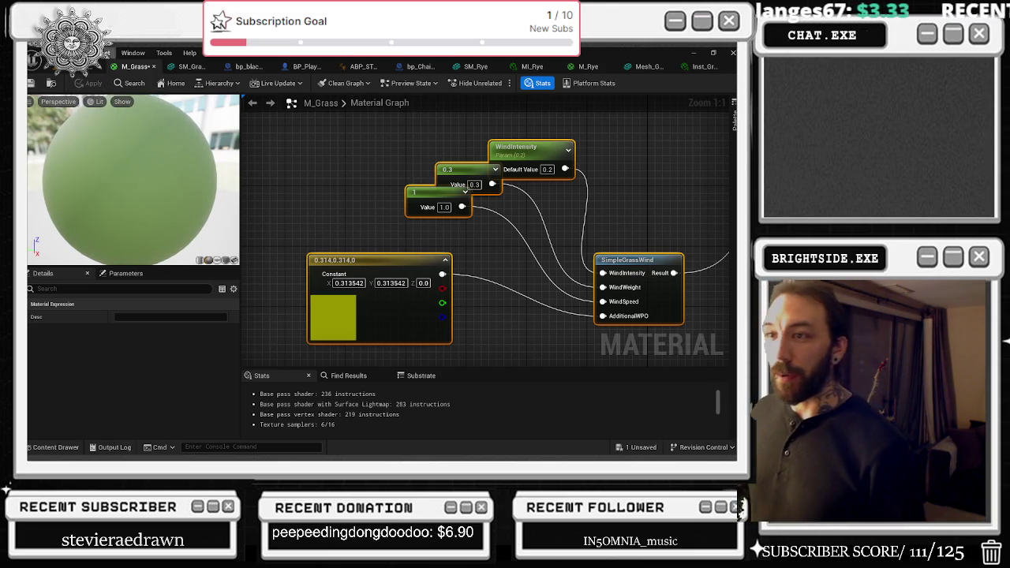
- Edit the M_Grass wind constant: paste 0.313542 into Z, set X to 0, and apply
{"action": "left_click", "coordinate": [110, 54]}
{"action": "left_click", "coordinate": [191, 66]}
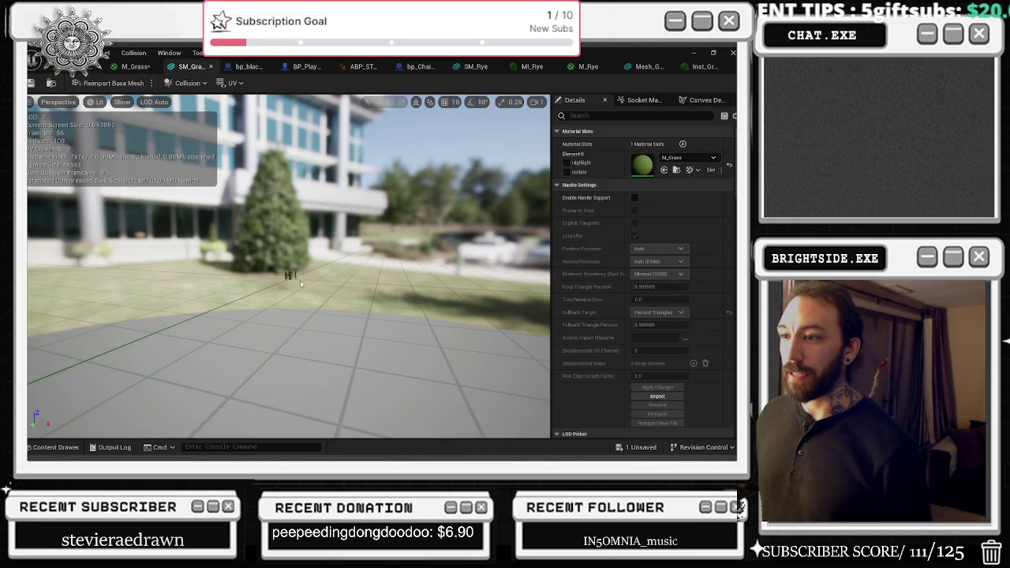
{"action": "left_click", "coordinate": [704, 66]}
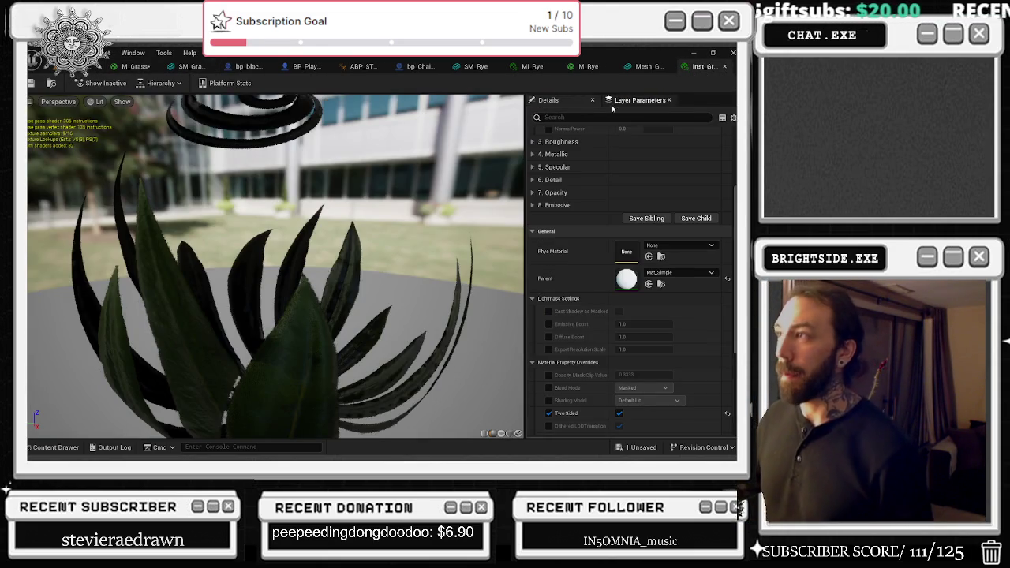
{"action": "left_click", "coordinate": [135, 66]}
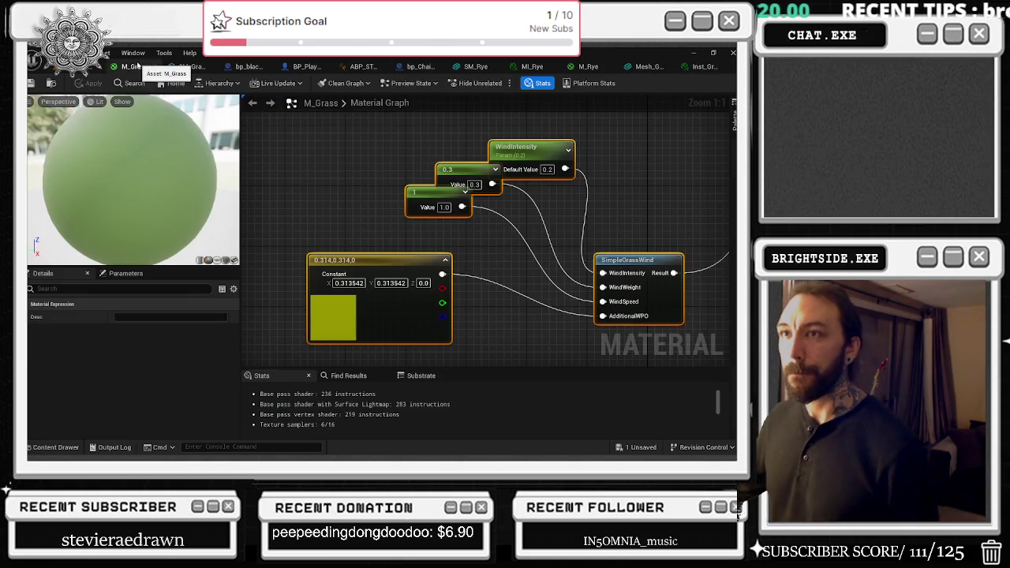
{"action": "left_click", "coordinate": [391, 283]}
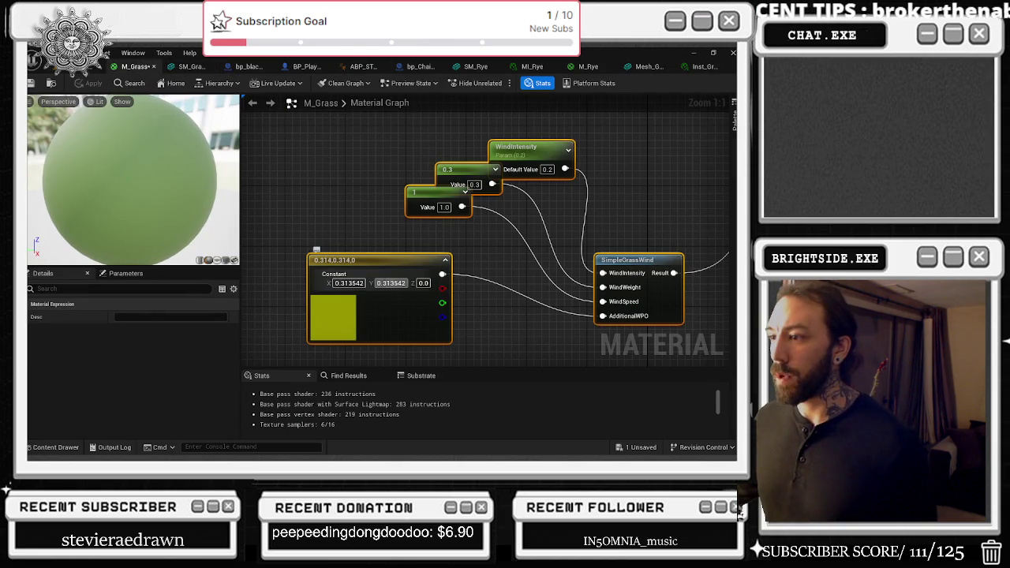
{"action": "left_click", "coordinate": [424, 282]}
{"action": "type", "text": "0.313542"}
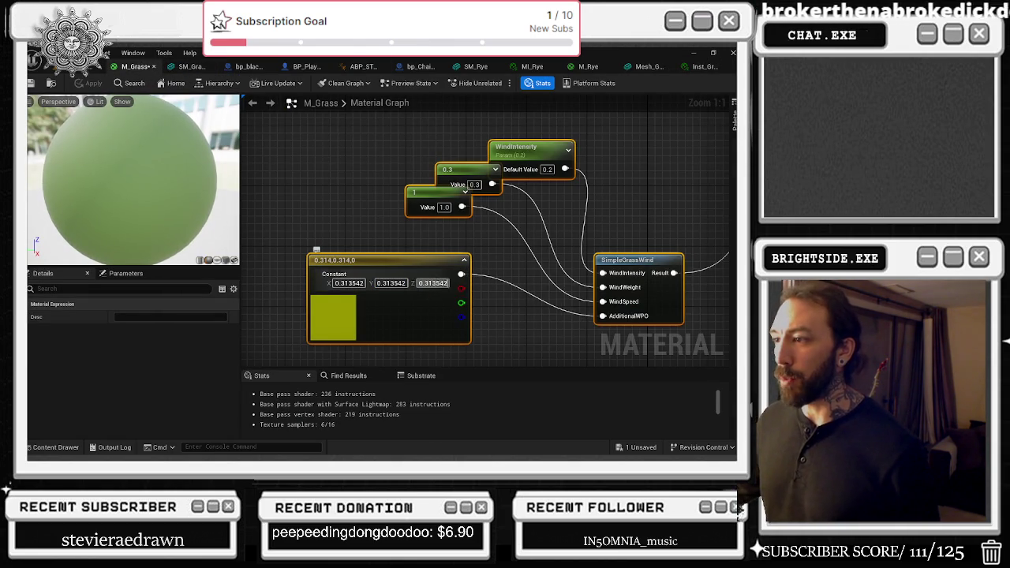
{"action": "key", "text": "Return"}
{"action": "key", "text": "BackSpace"}
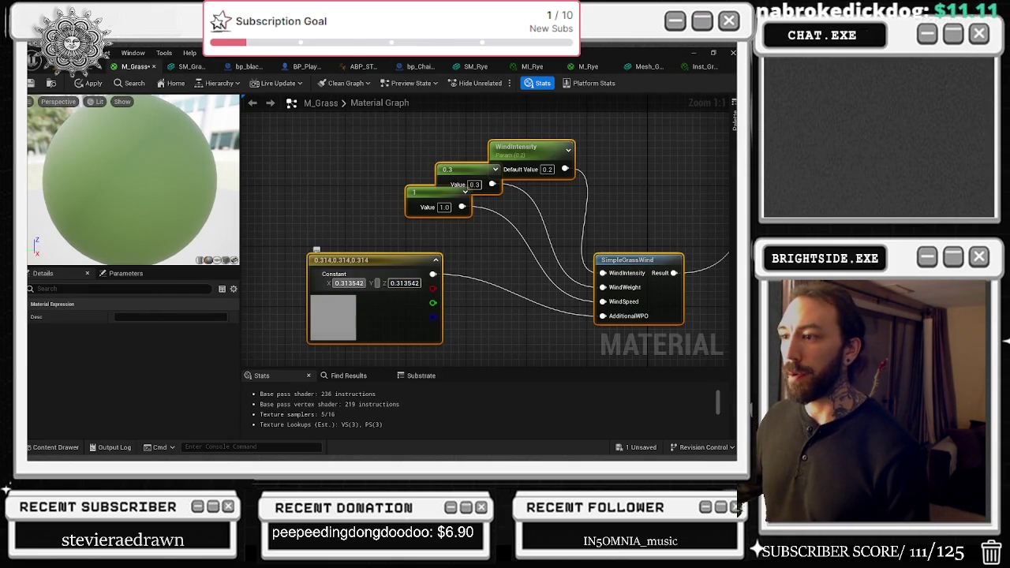
{"action": "type", "text": "1"}
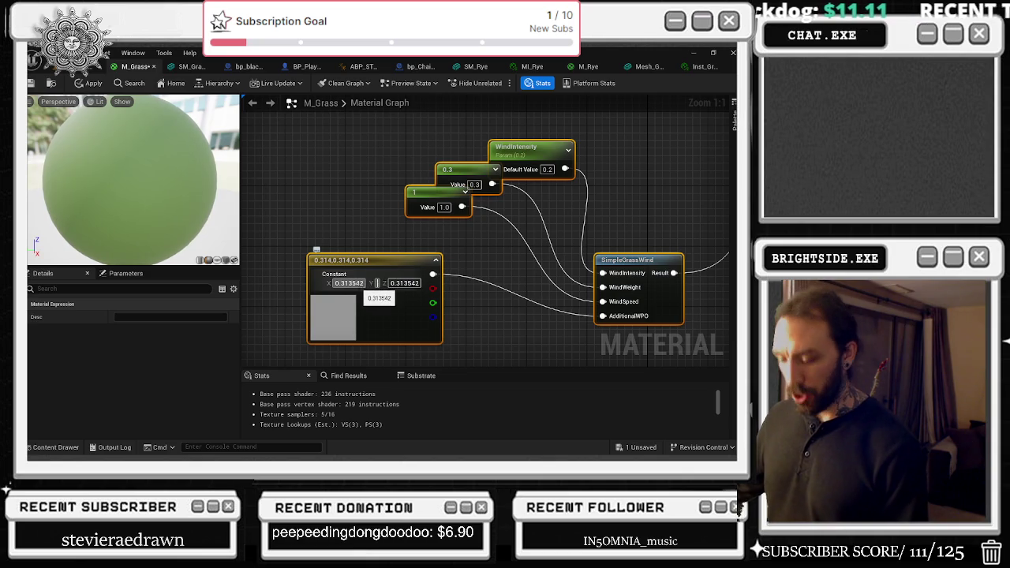
{"action": "left_click", "coordinate": [351, 284]}
{"action": "type", "text": "0"}
{"action": "key", "text": "Return"}
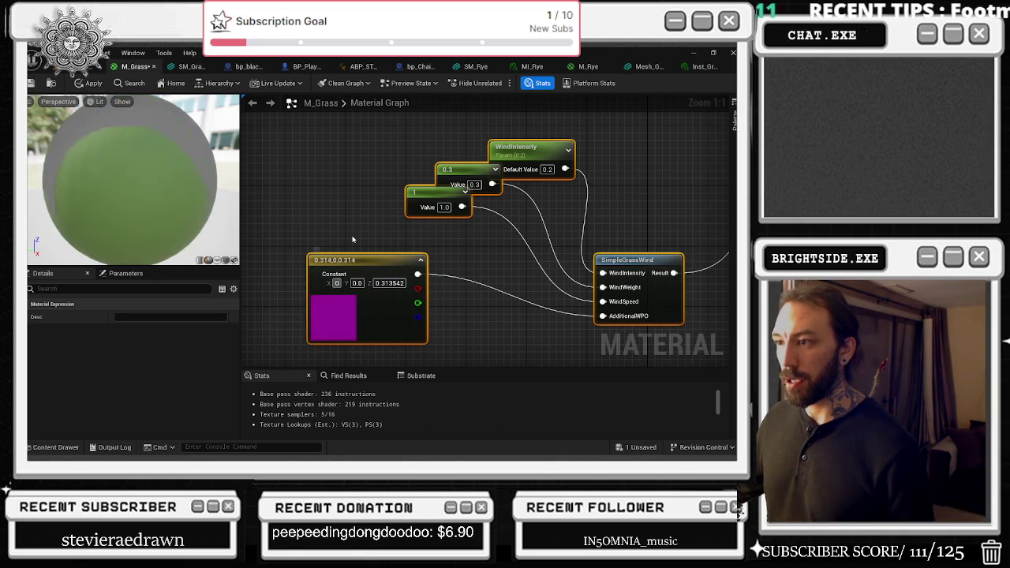
{"action": "left_click", "coordinate": [87, 85]}
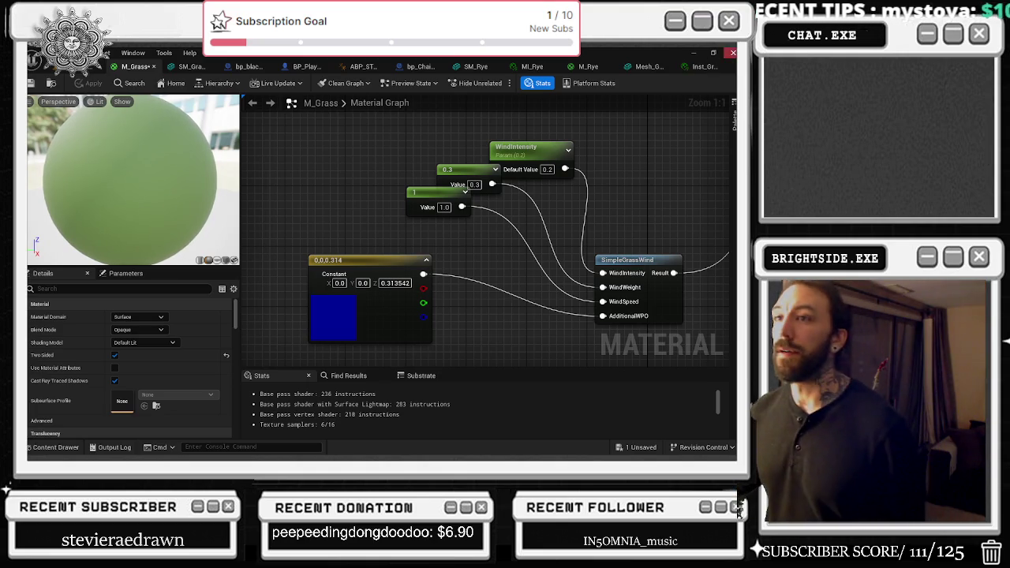
- Restore the constant to 0.313542 on all channels, recompile M_Grass, and tidy the 0.3 and 1 nodes
{"action": "left_click", "coordinate": [188, 67]}
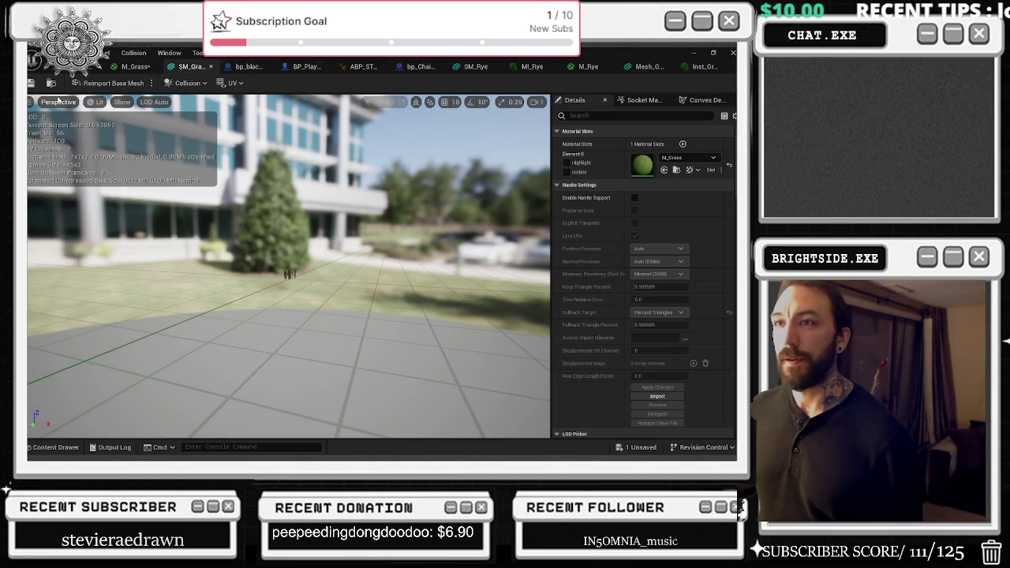
{"action": "left_click", "coordinate": [134, 66]}
{"action": "left_click", "coordinate": [394, 283]}
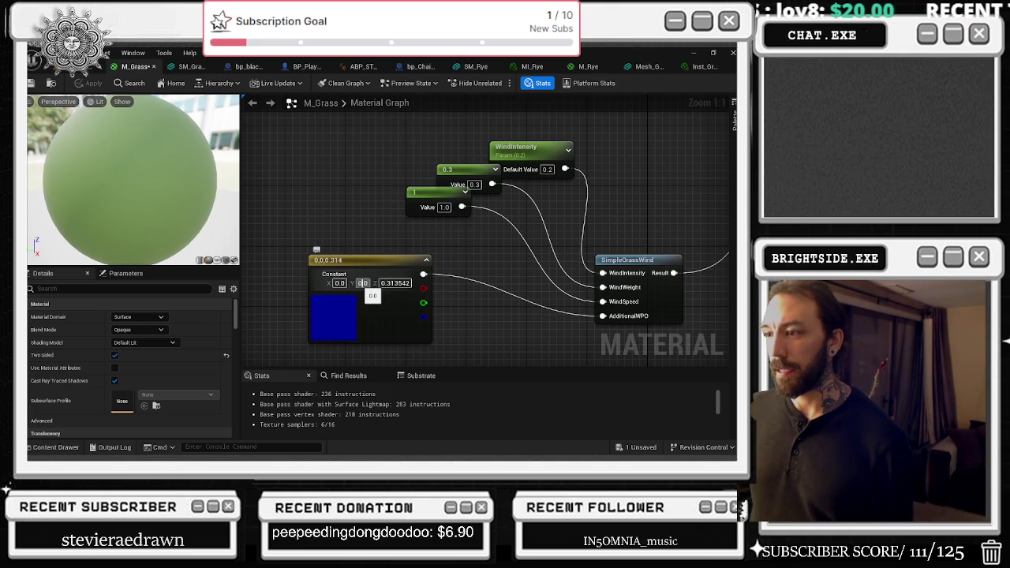
{"action": "left_click", "coordinate": [363, 283]}
{"action": "type", "text": "0.313542"}
{"action": "left_click", "coordinate": [339, 283]}
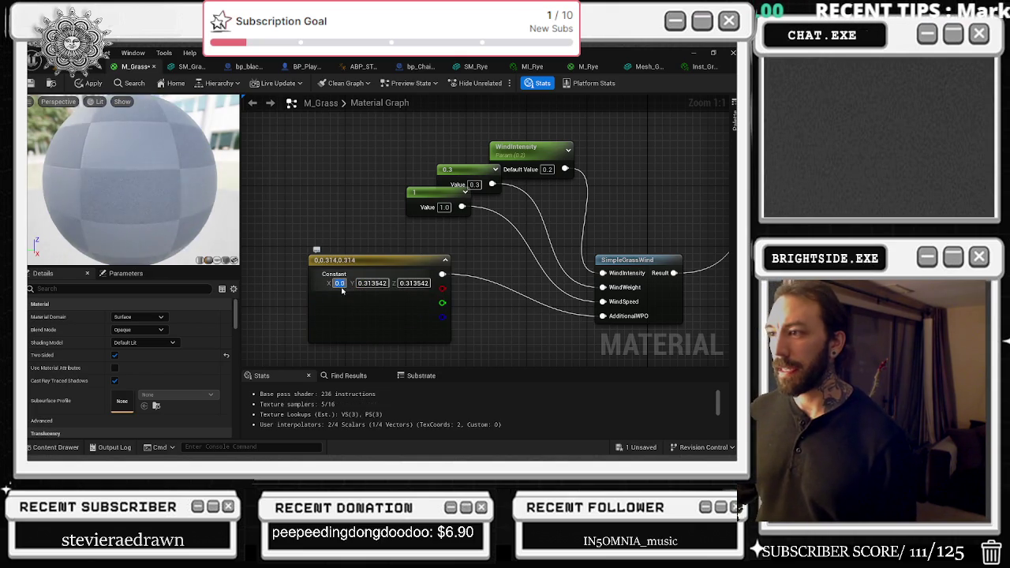
{"action": "type", "text": "0.313542"}
{"action": "key", "text": "Return"}
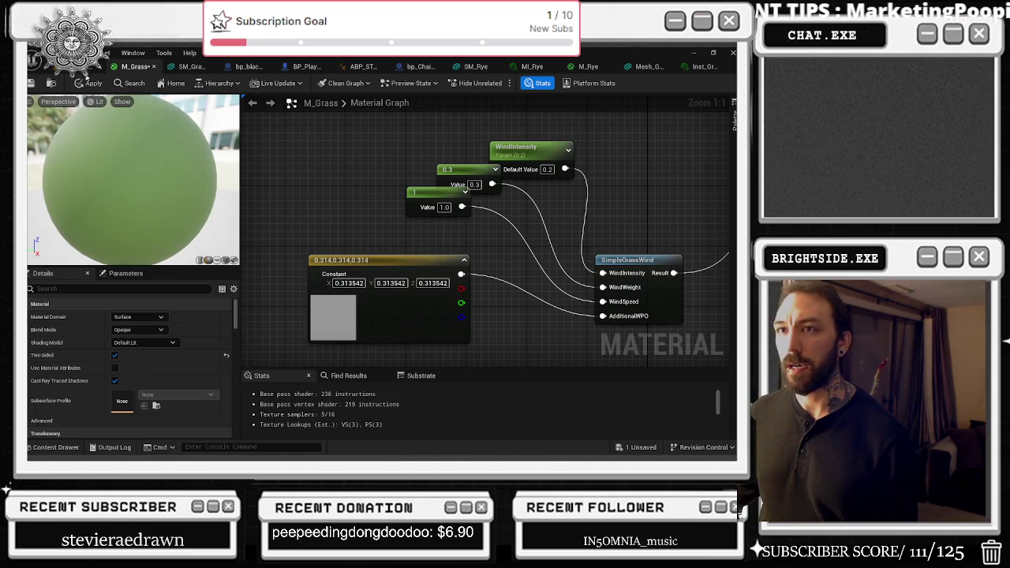
{"action": "left_click", "coordinate": [79, 83]}
{"action": "left_click_drag", "start_coordinate": [480, 181], "coordinate": [547, 210]}
{"action": "mouse_move", "coordinate": [455, 187]}
{"action": "left_mouse_down"}
{"action": "mouse_move", "coordinate": [374, 323]}
{"action": "mouse_move", "coordinate": [451, 273]}
{"action": "left_mouse_up"}
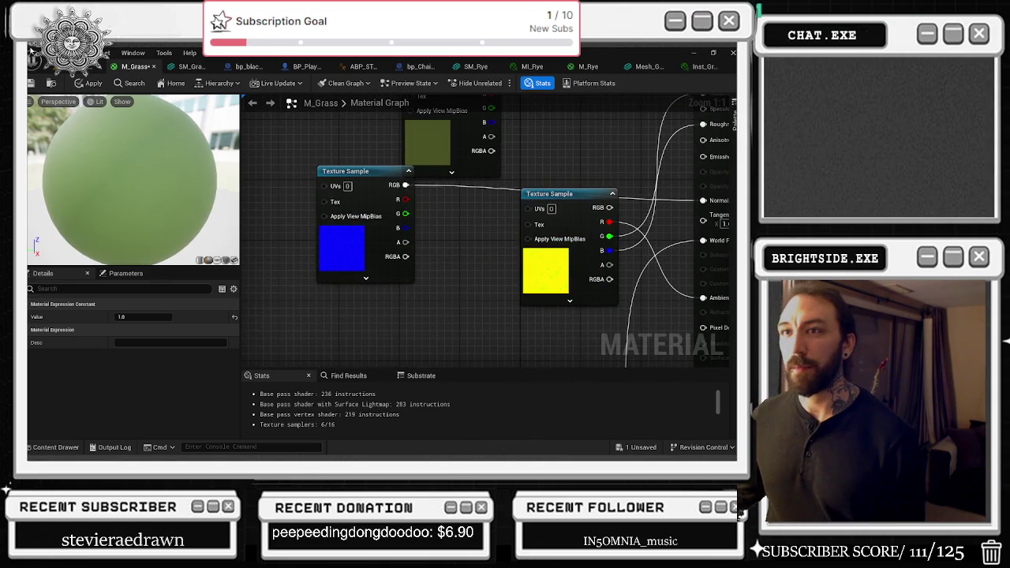
- In Foliage mode, select the SM_Grass foliage type (141K instances) and open its mesh for inspection
{"action": "left_click", "coordinate": [79, 68]}
{"action": "left_click", "coordinate": [191, 66]}
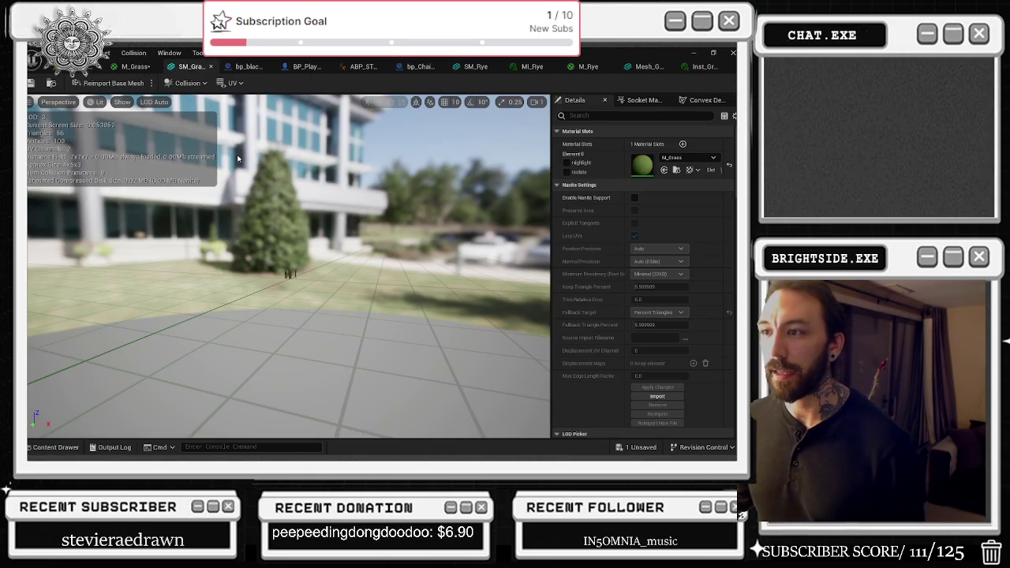
{"action": "key", "text": "ctrl+w"}
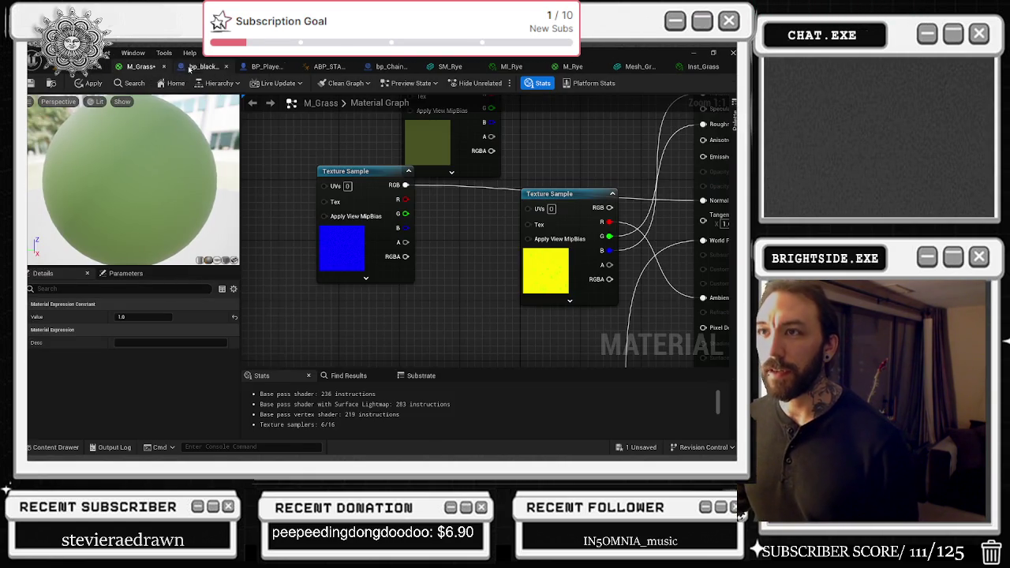
{"action": "left_click", "coordinate": [168, 67]}
{"action": "left_click", "coordinate": [114, 68]}
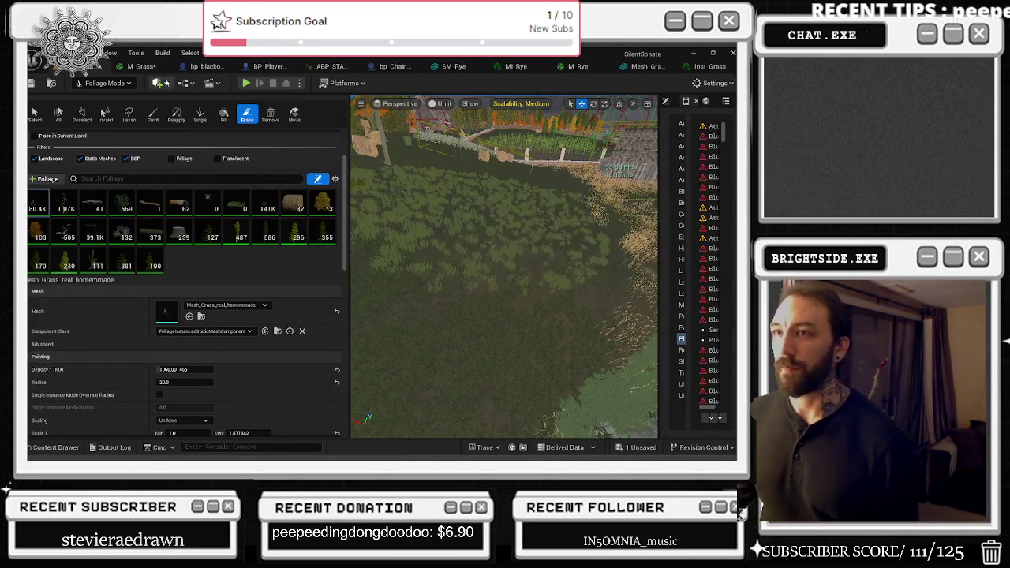
{"action": "left_click", "coordinate": [105, 83]}
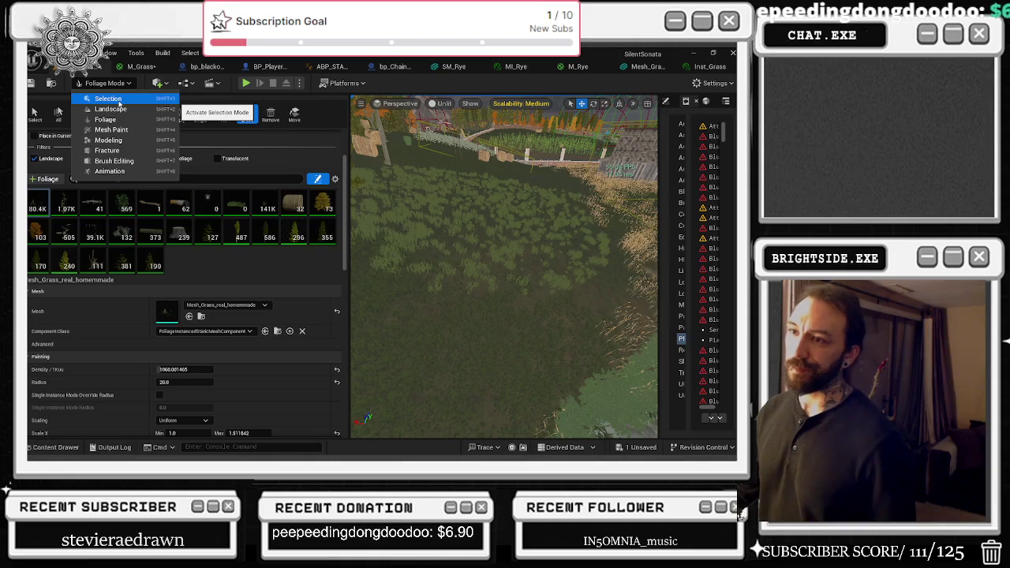
{"action": "left_click", "coordinate": [263, 200]}
{"action": "left_click", "coordinate": [265, 201]}
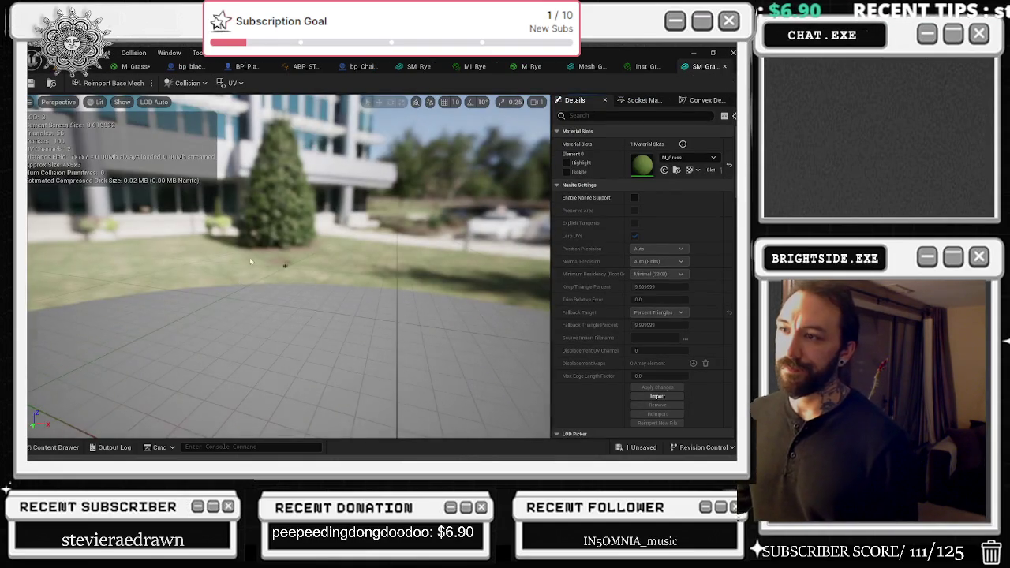
{"action": "scroll", "coordinate": [275, 292], "scroll_direction": "up", "scroll_amount": 3}
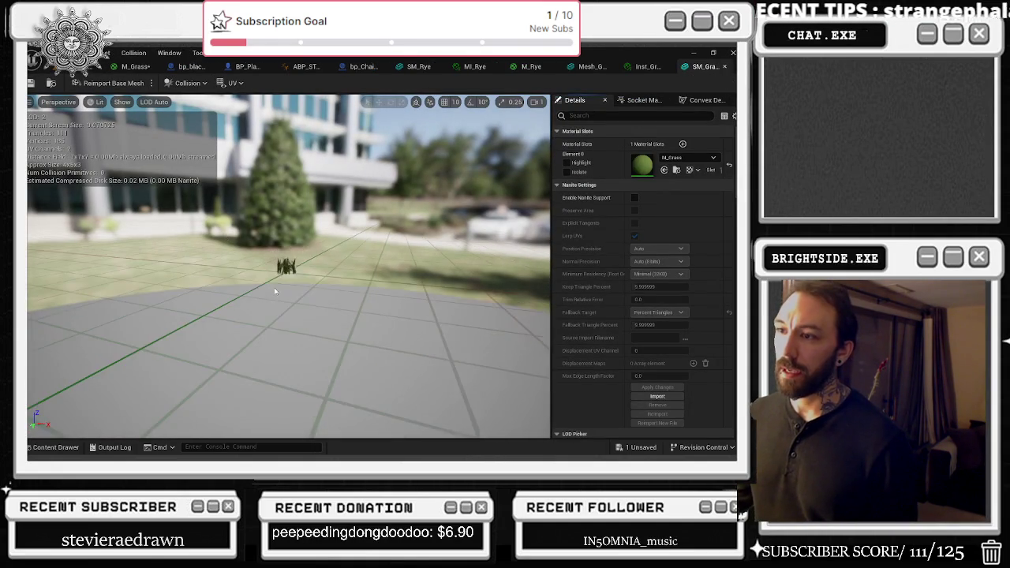
{"action": "mouse_move", "coordinate": [281, 287]}
{"action": "left_mouse_down"}
{"action": "mouse_move", "coordinate": [281, 327]}
{"action": "mouse_move", "coordinate": [271, 237]}
{"action": "left_mouse_up"}
- Cycle through the M_Grass, blueprint and grass instance tabs, then close the rye material instance
{"action": "left_click", "coordinate": [127, 66]}
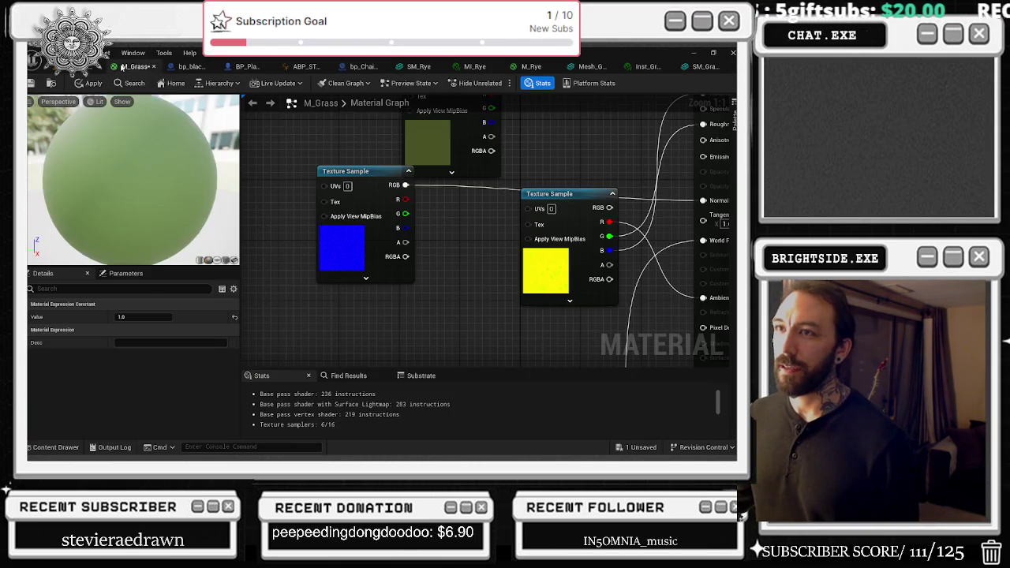
{"action": "left_click", "coordinate": [191, 68]}
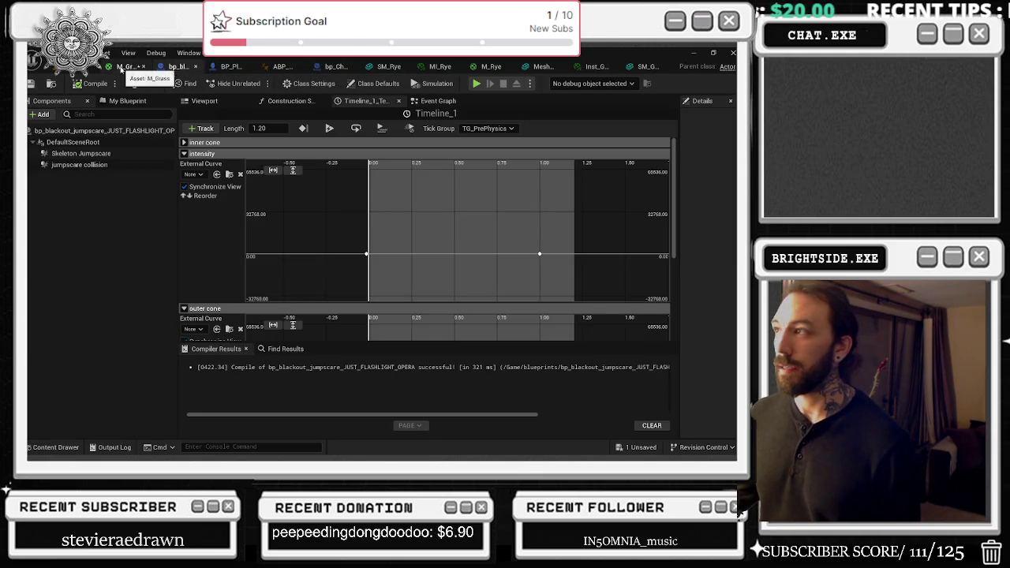
{"action": "left_click", "coordinate": [647, 66]}
{"action": "left_click", "coordinate": [649, 66]}
{"action": "left_click", "coordinate": [134, 66]}
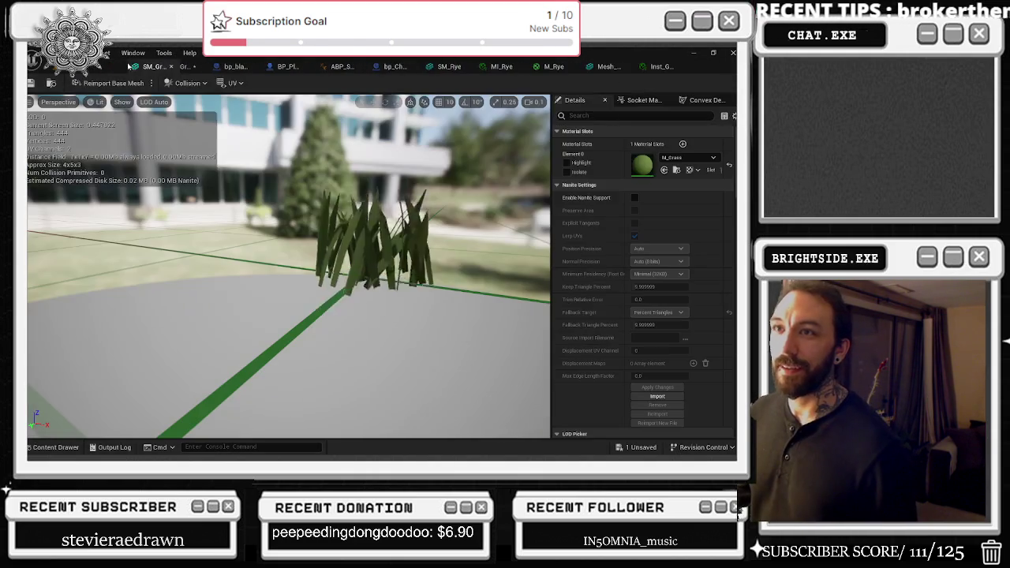
{"action": "left_click", "coordinate": [702, 66]}
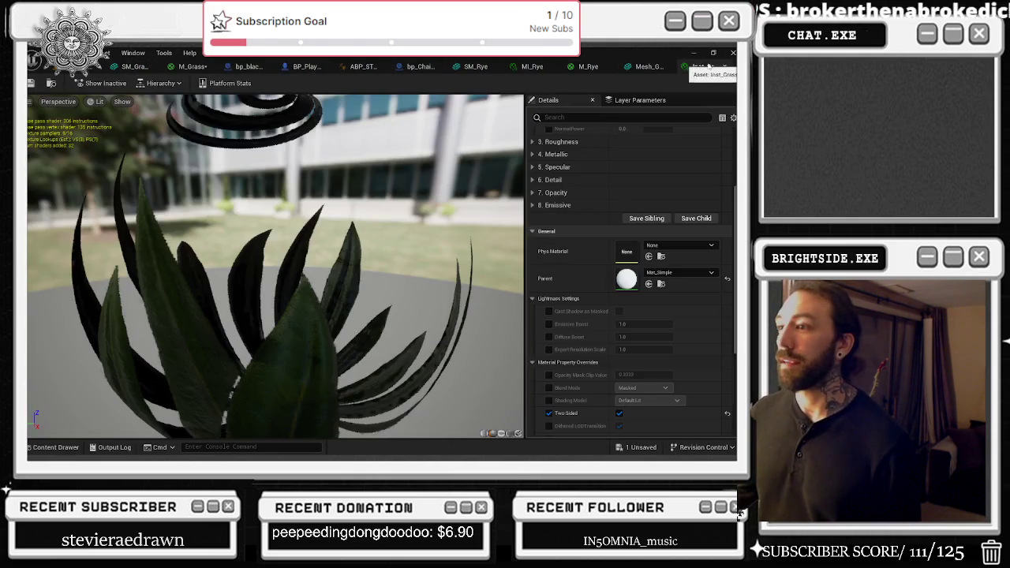
{"action": "left_click", "coordinate": [527, 66]}
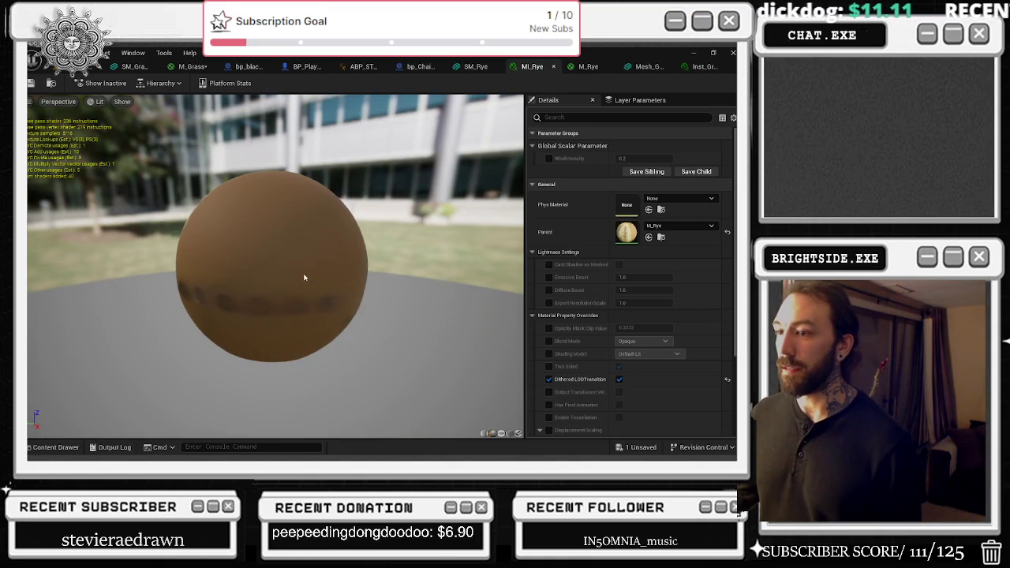
{"action": "left_click", "coordinate": [553, 67]}
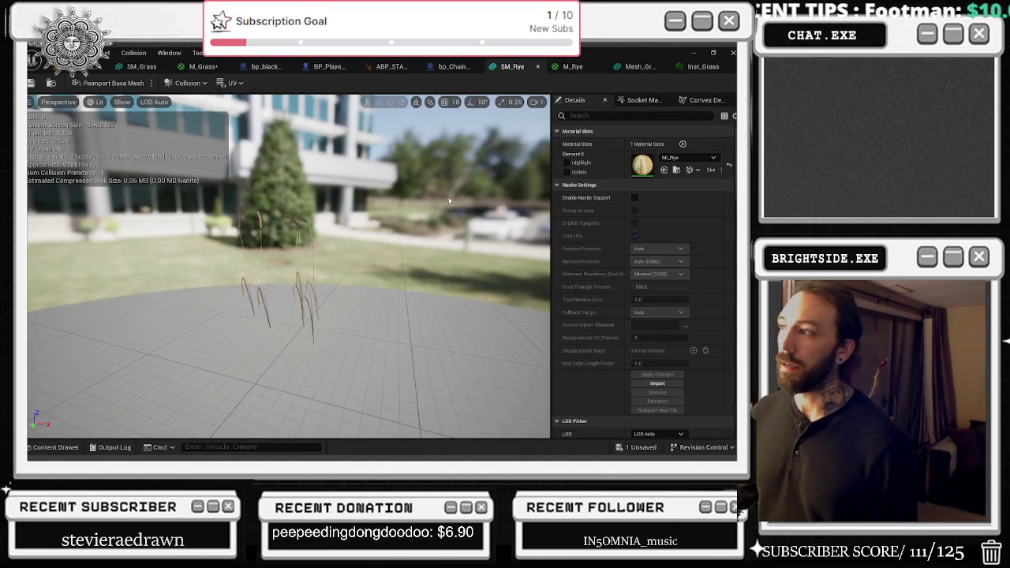
- Reduce SM_Rye to 34.08% triangles, apply the change, and close its editor
{"action": "scroll", "coordinate": [325, 251], "scroll_direction": "up", "scroll_amount": 5}
{"action": "scroll", "coordinate": [367, 286], "scroll_direction": "down", "scroll_amount": 5}
{"action": "scroll", "coordinate": [367, 286], "scroll_direction": "up", "scroll_amount": 5}
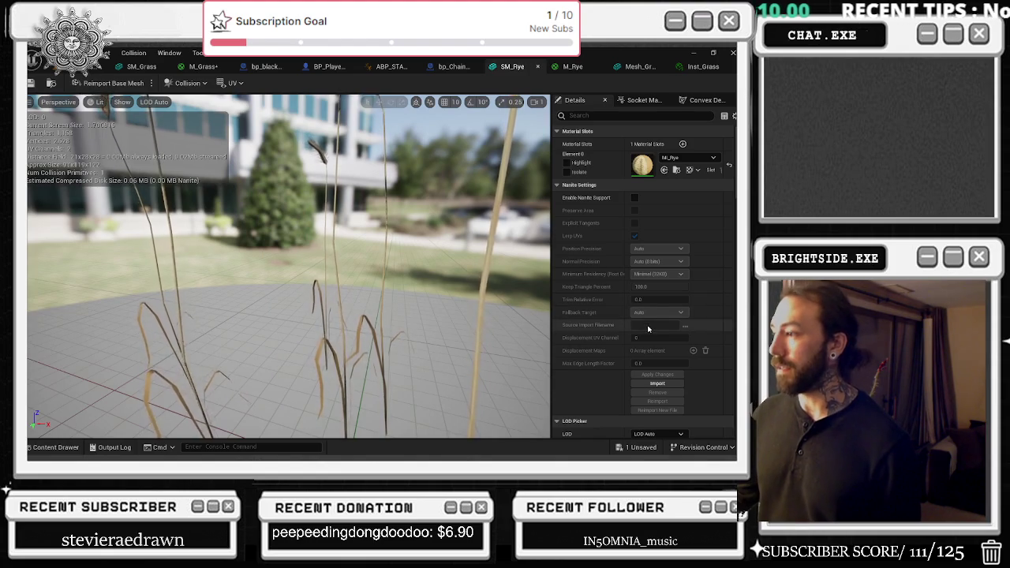
{"action": "scroll", "coordinate": [610, 352], "scroll_direction": "down", "scroll_amount": 4}
{"action": "scroll", "coordinate": [610, 352], "scroll_direction": "down", "scroll_amount": 2}
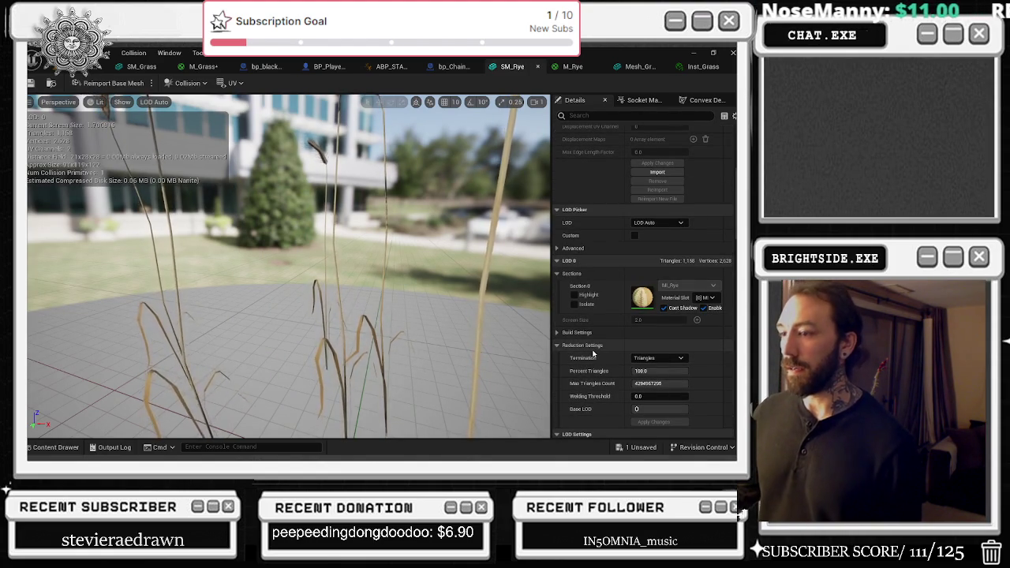
{"action": "scroll", "coordinate": [352, 302], "scroll_direction": "down", "scroll_amount": 10}
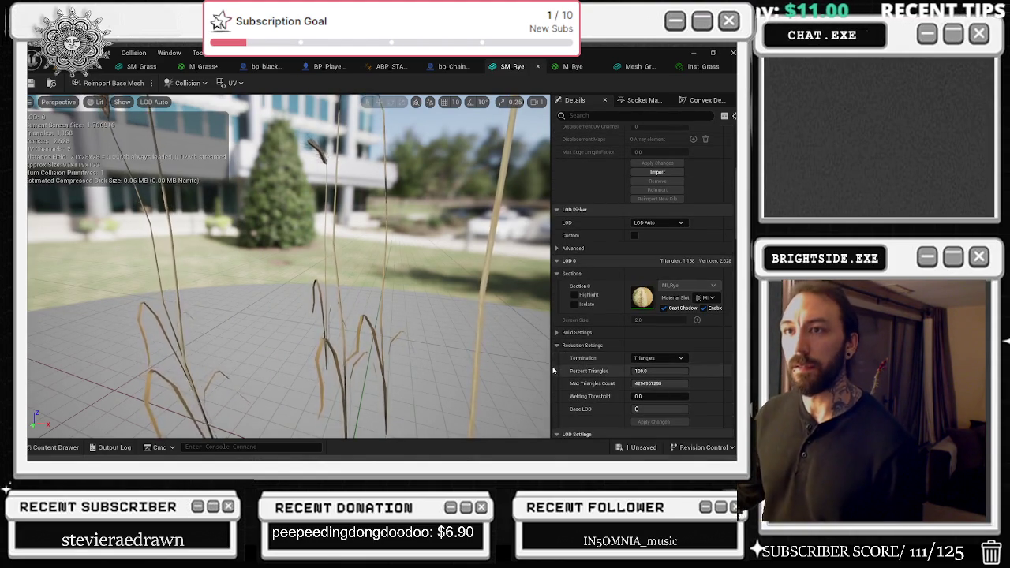
{"action": "scroll", "coordinate": [352, 302], "scroll_direction": "up", "scroll_amount": 10}
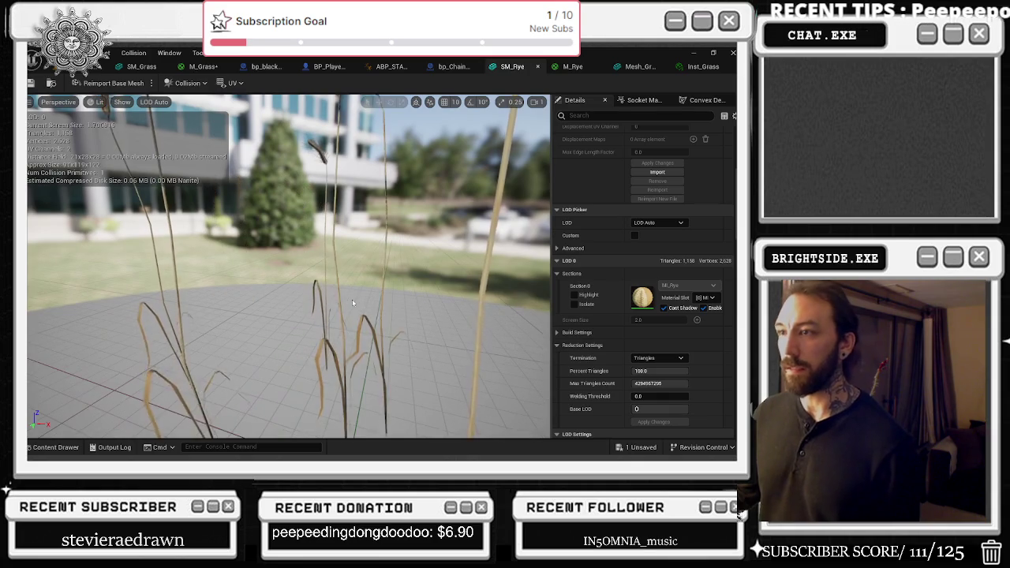
{"action": "left_click_drag", "start_coordinate": [659, 370], "coordinate": [623, 371]}
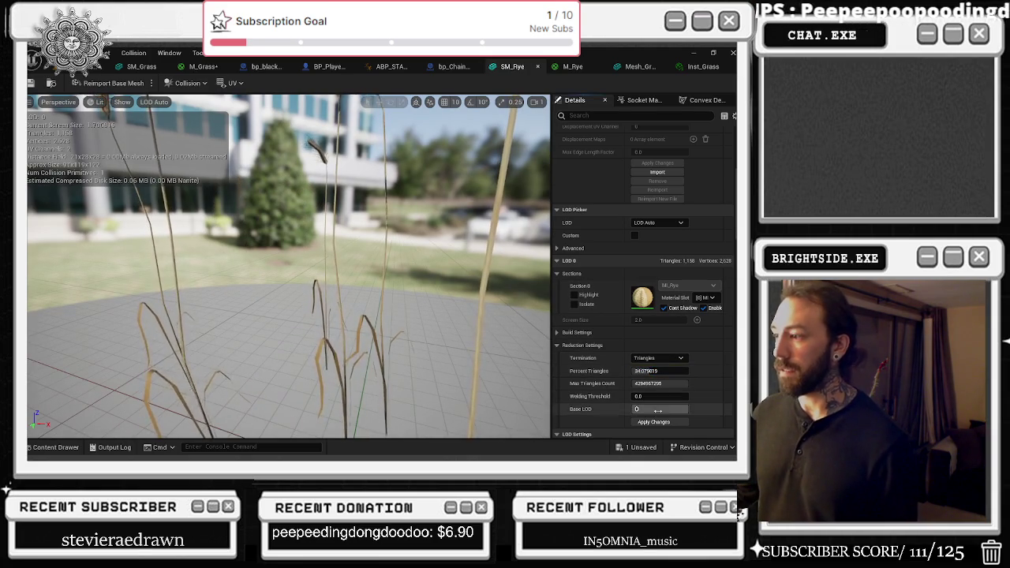
{"action": "left_click", "coordinate": [657, 422]}
{"action": "scroll", "coordinate": [303, 238], "scroll_direction": "down", "scroll_amount": 5}
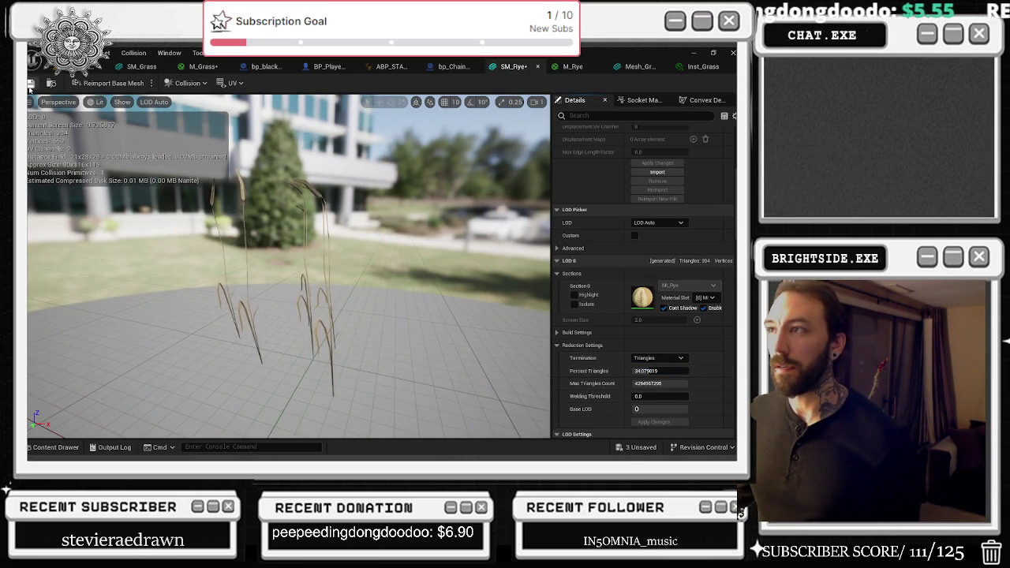
{"action": "left_click", "coordinate": [537, 68]}
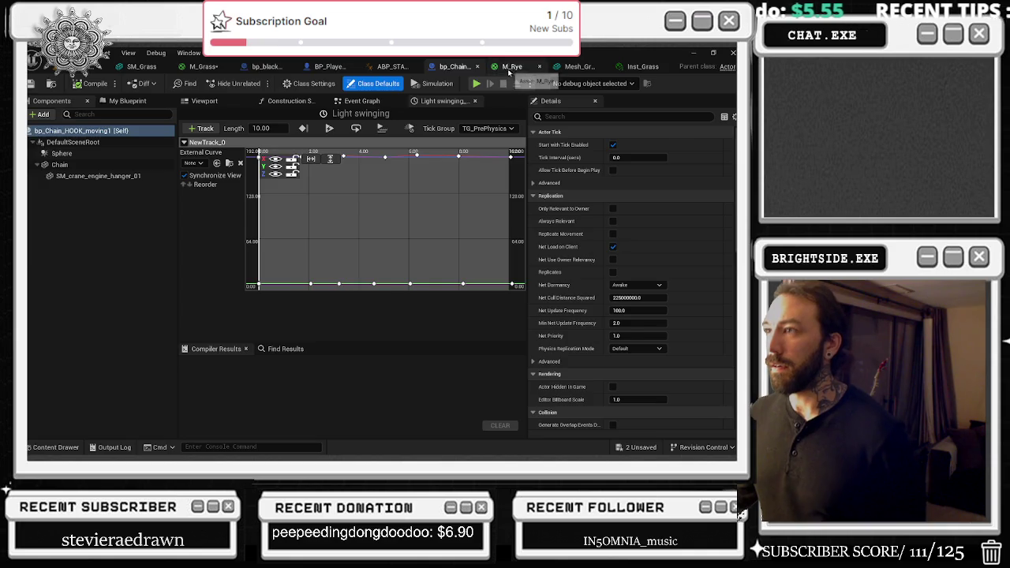
- Close M_Rye, applying its changes to the original material, then switch to the YouTube video
{"action": "left_click", "coordinate": [509, 70]}
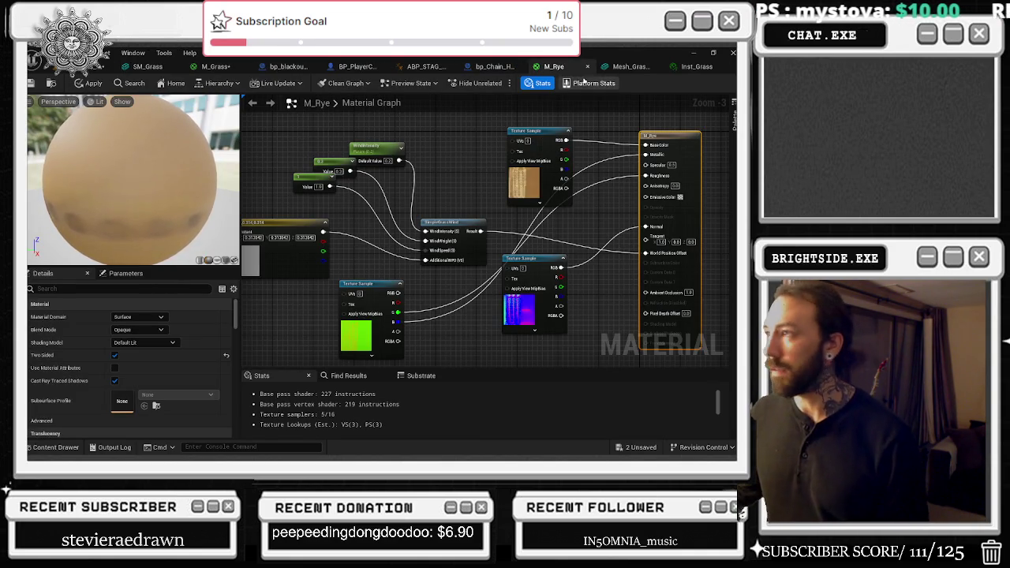
{"action": "left_click", "coordinate": [587, 67]}
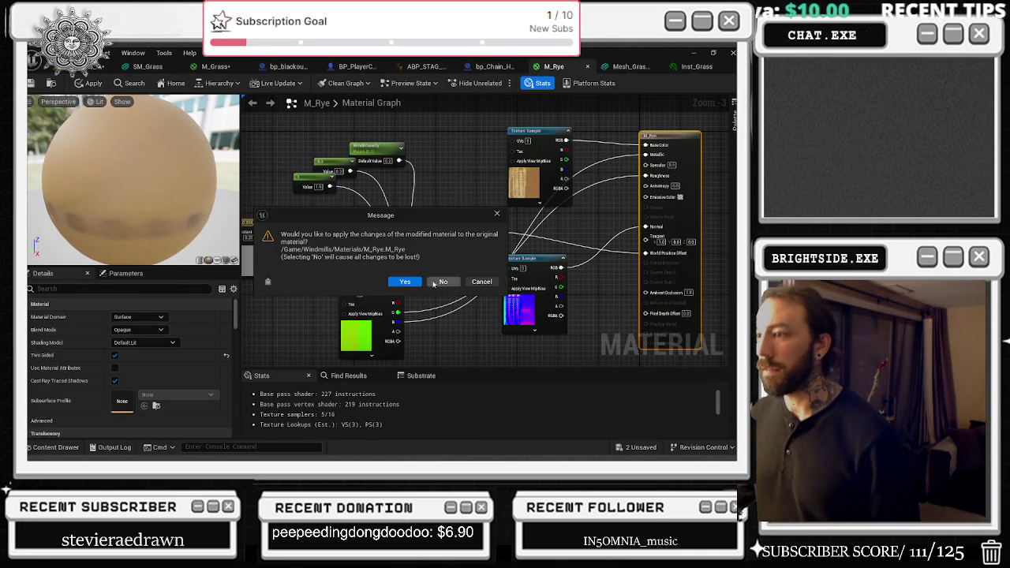
{"action": "left_click", "coordinate": [404, 282]}
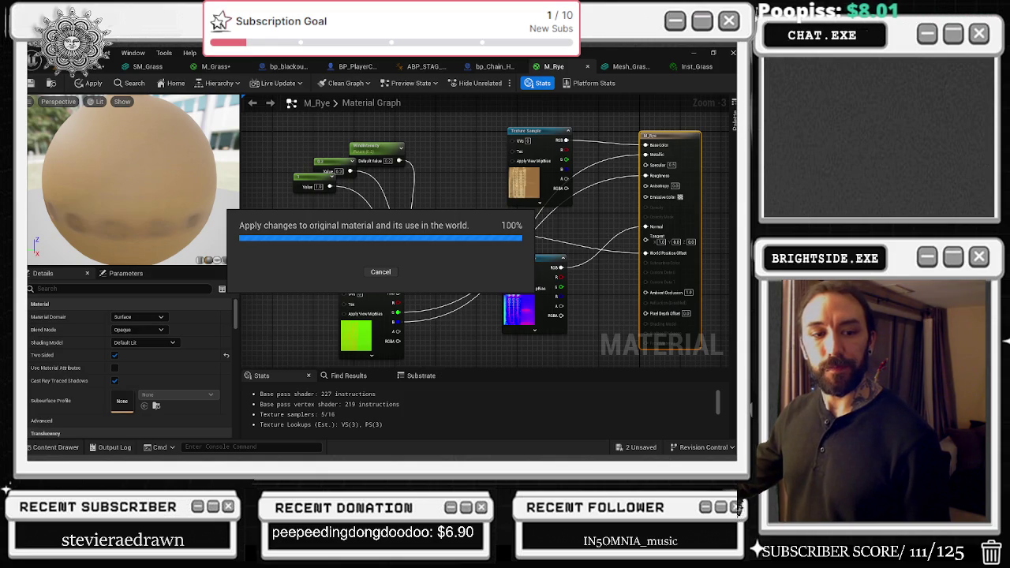
{"action": "key", "text": "alt+Tab"}
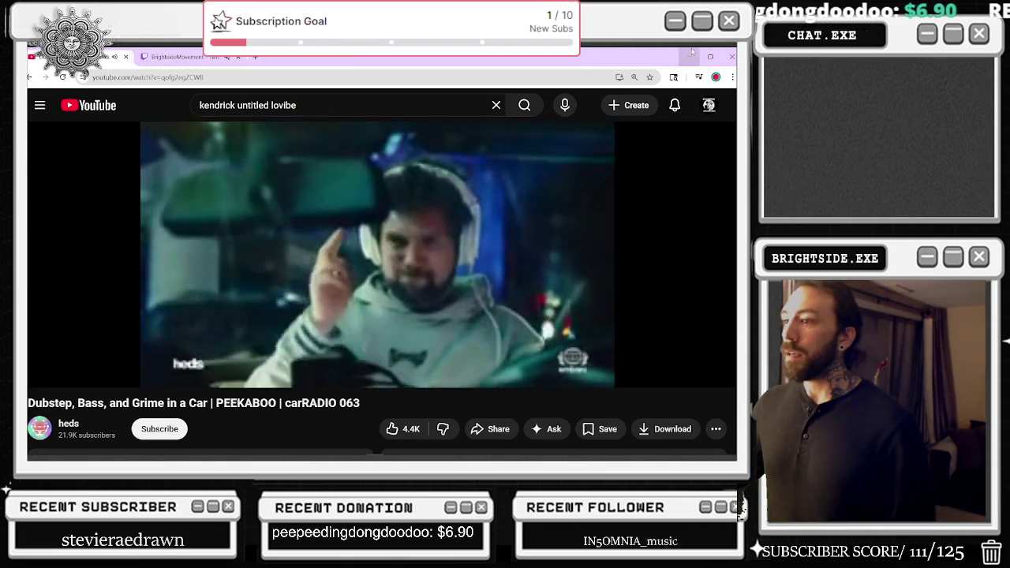
- Switch from the carRADIO YouTube video back to the Unreal Engine editor
{"action": "key", "text": "alt+Tab"}
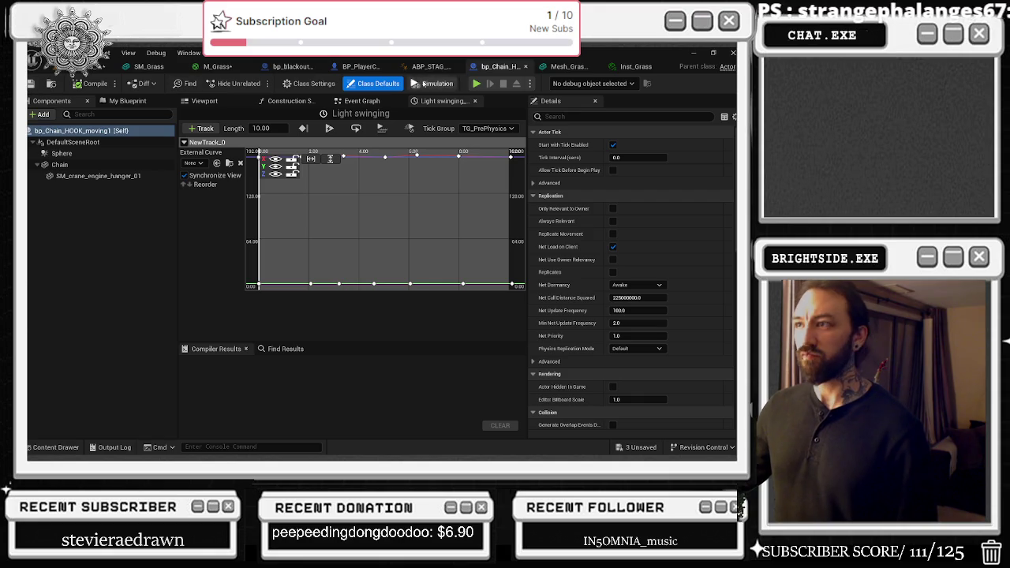
- Close bp_Chain_HOOK and open the Mesh_Grass_real_homemmade mesh from its Foliage mode entry
{"action": "left_click", "coordinate": [526, 66]}
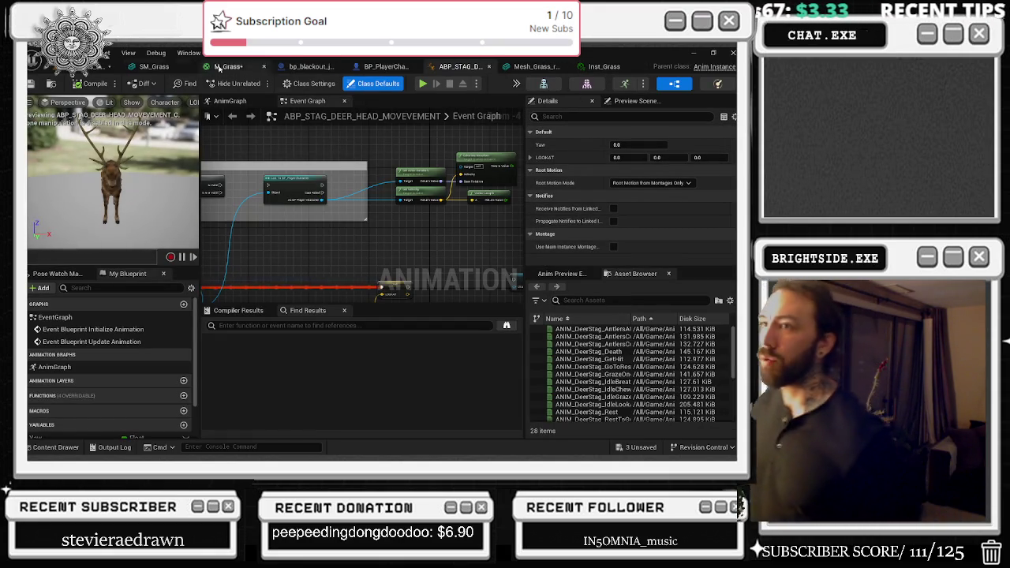
{"action": "left_click", "coordinate": [95, 68]}
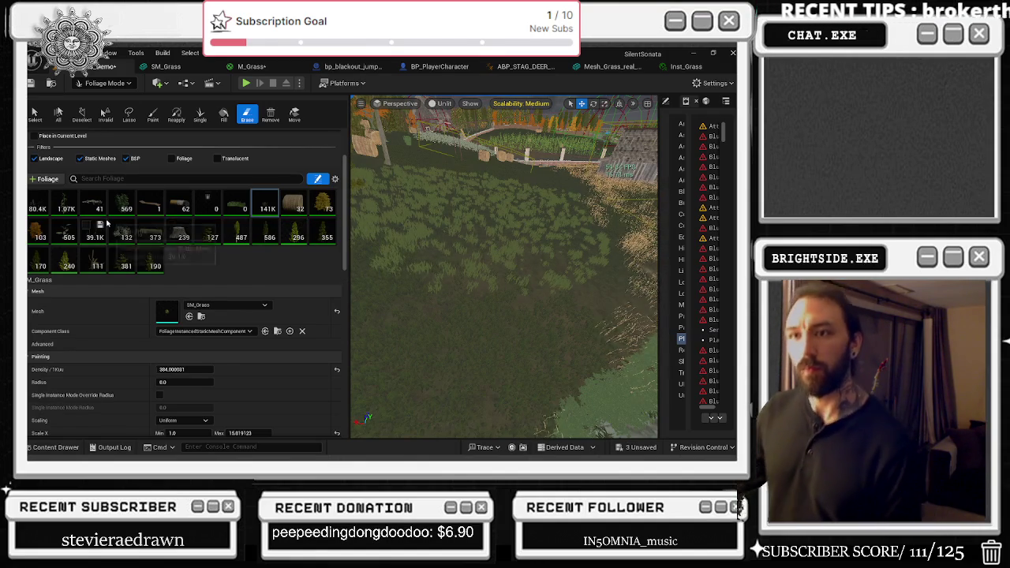
{"action": "left_click", "coordinate": [40, 202]}
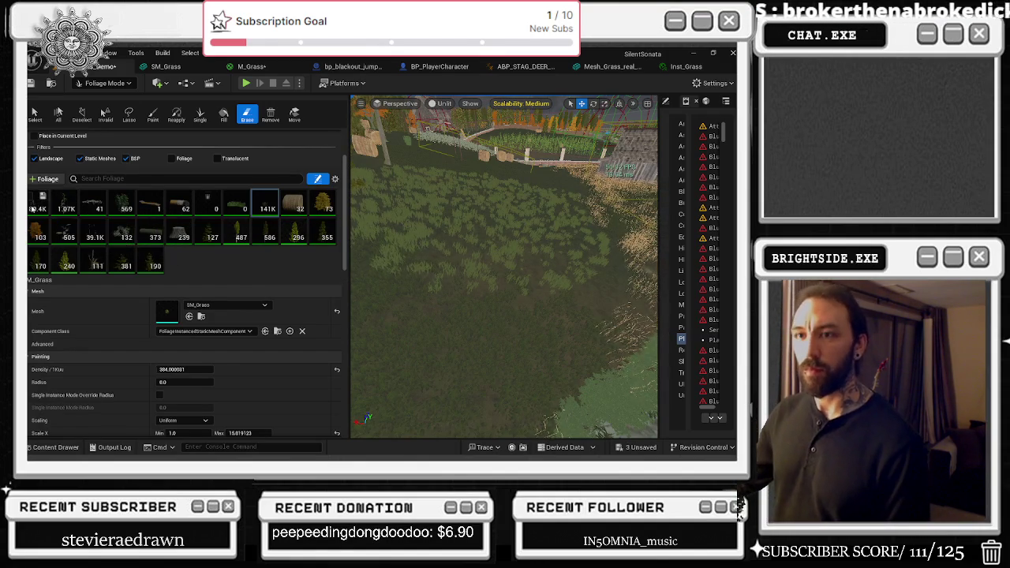
{"action": "double_click", "coordinate": [162, 314]}
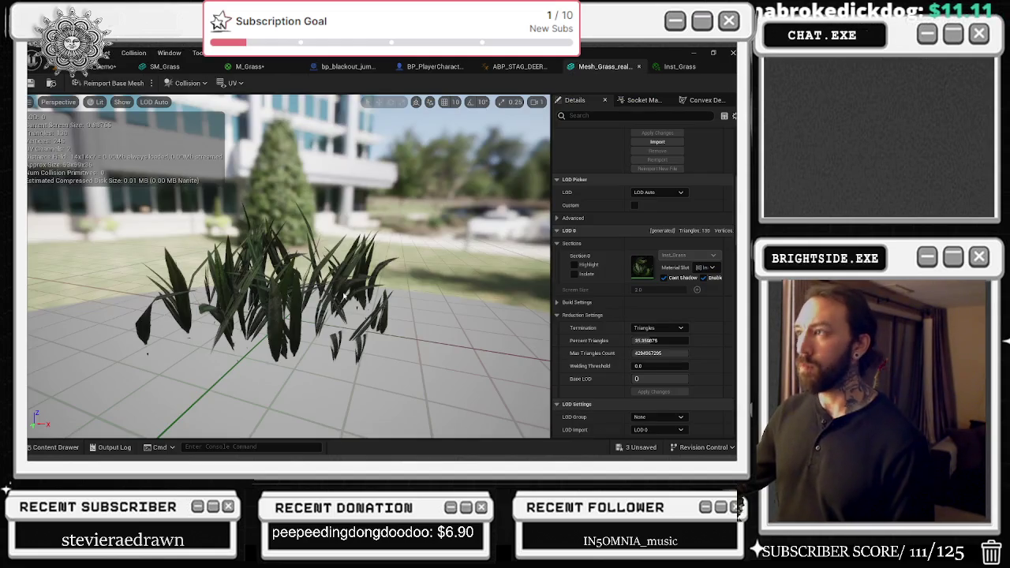
- Open Inst_Grass and inspect its current parent material, Mat_Simple
{"action": "double_click", "coordinate": [643, 268]}
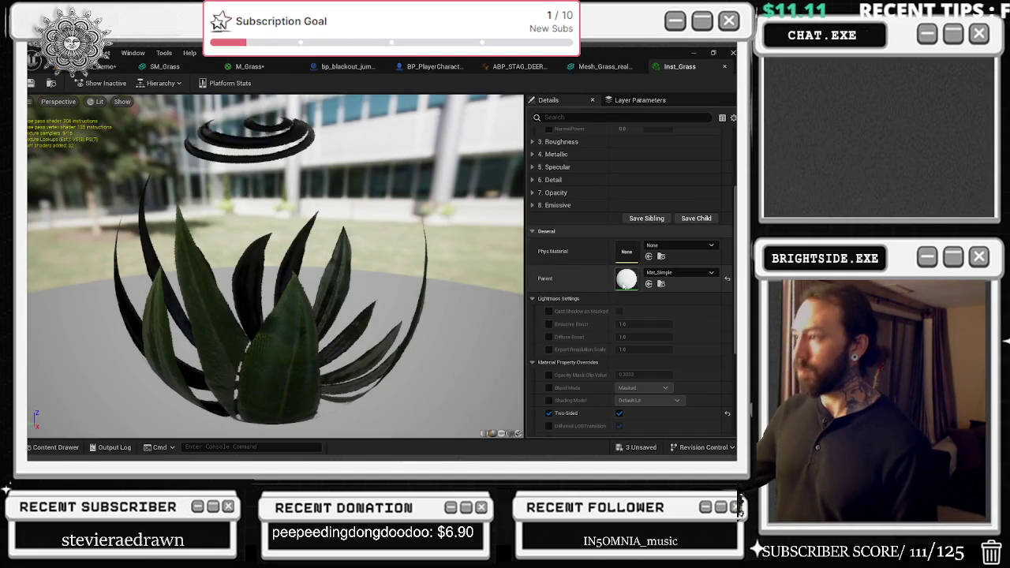
{"action": "scroll", "coordinate": [600, 268], "scroll_direction": "up", "scroll_amount": 5}
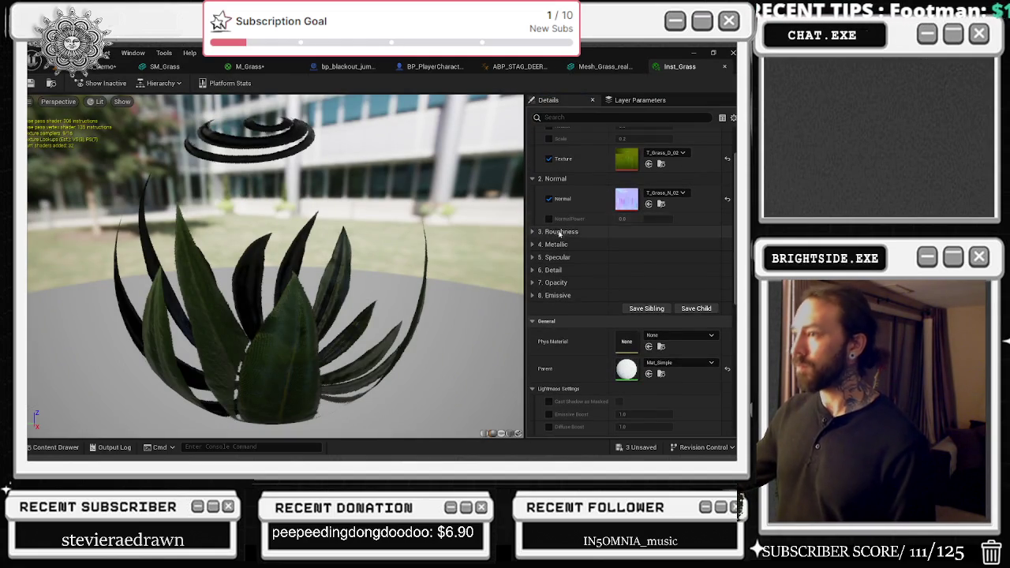
{"action": "scroll", "coordinate": [618, 338], "scroll_direction": "down", "scroll_amount": 4}
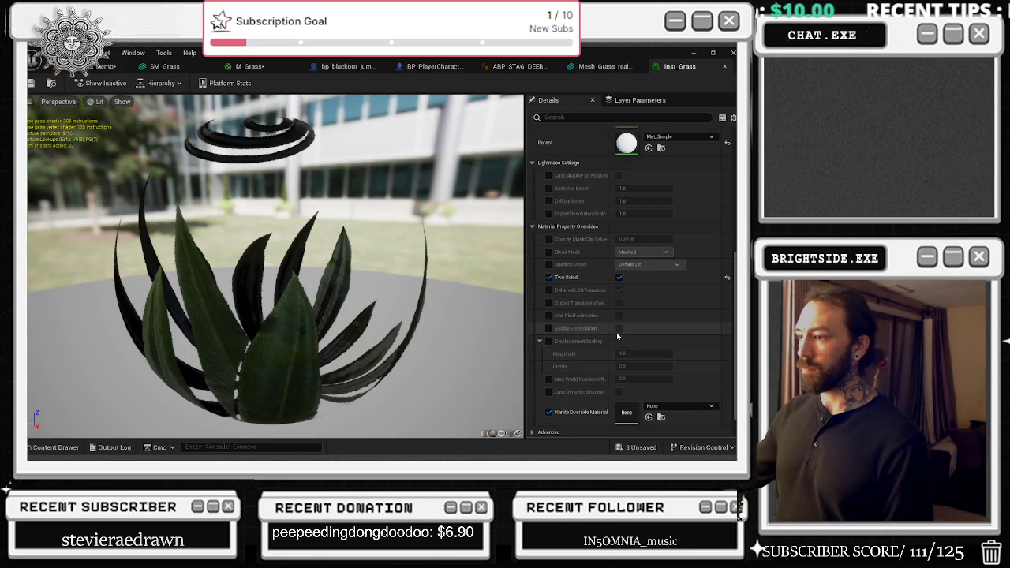
{"action": "scroll", "coordinate": [613, 337], "scroll_direction": "up", "scroll_amount": 1}
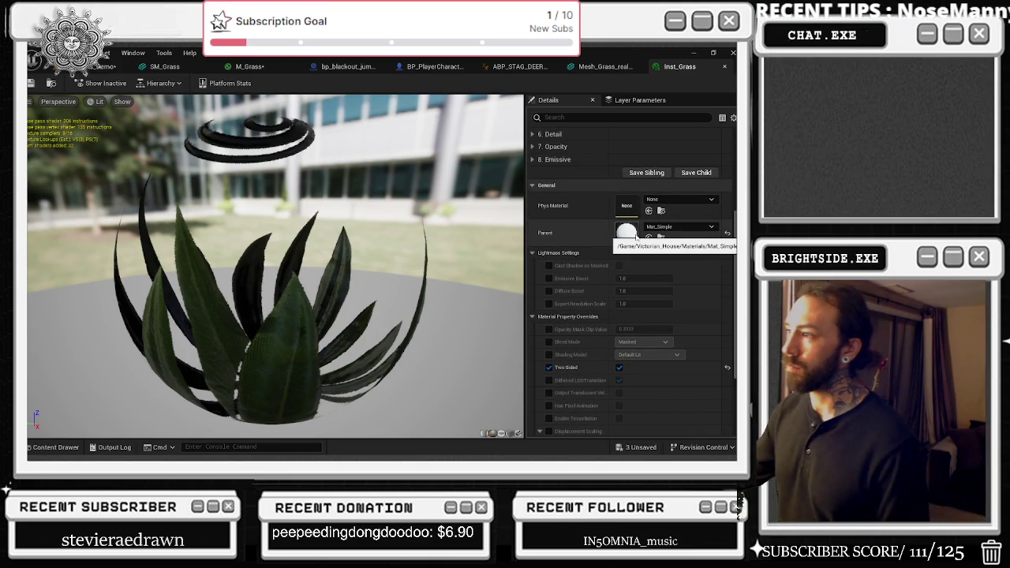
{"action": "double_click", "coordinate": [636, 236]}
{"action": "scroll", "coordinate": [669, 239], "scroll_direction": "down", "scroll_amount": 3}
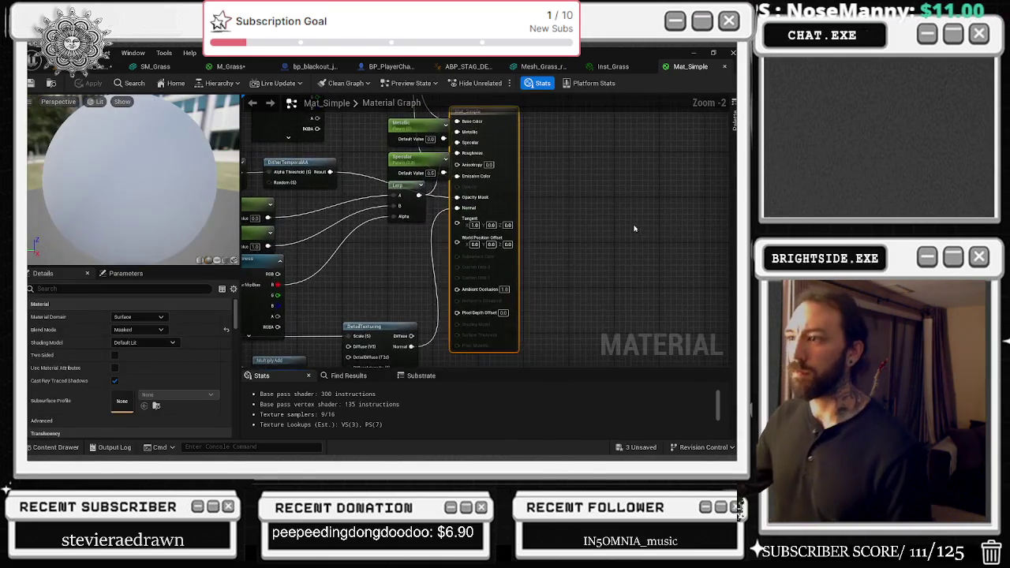
{"action": "left_click_drag", "start_coordinate": [665, 247], "coordinate": [688, 310]}
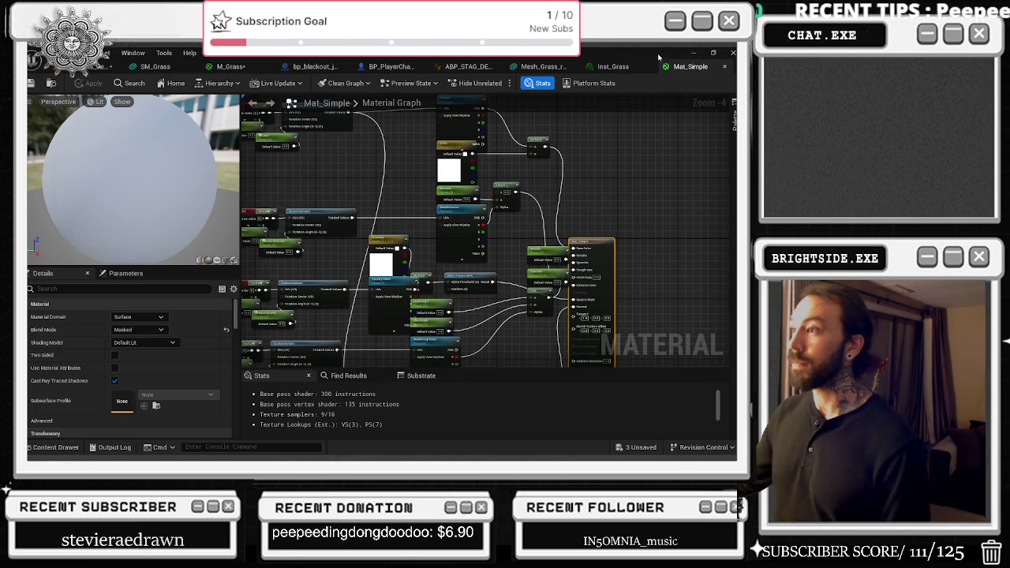
{"action": "left_click", "coordinate": [636, 67]}
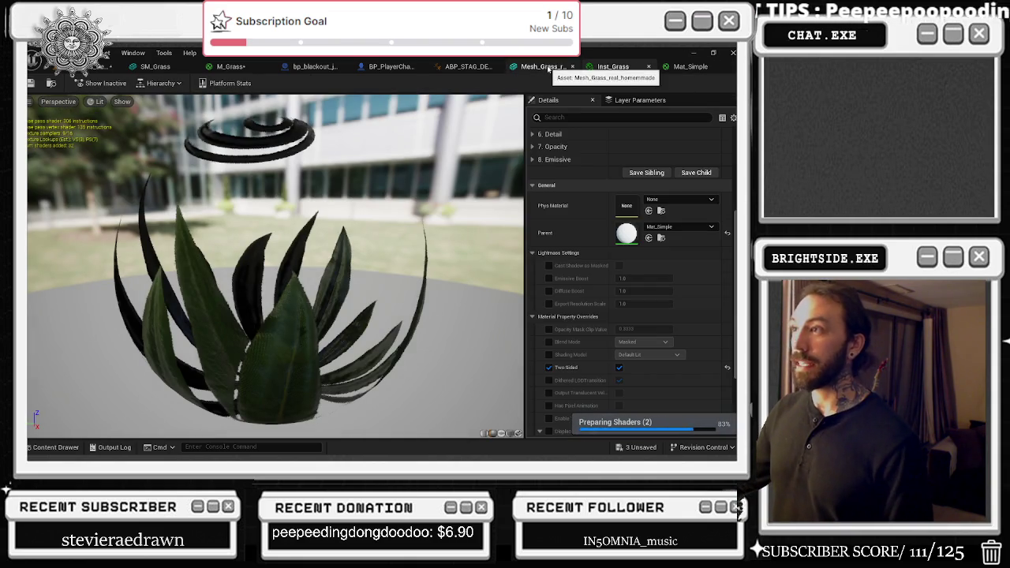
- Locate M_Grass, assign it as Inst_Grass's parent, and return to the foliage-mode level
{"action": "left_click", "coordinate": [230, 66]}
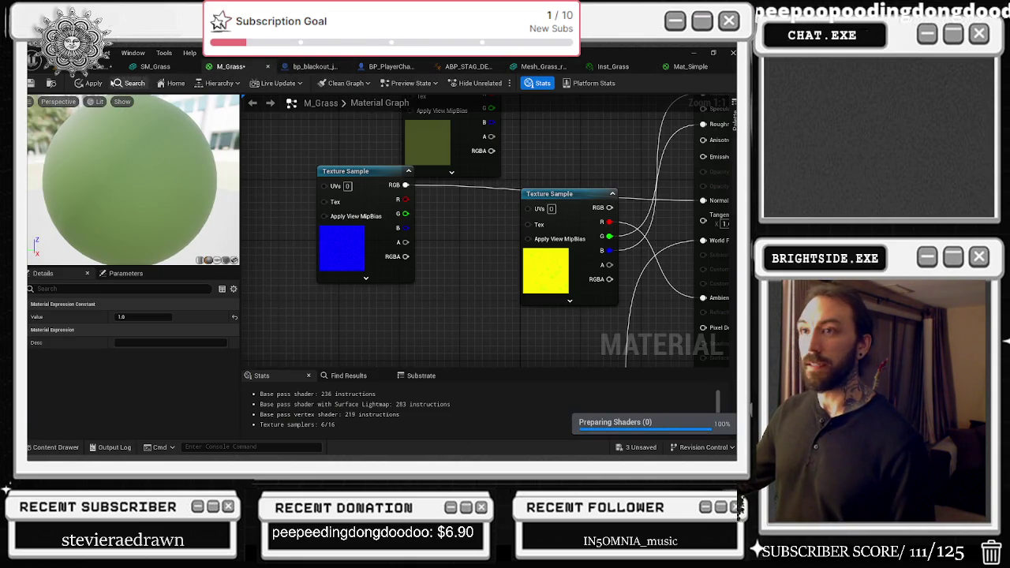
{"action": "left_click", "coordinate": [155, 67]}
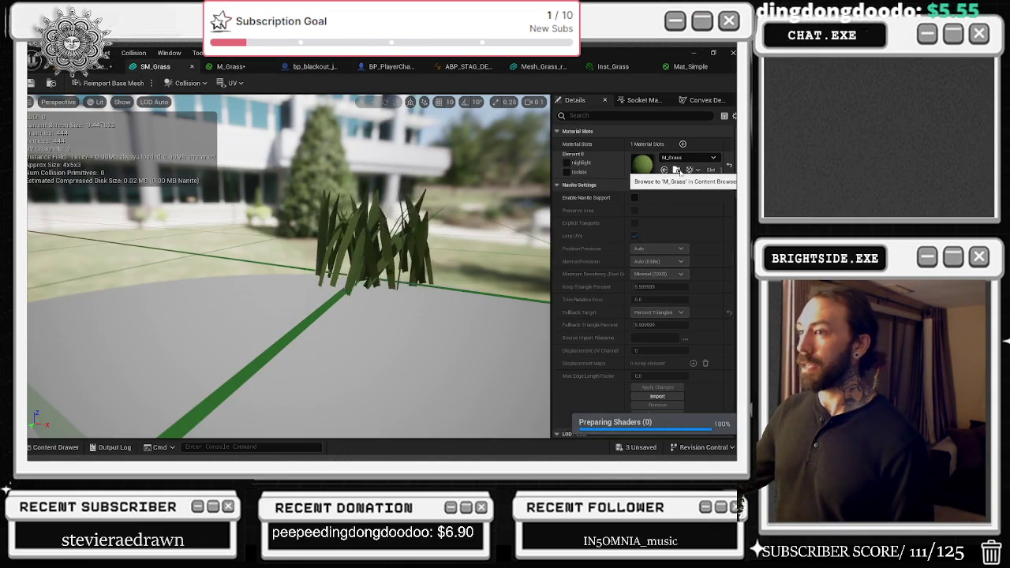
{"action": "left_click", "coordinate": [676, 170]}
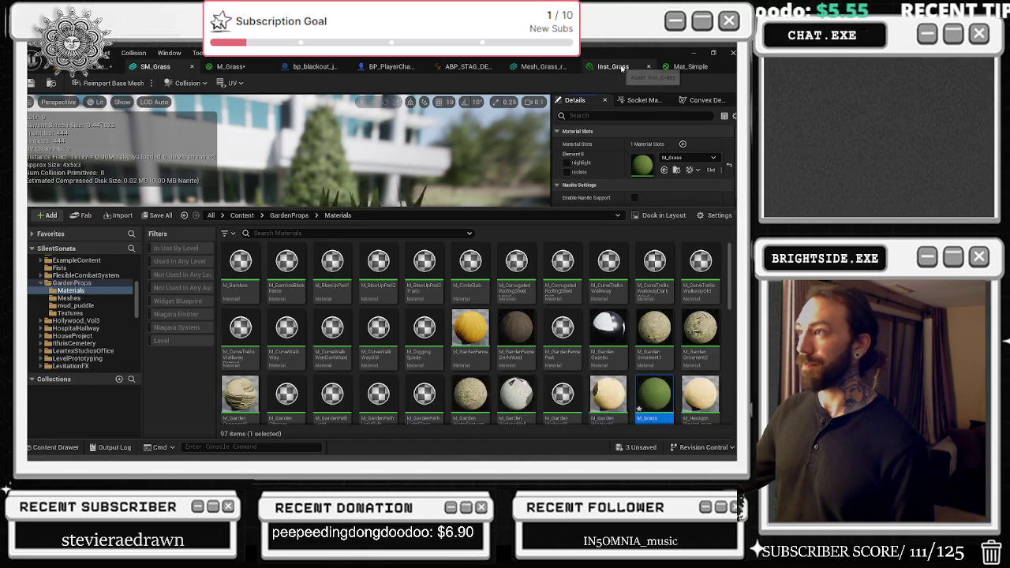
{"action": "left_click", "coordinate": [622, 68]}
{"action": "scroll", "coordinate": [700, 303], "scroll_direction": "down", "scroll_amount": 5}
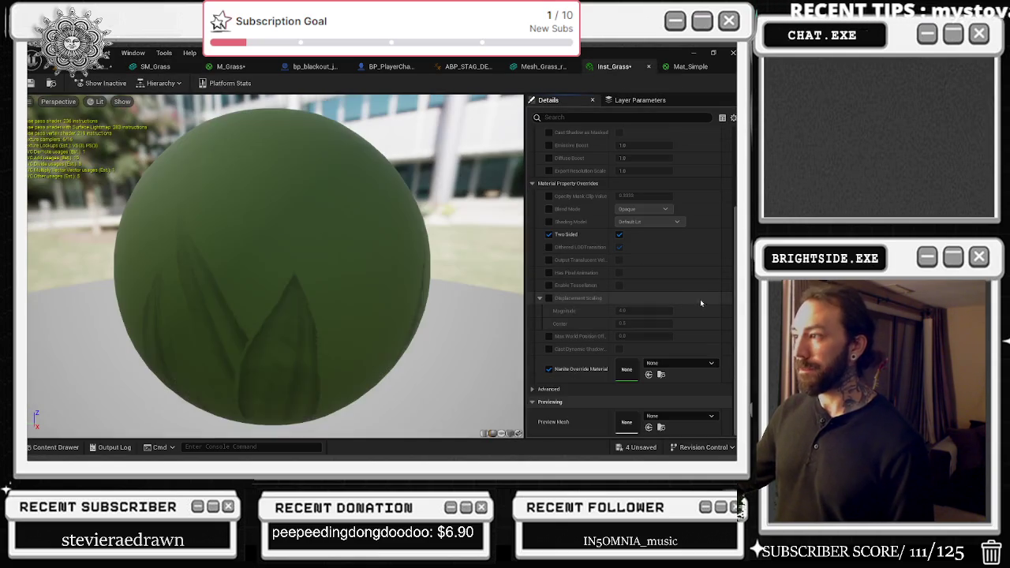
{"action": "scroll", "coordinate": [323, 302], "scroll_direction": "down", "scroll_amount": 5}
{"action": "scroll", "coordinate": [331, 306], "scroll_direction": "up", "scroll_amount": 4}
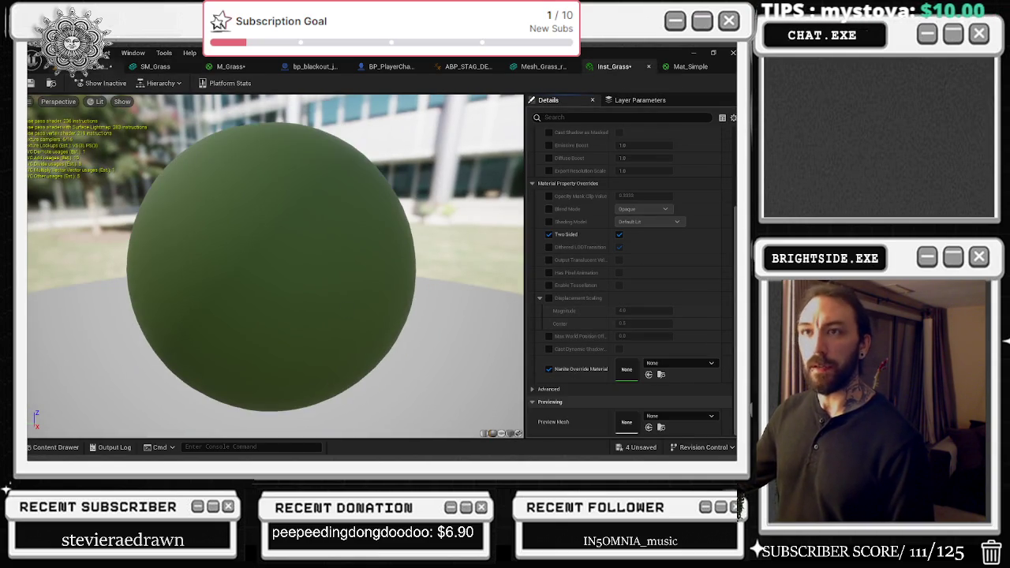
{"action": "left_click", "coordinate": [95, 66]}
- Fly the camera into the tall grass by the fence, pull back, then view the Mat_Simple graph
{"action": "key", "text": "w"}
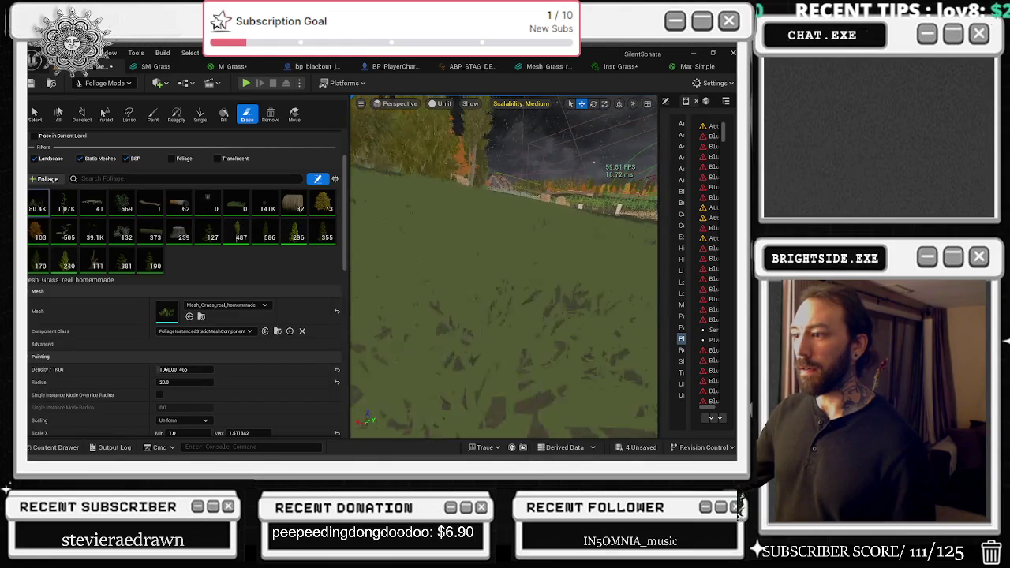
{"action": "key", "text": "w"}
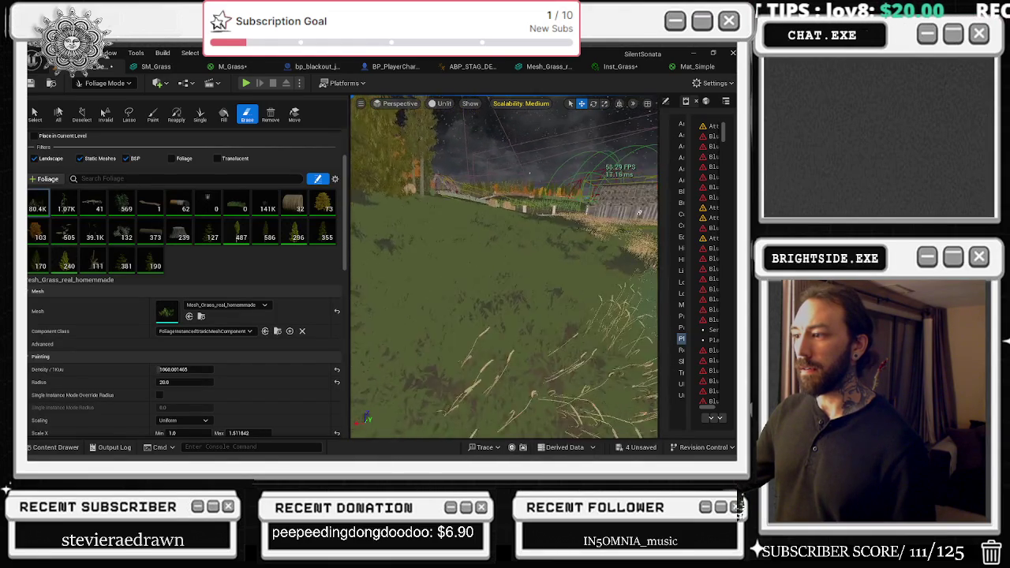
{"action": "key", "text": "w"}
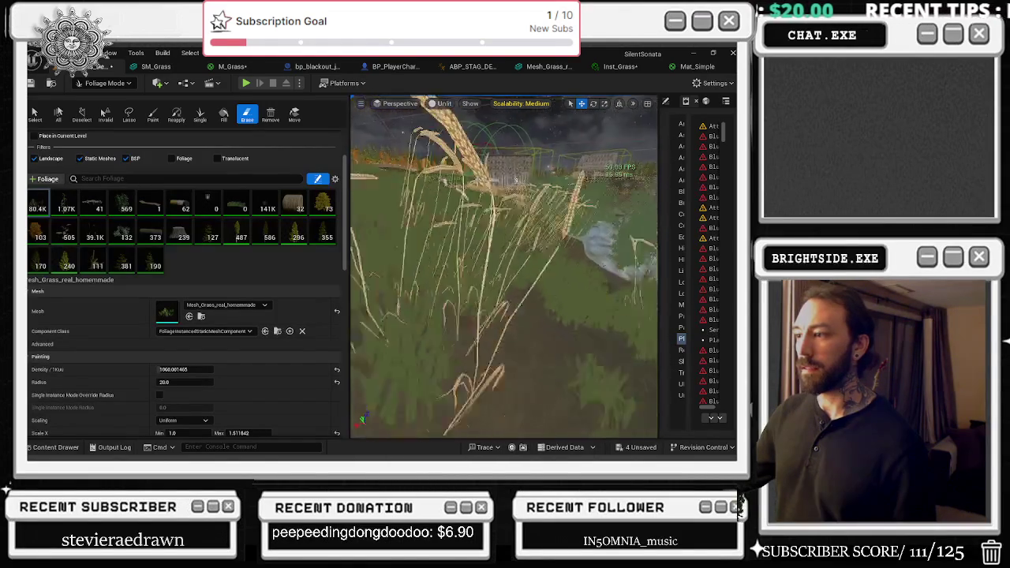
{"action": "key", "text": "s"}
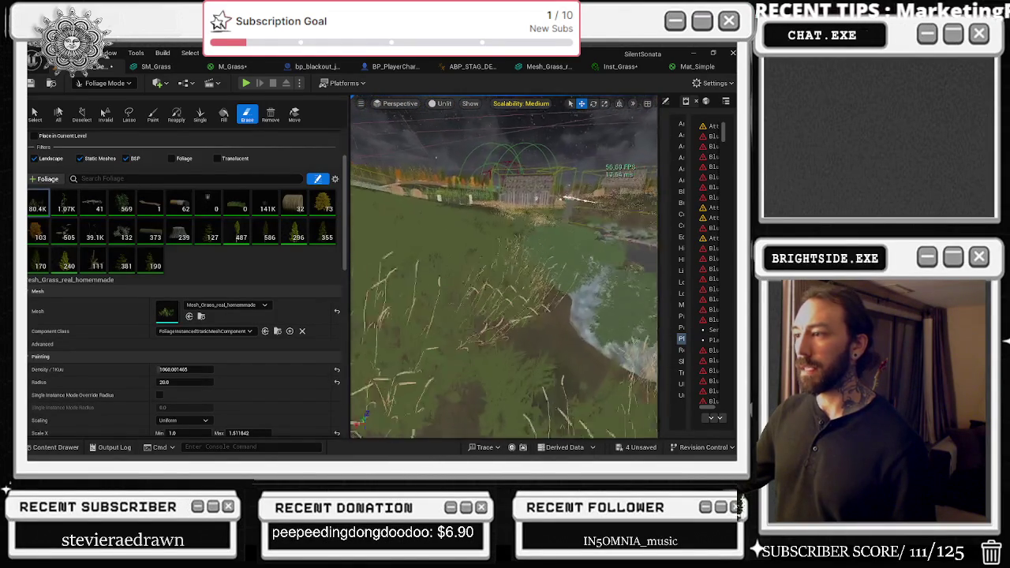
{"action": "left_click", "coordinate": [683, 68]}
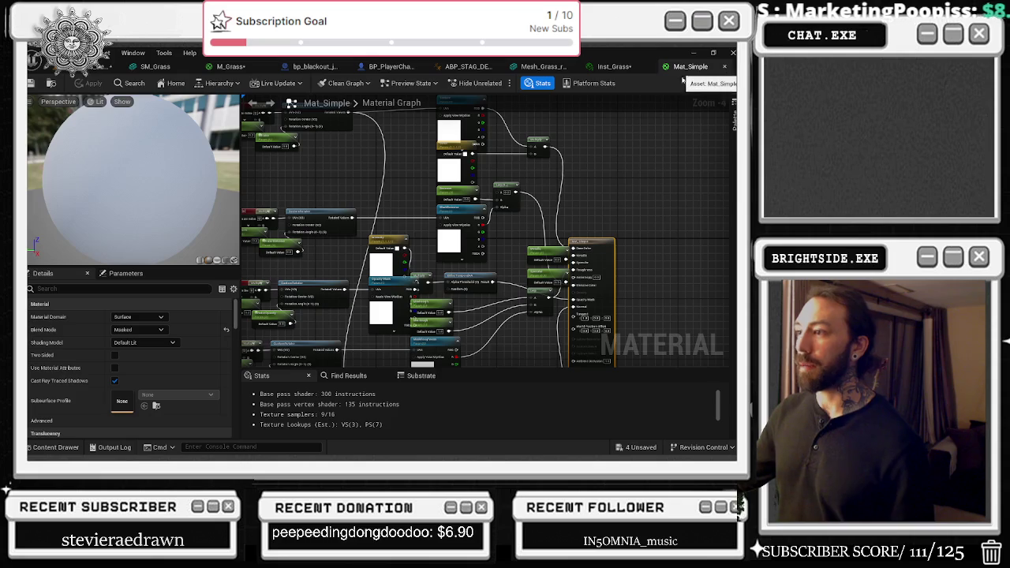
- Undo Inst_Grass's reparent to restore Mat_Simple as parent, and locate Mat_Simple among Victorian_House materials
{"action": "left_click", "coordinate": [614, 66]}
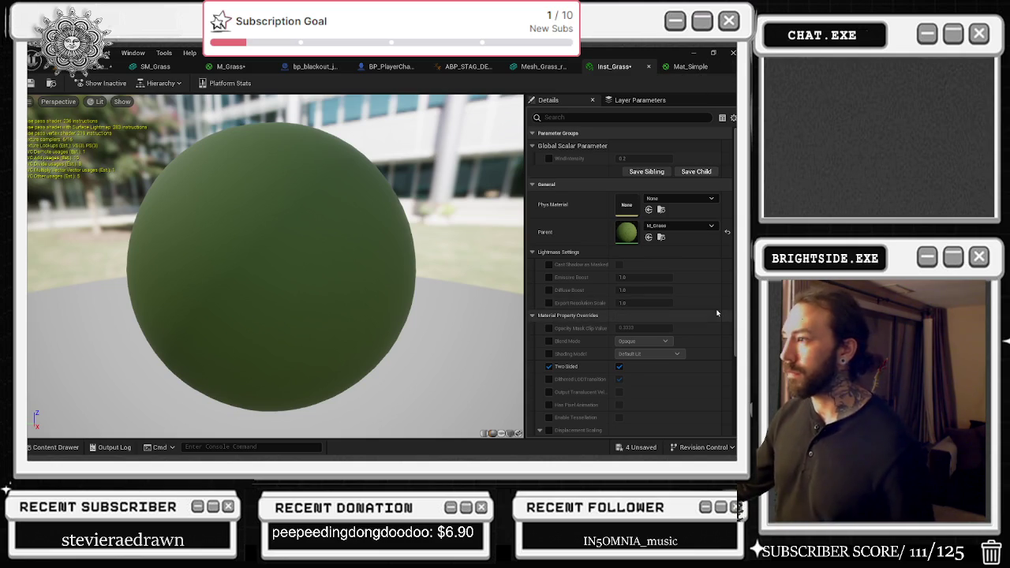
{"action": "key", "text": "ctrl+z"}
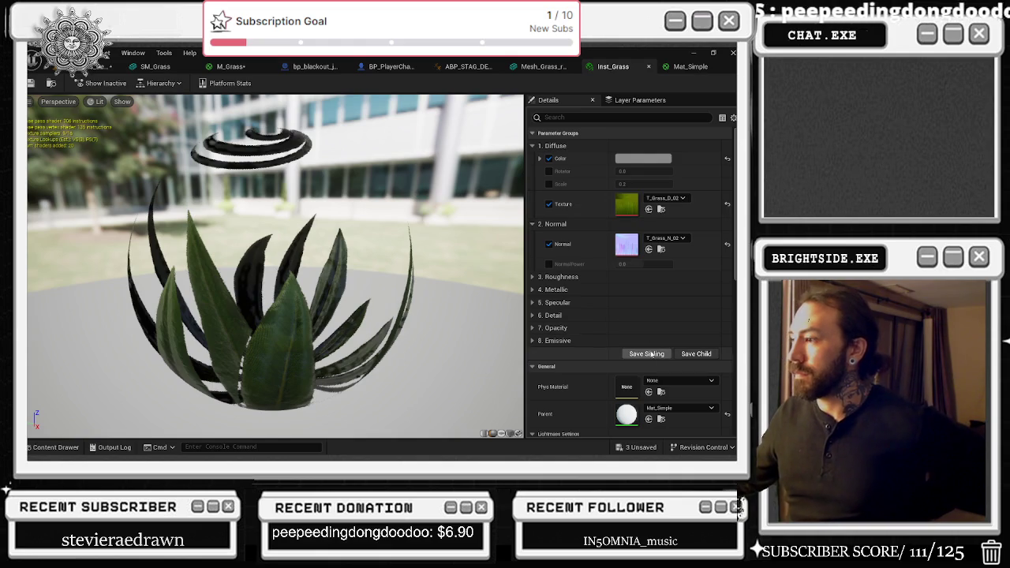
{"action": "scroll", "coordinate": [649, 357], "scroll_direction": "down", "scroll_amount": 2}
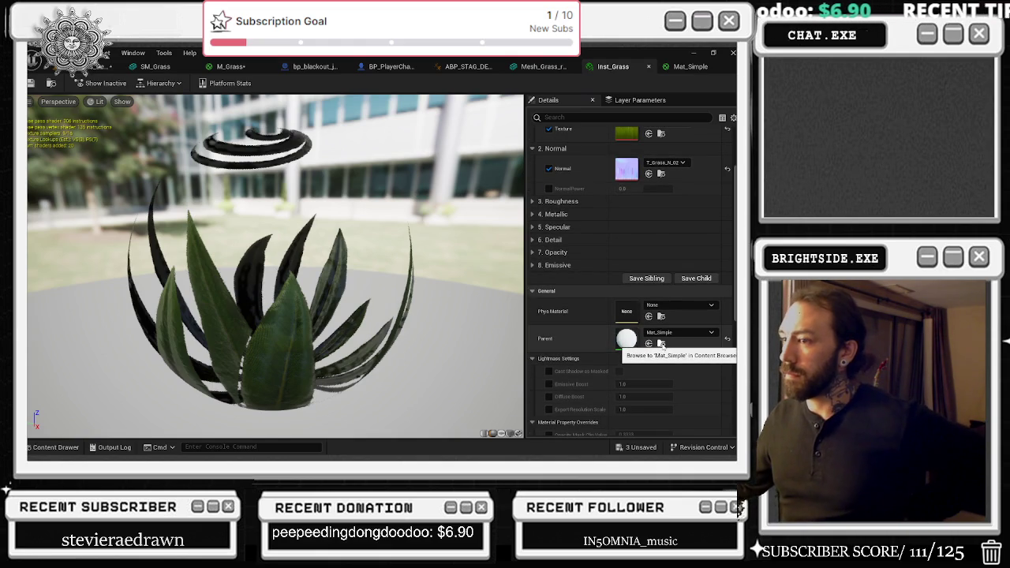
{"action": "left_click", "coordinate": [662, 345]}
{"action": "scroll", "coordinate": [670, 276], "scroll_direction": "down", "scroll_amount": 1}
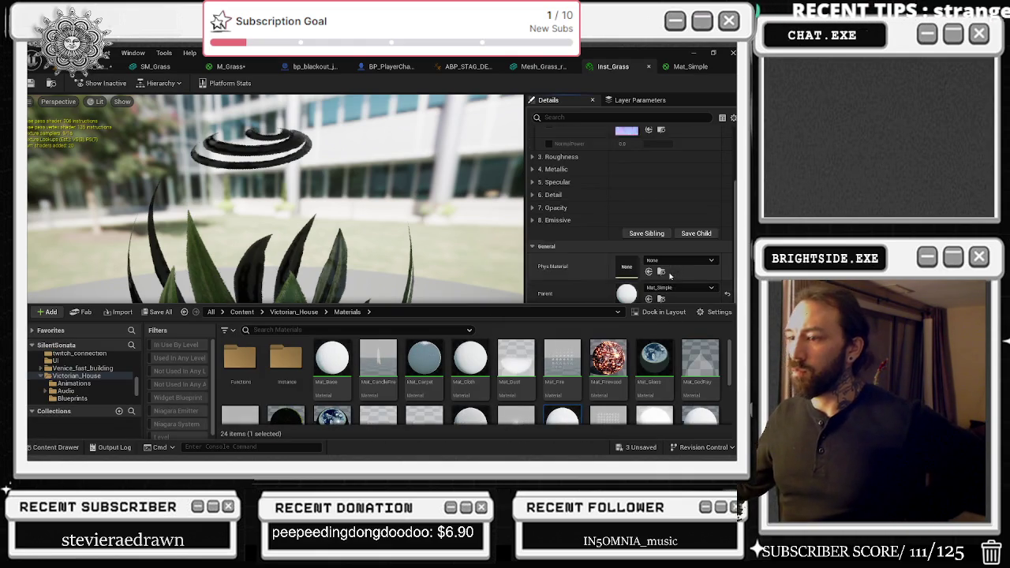
{"action": "scroll", "coordinate": [670, 275], "scroll_direction": "down", "scroll_amount": 1}
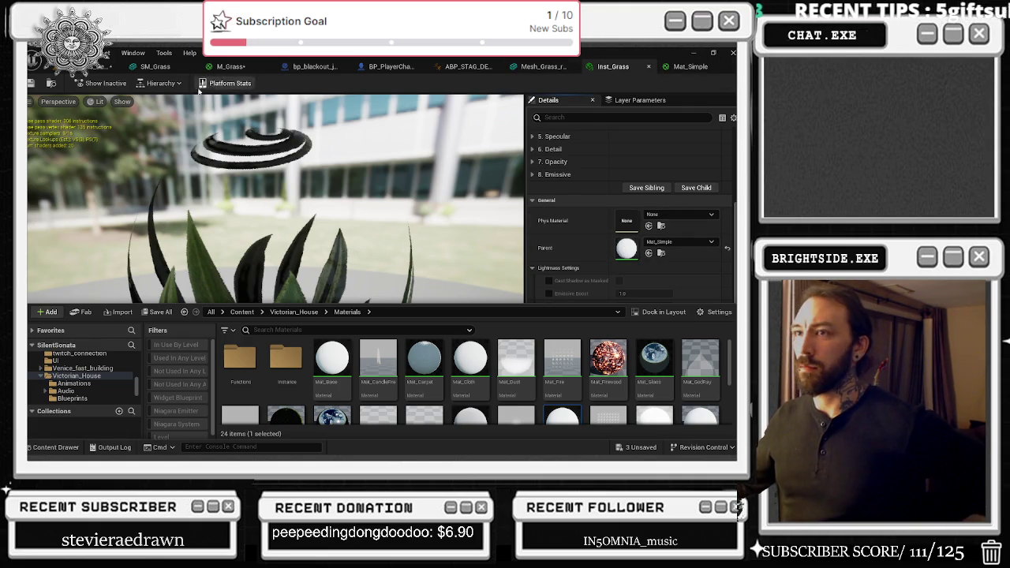
{"action": "left_click", "coordinate": [248, 67]}
- Duplicate M_Grass in GardenProps materials as M_Second_grass and open the copy
{"action": "scroll", "coordinate": [425, 200], "scroll_direction": "down", "scroll_amount": 6}
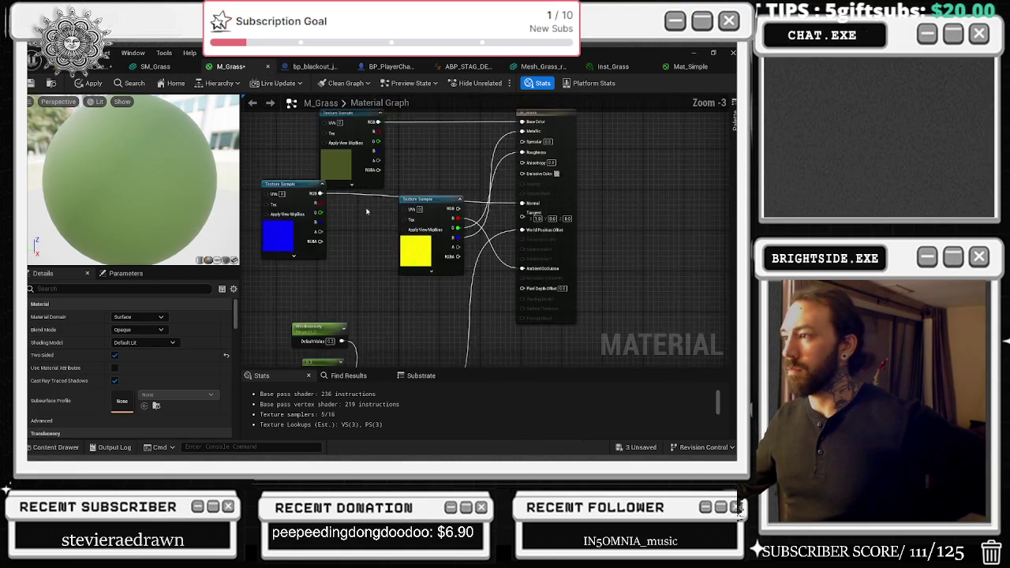
{"action": "left_click_drag", "start_coordinate": [554, 249], "coordinate": [539, 211]}
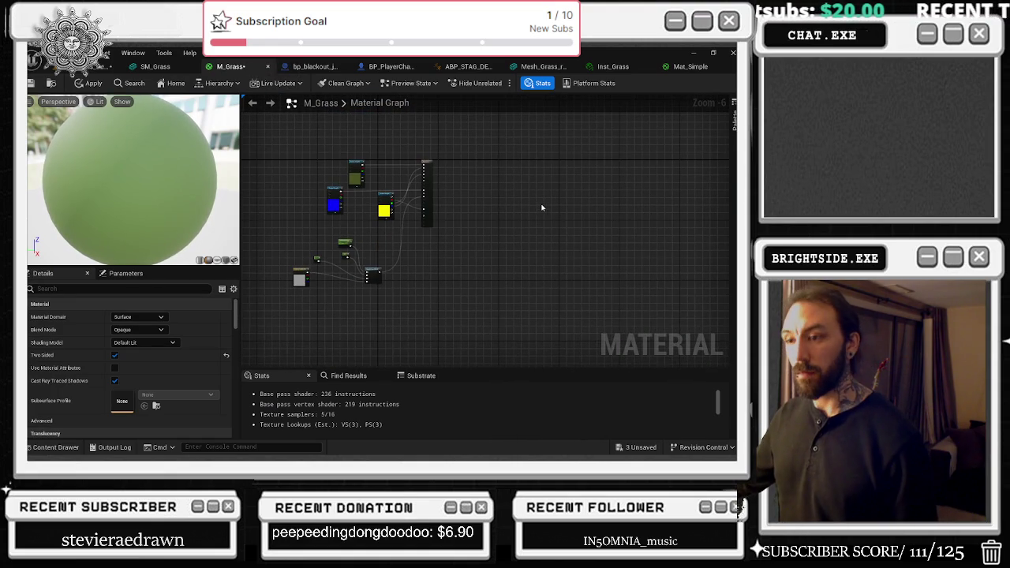
{"action": "key", "text": "ctrl+space"}
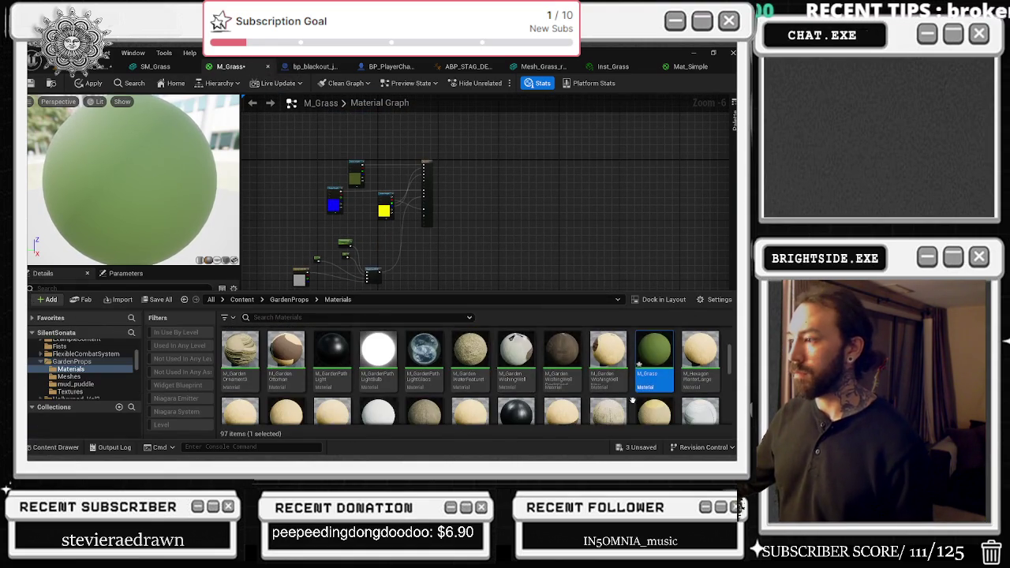
{"action": "right_click", "coordinate": [655, 351]}
{"action": "left_click", "coordinate": [644, 172]}
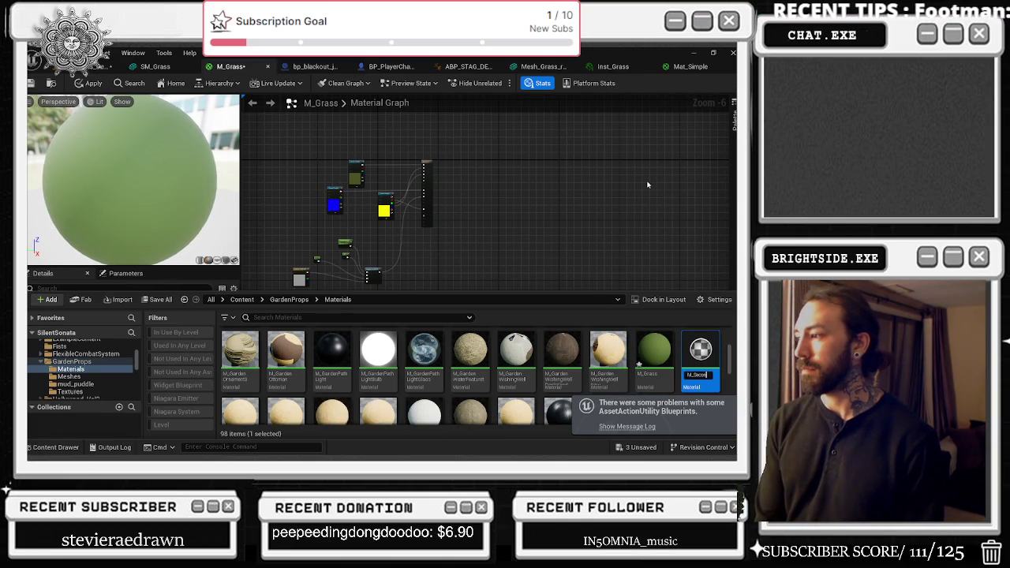
{"action": "key", "text": "Return"}
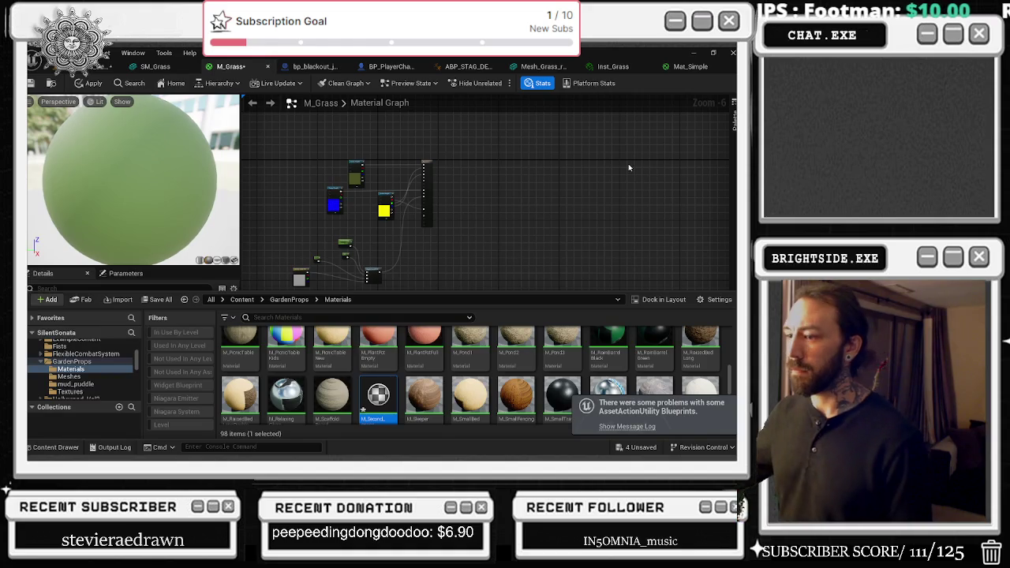
{"action": "double_click", "coordinate": [378, 394]}
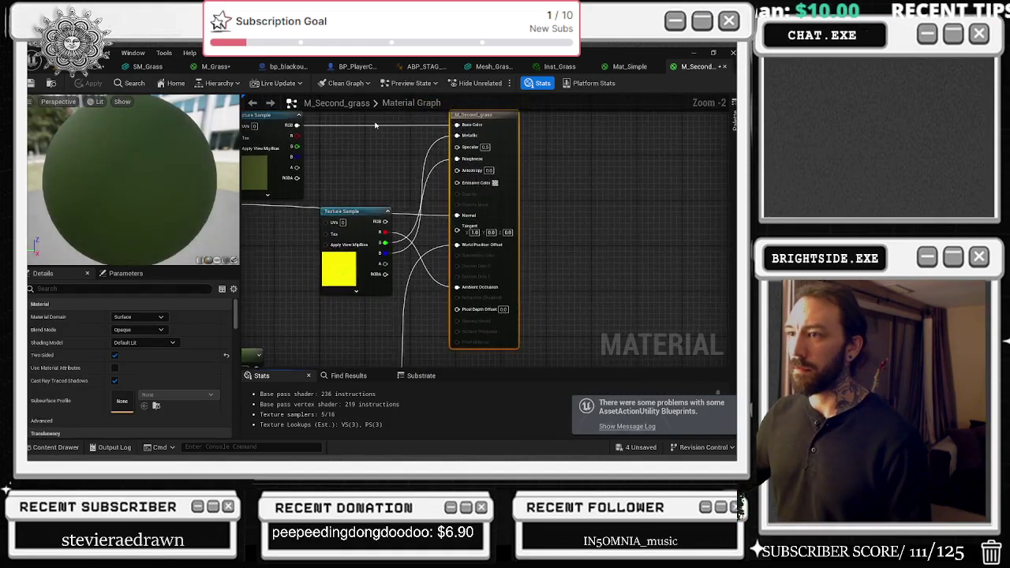
{"action": "left_click", "coordinate": [569, 71]}
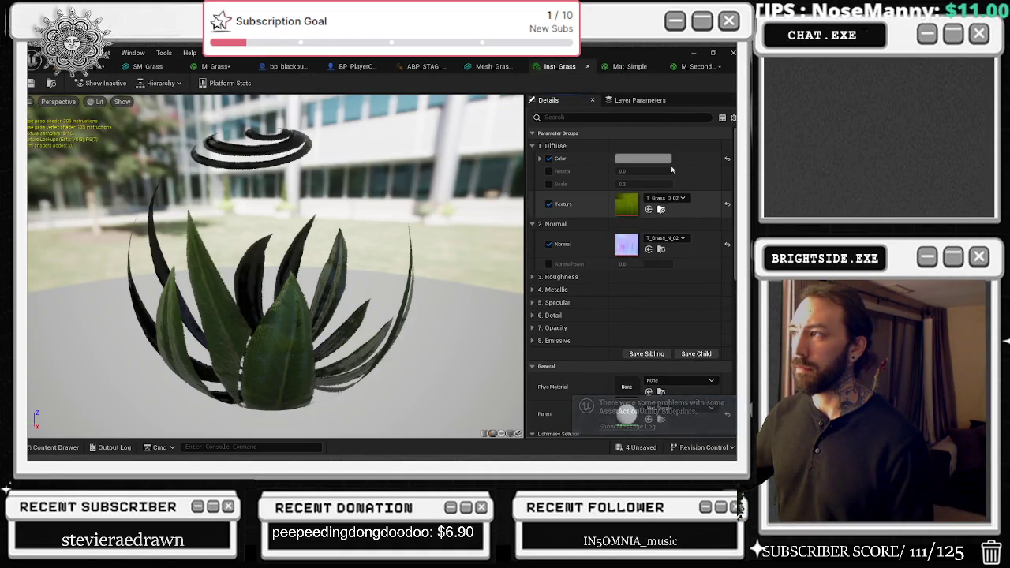
- Assign the T_Grass_N_02 normal map to M_Second_grass's lower Texture Sample
{"action": "left_click", "coordinate": [661, 209]}
{"action": "left_click", "coordinate": [694, 66]}
{"action": "left_click", "coordinate": [428, 151]}
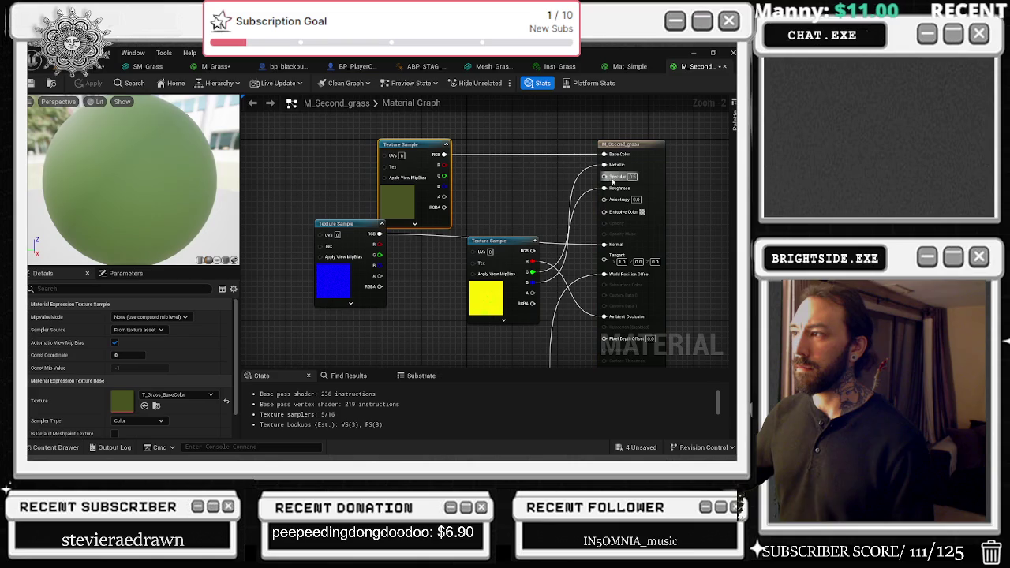
{"action": "left_click", "coordinate": [143, 405]}
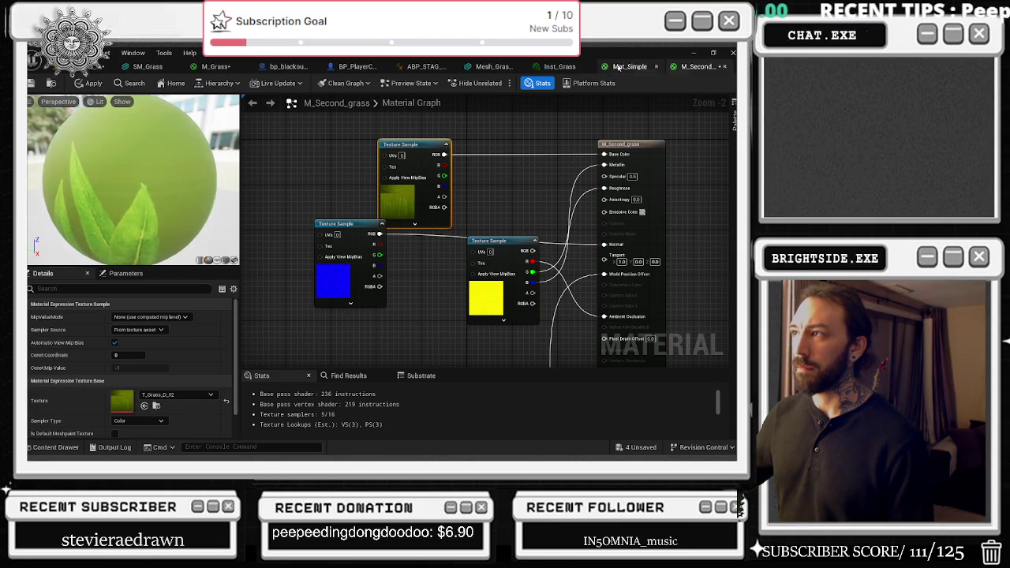
{"action": "left_click", "coordinate": [626, 68]}
{"action": "left_click", "coordinate": [561, 66]}
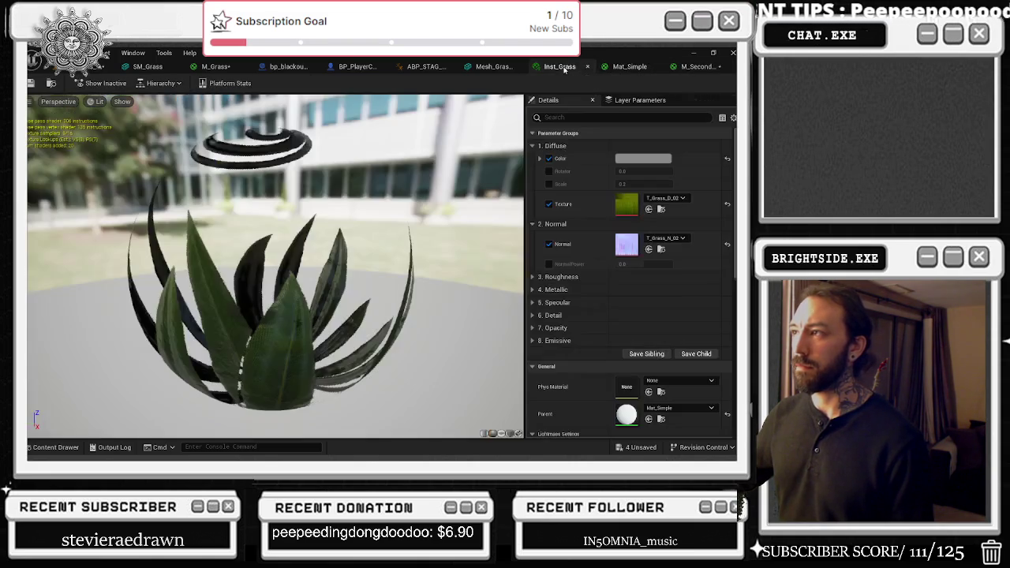
{"action": "left_click", "coordinate": [661, 249]}
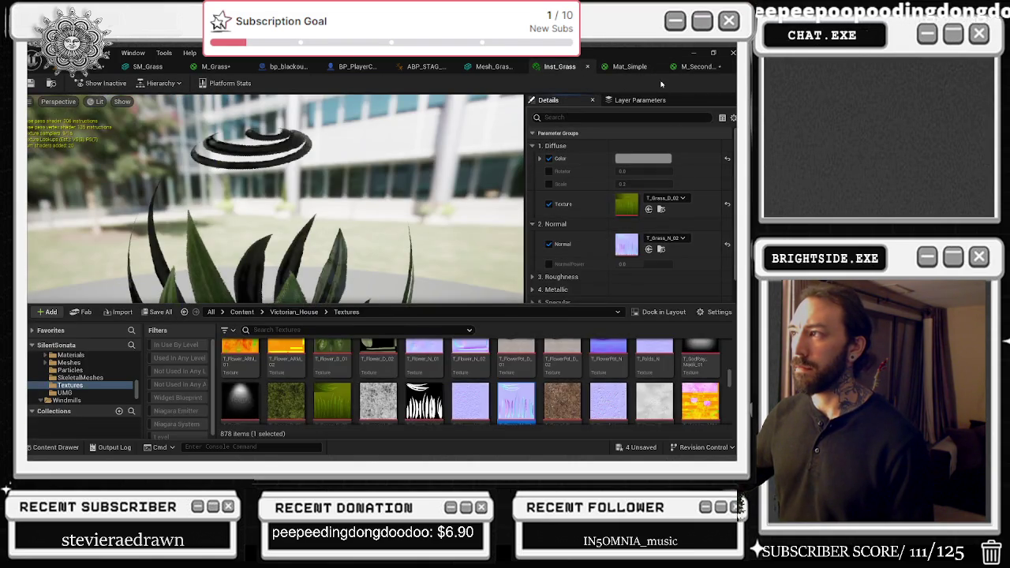
{"action": "left_click", "coordinate": [696, 67]}
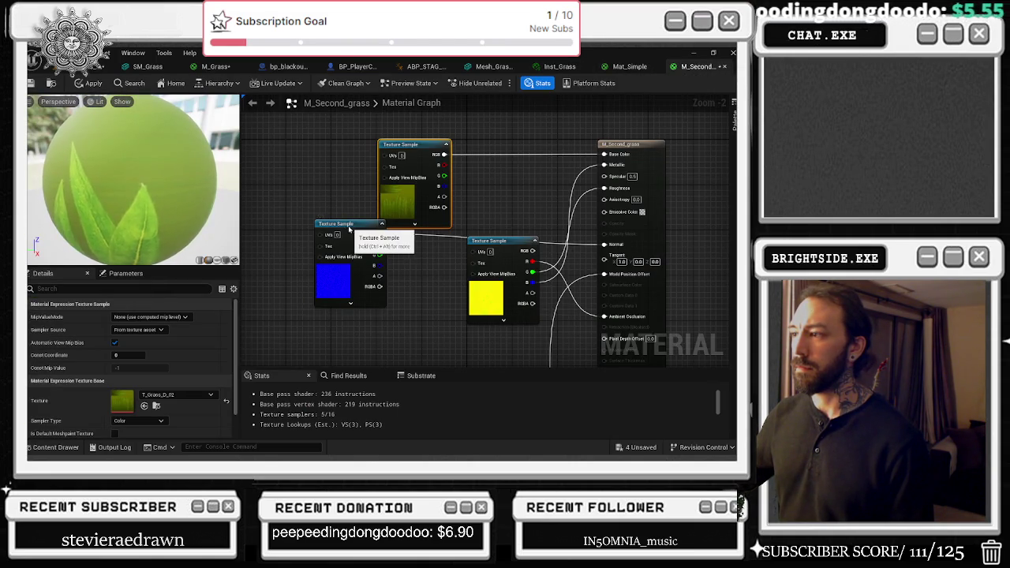
{"action": "left_click_drag", "start_coordinate": [350, 228], "coordinate": [320, 240]}
{"action": "left_click", "coordinate": [143, 406]}
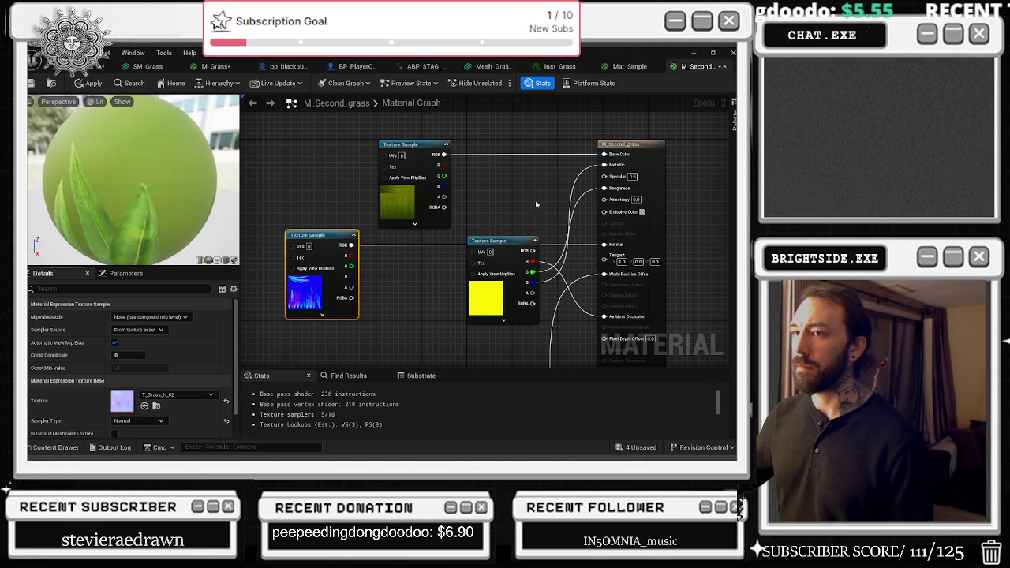
{"action": "left_click", "coordinate": [630, 67]}
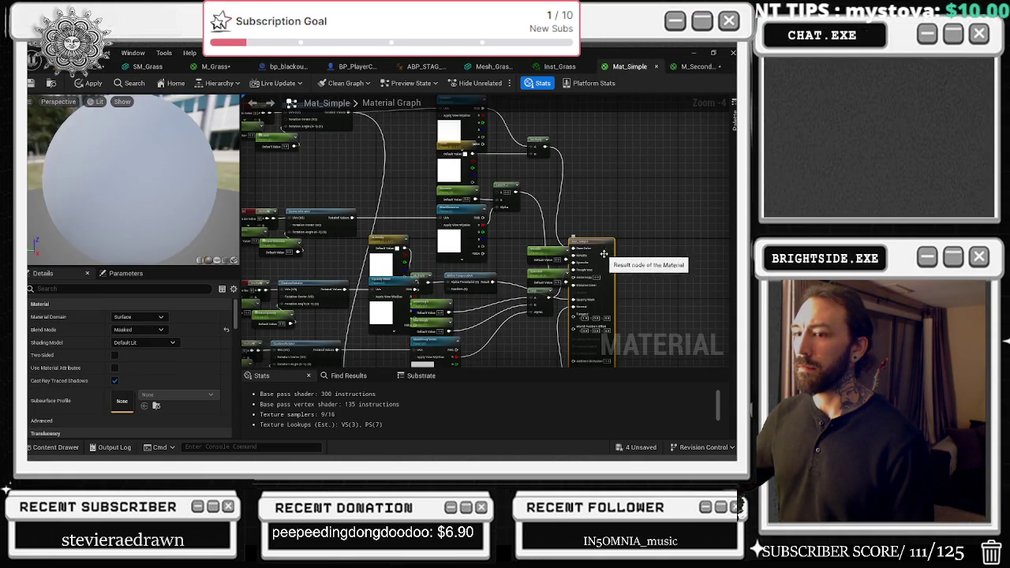
{"action": "left_click", "coordinate": [692, 66]}
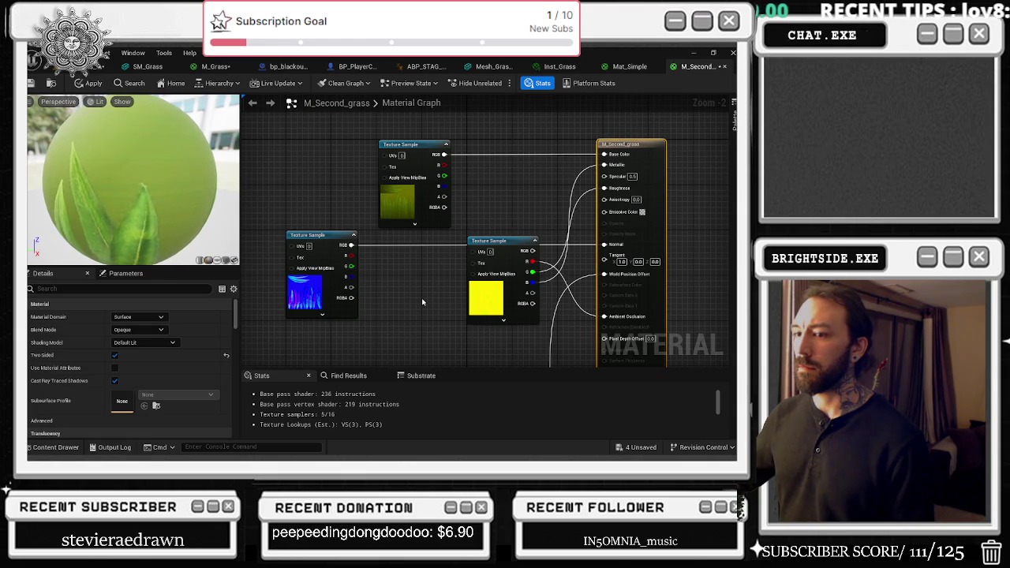
- Set M_Second_grass's blend mode to Masked after comparing it with Translucent
{"action": "left_click", "coordinate": [157, 330]}
{"action": "left_click", "coordinate": [134, 347]}
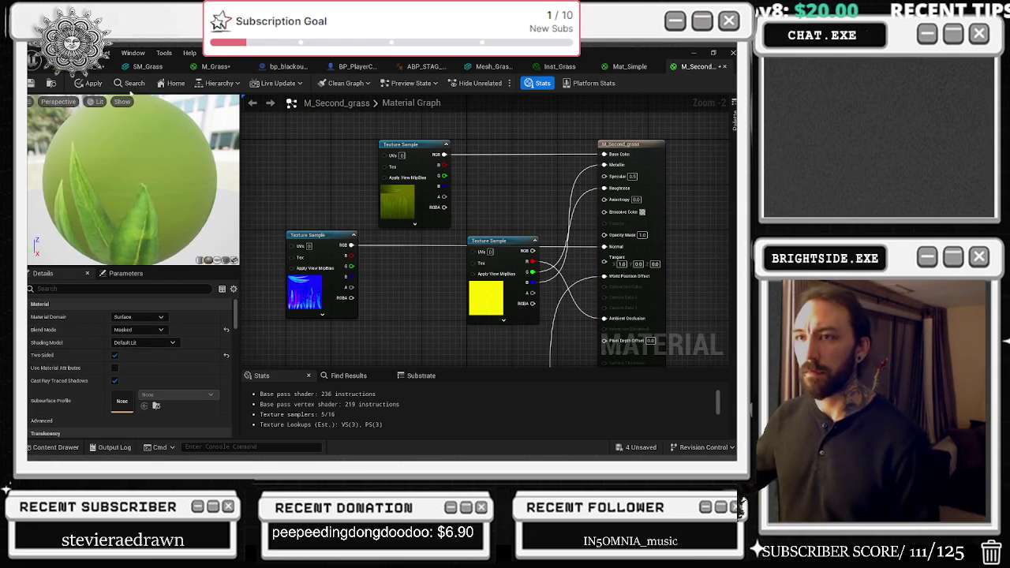
{"action": "left_click", "coordinate": [136, 329]}
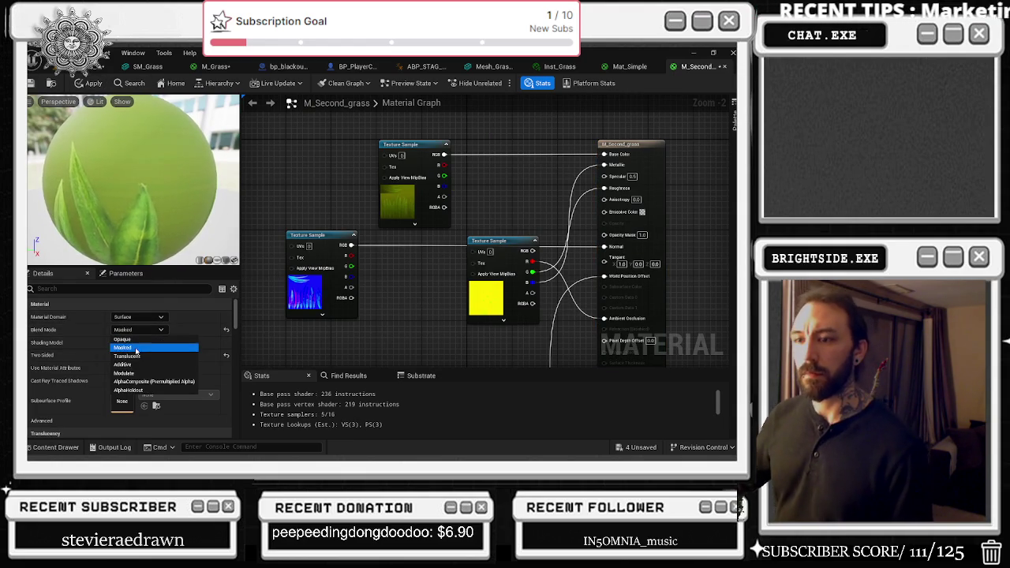
{"action": "left_click", "coordinate": [134, 361]}
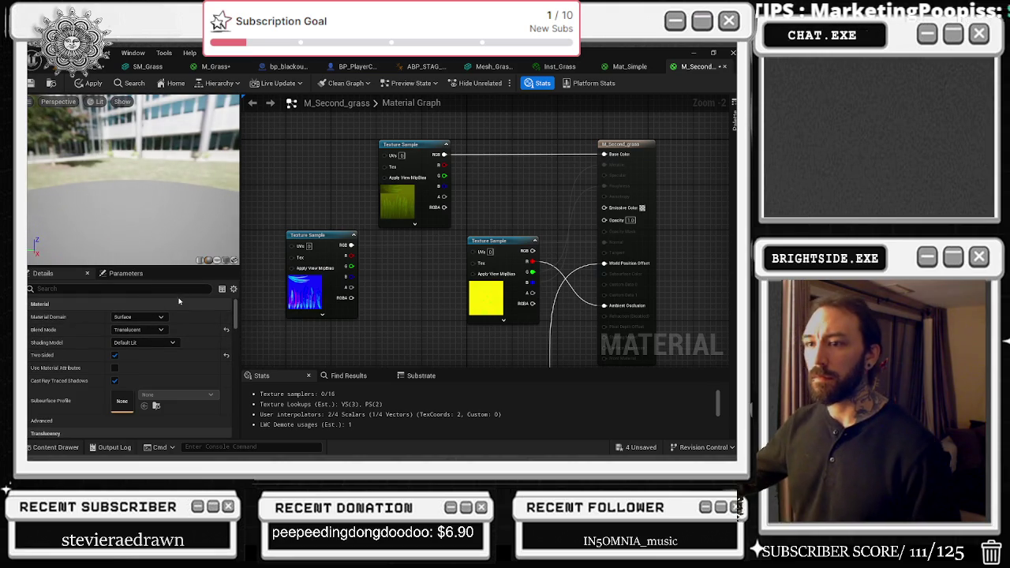
{"action": "left_click", "coordinate": [150, 330]}
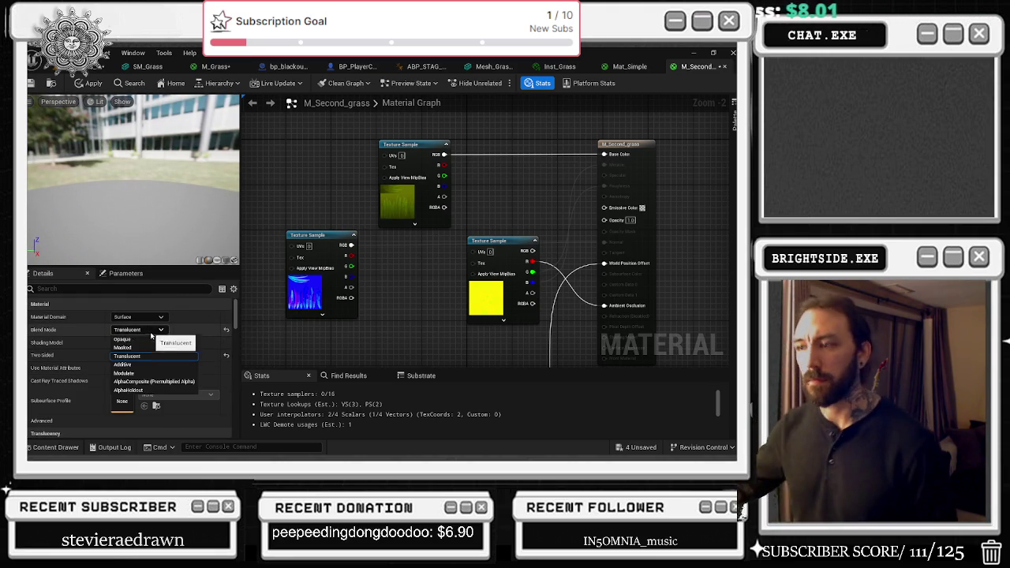
{"action": "left_click", "coordinate": [134, 349]}
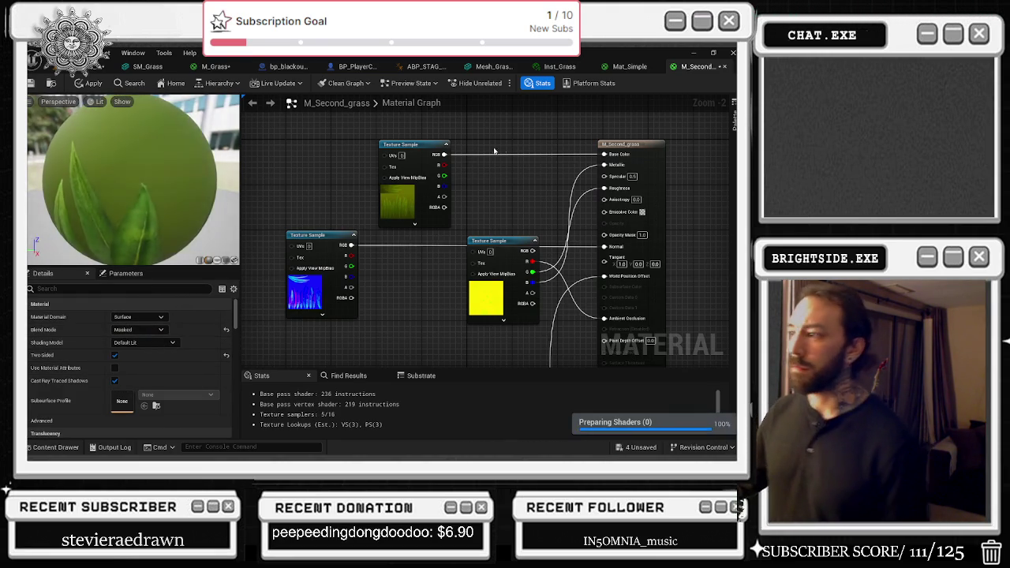
{"action": "left_click", "coordinate": [155, 331]}
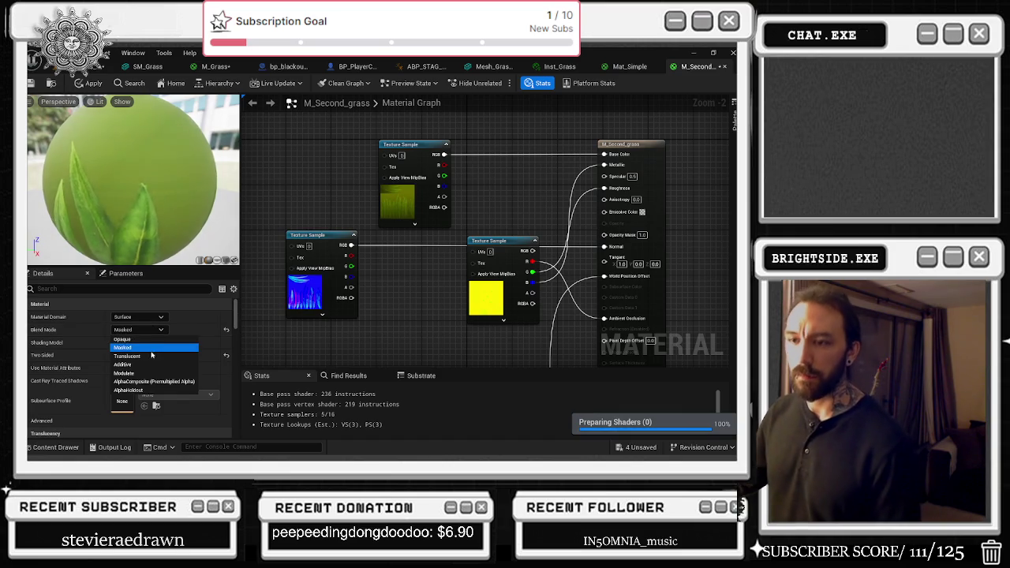
{"action": "left_click", "coordinate": [134, 360]}
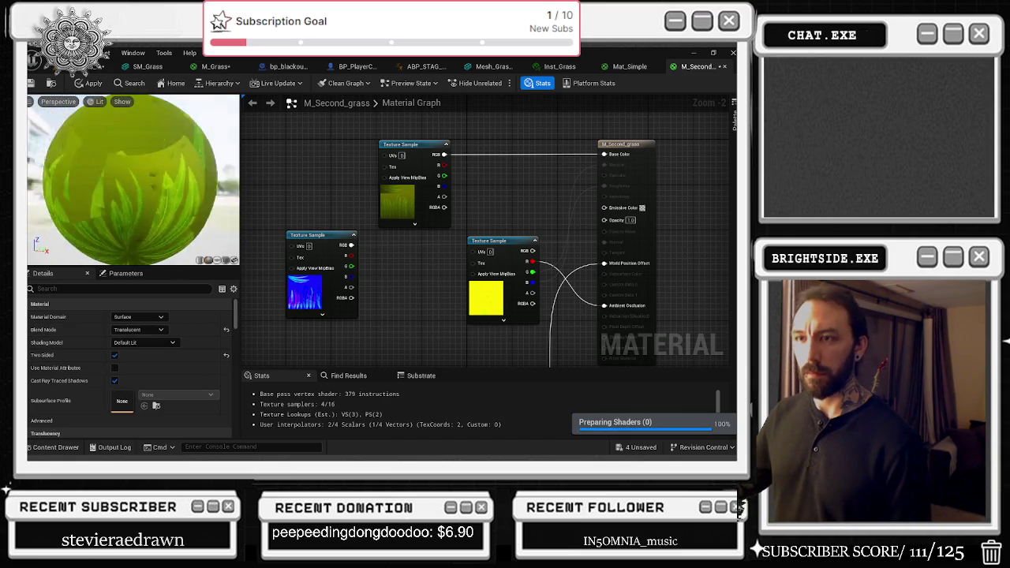
{"action": "left_click", "coordinate": [142, 329]}
{"action": "left_click", "coordinate": [136, 348]}
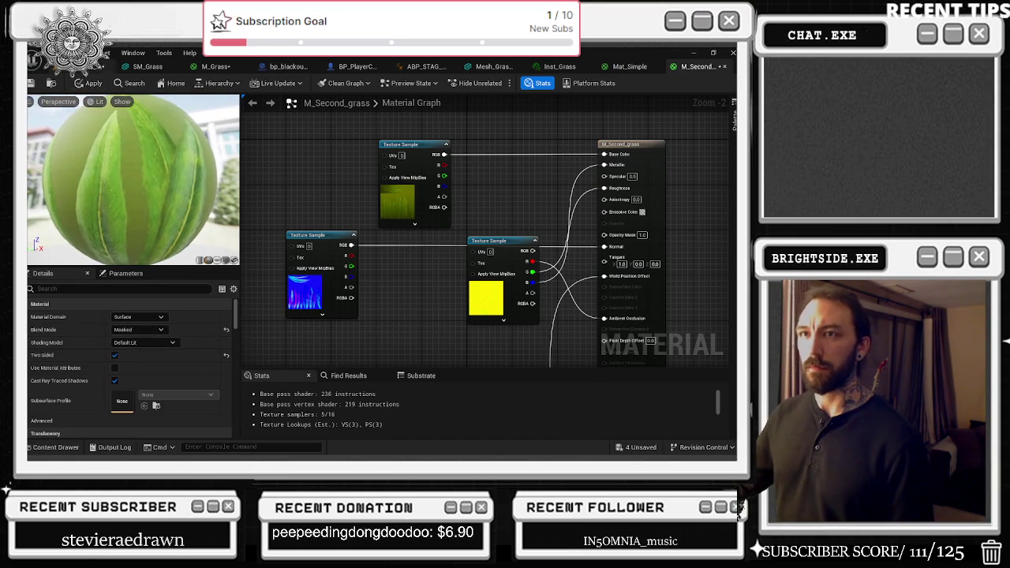
{"action": "left_click", "coordinate": [95, 66]}
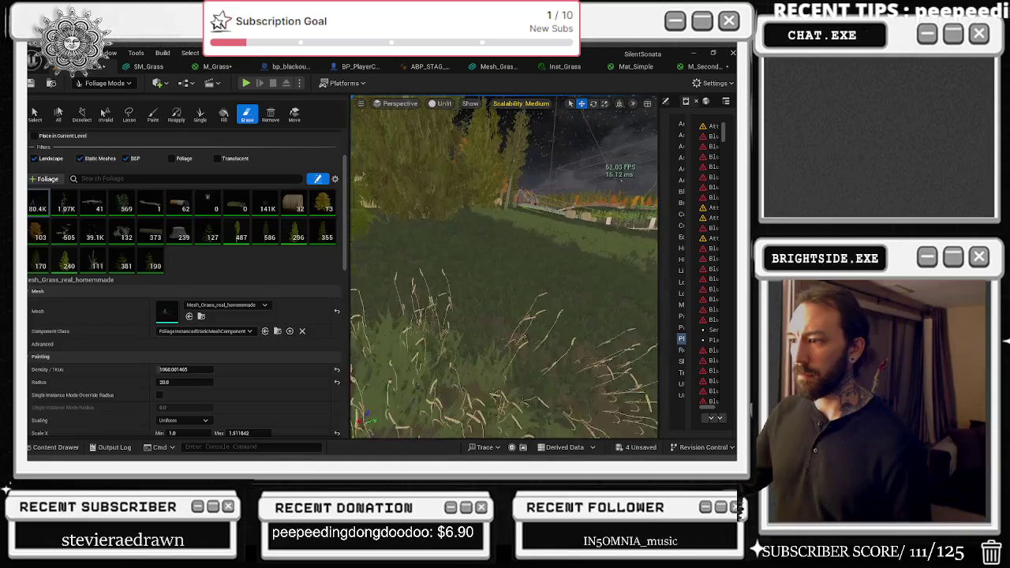
- Expand and collapse Inst_Grass's Roughness, Specular and Detail parameter groups
{"action": "key", "text": "w"}
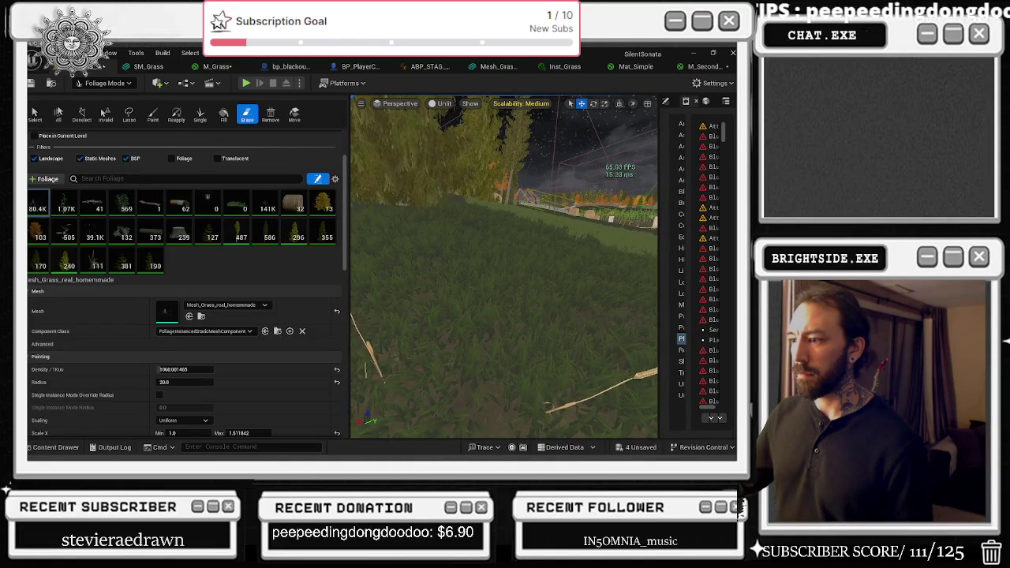
{"action": "left_click", "coordinate": [635, 67]}
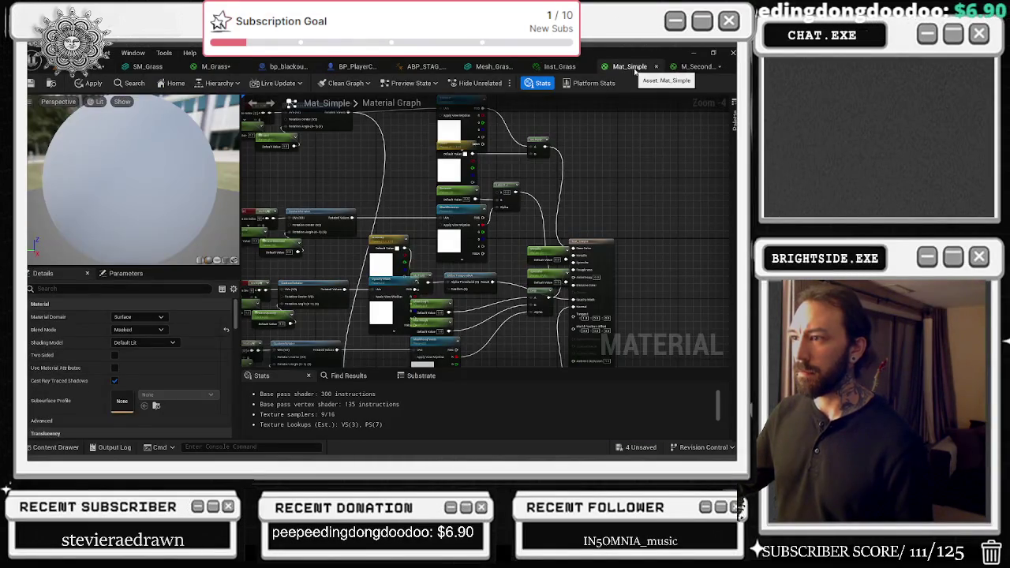
{"action": "left_click", "coordinate": [694, 68]}
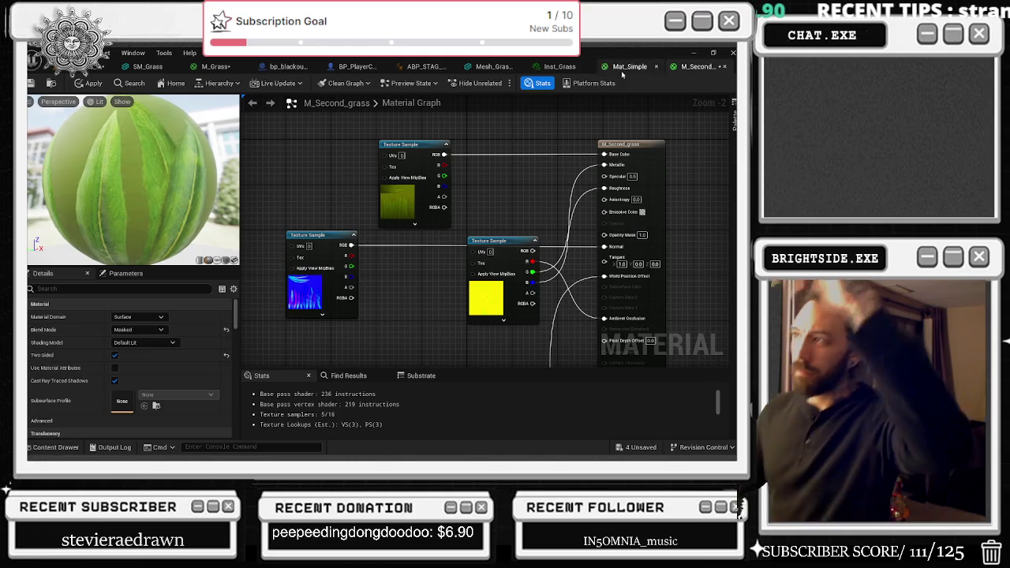
{"action": "left_click", "coordinate": [546, 69]}
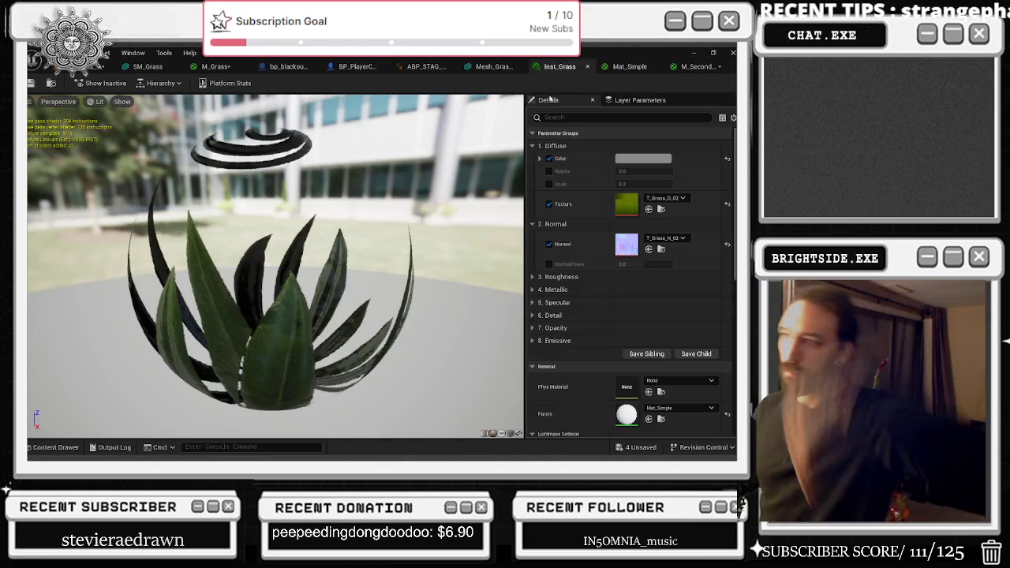
{"action": "left_click", "coordinate": [533, 278]}
{"action": "left_click", "coordinate": [533, 278]}
{"action": "left_click", "coordinate": [534, 303]}
{"action": "left_click", "coordinate": [533, 303]}
{"action": "left_click", "coordinate": [534, 316]}
{"action": "left_click", "coordinate": [533, 315]}
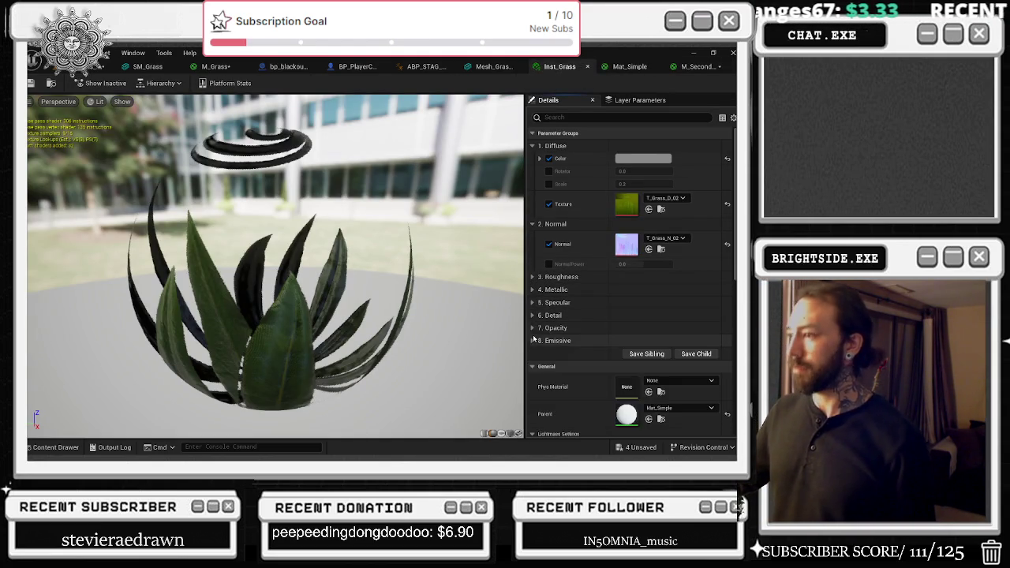
- Expand the Opacity group, locate its mask texture, and open parent material Mat_Simple
{"action": "left_click", "coordinate": [533, 328]}
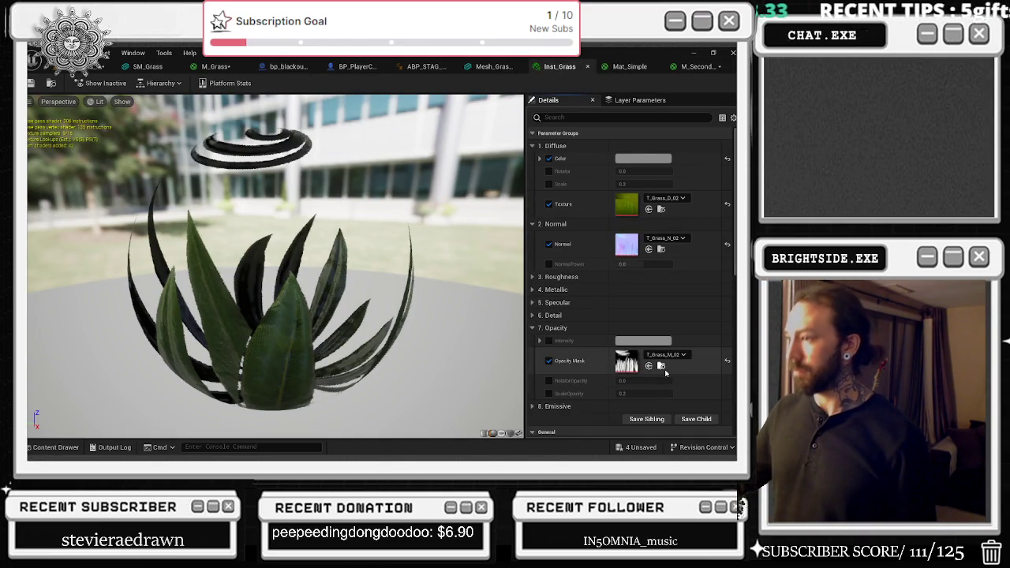
{"action": "left_click", "coordinate": [662, 368]}
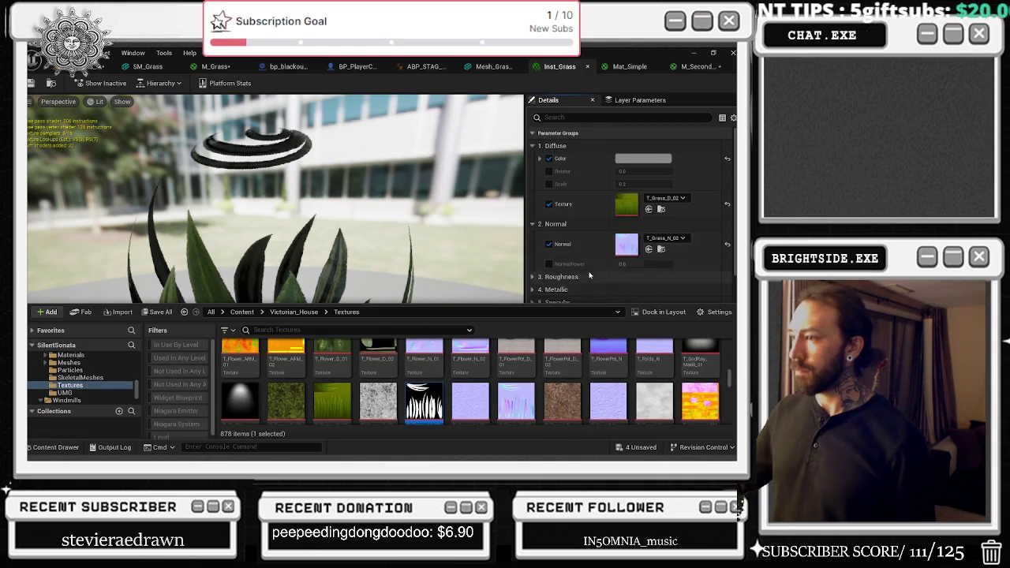
{"action": "scroll", "coordinate": [589, 274], "scroll_direction": "down", "scroll_amount": 3}
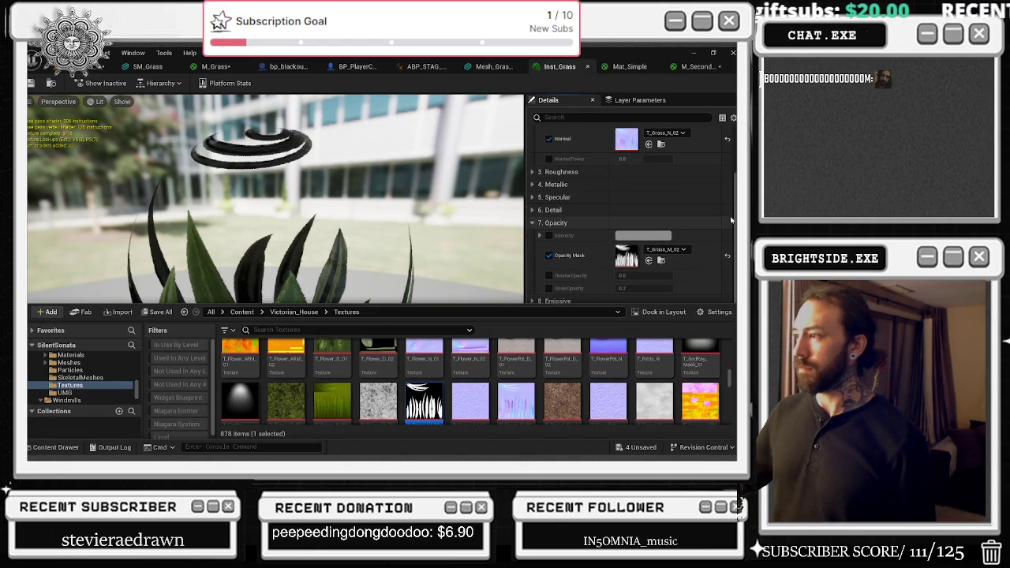
{"action": "scroll", "coordinate": [700, 233], "scroll_direction": "down", "scroll_amount": 4}
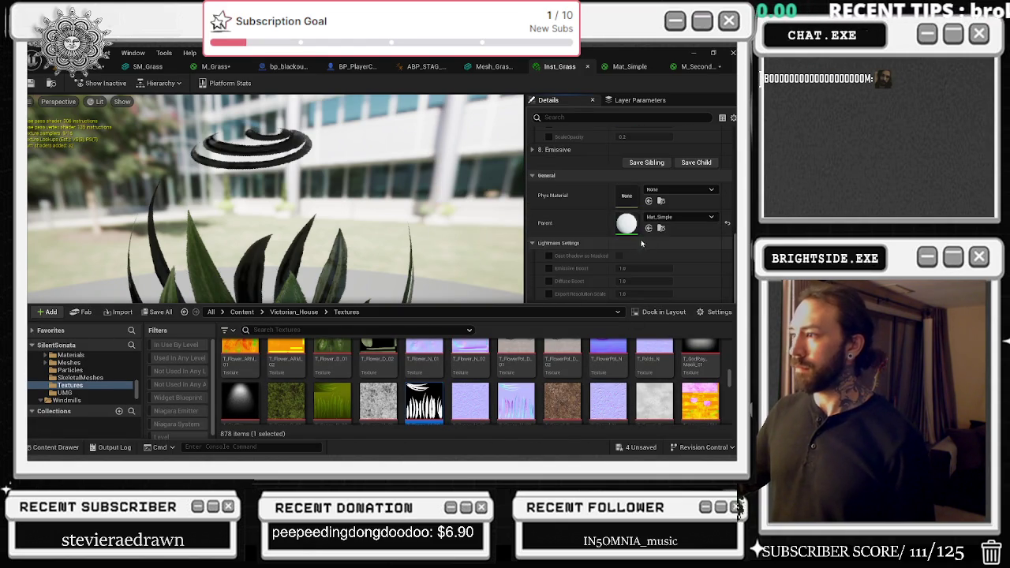
{"action": "double_click", "coordinate": [626, 223]}
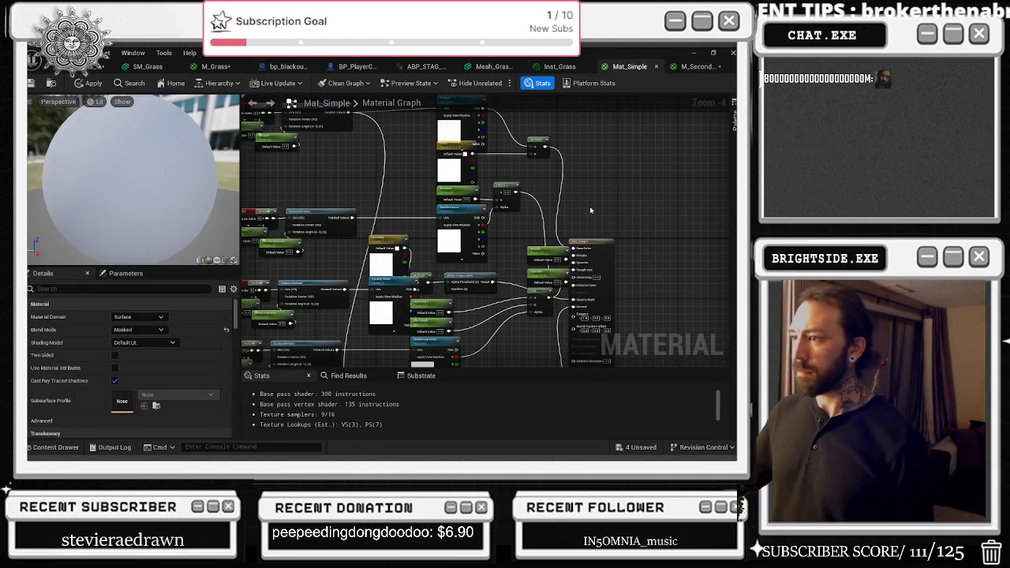
- Move the Intensity parameter node upward in the Mat_Simple graph
{"action": "scroll", "coordinate": [579, 213], "scroll_direction": "up", "scroll_amount": 2}
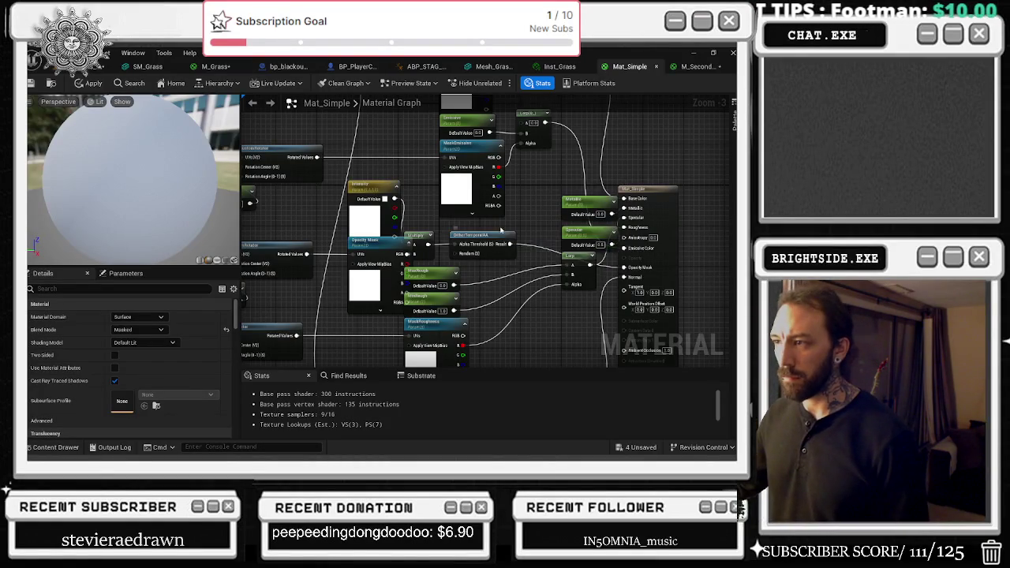
{"action": "left_click_drag", "start_coordinate": [500, 230], "coordinate": [537, 231]}
{"action": "left_click_drag", "start_coordinate": [412, 189], "coordinate": [412, 173]}
{"action": "mouse_move", "coordinate": [414, 251]}
{"action": "left_mouse_down"}
{"action": "mouse_move", "coordinate": [444, 243]}
{"action": "mouse_move", "coordinate": [433, 243]}
{"action": "left_mouse_up"}
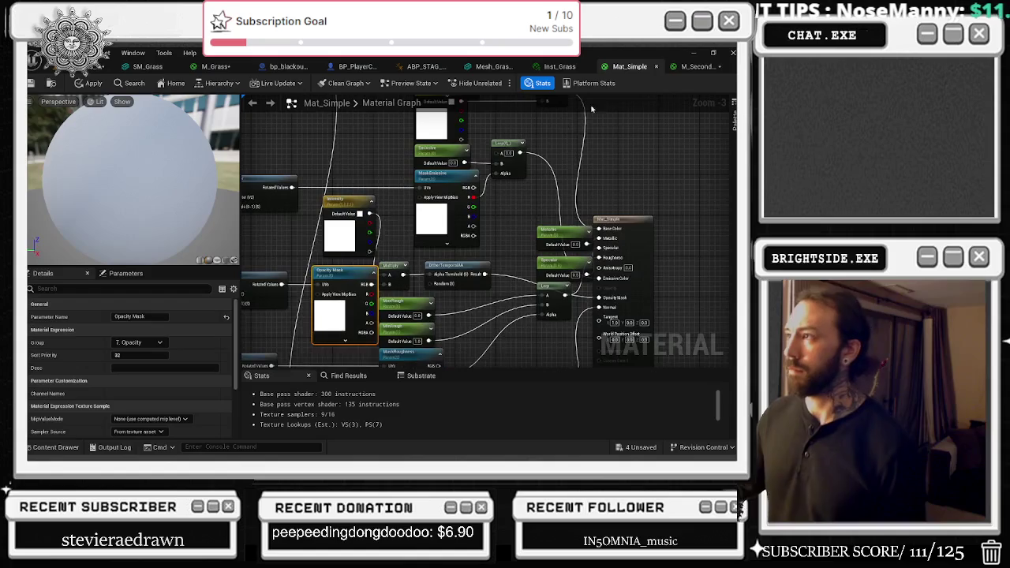
{"action": "left_click", "coordinate": [694, 66]}
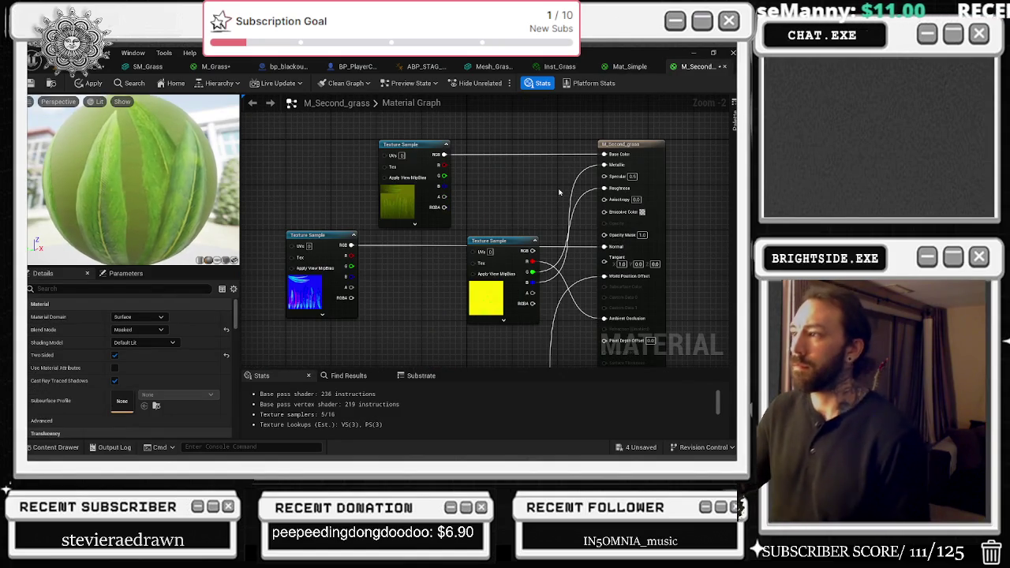
- Duplicate the grass Texture Sample as T_Grass_M_02, wire it to Opacity Mask, and apply
{"action": "left_click", "coordinate": [633, 155]}
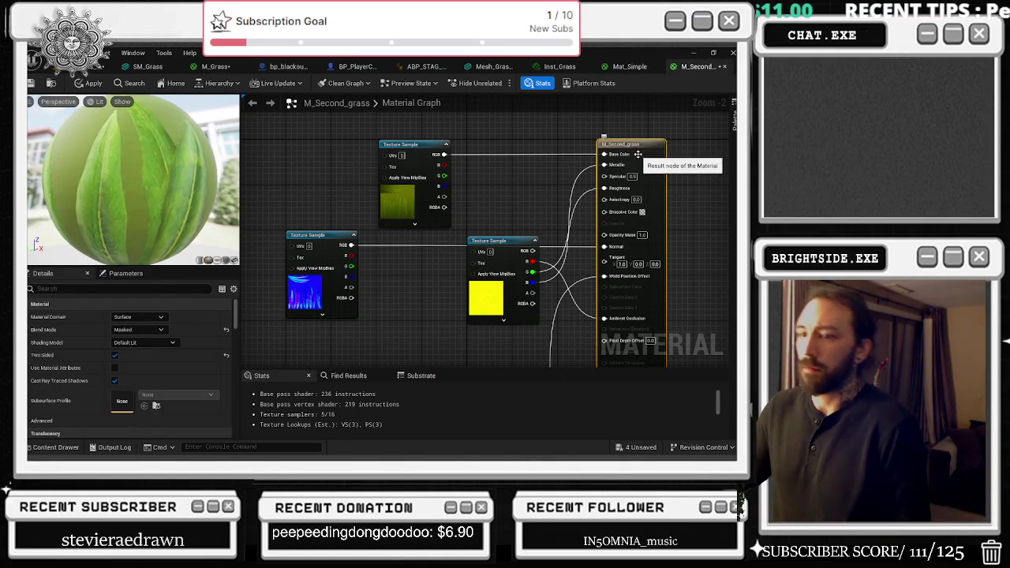
{"action": "left_click_drag", "start_coordinate": [379, 302], "coordinate": [435, 231]}
{"action": "left_click_drag", "start_coordinate": [292, 118], "coordinate": [331, 222]}
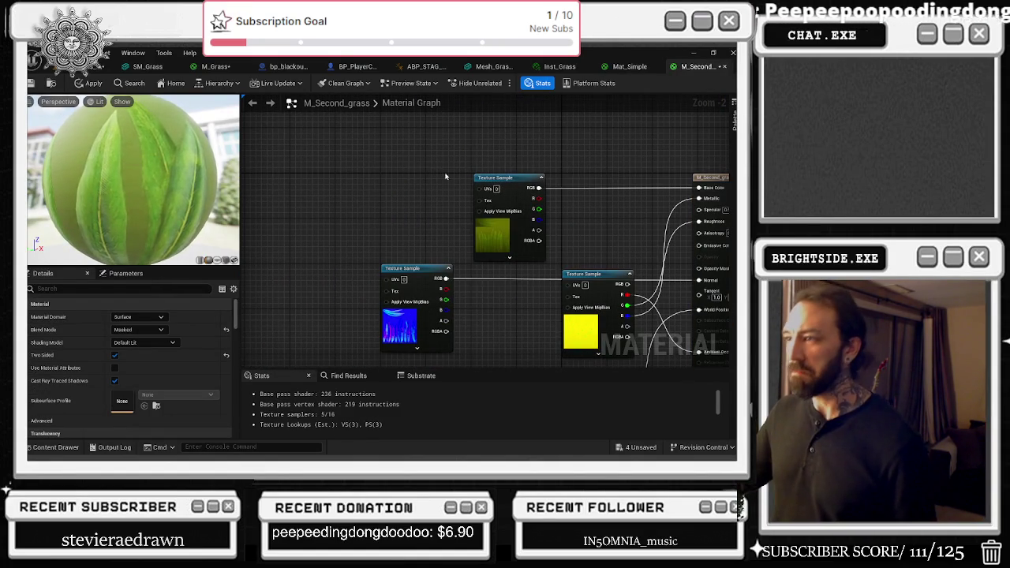
{"action": "left_click", "coordinate": [506, 176]}
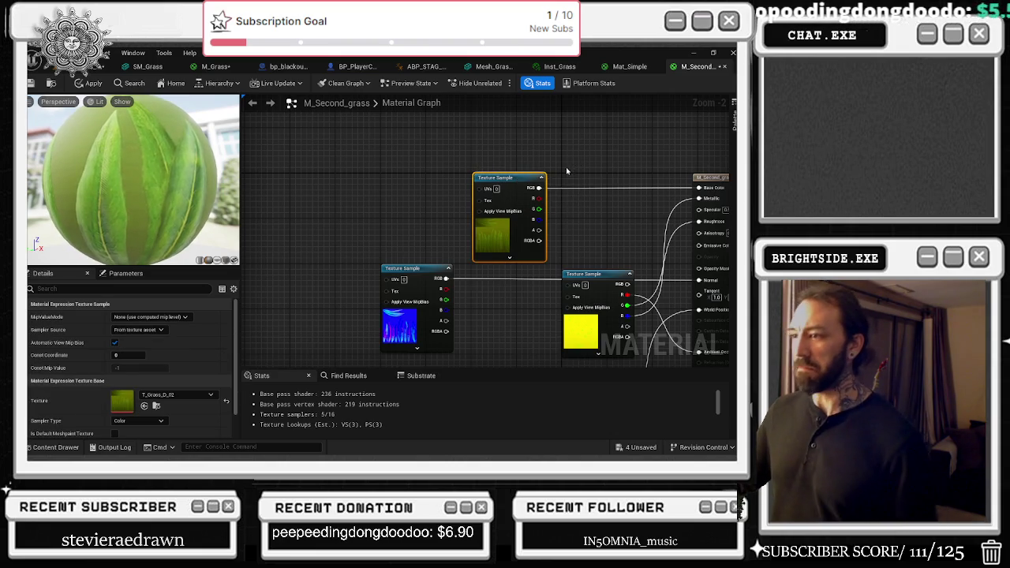
{"action": "key", "text": "ctrl+d"}
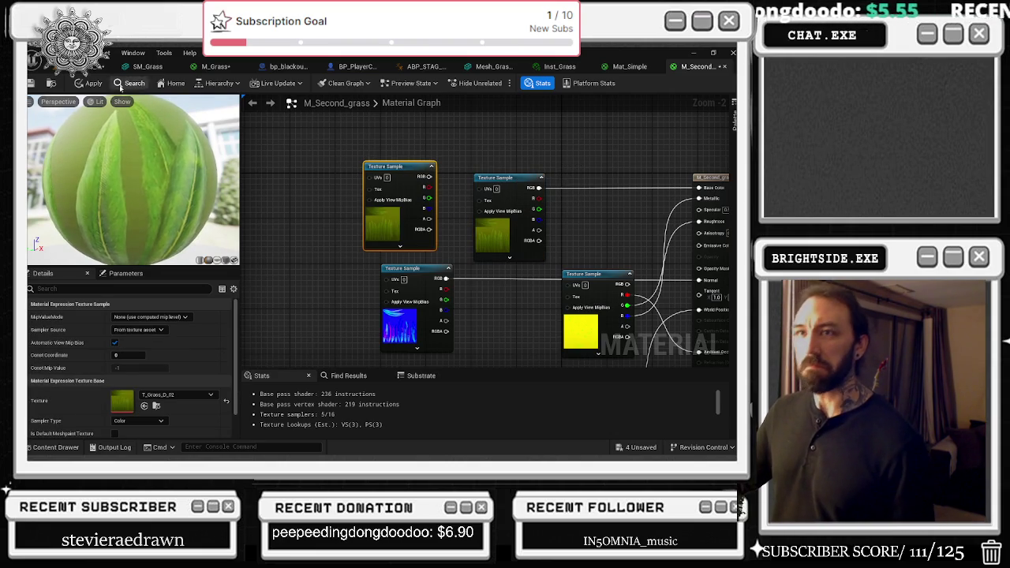
{"action": "left_click", "coordinate": [75, 448]}
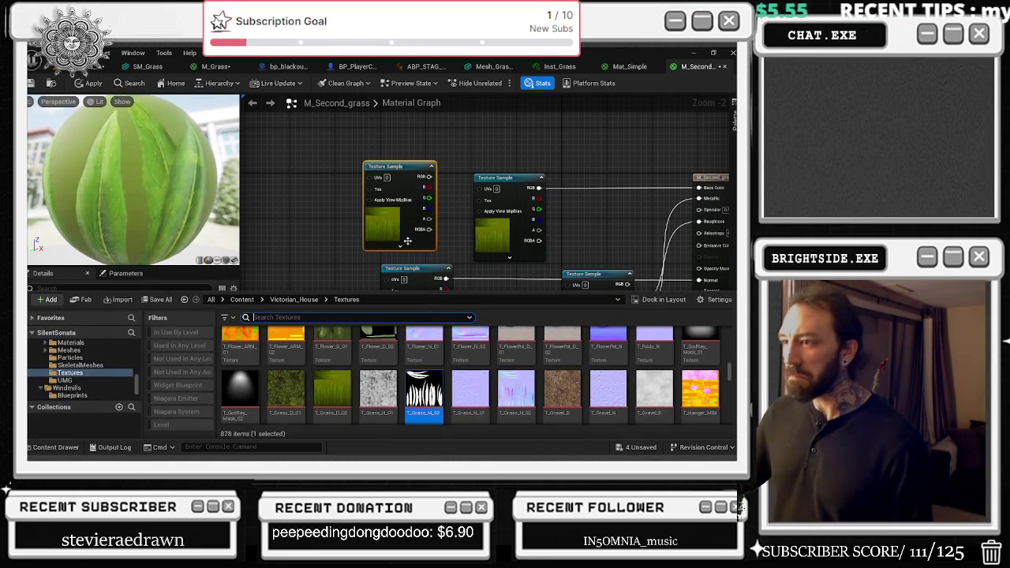
{"action": "left_click", "coordinate": [407, 238]}
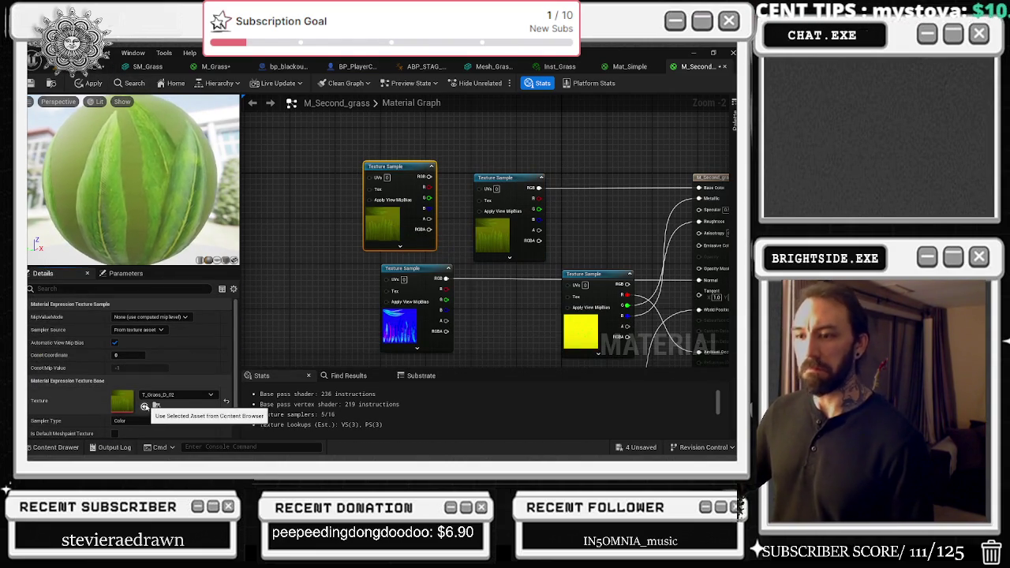
{"action": "left_click", "coordinate": [145, 406]}
{"action": "left_click", "coordinate": [377, 143]}
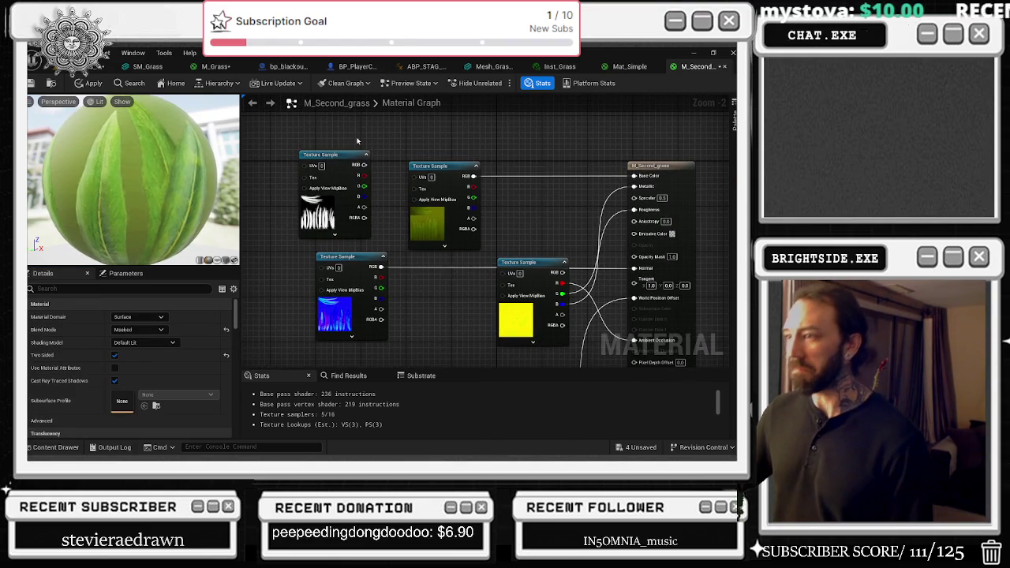
{"action": "mouse_move", "coordinate": [365, 166]}
{"action": "left_mouse_down"}
{"action": "mouse_move", "coordinate": [462, 207]}
{"action": "mouse_move", "coordinate": [647, 229]}
{"action": "mouse_move", "coordinate": [697, 338]}
{"action": "mouse_move", "coordinate": [695, 305]}
{"action": "mouse_move", "coordinate": [657, 258]}
{"action": "left_mouse_up"}
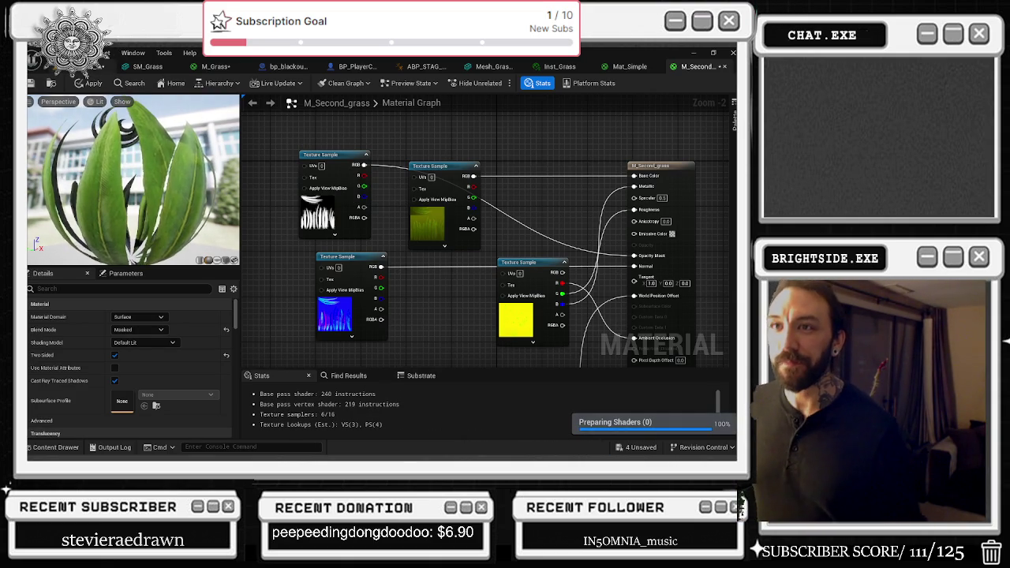
{"action": "left_click", "coordinate": [90, 83]}
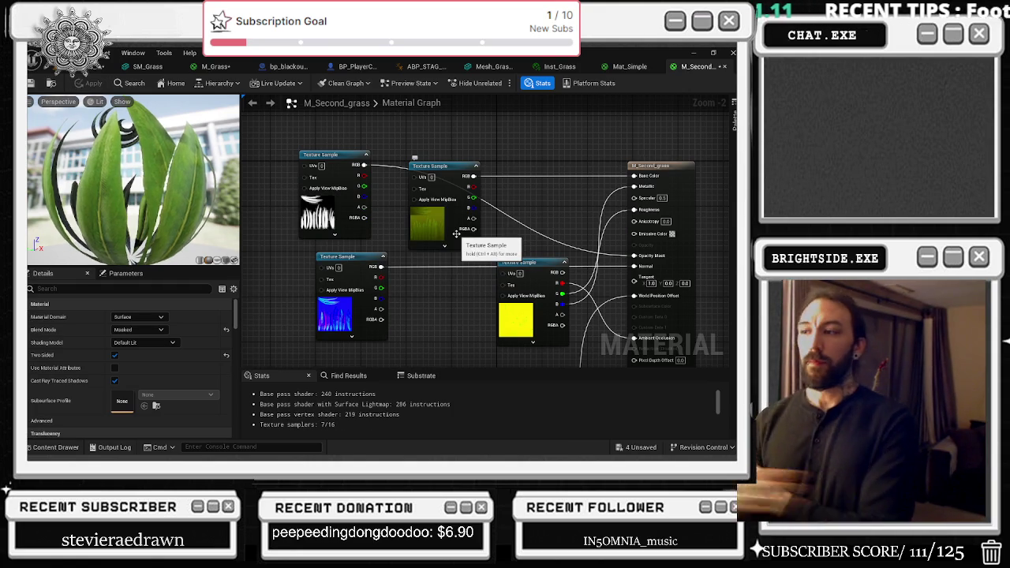
- Show the Mat_Simple material graph, which uses 9 of 16 texture samplers
{"action": "left_click", "coordinate": [621, 67]}
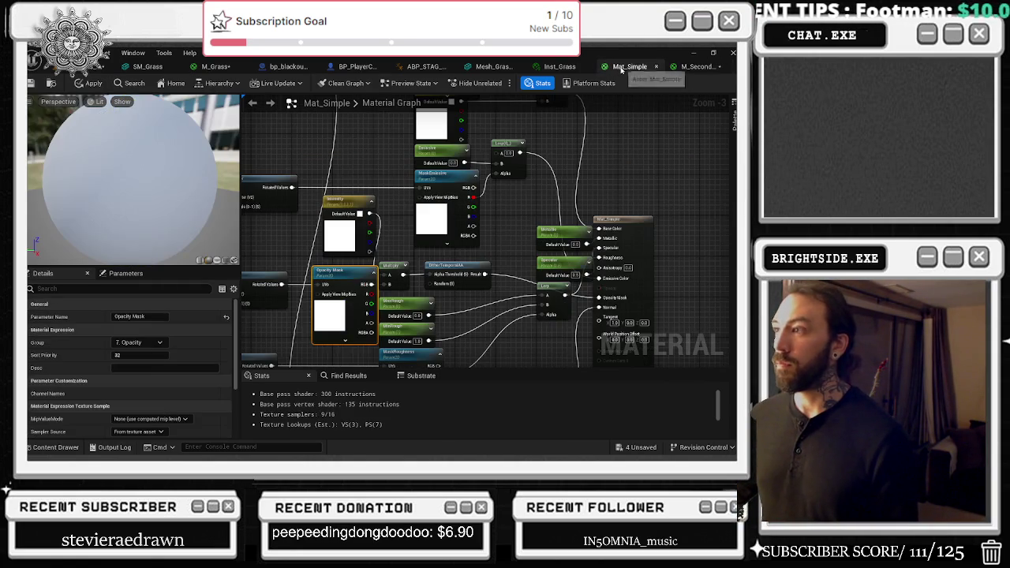
- Open Mesh_Grass's Inst_Grass instance, set its parent to M_Second_grass, and save it
{"action": "left_click", "coordinate": [88, 66]}
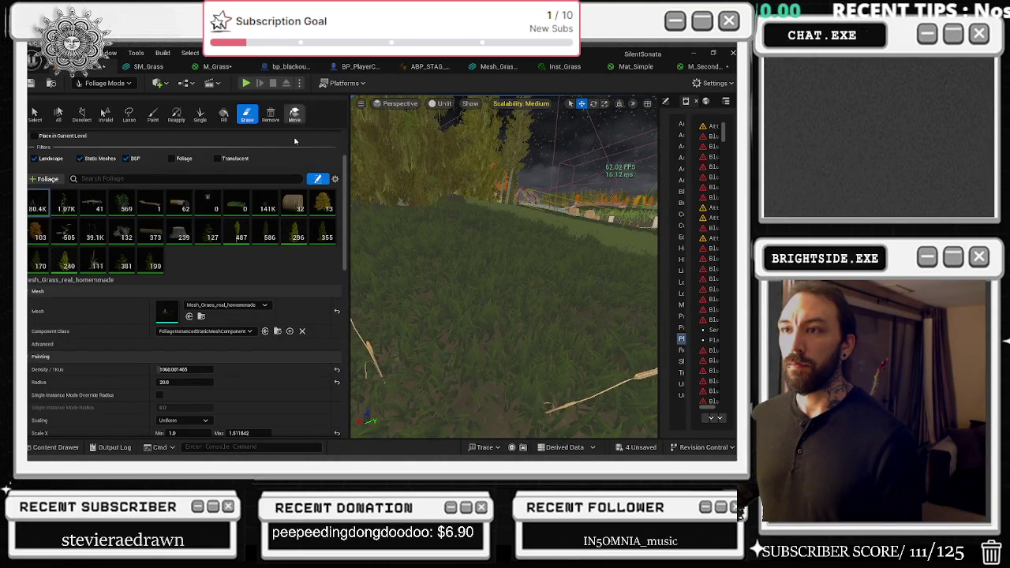
{"action": "double_click", "coordinate": [167, 312]}
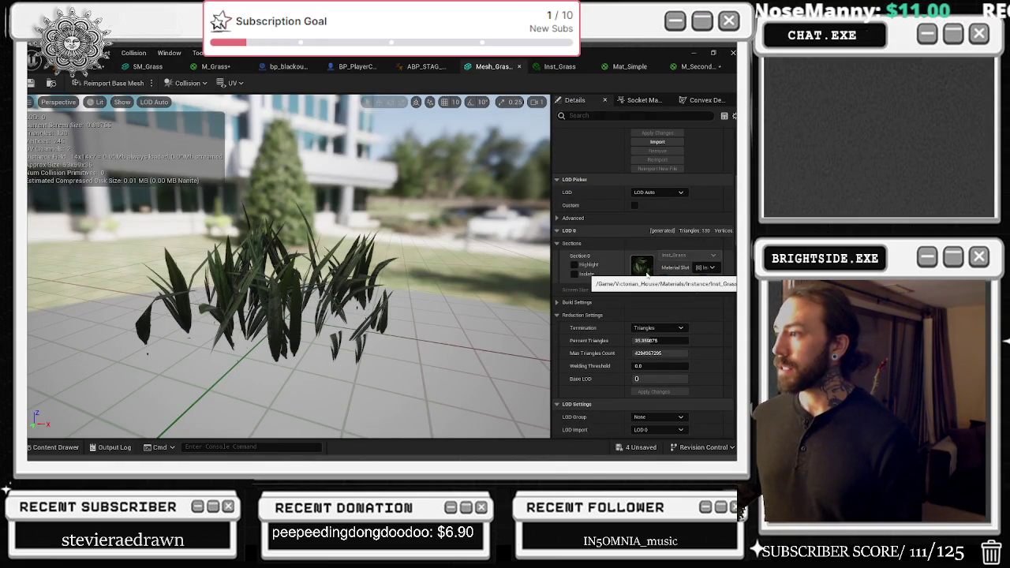
{"action": "double_click", "coordinate": [642, 266]}
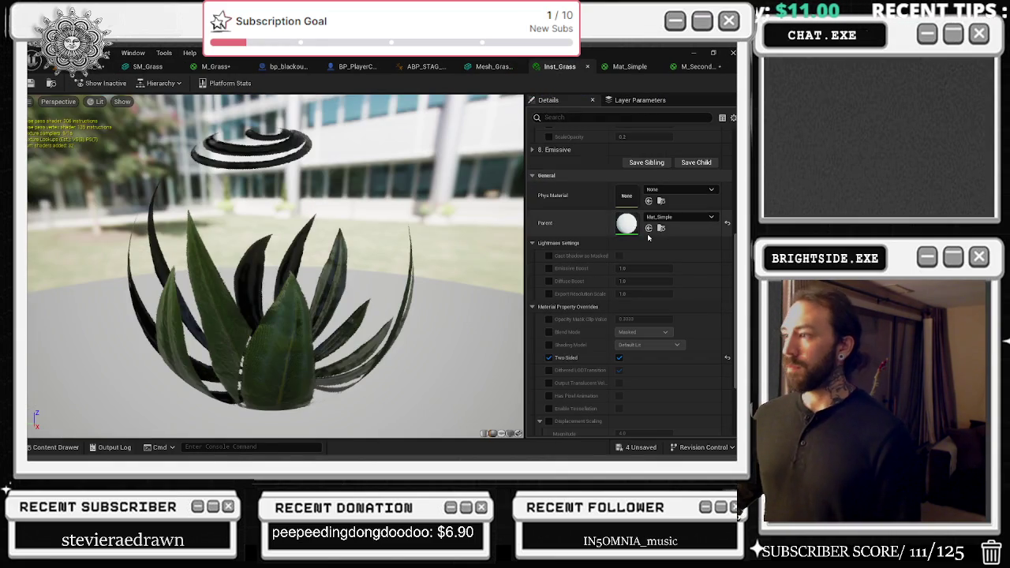
{"action": "double_click", "coordinate": [627, 224]}
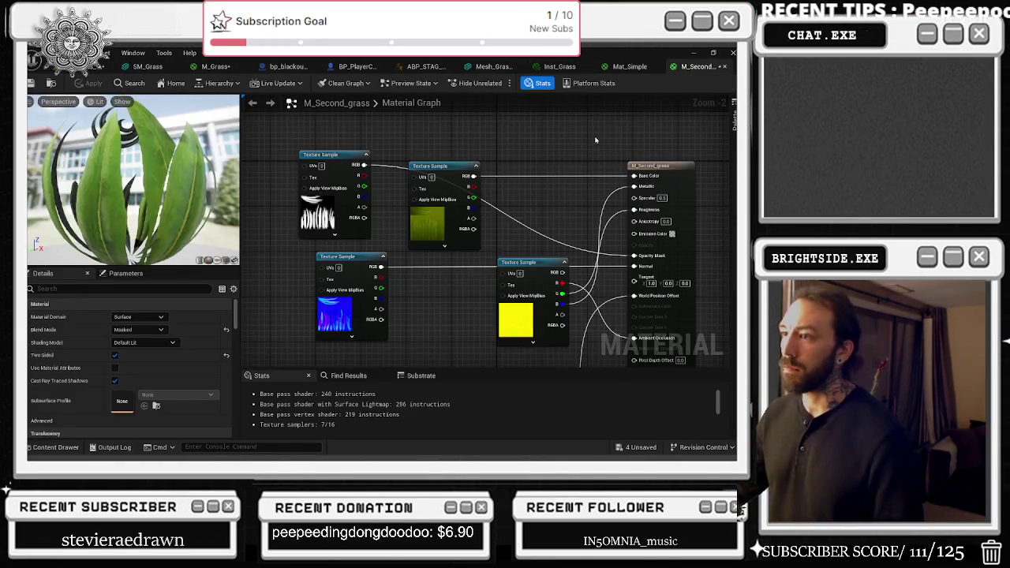
{"action": "key", "text": "ctrl+space"}
{"action": "left_click", "coordinate": [559, 67]}
{"action": "left_click", "coordinate": [649, 228]}
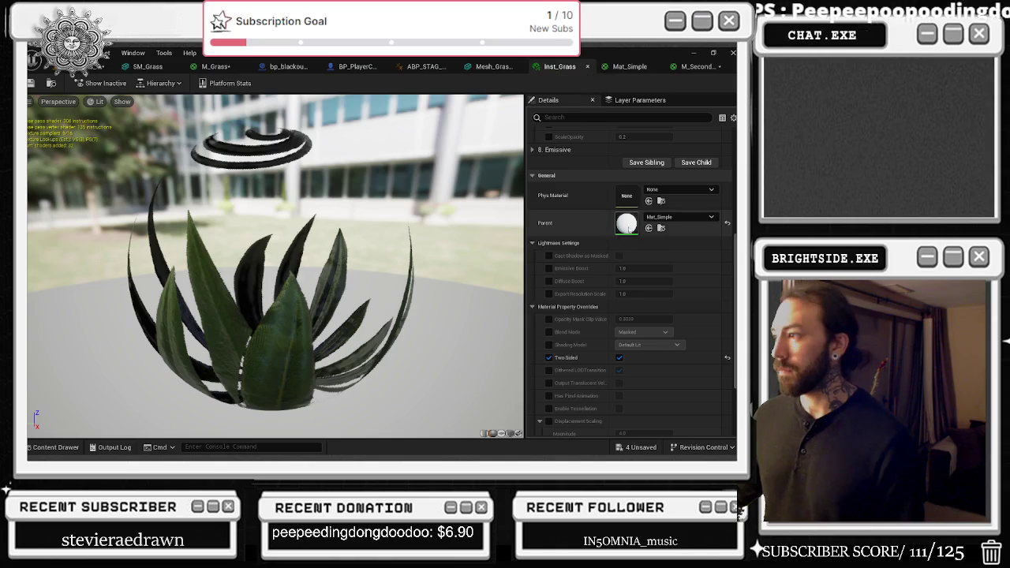
{"action": "scroll", "coordinate": [632, 332], "scroll_direction": "down", "scroll_amount": 3}
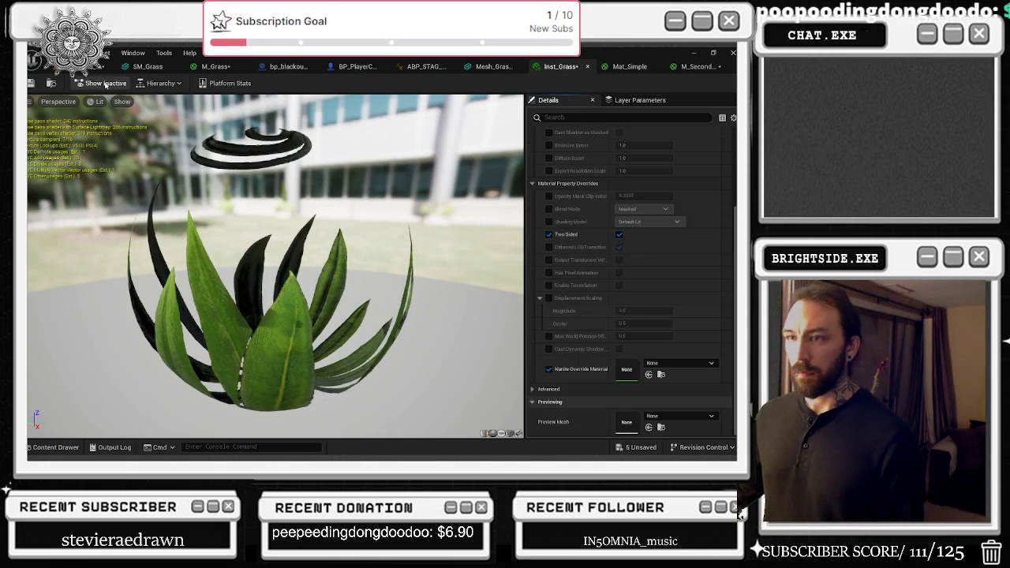
{"action": "left_click", "coordinate": [32, 85]}
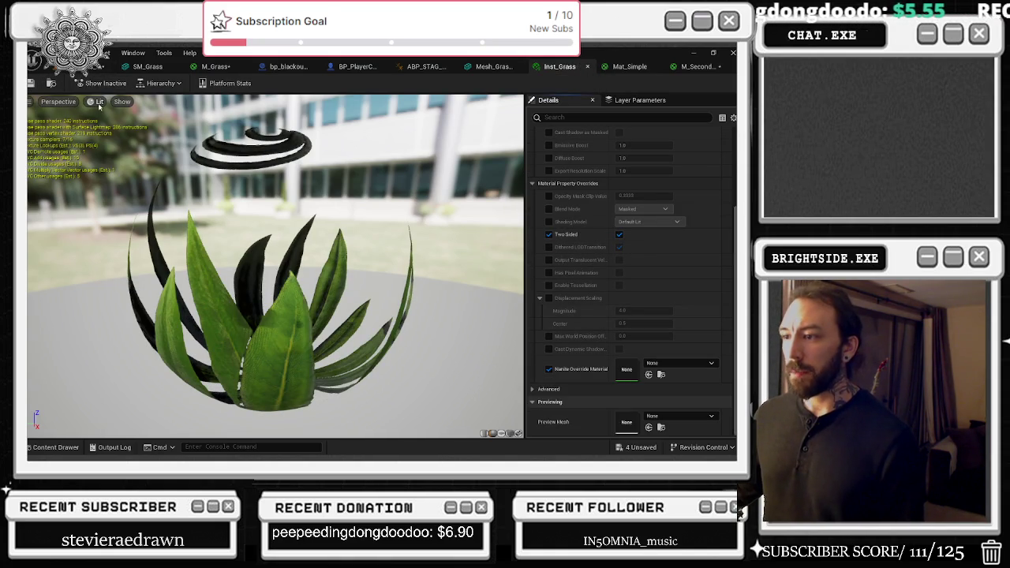
- Enable the WindIntensity override on Inst_Grass and raise it to 0.4368
{"action": "scroll", "coordinate": [589, 193], "scroll_direction": "up", "scroll_amount": 5}
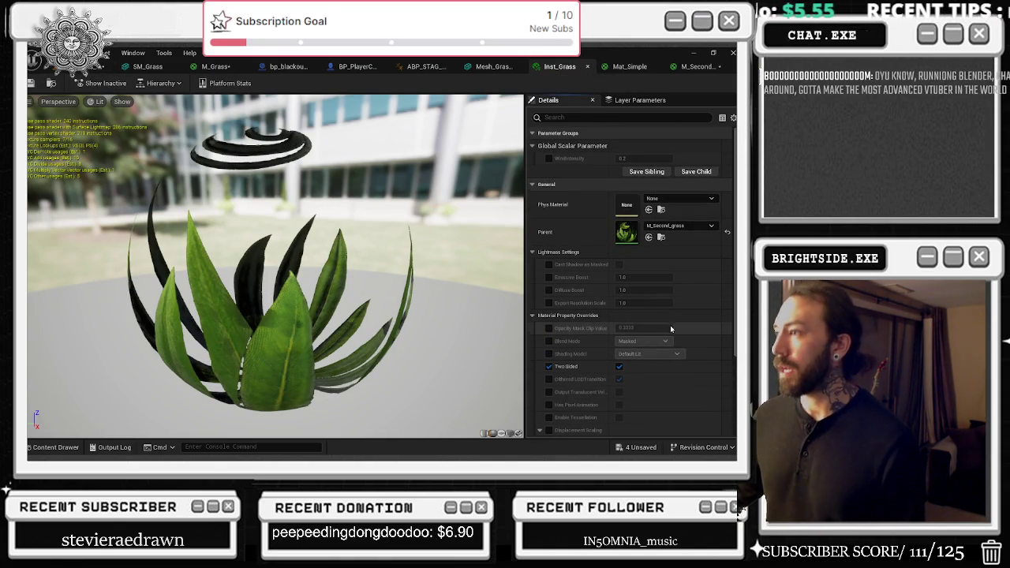
{"action": "left_click", "coordinate": [549, 157]}
{"action": "left_click_drag", "start_coordinate": [636, 161], "coordinate": [641, 159]}
{"action": "left_click", "coordinate": [101, 66]}
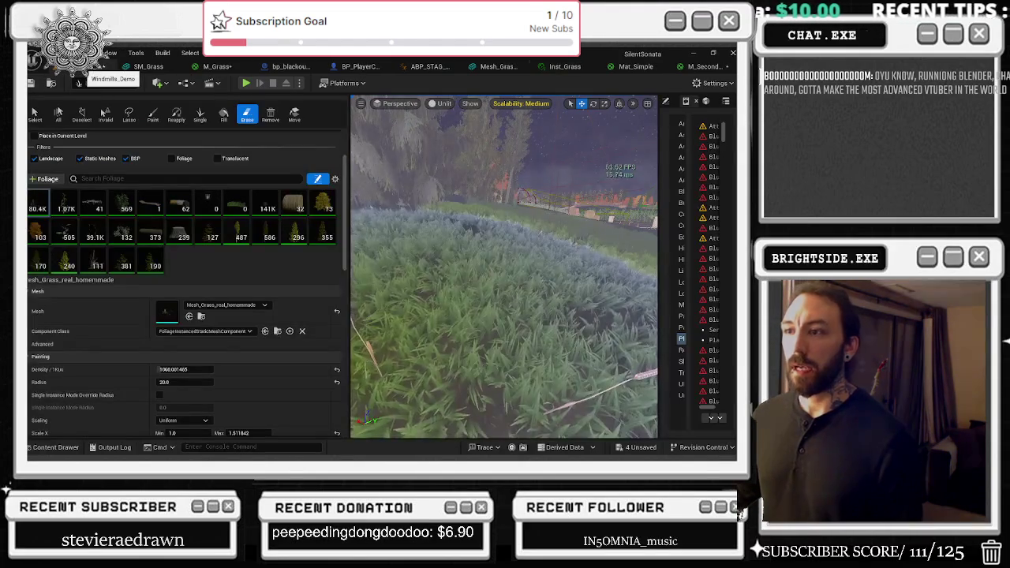
- Close the Mat_Simple material editor, answering its apply-changes prompt
{"action": "left_click_drag", "start_coordinate": [473, 308], "coordinate": [442, 292]}
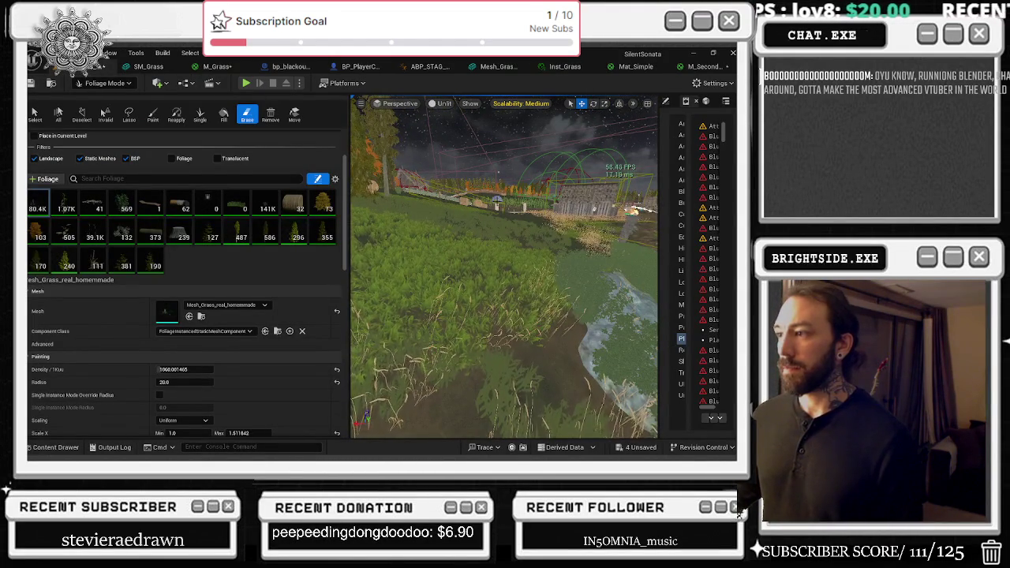
{"action": "left_click", "coordinate": [701, 66]}
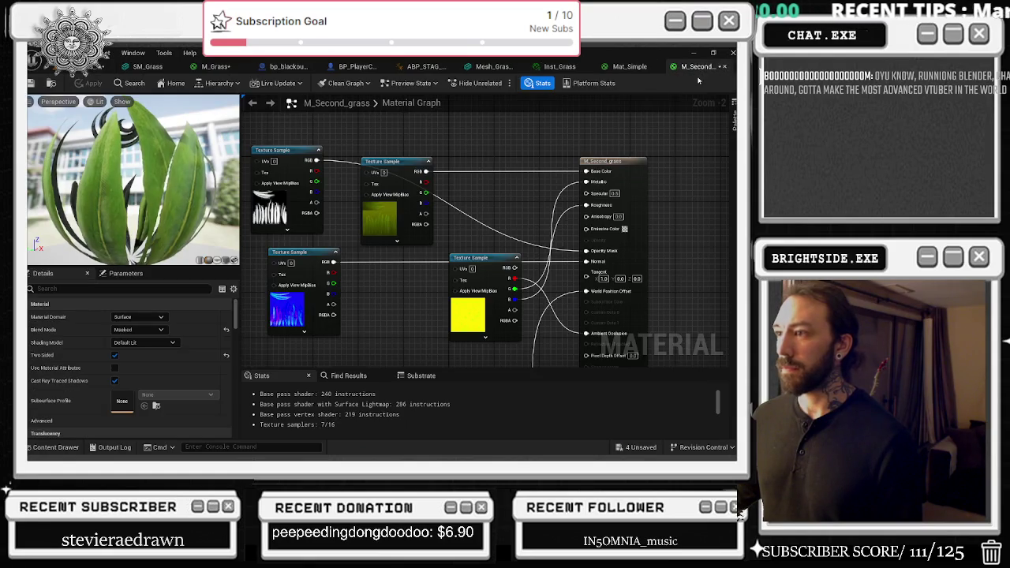
{"action": "left_click", "coordinate": [630, 66]}
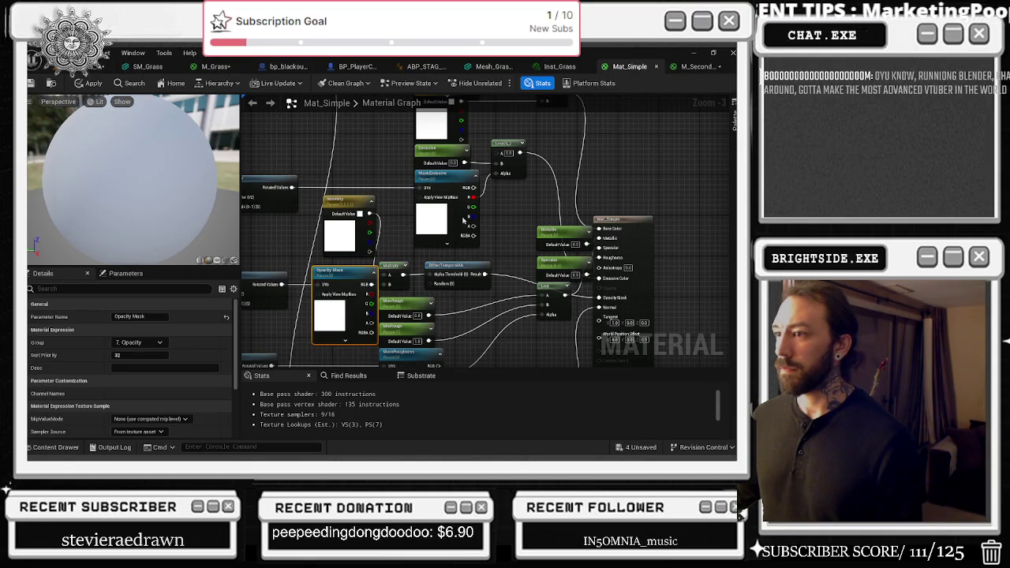
{"action": "left_click_drag", "start_coordinate": [540, 128], "coordinate": [557, 155]}
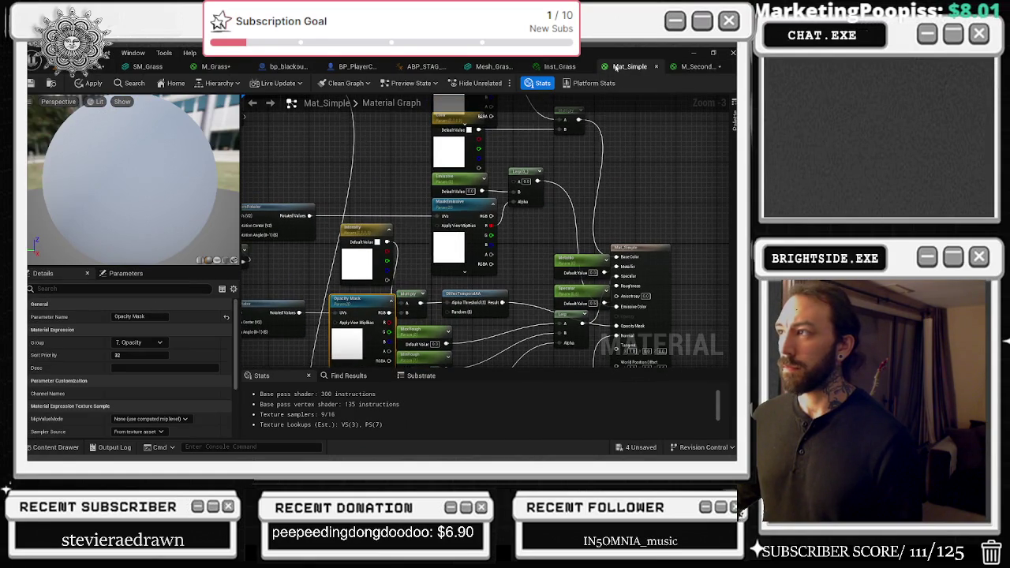
{"action": "left_click", "coordinate": [656, 67]}
{"action": "left_click", "coordinate": [405, 281]}
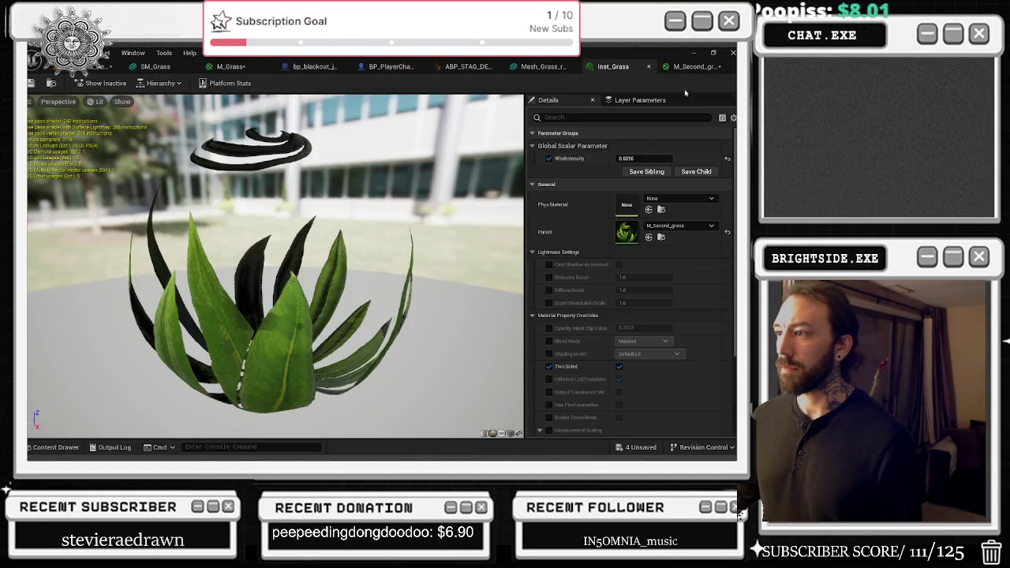
- Raise WindIntensity to 6.607263 and fly around the level to watch the grass near the lodge
{"action": "left_click_drag", "start_coordinate": [644, 158], "coordinate": [659, 158]}
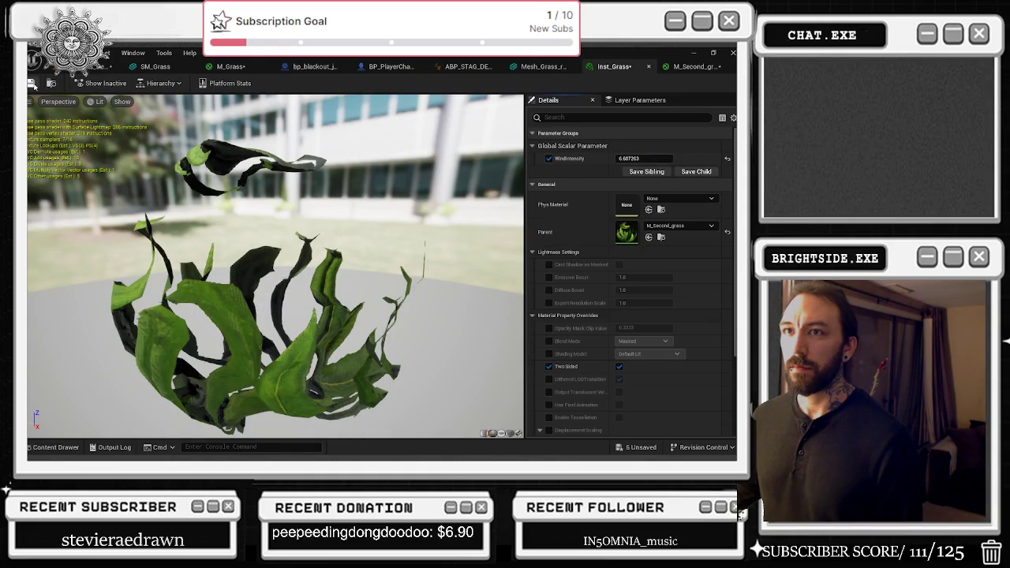
{"action": "left_click", "coordinate": [101, 66]}
{"action": "key", "text": "w"}
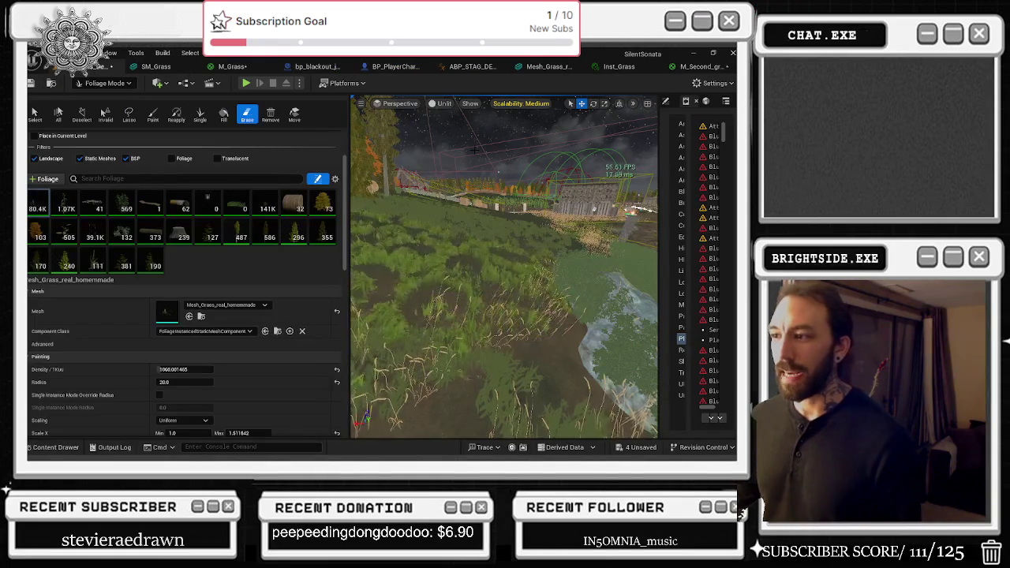
{"action": "left_click_drag", "start_coordinate": [654, 219], "coordinate": [653, 219]}
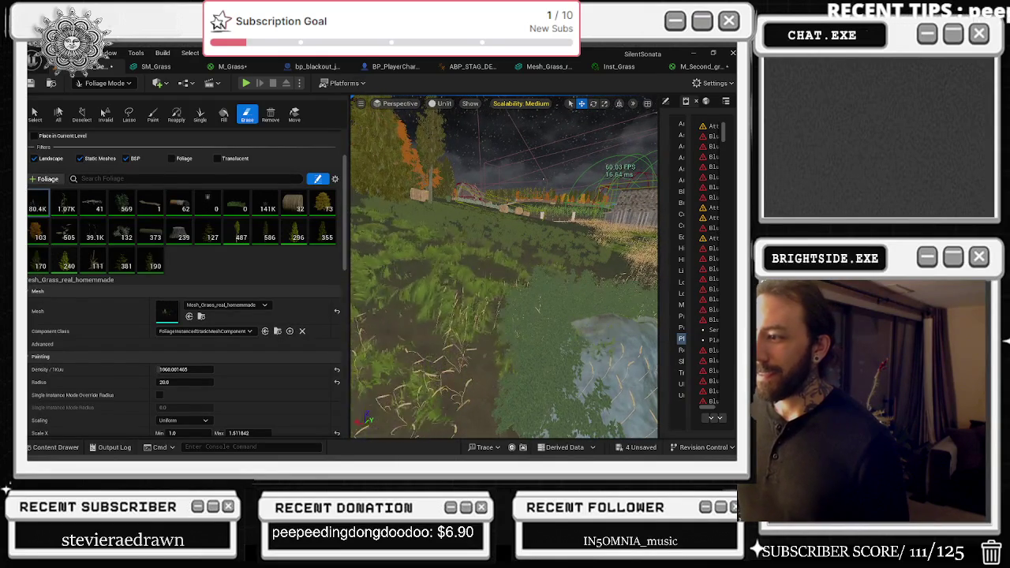
{"action": "mouse_move", "coordinate": [589, 244]}
{"action": "left_mouse_down"}
{"action": "mouse_move", "coordinate": [476, 225]}
{"action": "mouse_move", "coordinate": [481, 241]}
{"action": "left_mouse_up"}
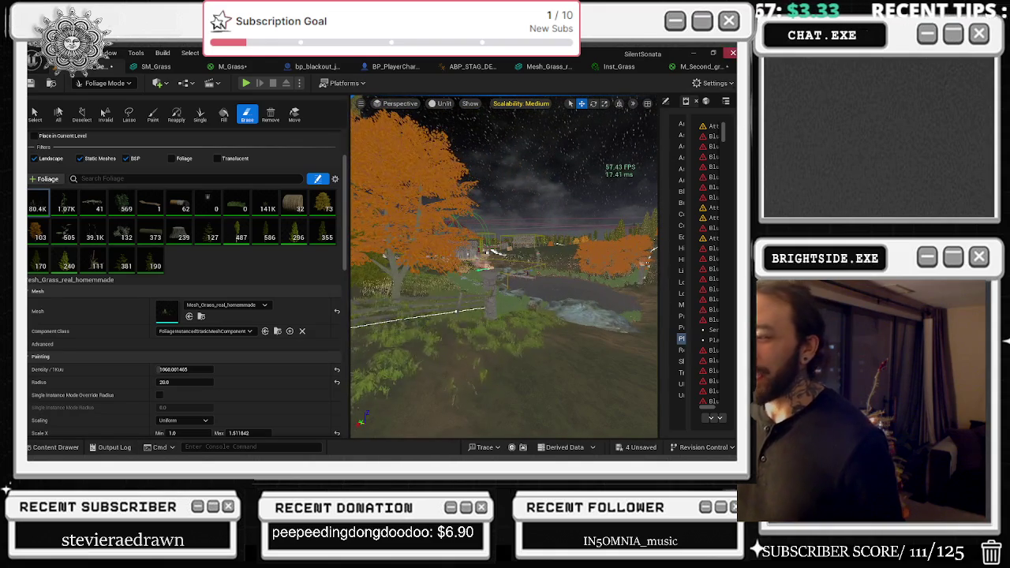
{"action": "left_click", "coordinate": [698, 66]}
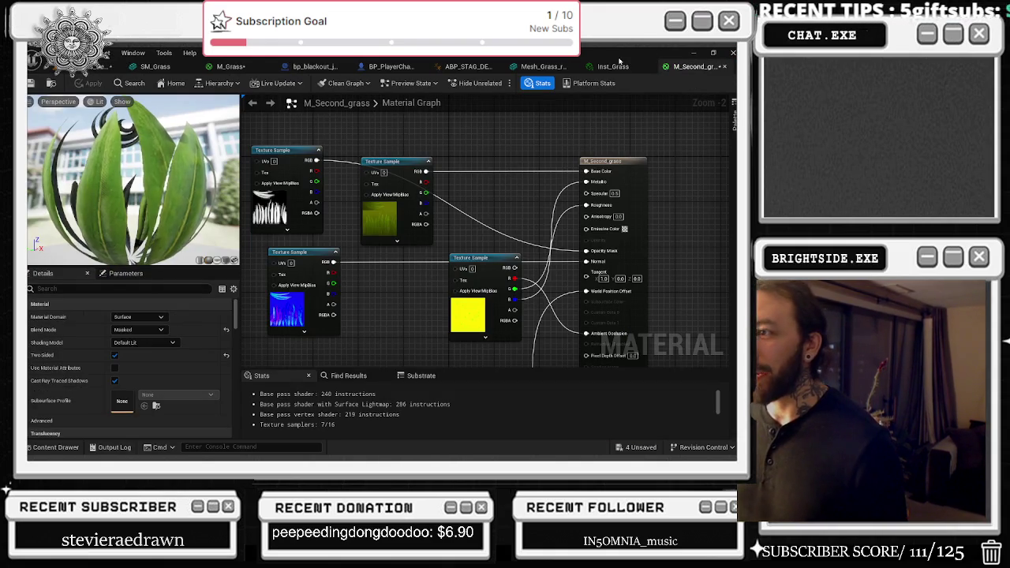
- Raise Inst_Grass's WindIntensity to about 117 and check the result in the level
{"action": "left_click", "coordinate": [614, 67]}
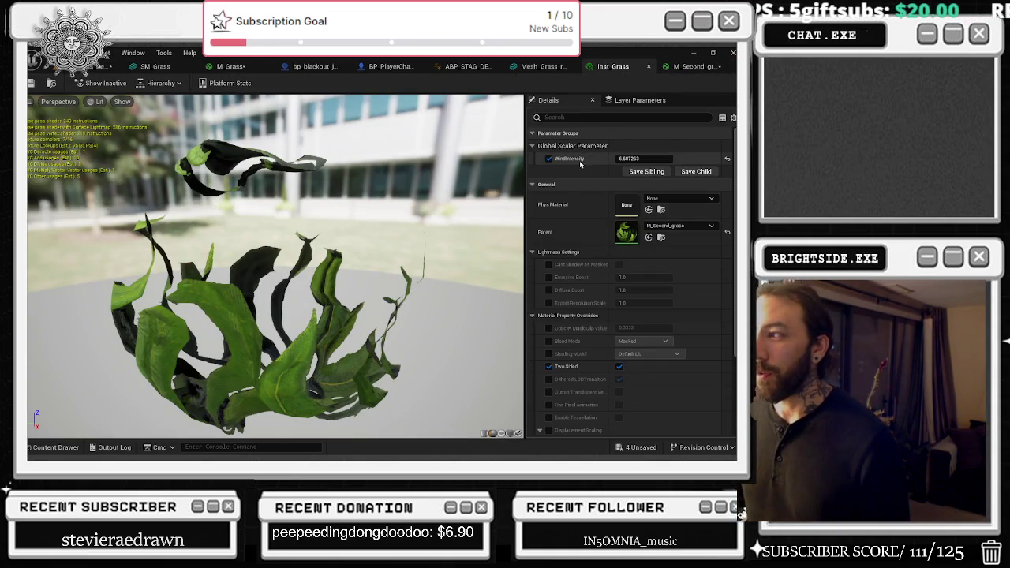
{"action": "left_click_drag", "start_coordinate": [643, 159], "coordinate": [686, 160]}
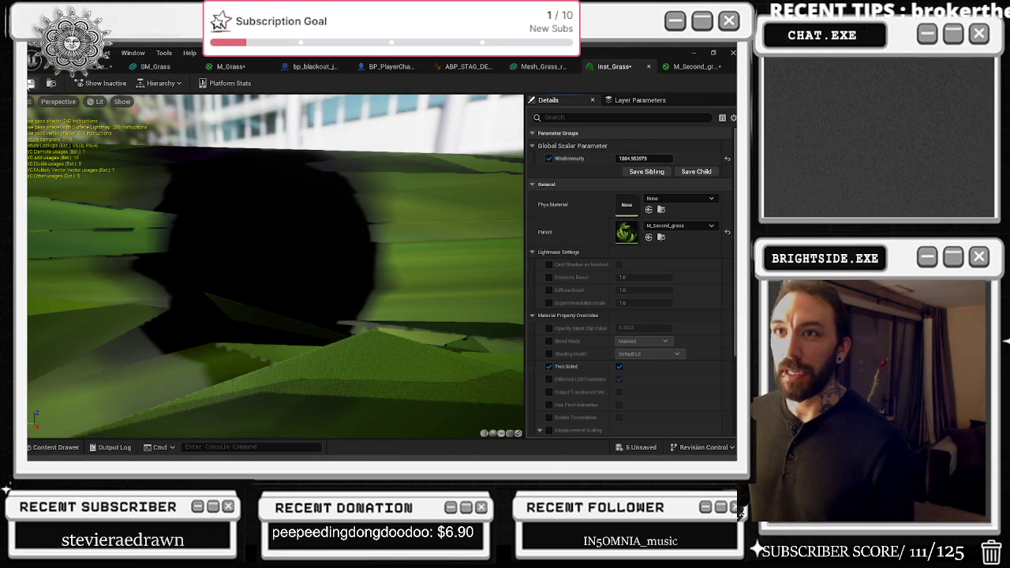
{"action": "left_click", "coordinate": [87, 66]}
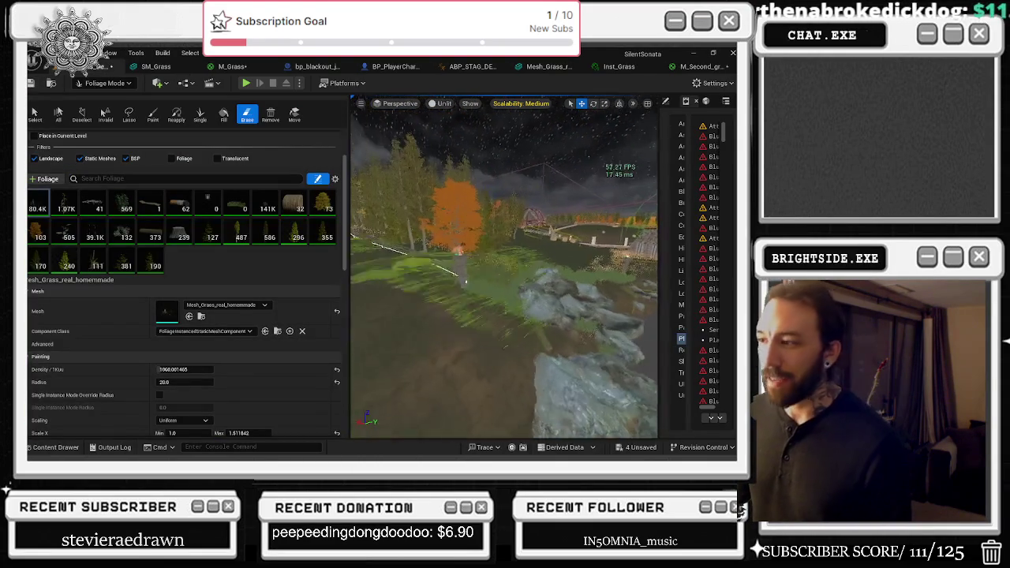
- Lower Inst_Grass's WindIntensity to about 227.6 and save the material instance
{"action": "left_click", "coordinate": [615, 66]}
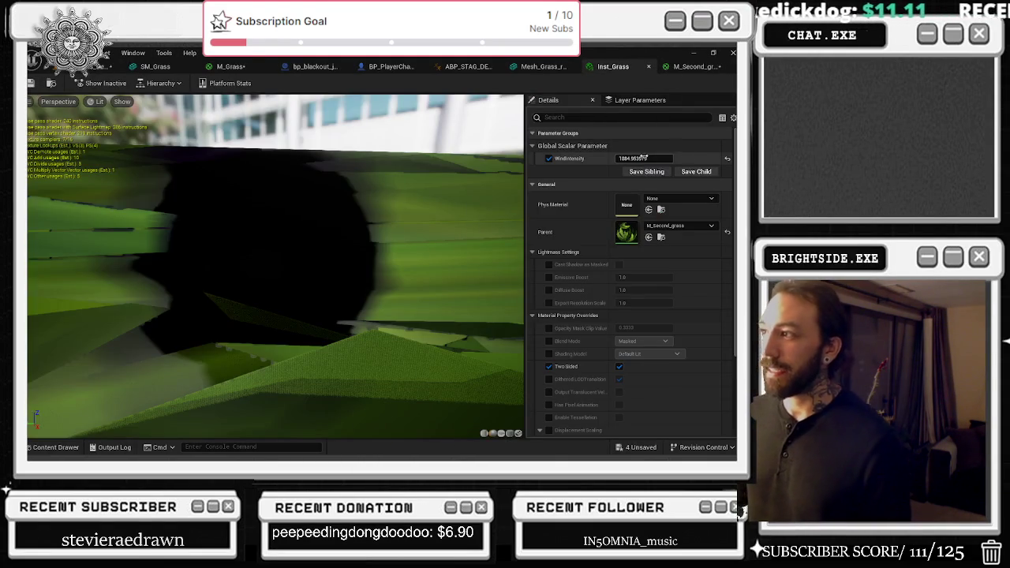
{"action": "left_click_drag", "start_coordinate": [643, 158], "coordinate": [599, 158]}
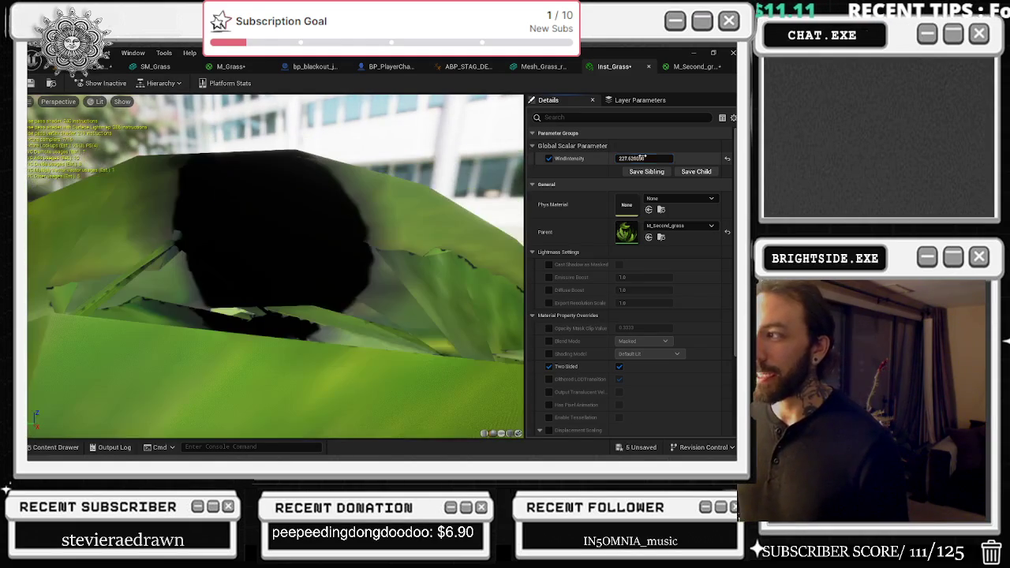
{"action": "left_click", "coordinate": [33, 83]}
{"action": "left_click", "coordinate": [111, 66]}
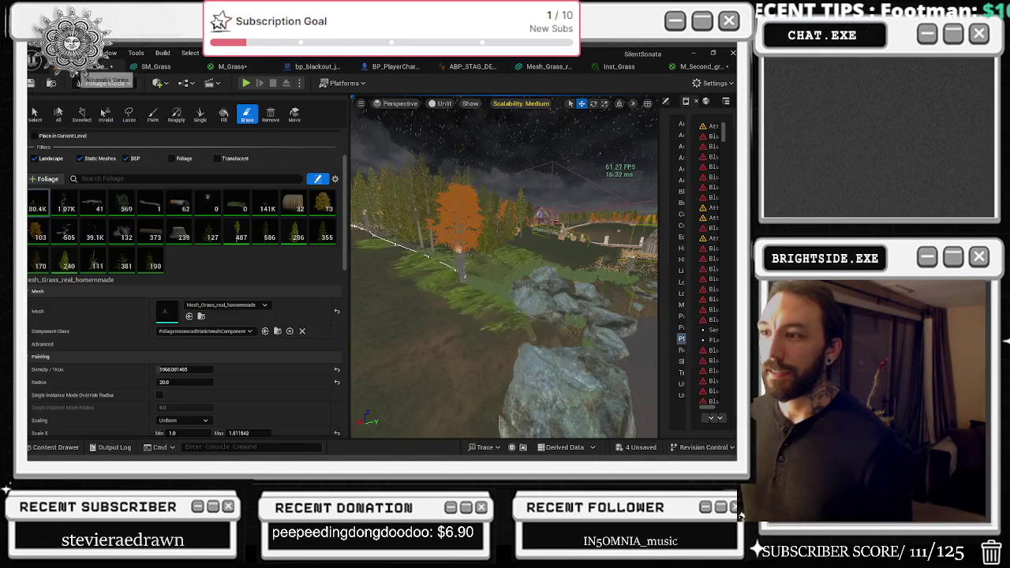
{"action": "key", "text": "w"}
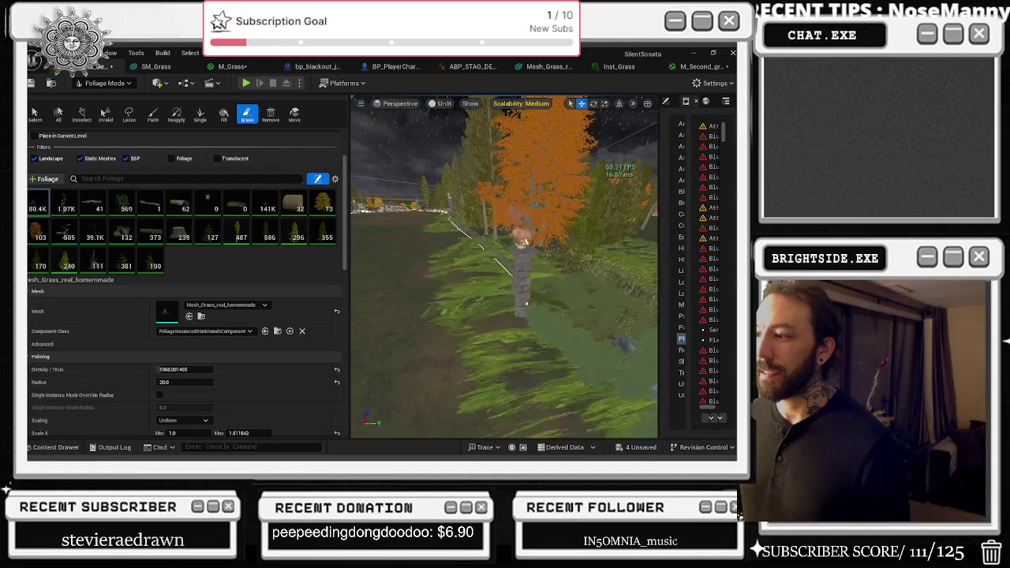
{"action": "key", "text": "d"}
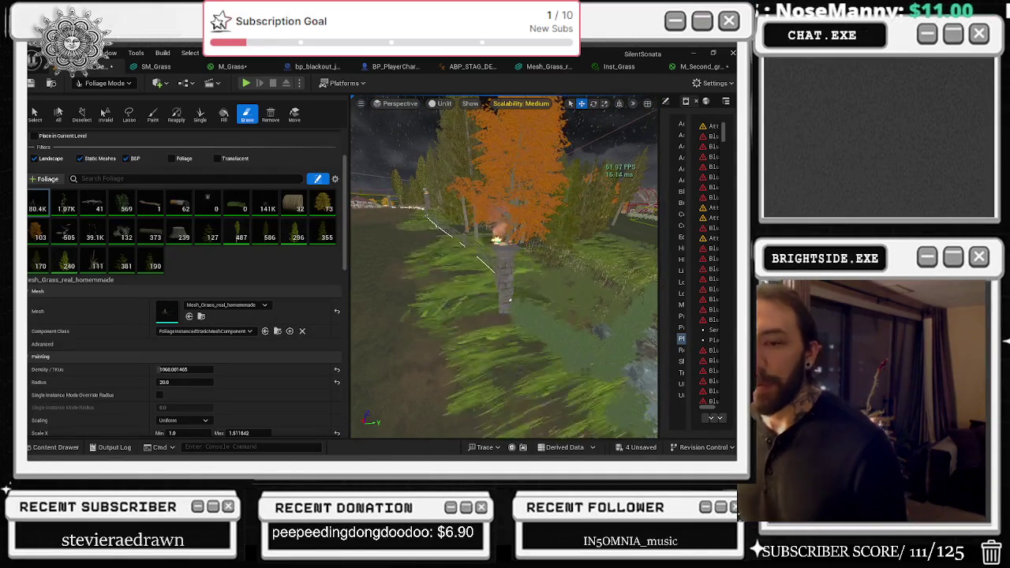
{"action": "key", "text": "a"}
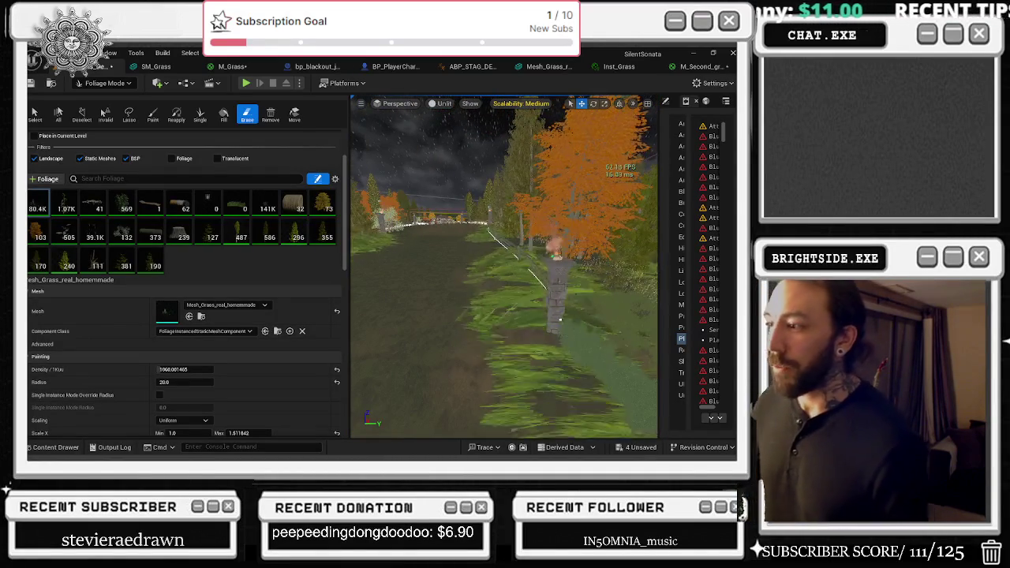
{"action": "key", "text": "a"}
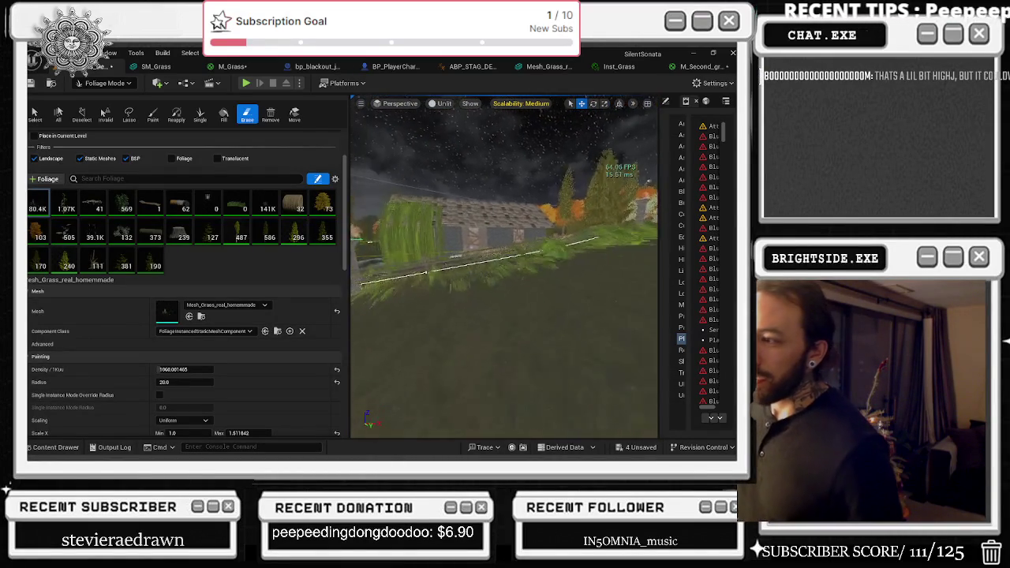
{"action": "left_click", "coordinate": [119, 251]}
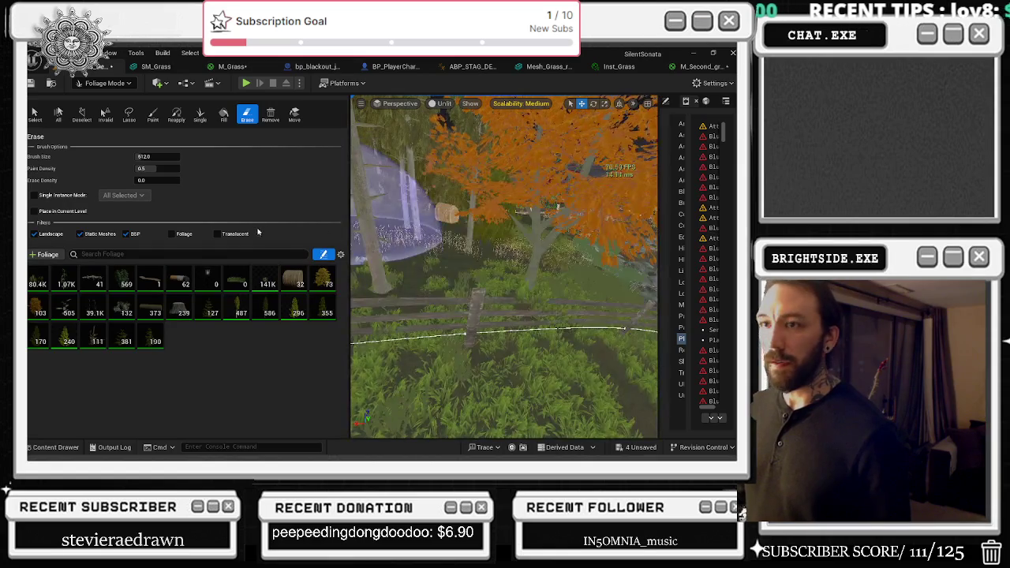
- Shrink the erase brush to about 178.6, undo the last edit, and erase grass by the fence
{"action": "left_click_drag", "start_coordinate": [141, 157], "coordinate": [302, 196]}
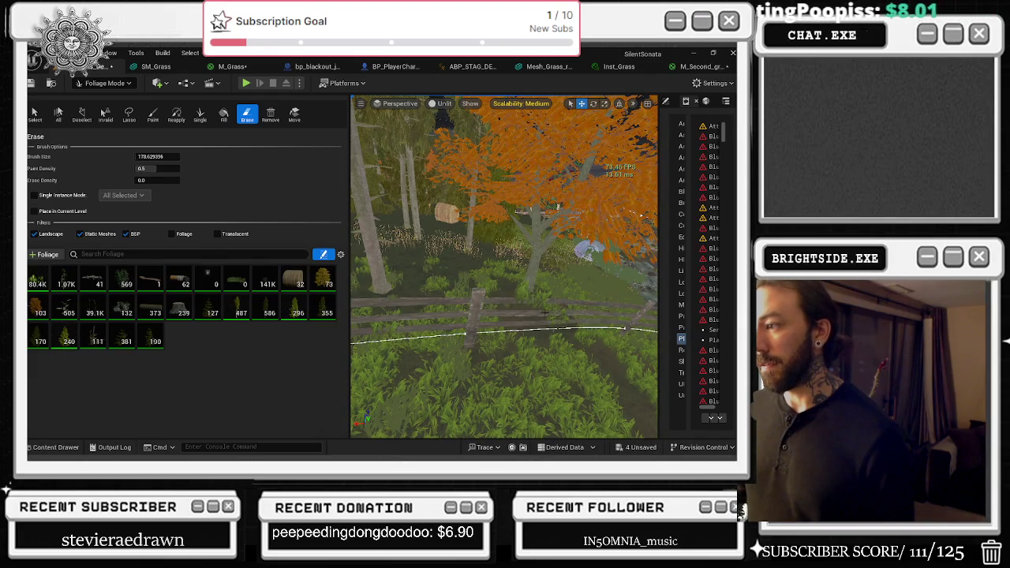
{"action": "key", "text": "ctrl+z"}
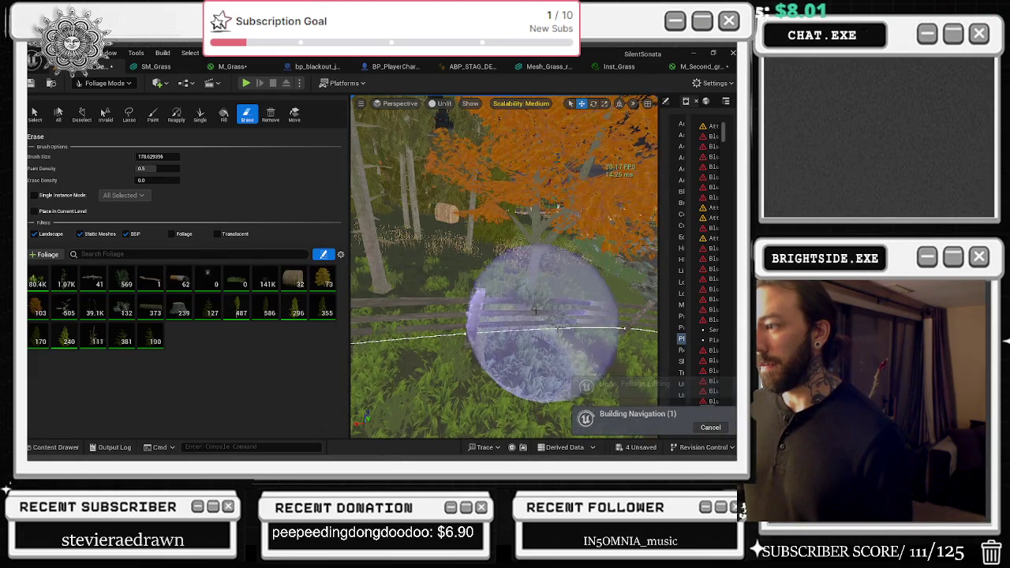
{"action": "left_click", "coordinate": [536, 312]}
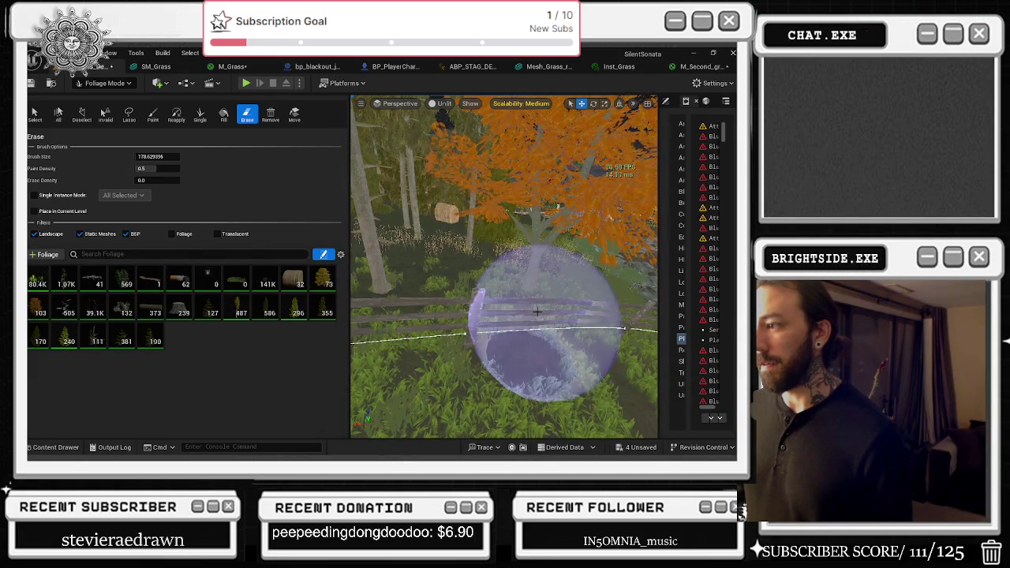
{"action": "left_click_drag", "start_coordinate": [493, 307], "coordinate": [492, 307]}
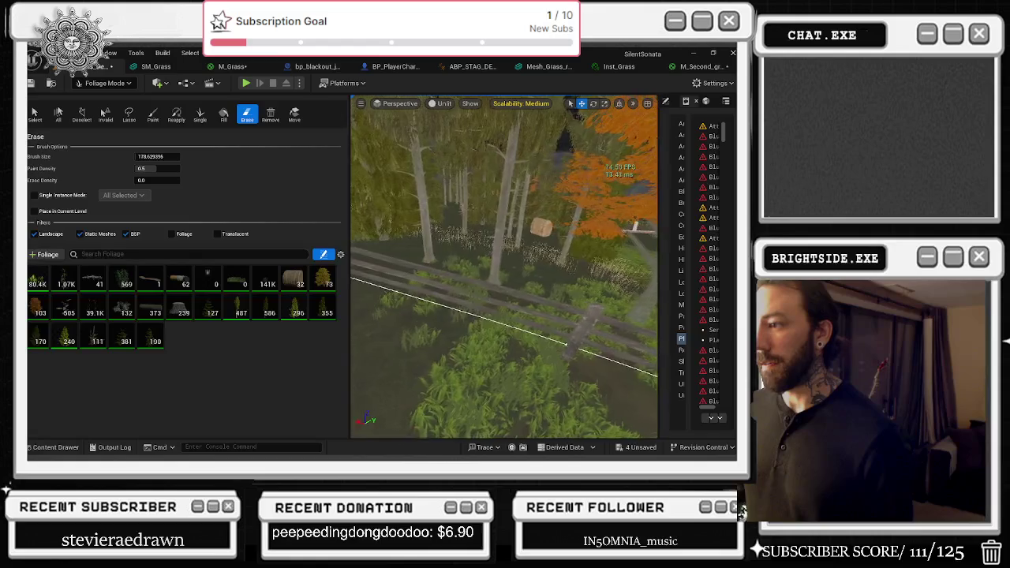
{"action": "left_click", "coordinate": [493, 308]}
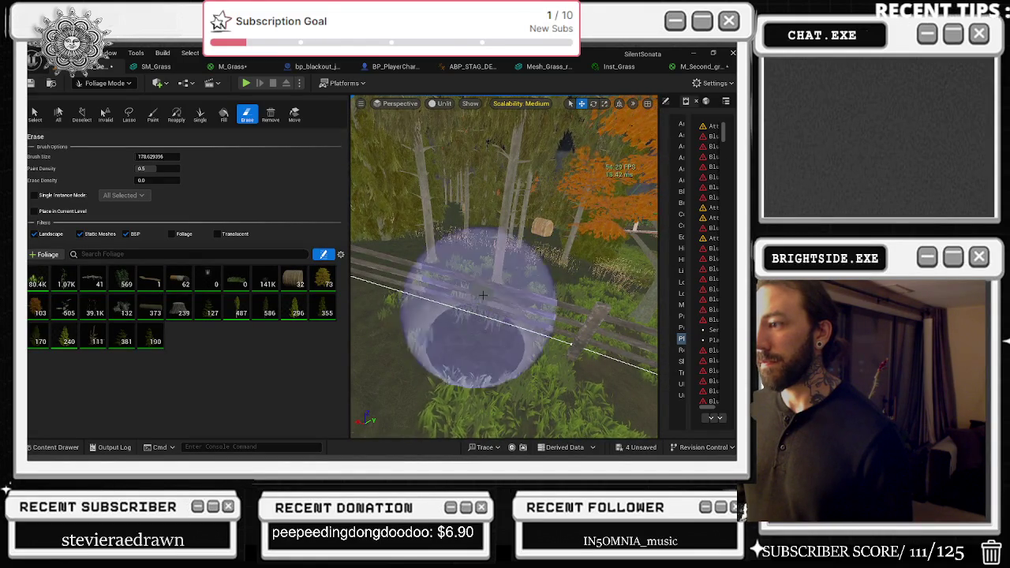
- Erase another fence patch, then survey the fence line toward the trees and stone pillar
{"action": "left_click_drag", "start_coordinate": [486, 303], "coordinate": [444, 285]}
{"action": "left_click", "coordinate": [486, 302]}
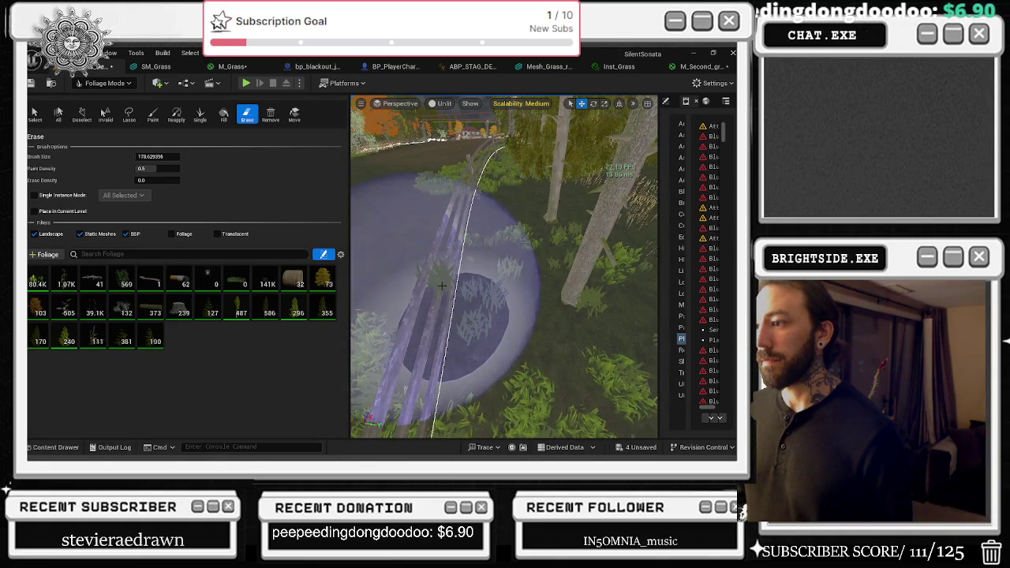
{"action": "left_click_drag", "start_coordinate": [441, 285], "coordinate": [449, 304]}
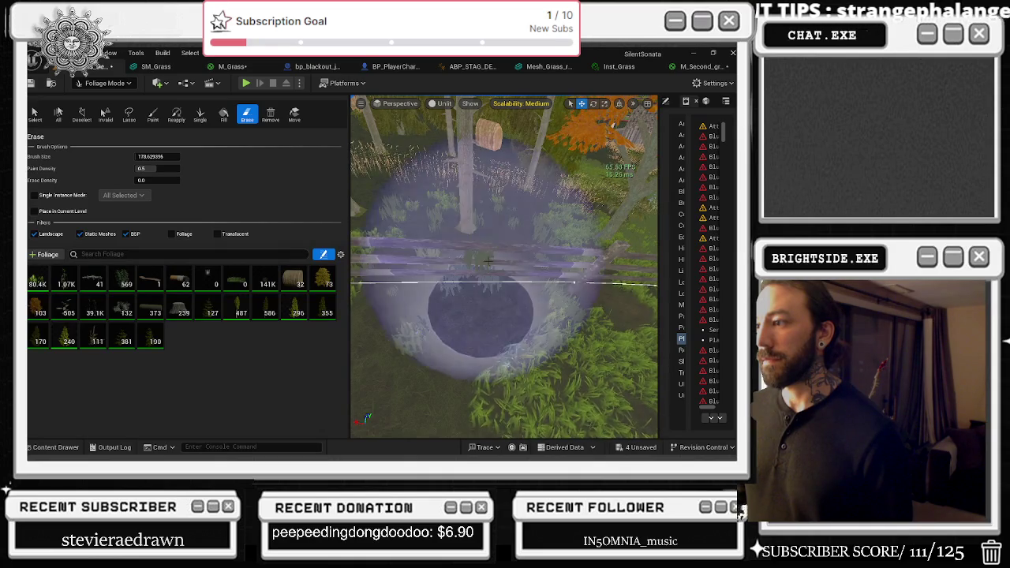
{"action": "mouse_move", "coordinate": [486, 261]}
{"action": "left_mouse_down"}
{"action": "mouse_move", "coordinate": [497, 276]}
{"action": "mouse_move", "coordinate": [520, 269]}
{"action": "mouse_move", "coordinate": [484, 359]}
{"action": "left_mouse_up"}
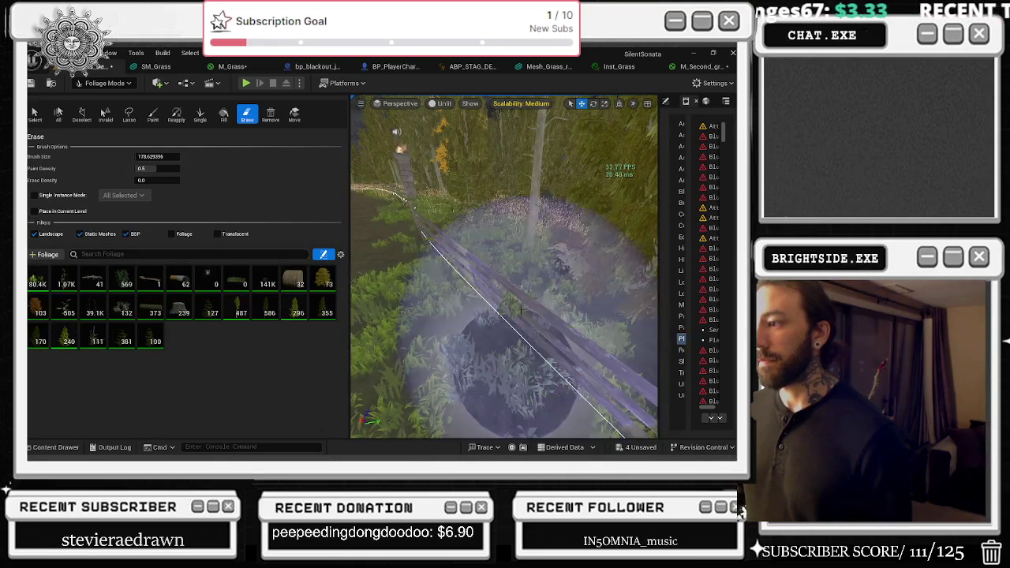
{"action": "left_click_drag", "start_coordinate": [503, 269], "coordinate": [513, 260]}
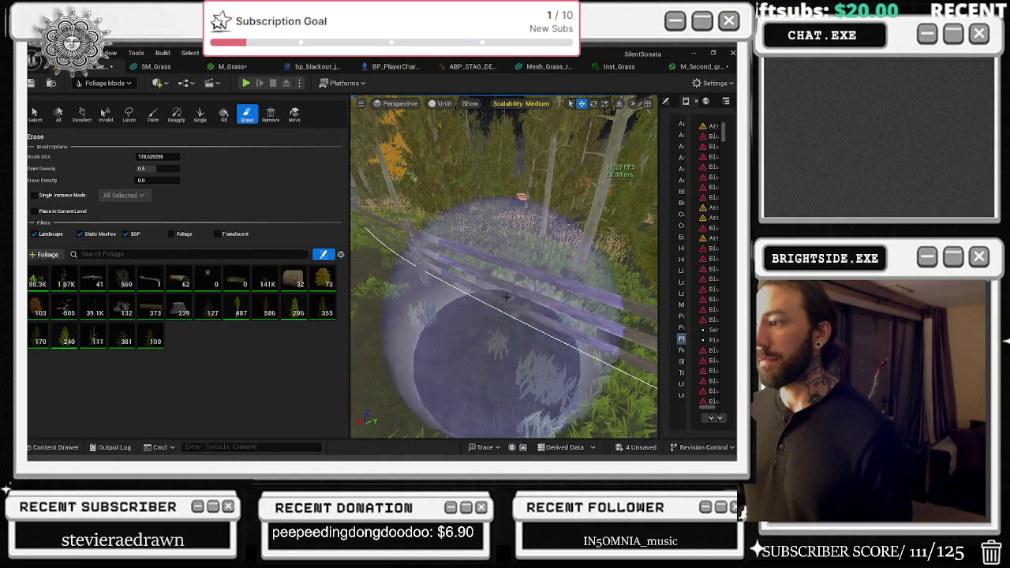
{"action": "left_click_drag", "start_coordinate": [505, 269], "coordinate": [474, 273]}
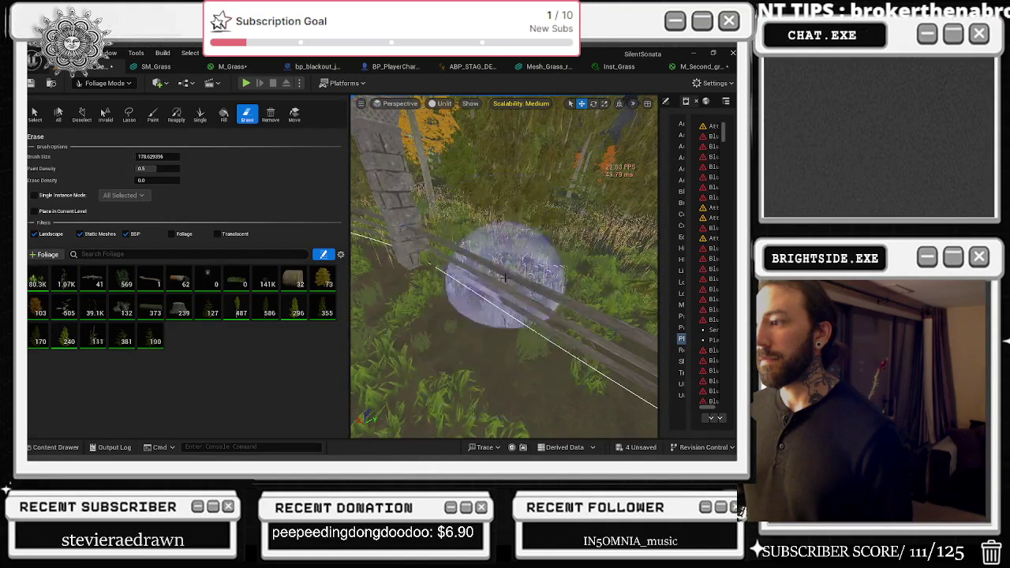
{"action": "left_click_drag", "start_coordinate": [505, 269], "coordinate": [442, 260]}
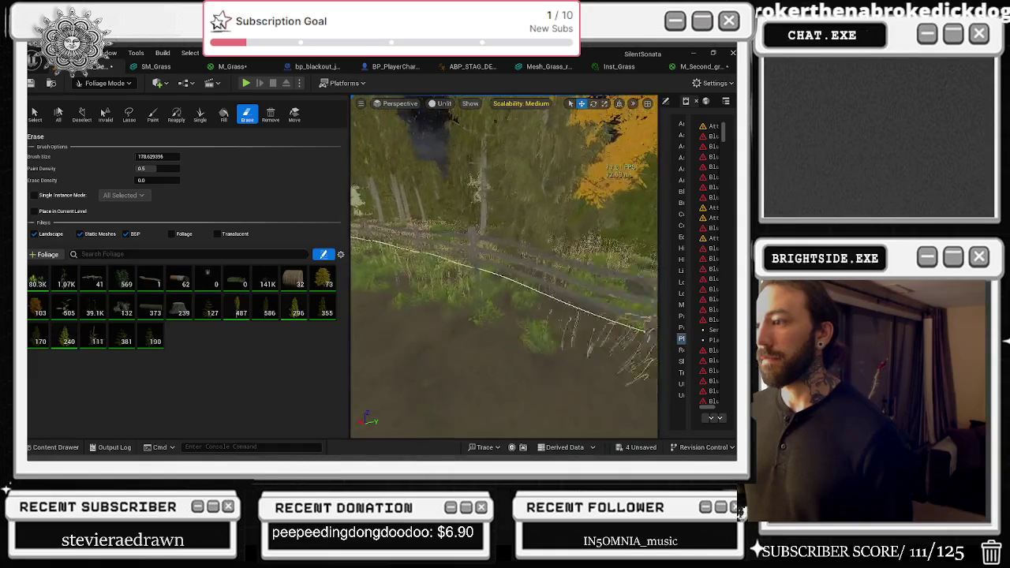
{"action": "left_click_drag", "start_coordinate": [505, 268], "coordinate": [518, 270]}
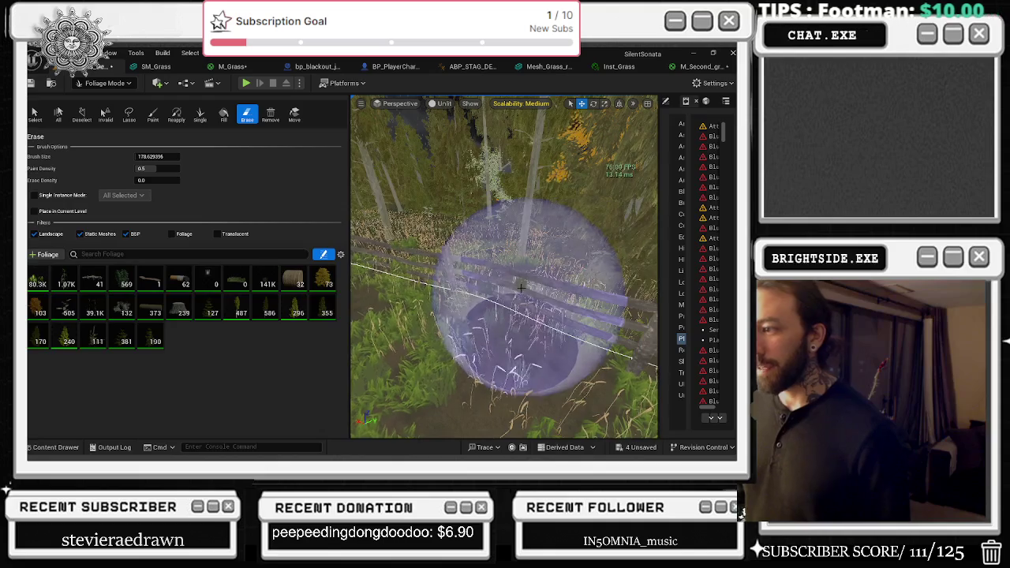
{"action": "scroll", "coordinate": [535, 280], "scroll_direction": "up", "scroll_amount": 2}
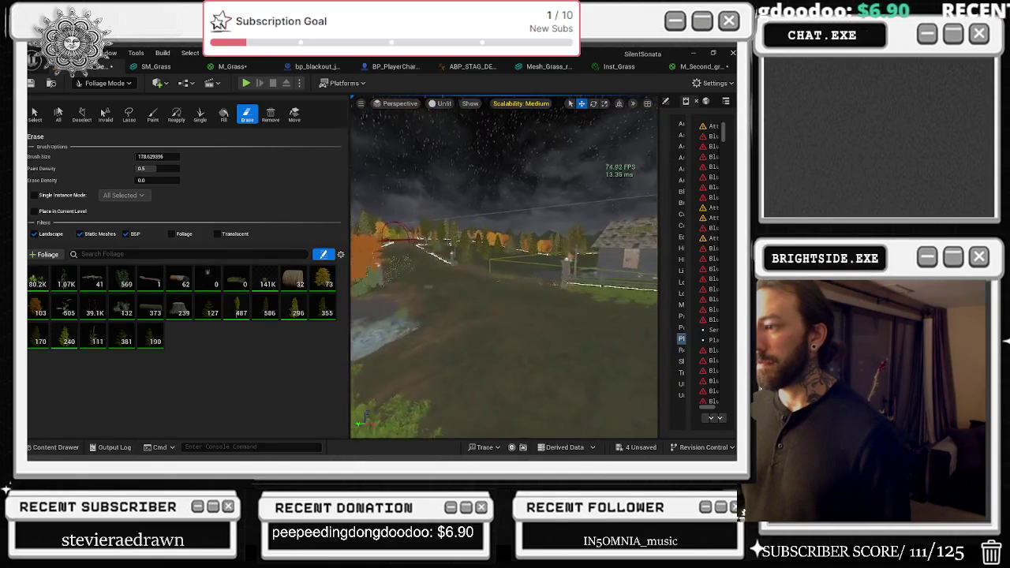
- Survey the fence toward the barn and undo the last foliage erase stroke
{"action": "scroll", "coordinate": [458, 371], "scroll_direction": "up", "scroll_amount": 10}
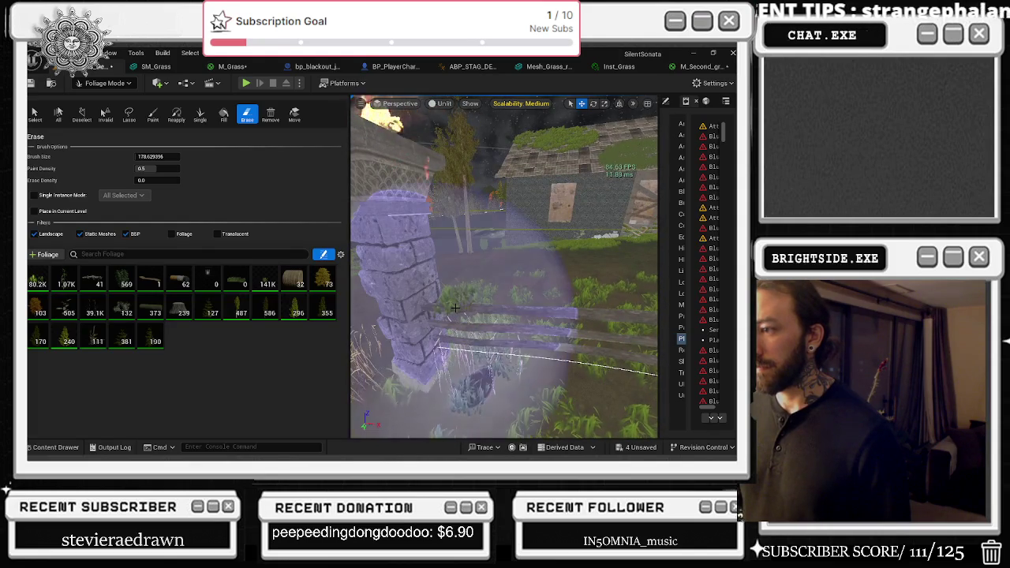
{"action": "mouse_move", "coordinate": [455, 308]}
{"action": "left_mouse_down"}
{"action": "mouse_move", "coordinate": [529, 308]}
{"action": "mouse_move", "coordinate": [455, 359]}
{"action": "left_mouse_up"}
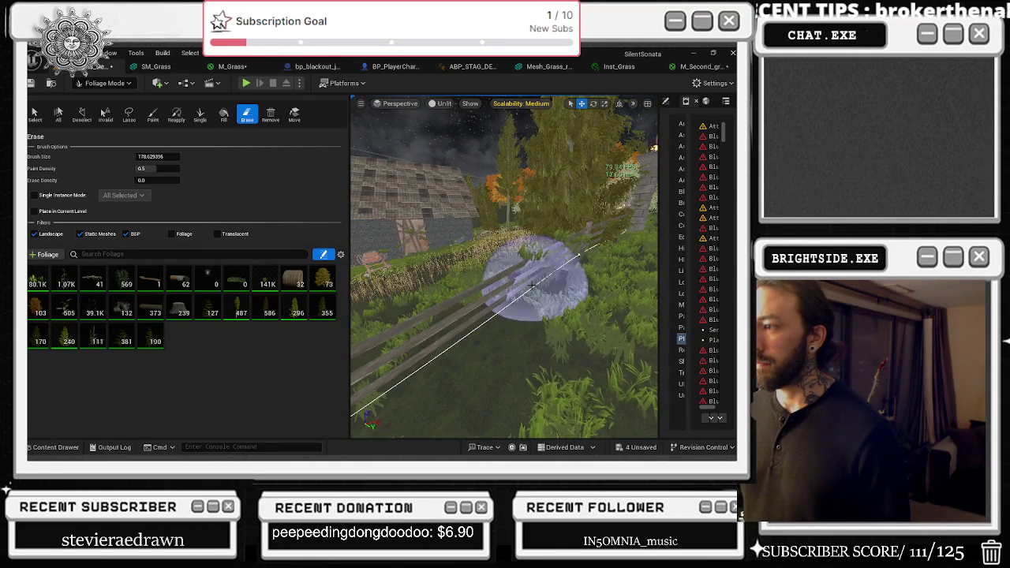
{"action": "scroll", "coordinate": [576, 278], "scroll_direction": "up", "scroll_amount": 5}
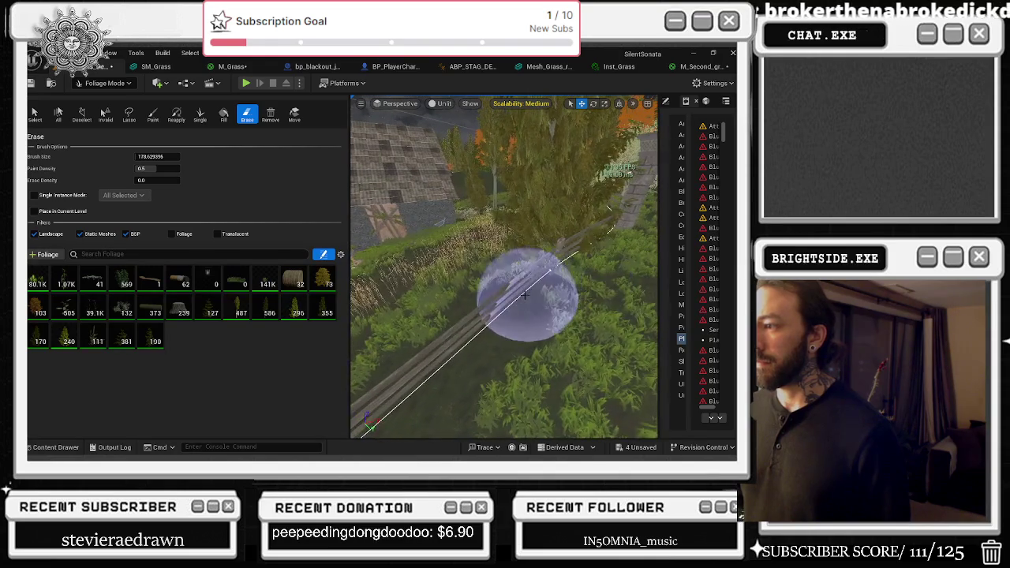
{"action": "left_click_drag", "start_coordinate": [505, 268], "coordinate": [579, 266]}
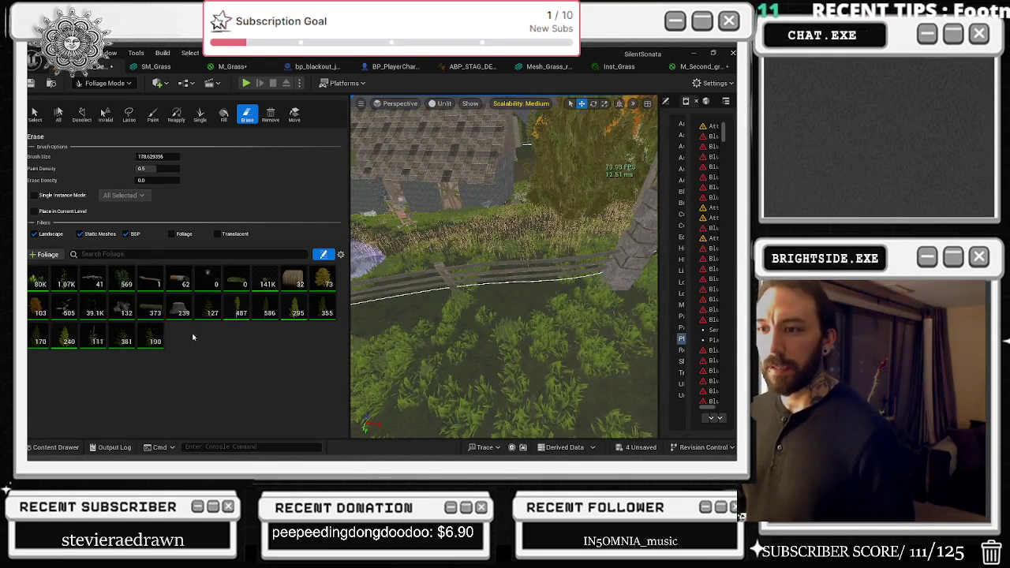
{"action": "mouse_move", "coordinate": [601, 278]}
{"action": "left_mouse_down"}
{"action": "mouse_move", "coordinate": [591, 196]}
{"action": "mouse_move", "coordinate": [582, 203]}
{"action": "mouse_move", "coordinate": [582, 264]}
{"action": "mouse_move", "coordinate": [552, 252]}
{"action": "mouse_move", "coordinate": [545, 261]}
{"action": "left_mouse_up"}
{"action": "key", "text": "ctrl+z"}
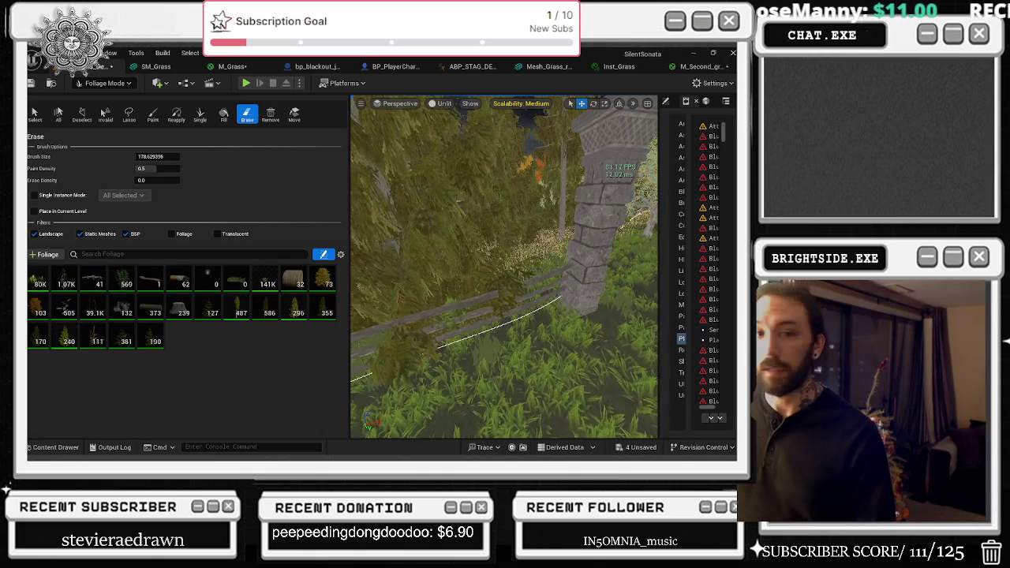
{"action": "left_click_drag", "start_coordinate": [544, 260], "coordinate": [473, 264]}
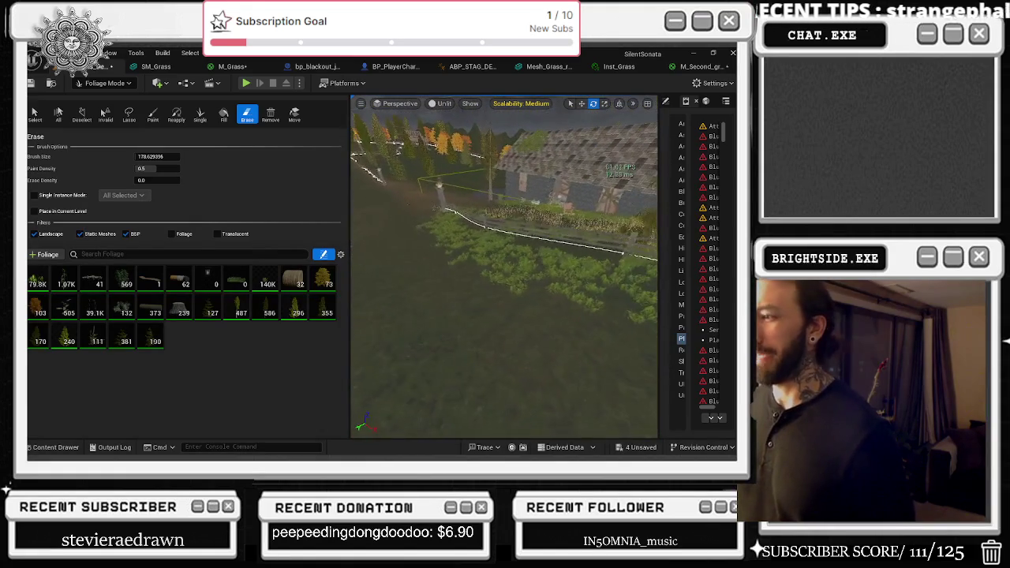
- Fly the camera forward down the snowy road over the terrain
{"action": "key", "text": "w"}
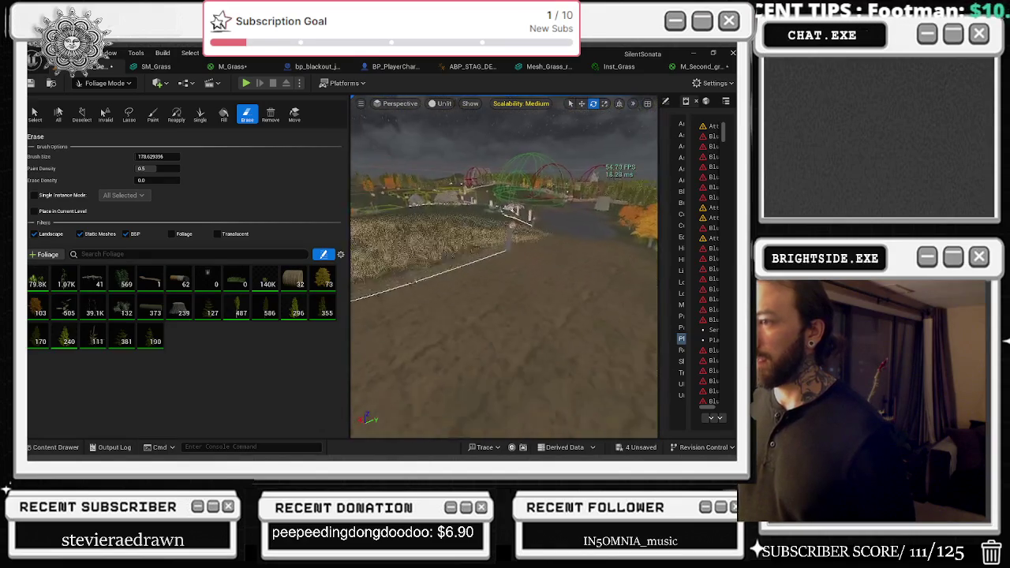
{"action": "key", "text": "w"}
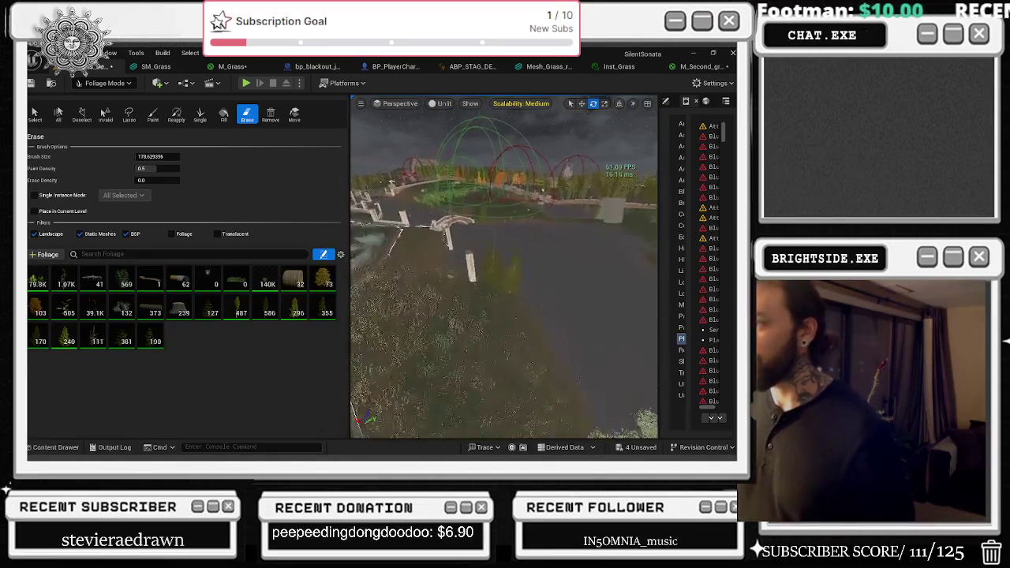
{"action": "key", "text": "w"}
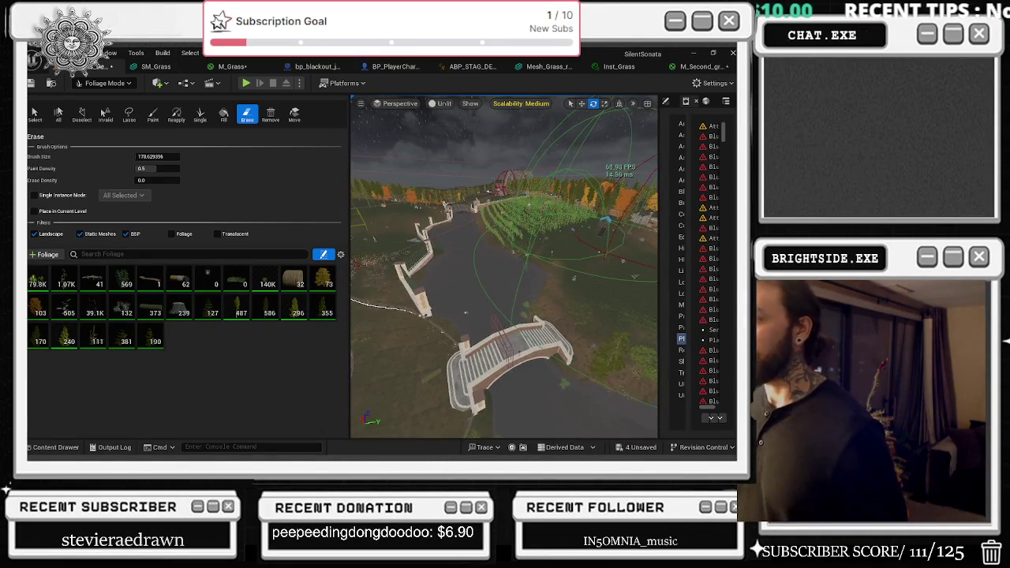
{"action": "key", "text": "w"}
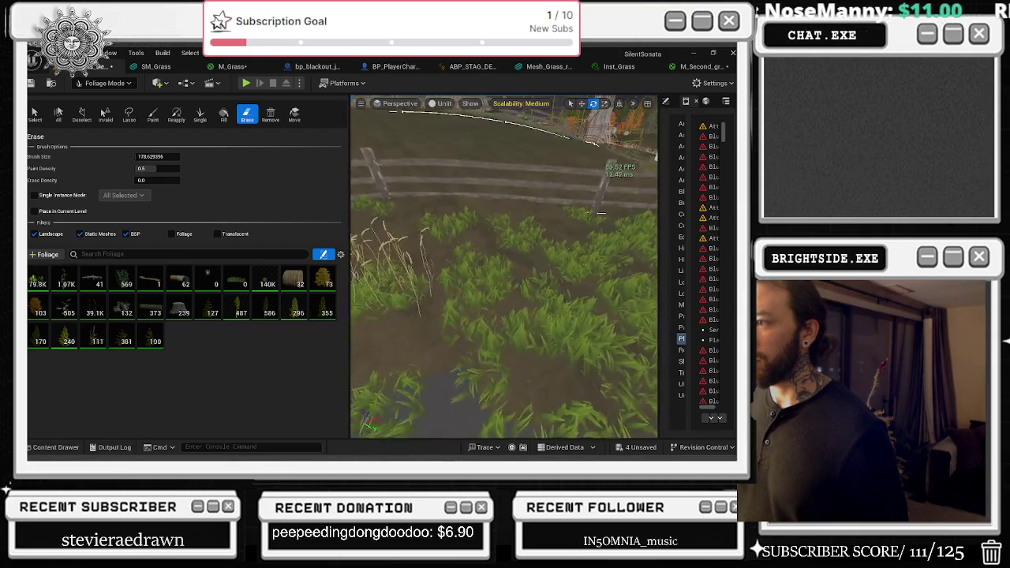
{"action": "key", "text": "w"}
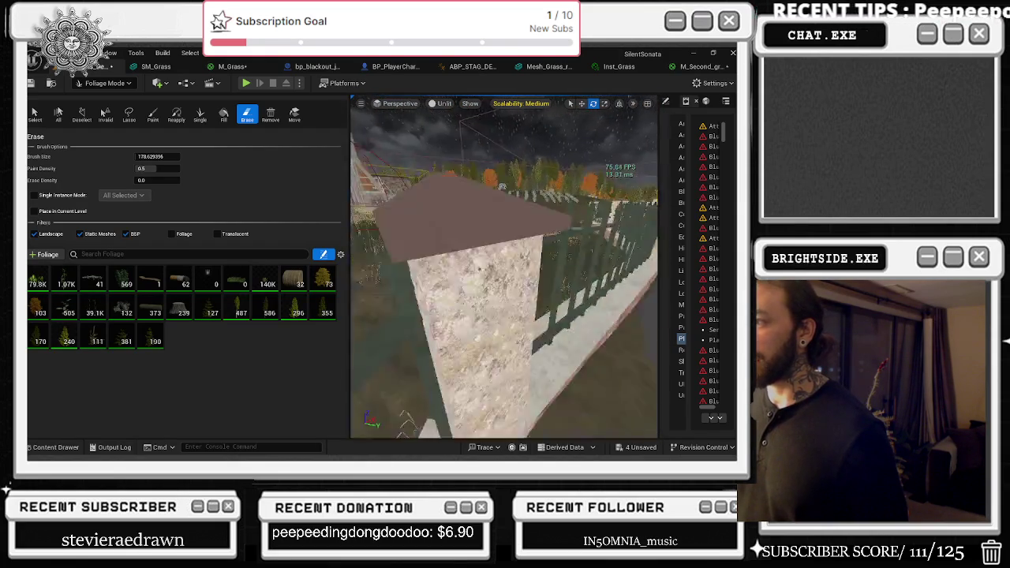
{"action": "key", "text": "w"}
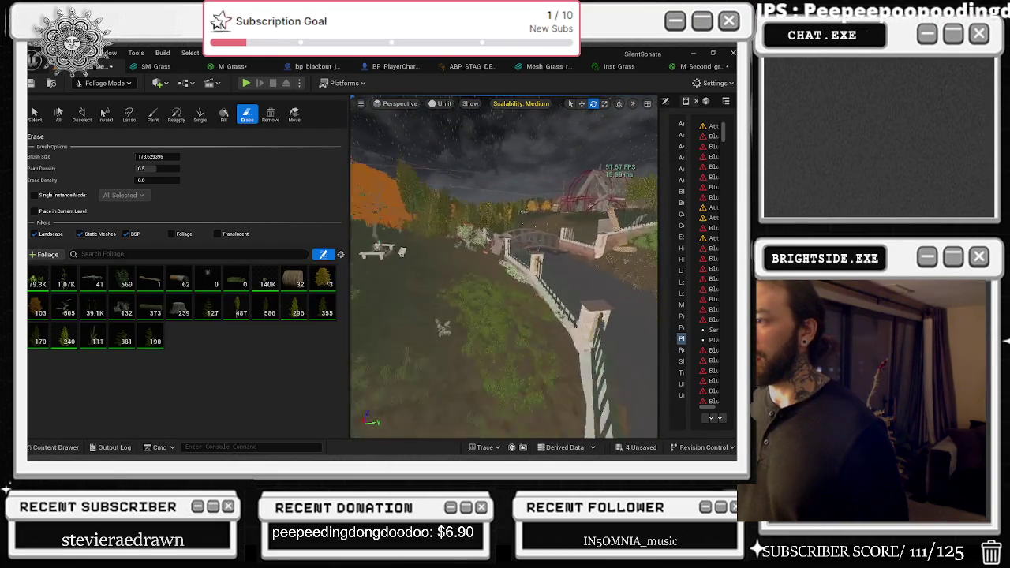
{"action": "key", "text": "w"}
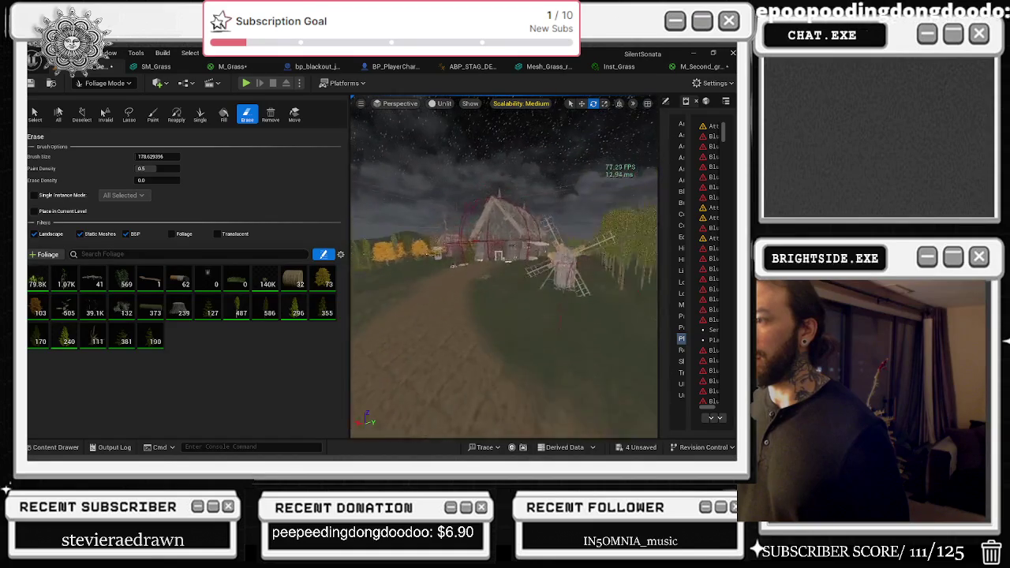
{"action": "key", "text": "w"}
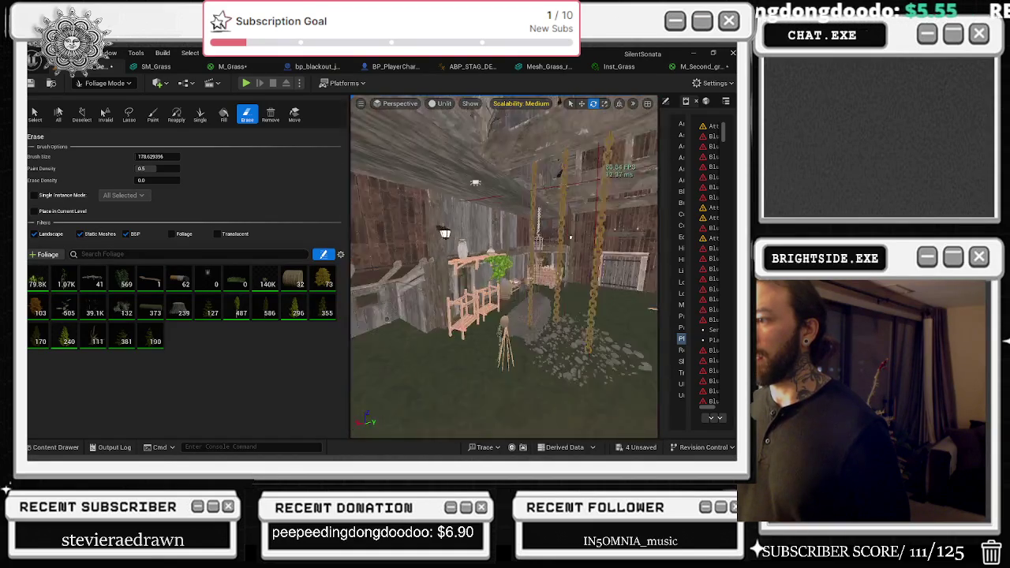
{"action": "key", "text": "w"}
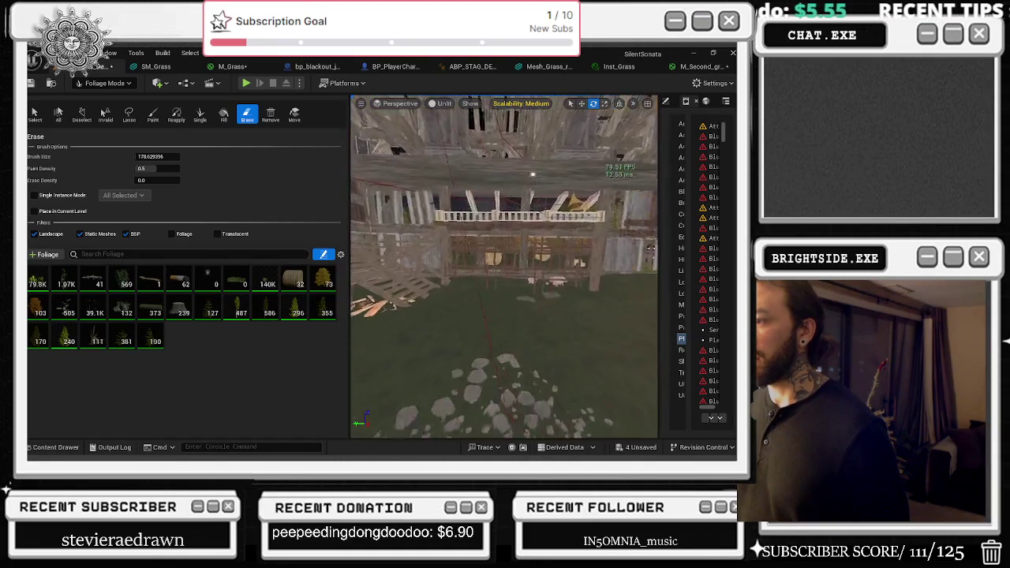
{"action": "key", "text": "w"}
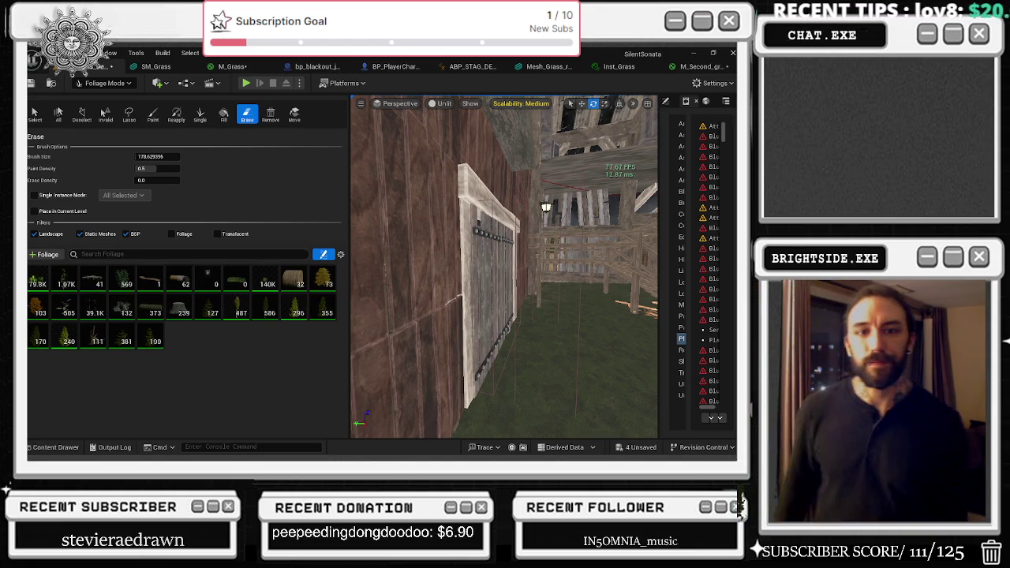
{"action": "key", "text": "Left"}
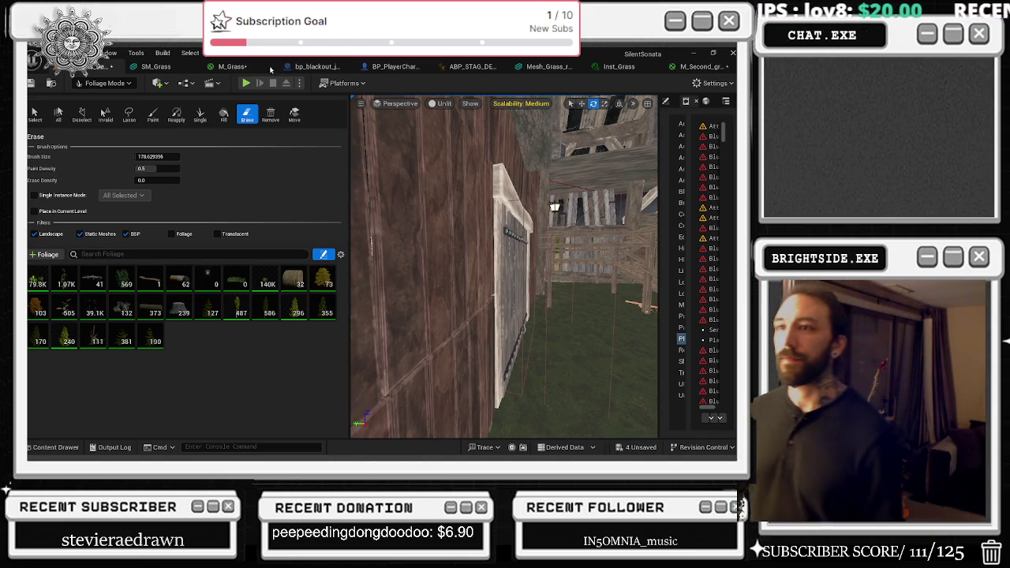
- Switch from Foliage Mode to Selection Mode and save the Windmills_Demo map and changed grass materials
{"action": "left_click", "coordinate": [103, 83]}
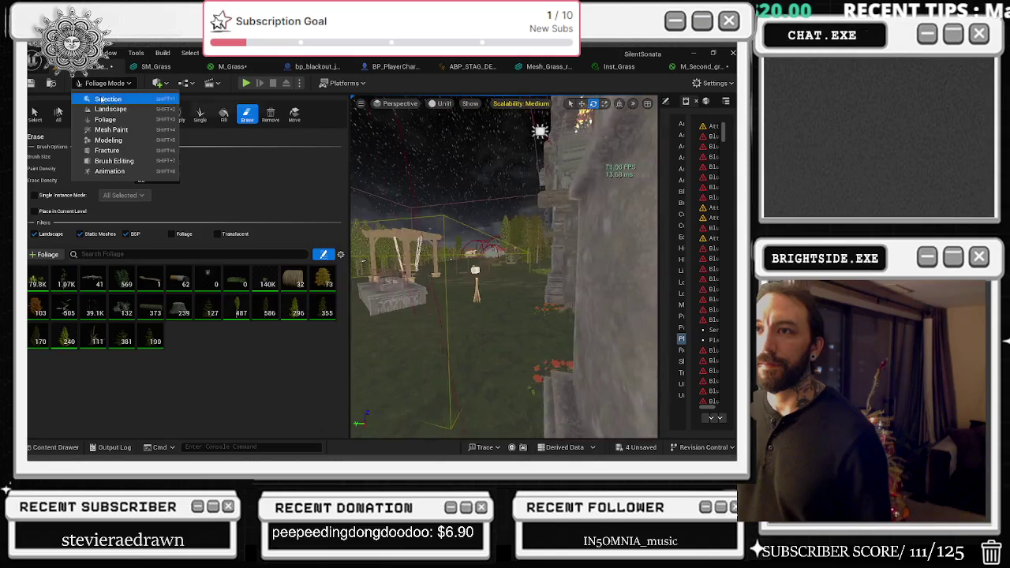
{"action": "left_click", "coordinate": [118, 97]}
{"action": "left_click", "coordinate": [641, 448]}
{"action": "left_click", "coordinate": [466, 365]}
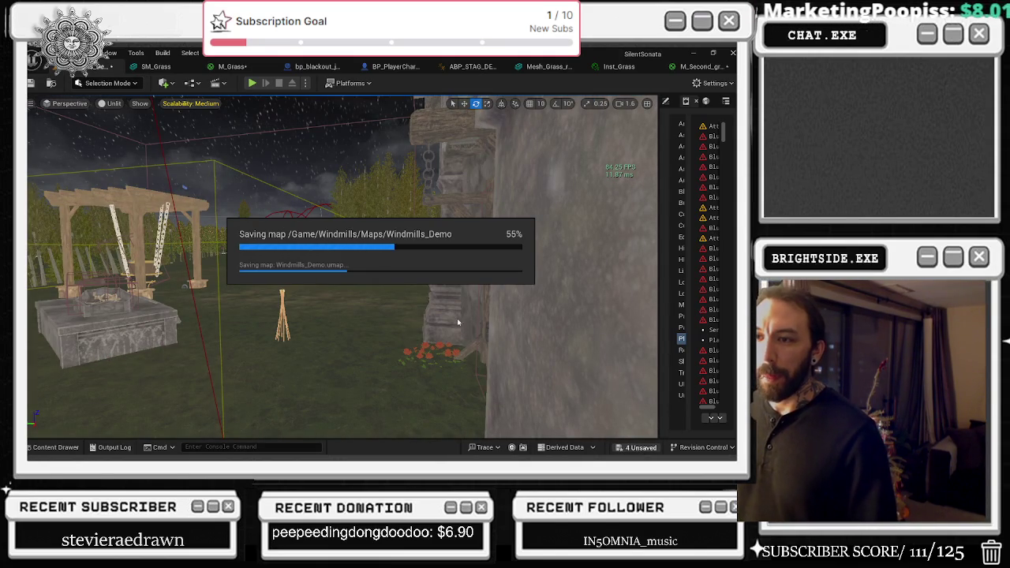
{"action": "mouse_move", "coordinate": [458, 316]}
{"action": "left_mouse_down"}
{"action": "mouse_move", "coordinate": [322, 265]}
{"action": "mouse_move", "coordinate": [340, 331]}
{"action": "mouse_move", "coordinate": [326, 362]}
{"action": "left_mouse_up"}
- Show the Content Drawer and expand the SilentSonata project folder tree
{"action": "left_click", "coordinate": [52, 447]}
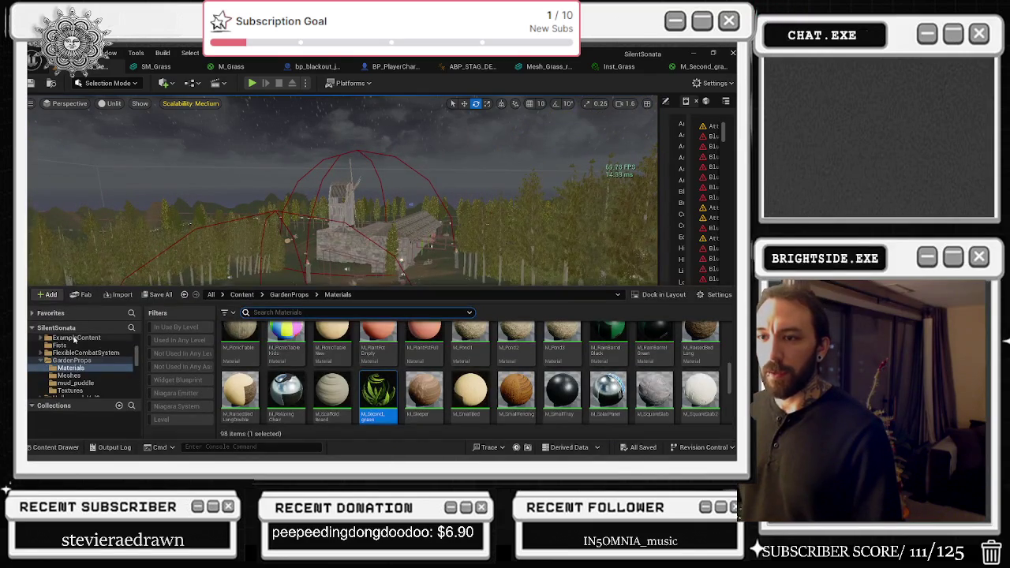
{"action": "left_click", "coordinate": [33, 327]}
{"action": "left_click", "coordinate": [33, 313]}
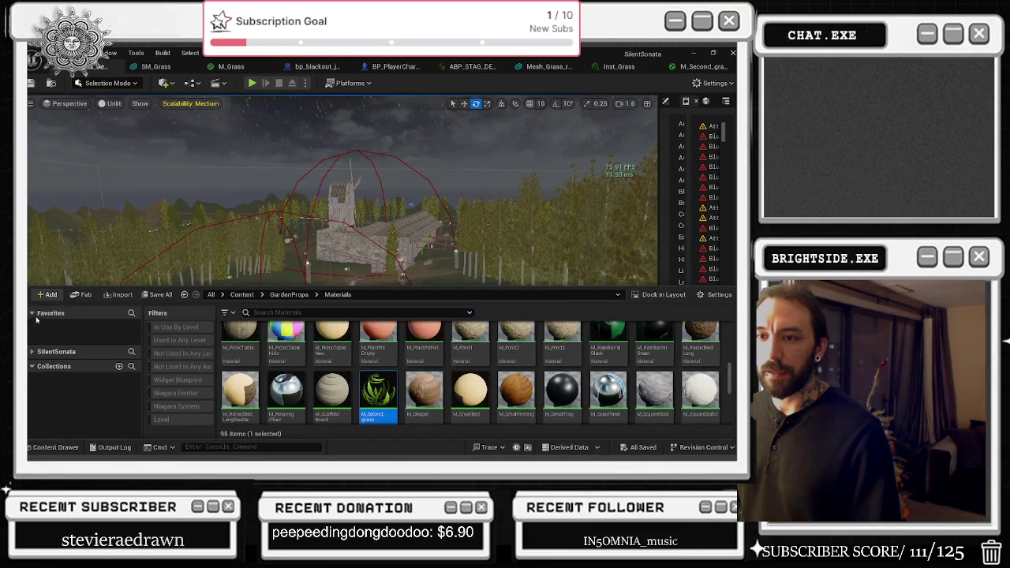
{"action": "left_click", "coordinate": [33, 313]}
{"action": "left_click", "coordinate": [32, 328]}
{"action": "scroll", "coordinate": [87, 367], "scroll_direction": "down", "scroll_amount": 3}
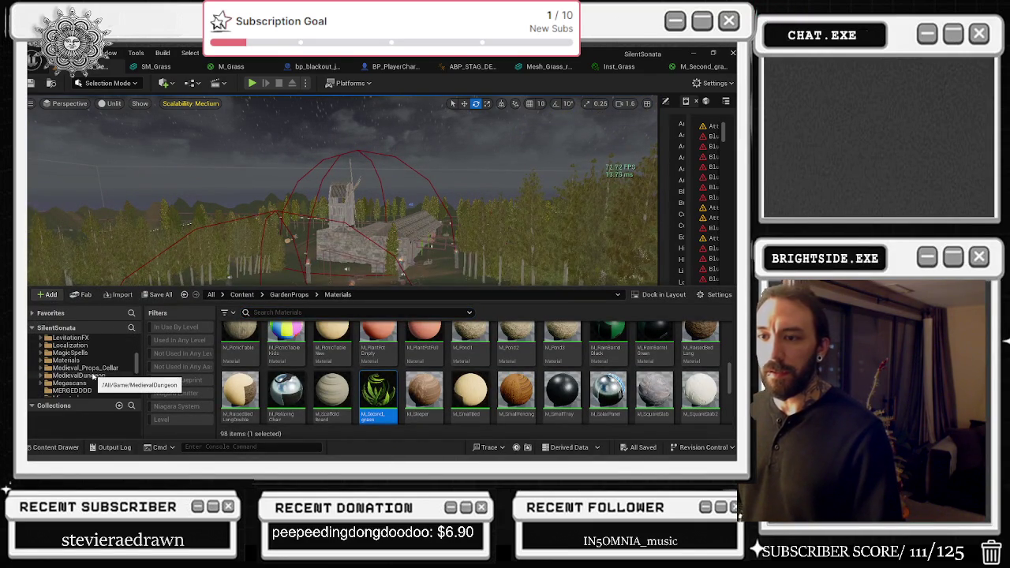
{"action": "scroll", "coordinate": [91, 371], "scroll_direction": "up", "scroll_amount": 2}
- Browse the HouseProject and Hollywood_Vol3 folders, ending back in HouseProject
{"action": "left_click", "coordinate": [79, 353]}
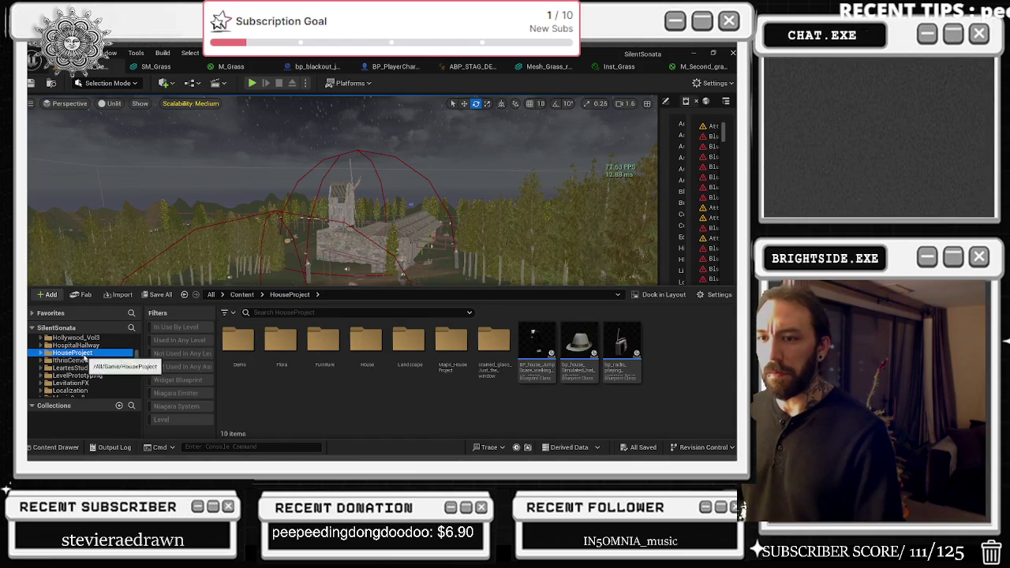
{"action": "left_click", "coordinate": [75, 338]}
{"action": "scroll", "coordinate": [95, 359], "scroll_direction": "down", "scroll_amount": 2}
{"action": "scroll", "coordinate": [94, 363], "scroll_direction": "up", "scroll_amount": 5}
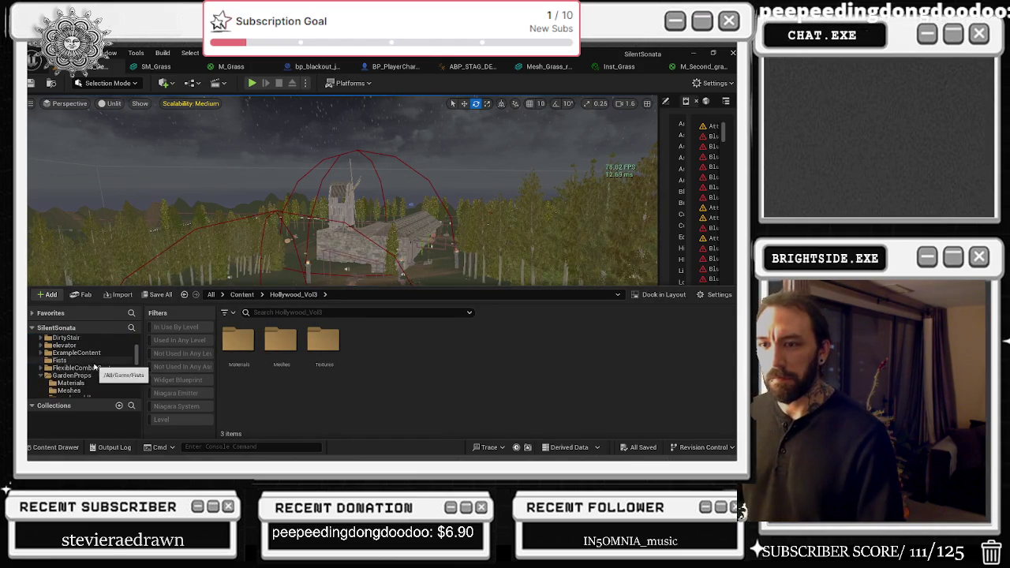
{"action": "scroll", "coordinate": [87, 370], "scroll_direction": "up", "scroll_amount": 5}
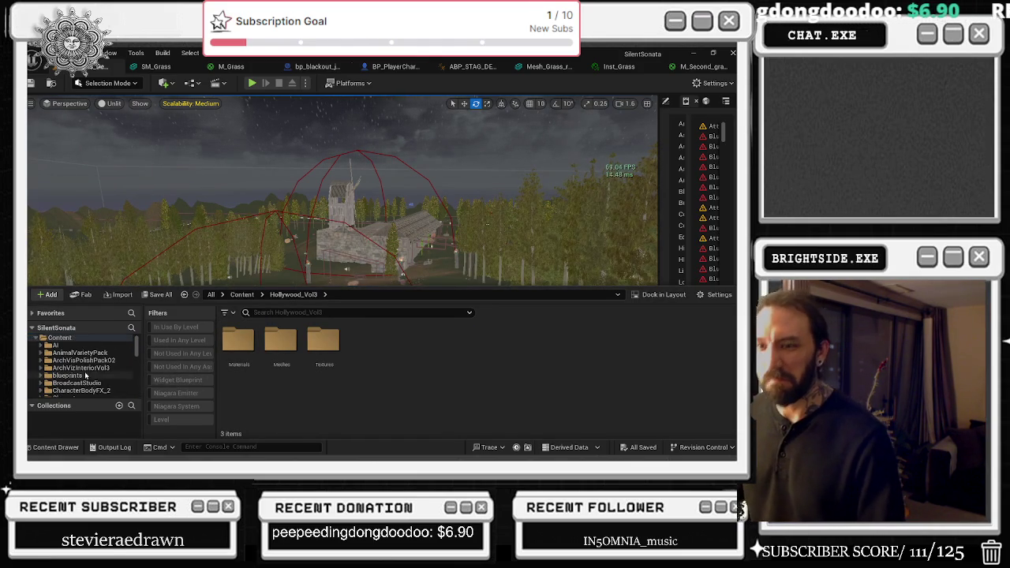
{"action": "scroll", "coordinate": [86, 374], "scroll_direction": "down", "scroll_amount": 8}
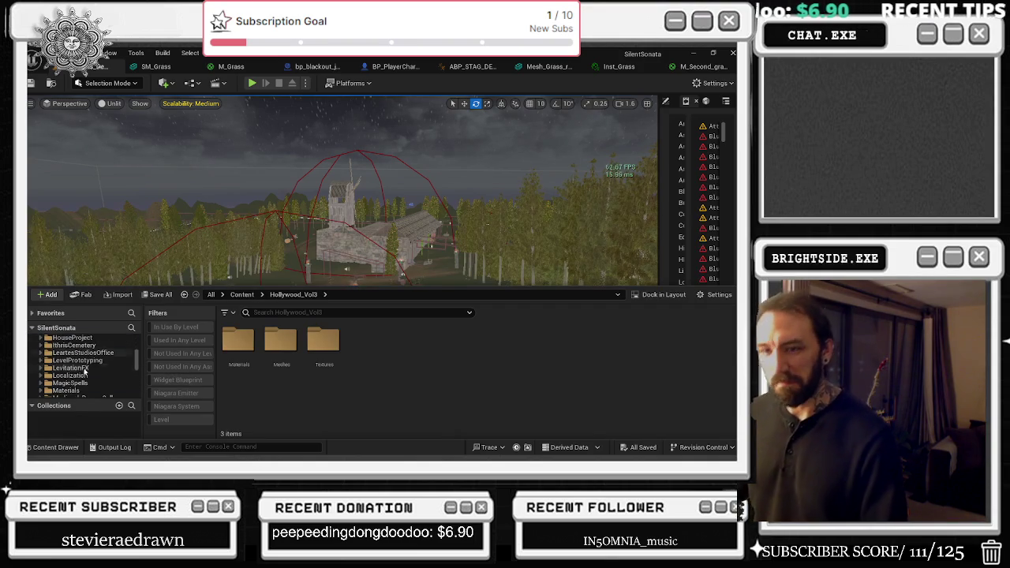
{"action": "left_click", "coordinate": [71, 338]}
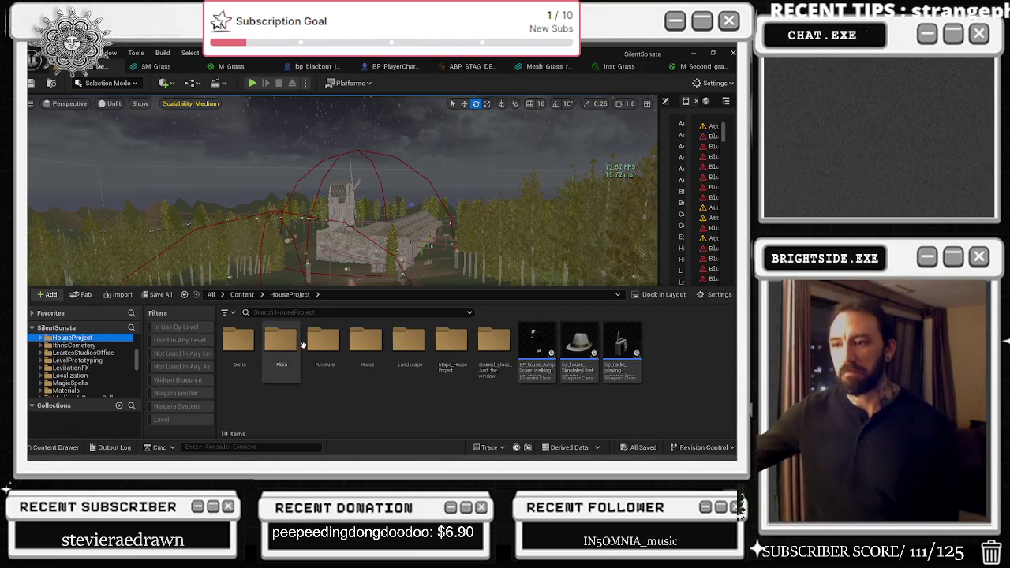
- Load Maps_HouseProject_BASIC from the Maps_HouseProject folder and fly toward the fireplace
{"action": "double_click", "coordinate": [465, 347]}
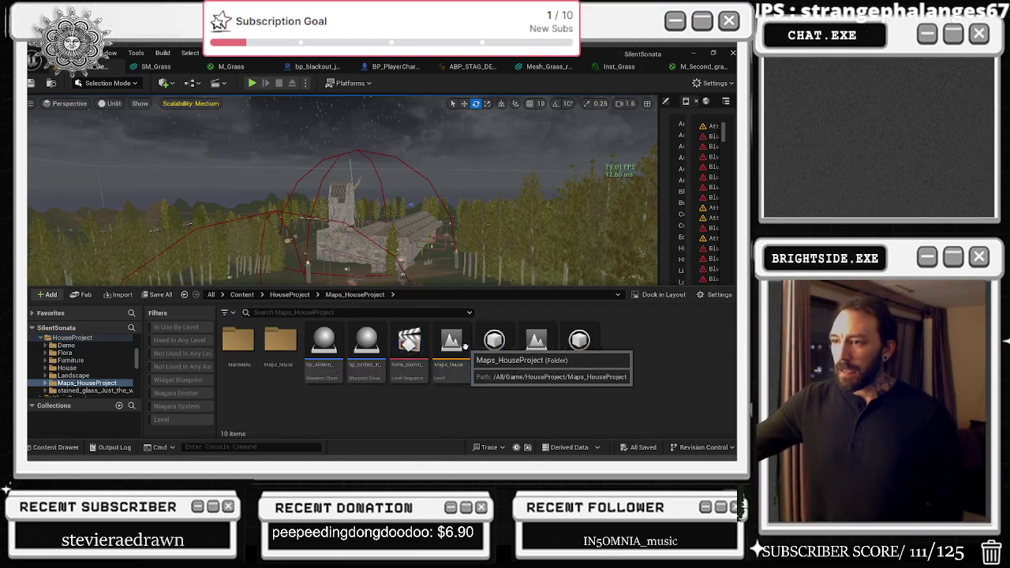
{"action": "left_click", "coordinate": [448, 346]}
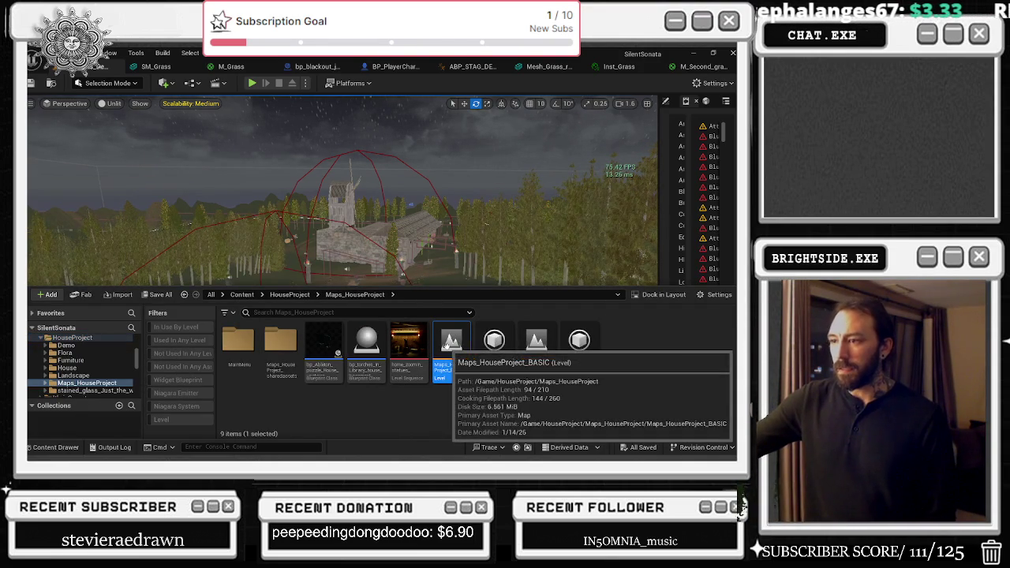
{"action": "double_click", "coordinate": [447, 345]}
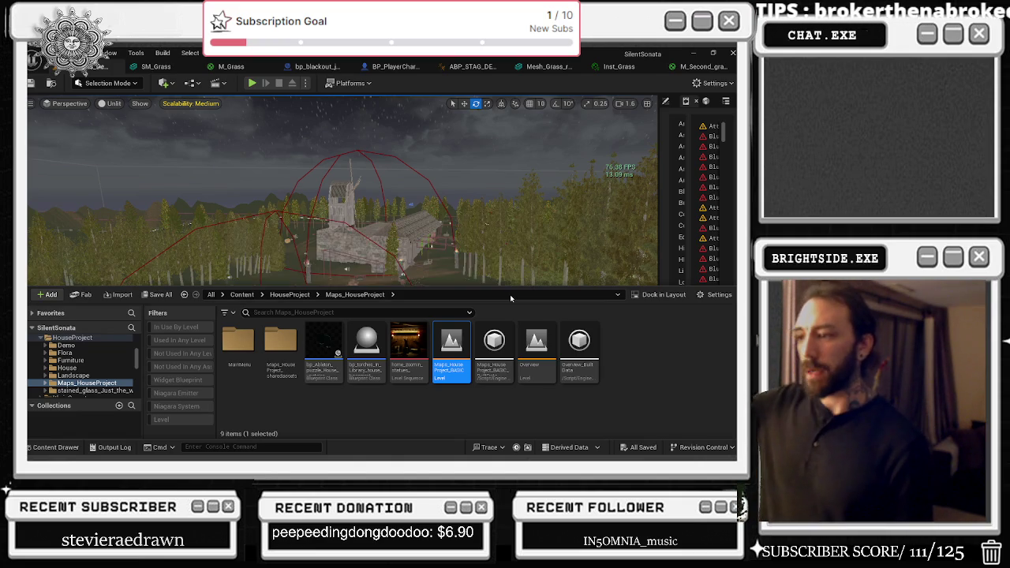
{"action": "mouse_move", "coordinate": [463, 161]}
{"action": "left_mouse_down"}
{"action": "mouse_move", "coordinate": [430, 178]}
{"action": "mouse_move", "coordinate": [492, 245]}
{"action": "left_mouse_up"}
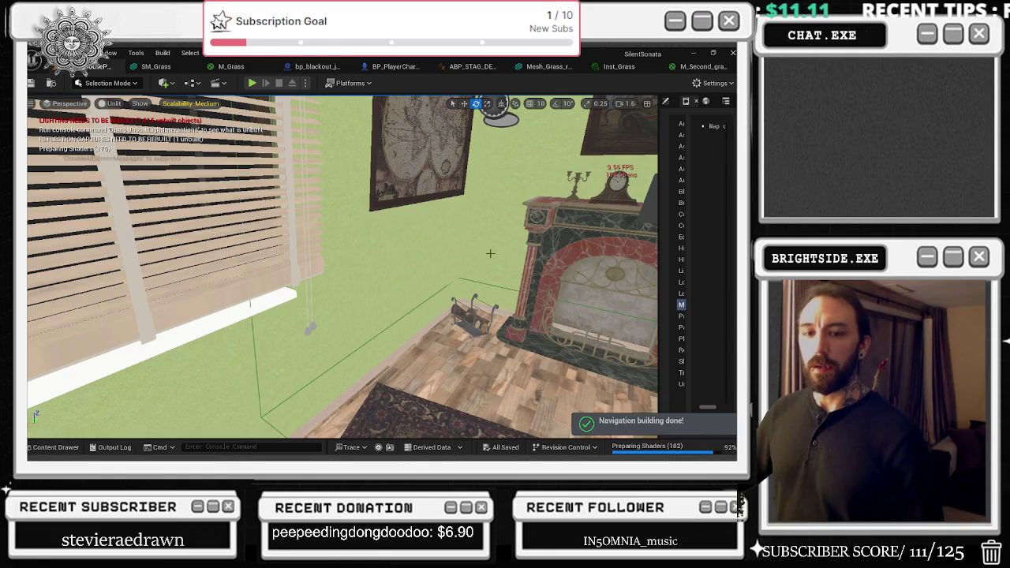
- Look over the fireplace, cabinet and mirrored doorway, then start Play In Editor
{"action": "mouse_move", "coordinate": [492, 245]}
{"action": "left_mouse_down"}
{"action": "mouse_move", "coordinate": [474, 249]}
{"action": "mouse_move", "coordinate": [525, 253]}
{"action": "left_mouse_up"}
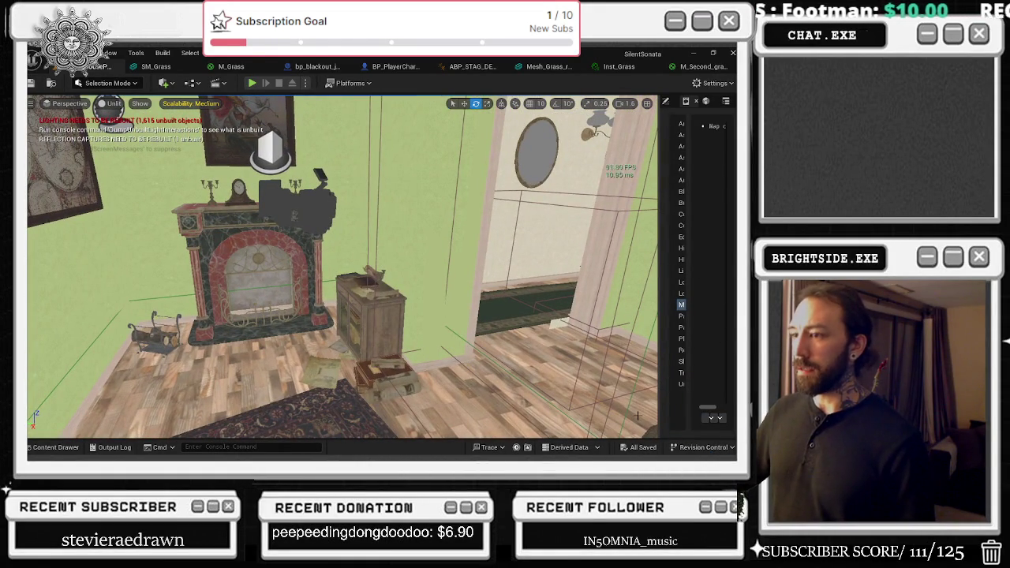
{"action": "left_click_drag", "start_coordinate": [524, 253], "coordinate": [560, 254]}
{"action": "left_click", "coordinate": [253, 83]}
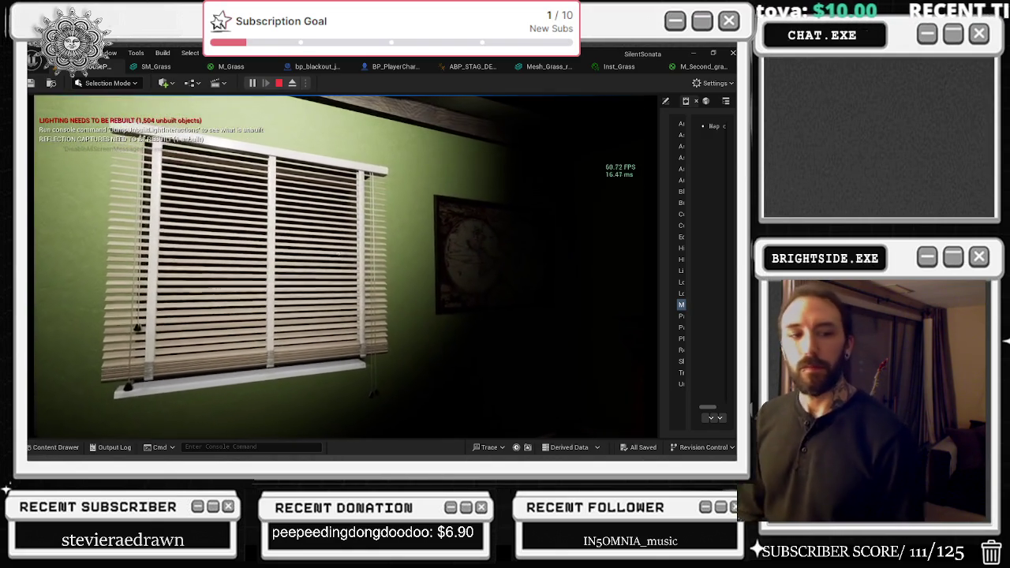
- Switch on the flashlight and walk up to face the lit painting
{"action": "key", "text": "w"}
{"action": "key", "text": "f"}
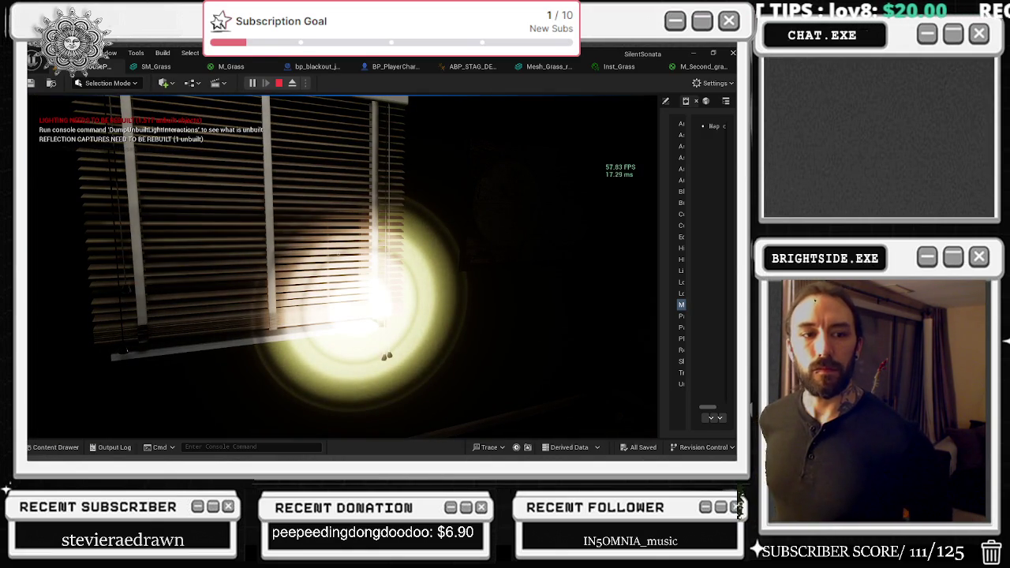
{"action": "mouse_move", "coordinate": [341, 267]}
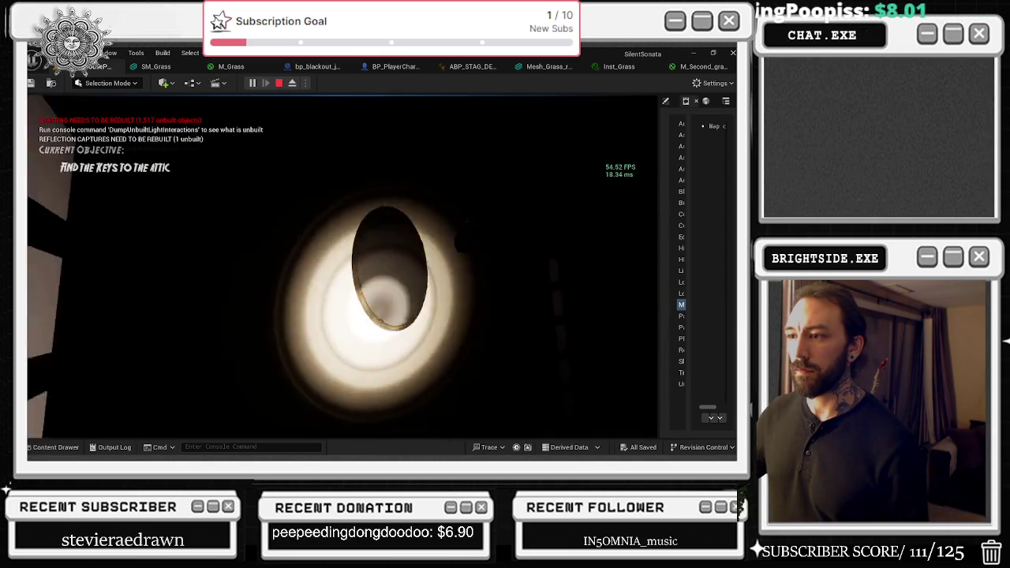
{"action": "key", "text": "w"}
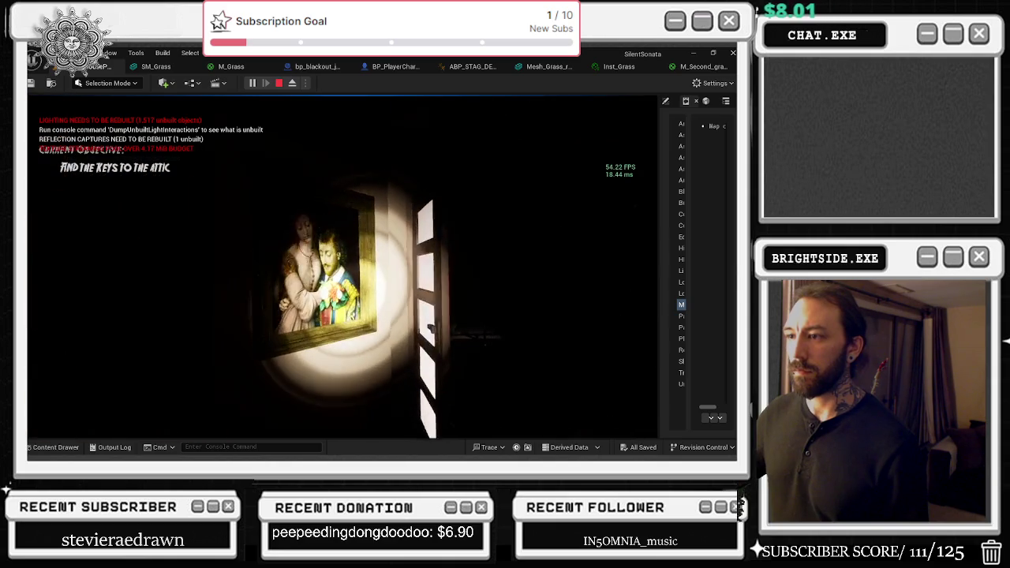
{"action": "key", "text": "w"}
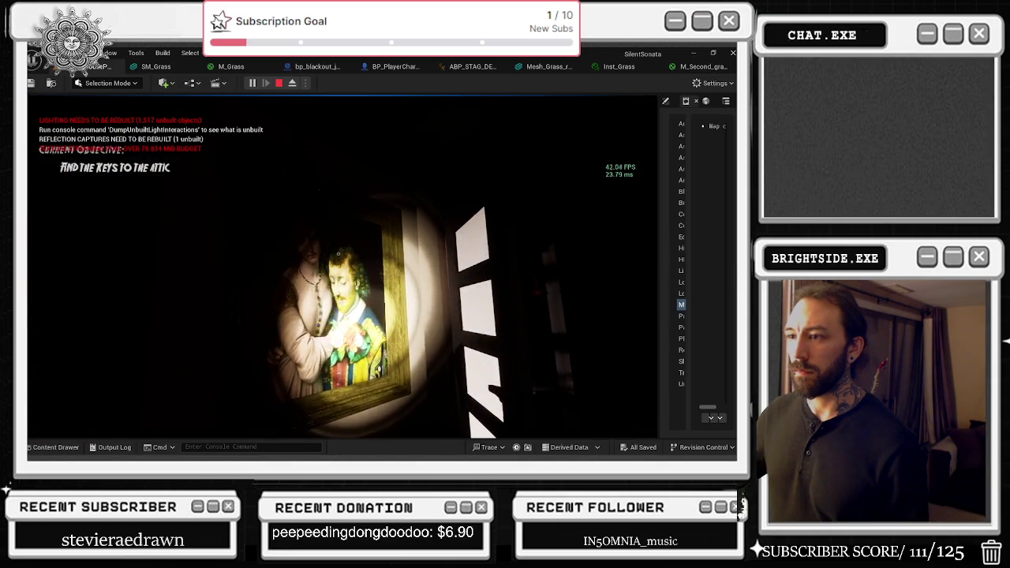
{"action": "key", "text": "w"}
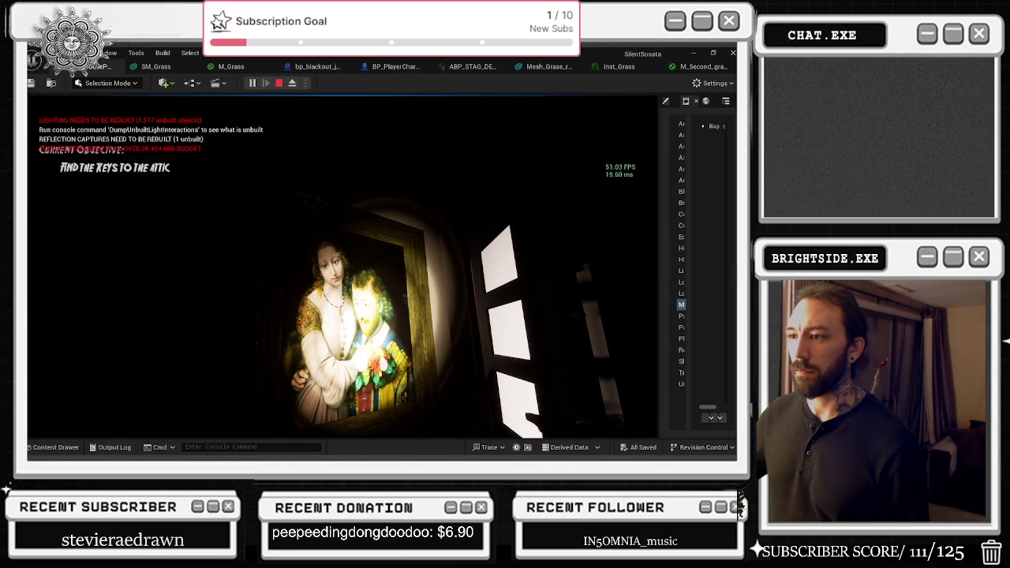
{"action": "key", "text": "w"}
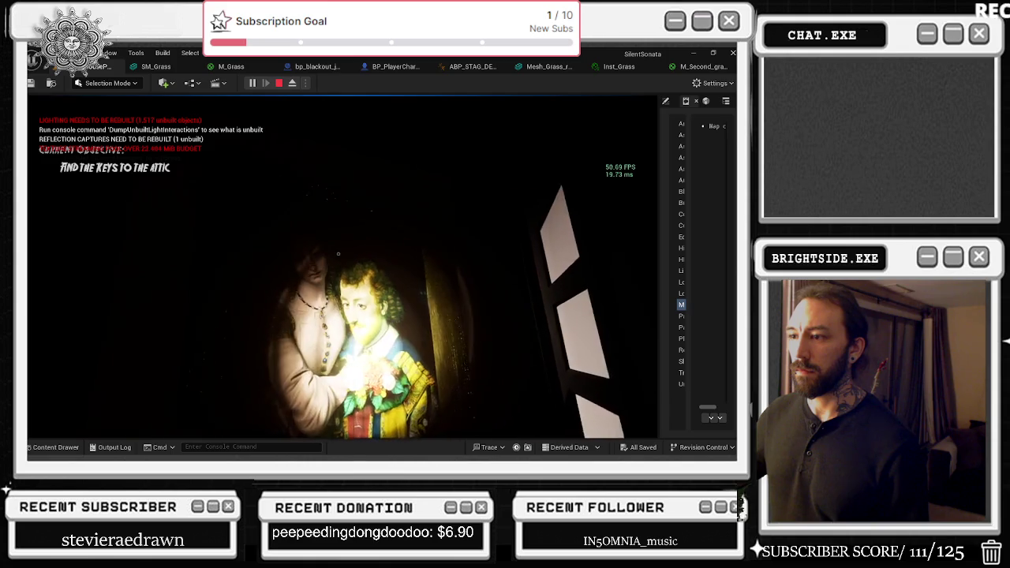
{"action": "key", "text": "w"}
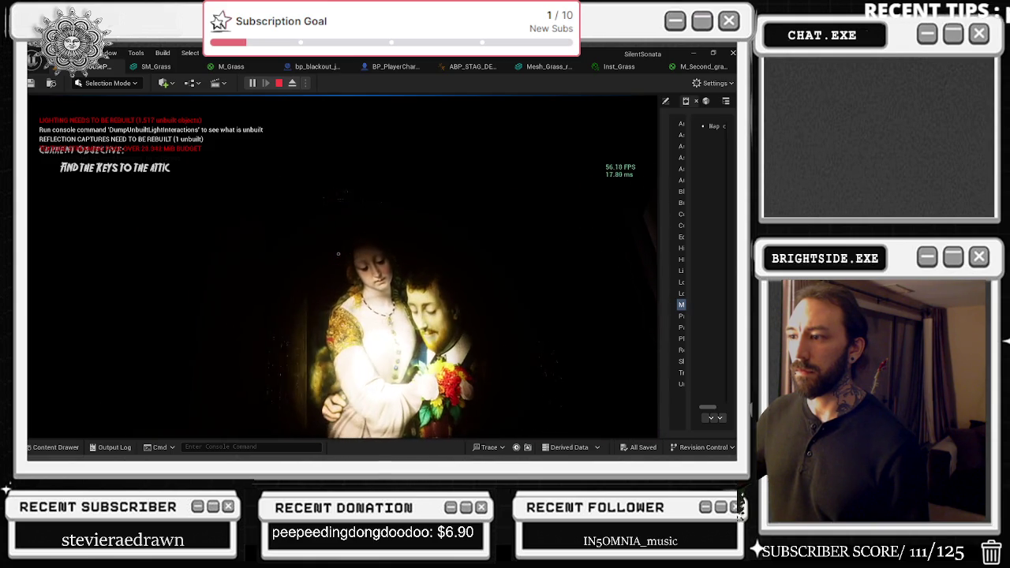
- Back away from the painting, approach it again, then turn and sidestep away
{"action": "key", "text": "s"}
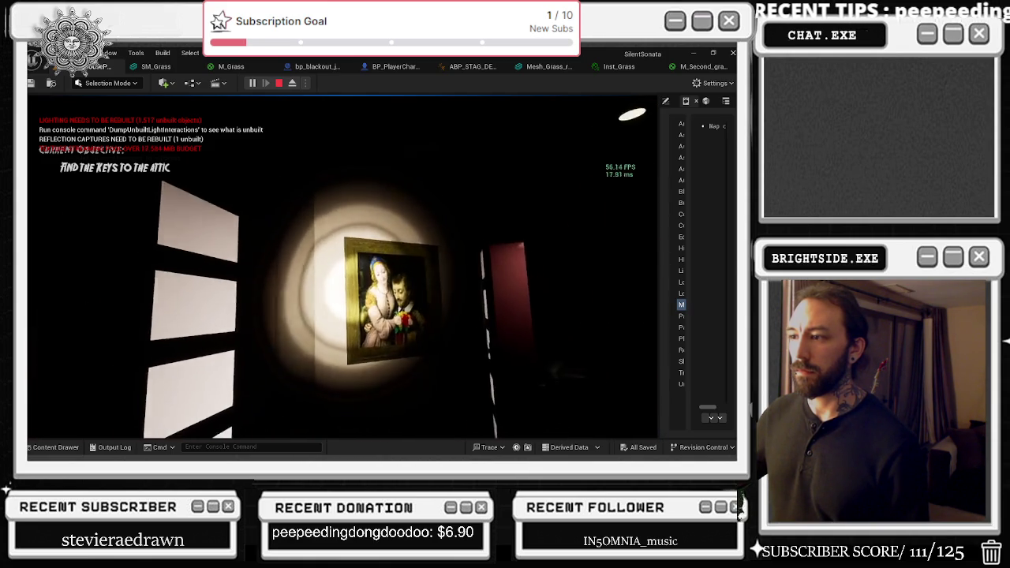
{"action": "key", "text": "w"}
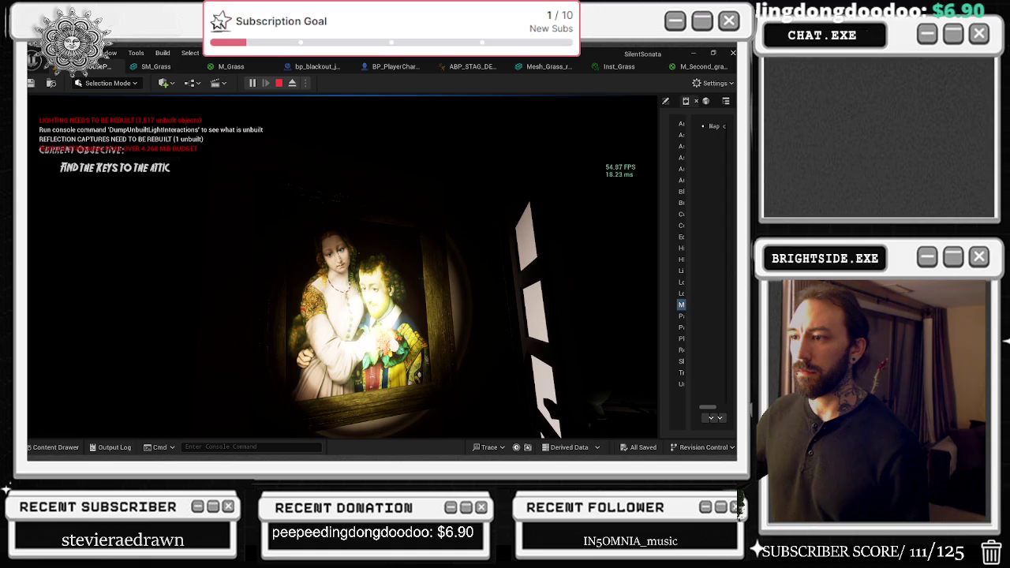
{"action": "key", "text": "w"}
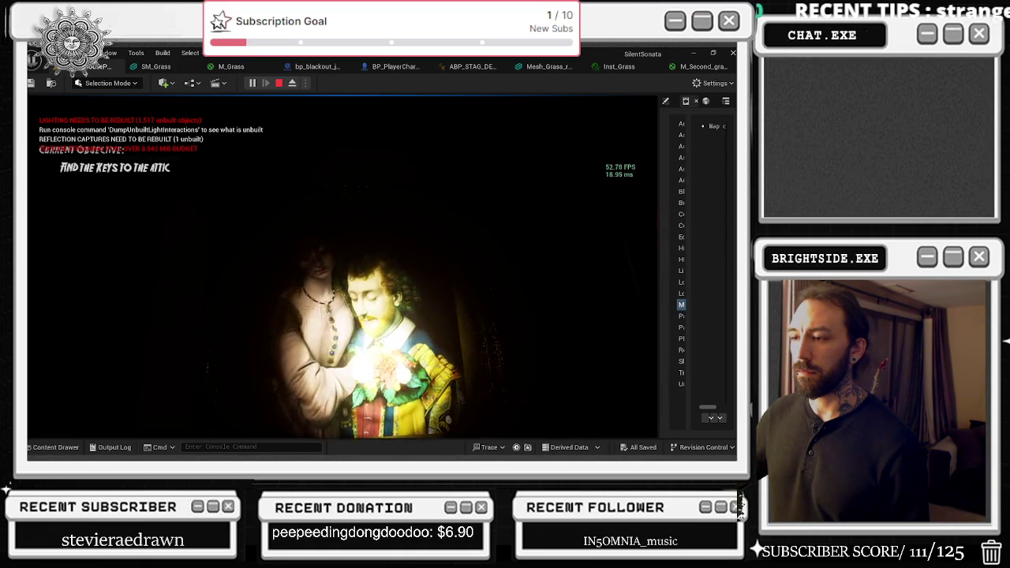
{"action": "key", "text": "s"}
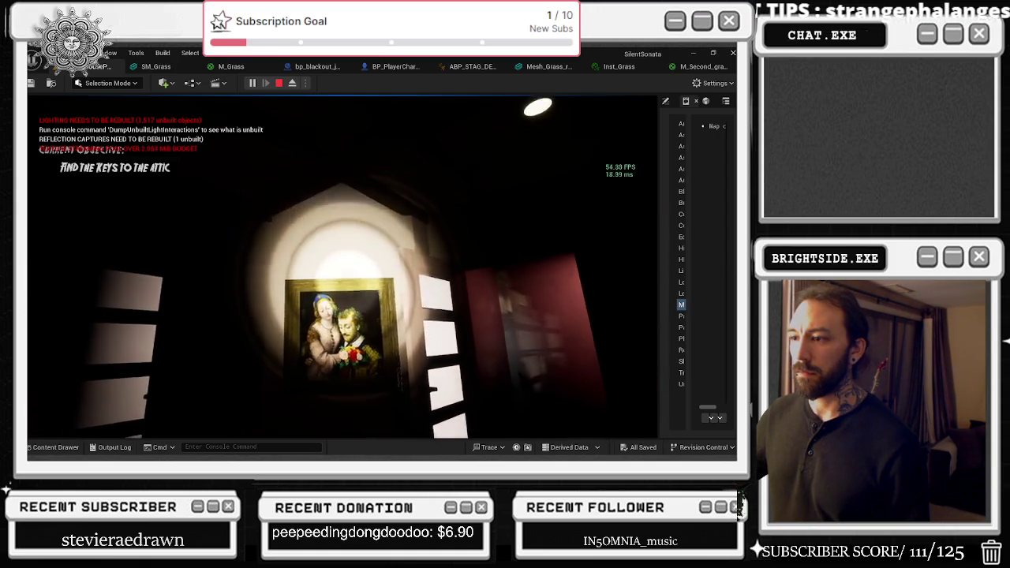
{"action": "key", "text": "e"}
{"action": "key", "text": "d"}
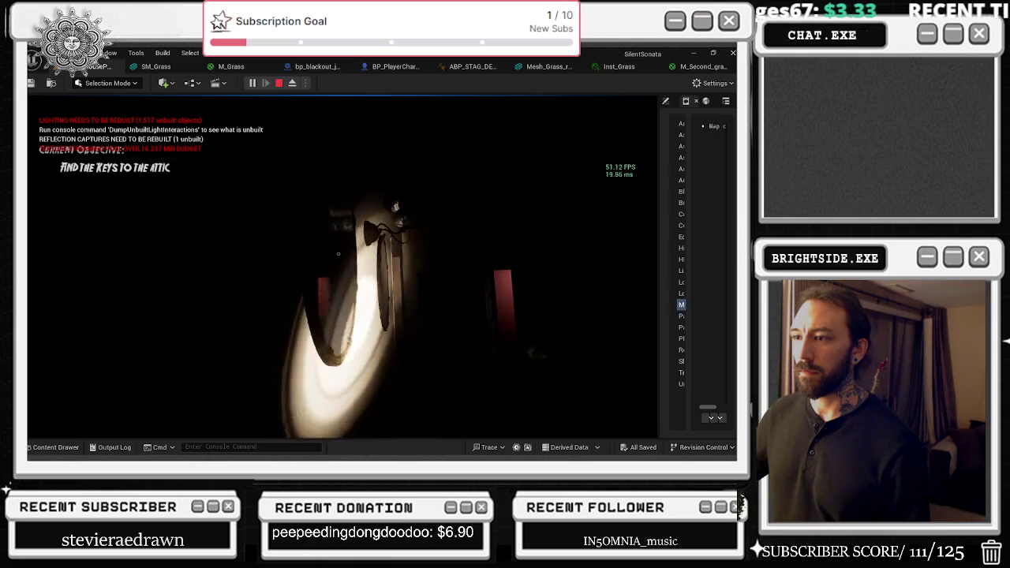
- Walk past the bathroom doorway and nightstand, then down the stairs onto the rug
{"action": "key", "text": "a"}
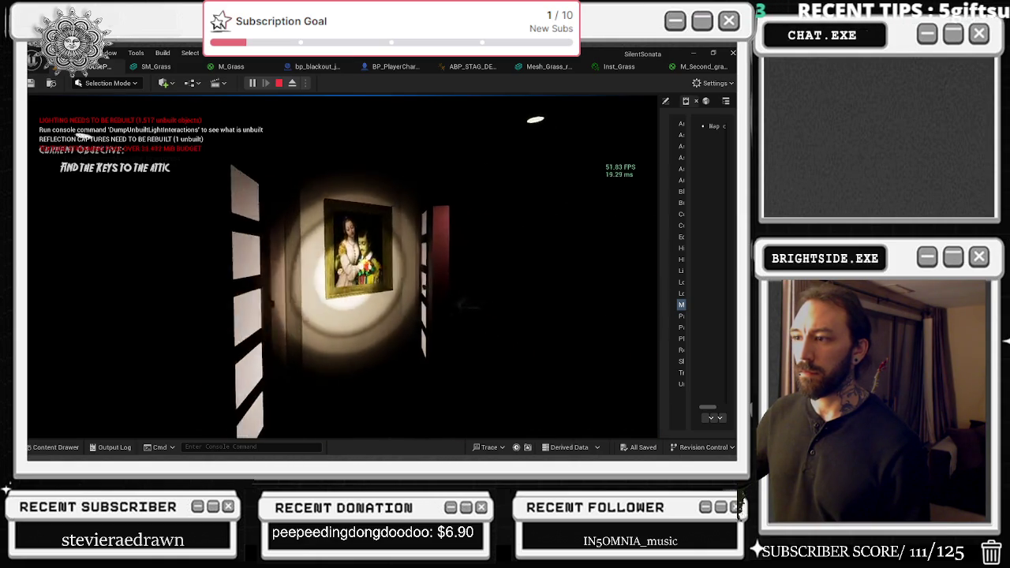
{"action": "key", "text": "w"}
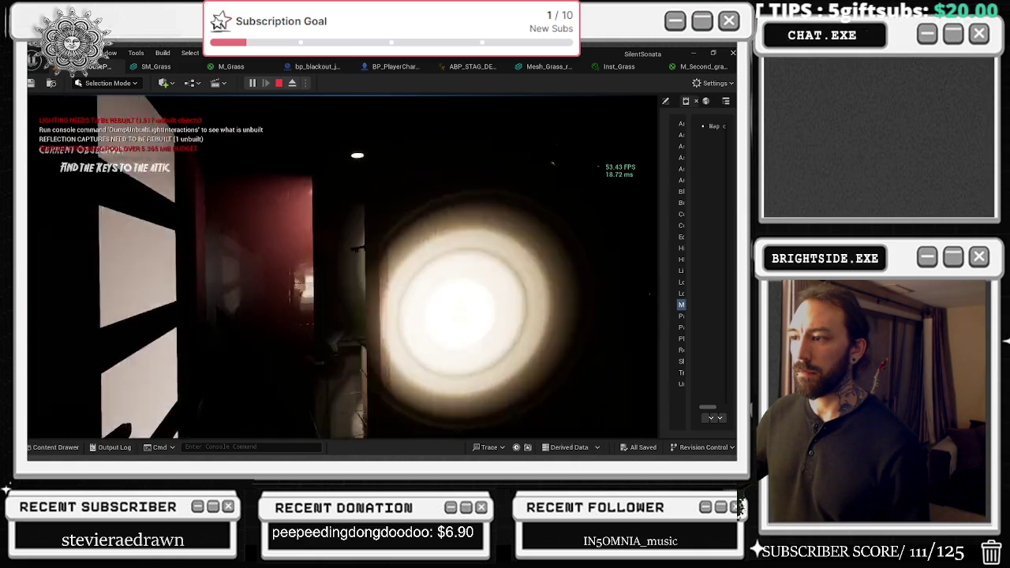
{"action": "key", "text": "w"}
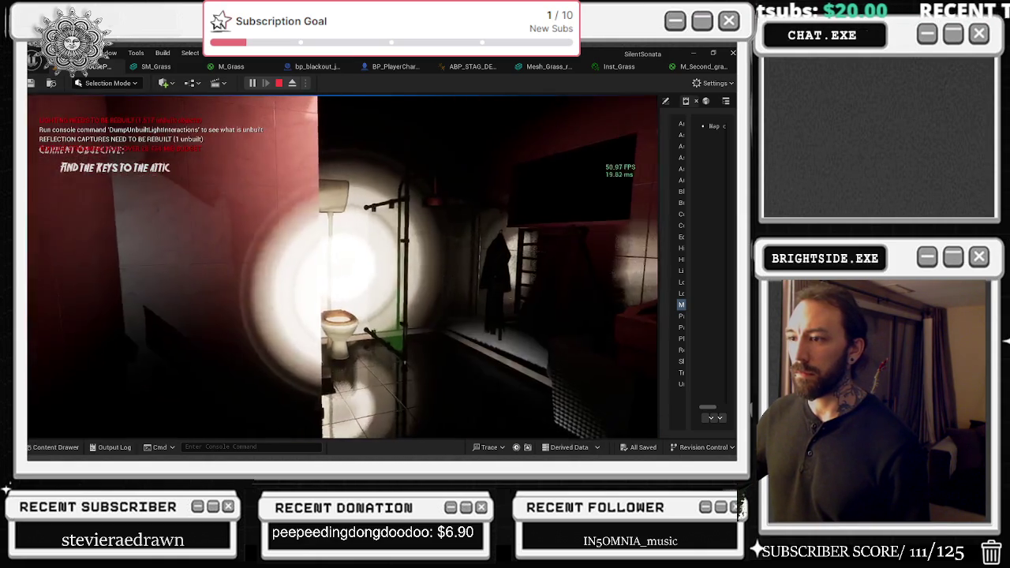
{"action": "key", "text": "w"}
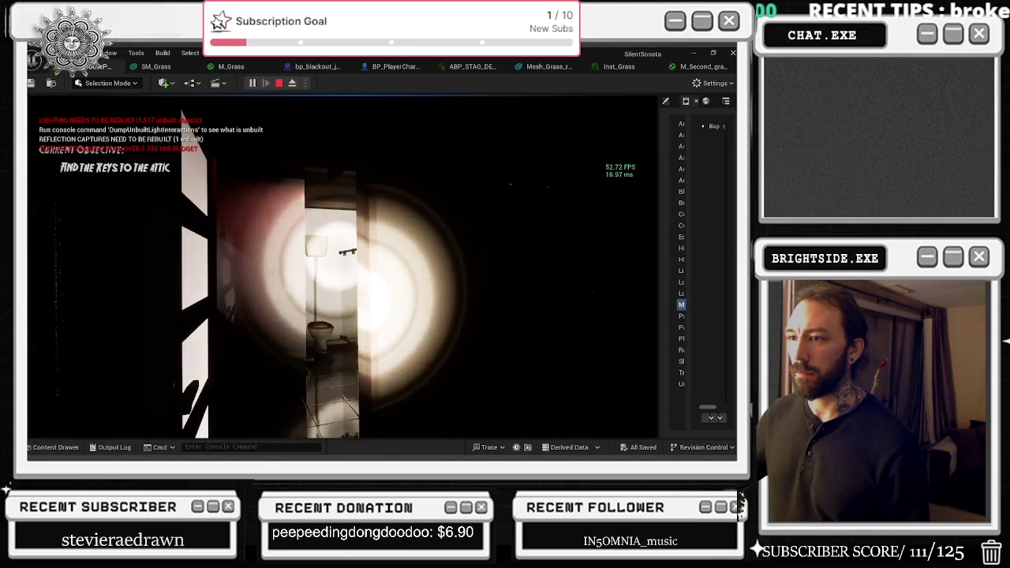
{"action": "key", "text": "w"}
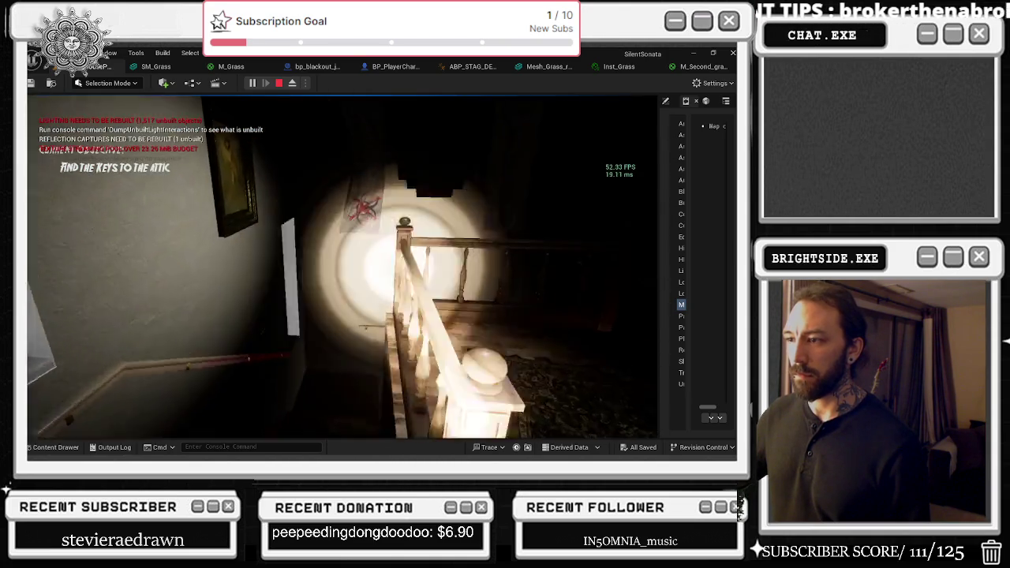
{"action": "key", "text": "w"}
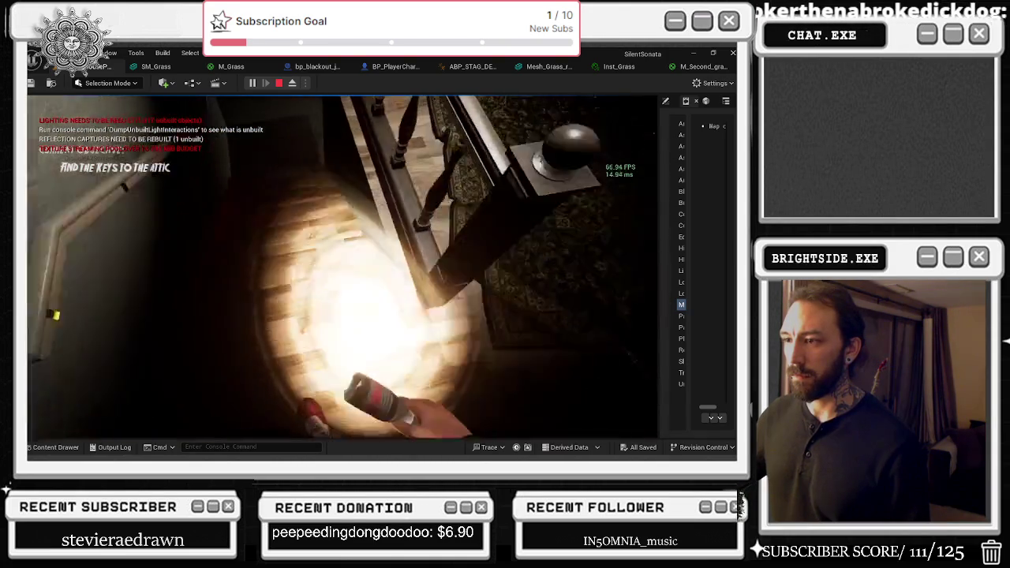
- Cross the rug into the shelved room, then head down the hallway toward the boarded door
{"action": "key", "text": "w"}
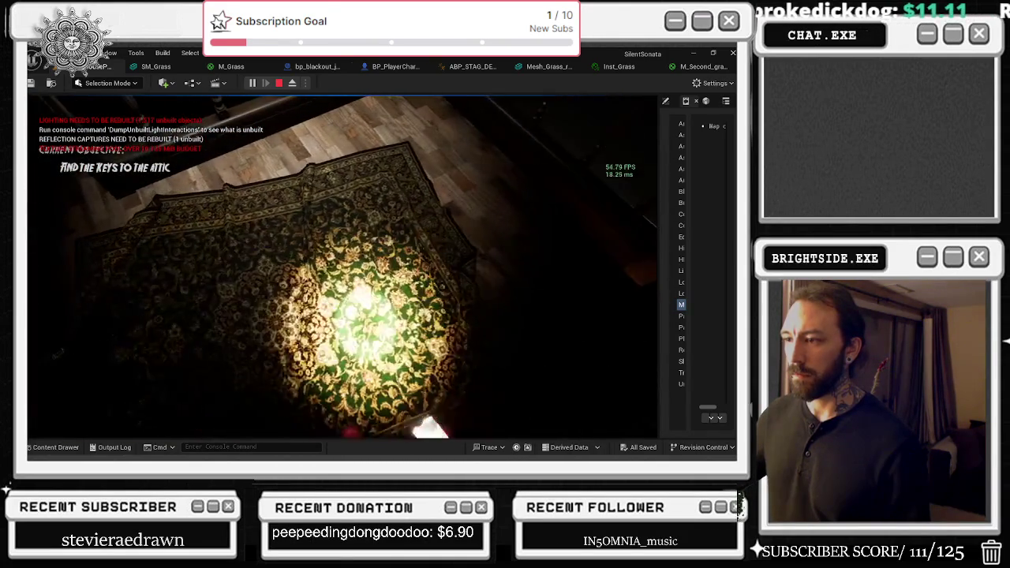
{"action": "key", "text": "w"}
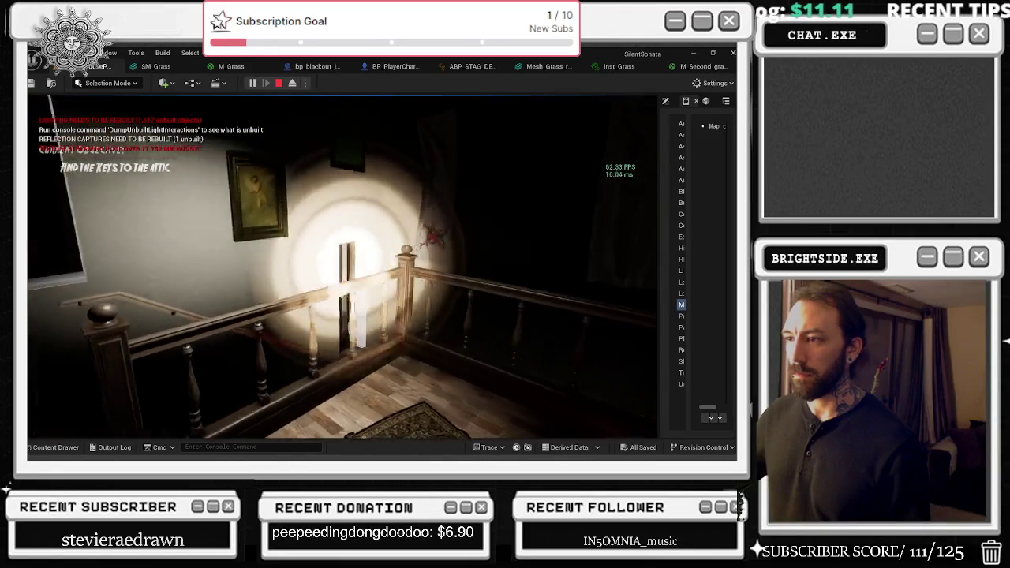
{"action": "key", "text": "w"}
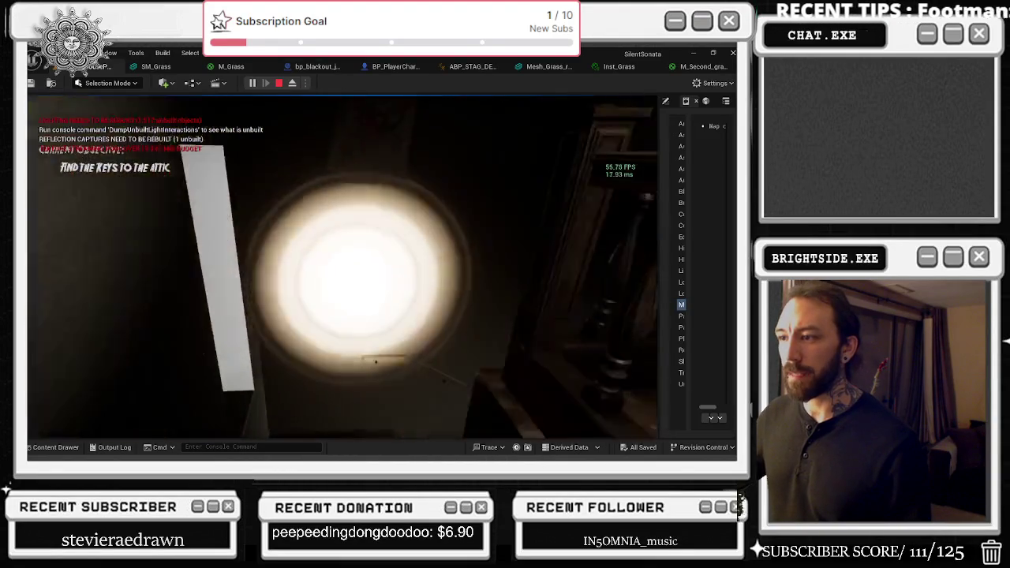
{"action": "key", "text": "w"}
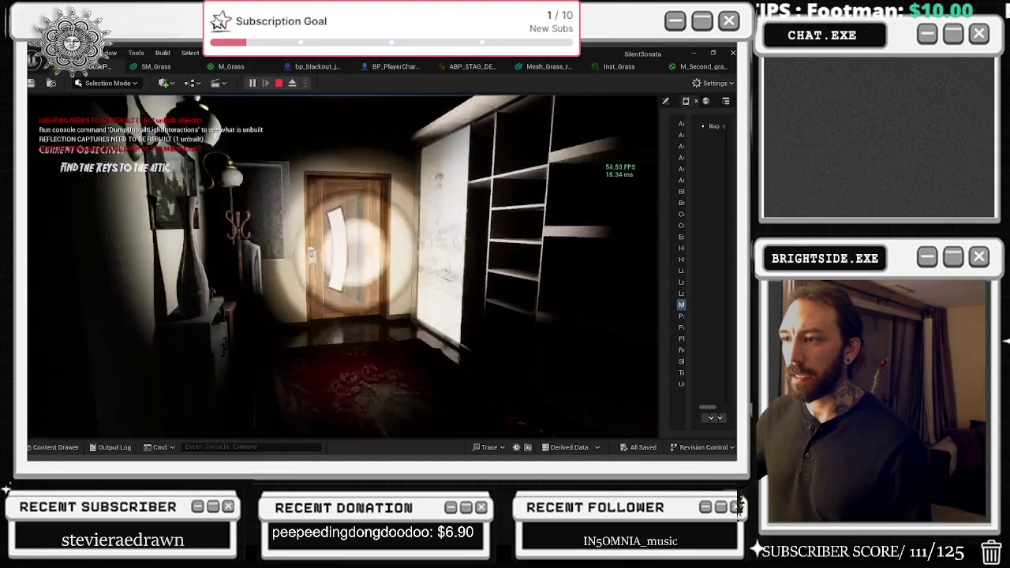
{"action": "key", "text": "w"}
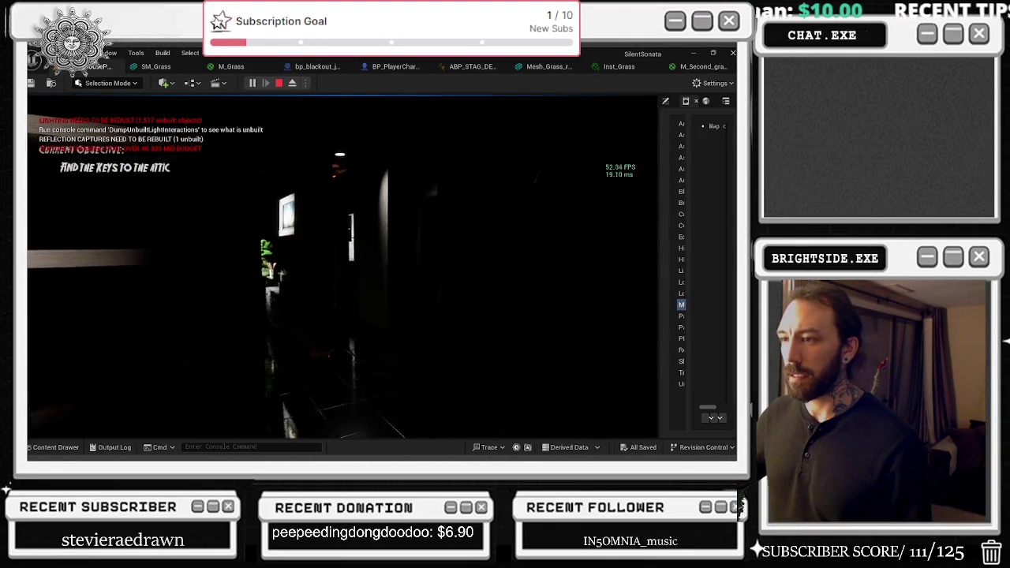
{"action": "key", "text": "w"}
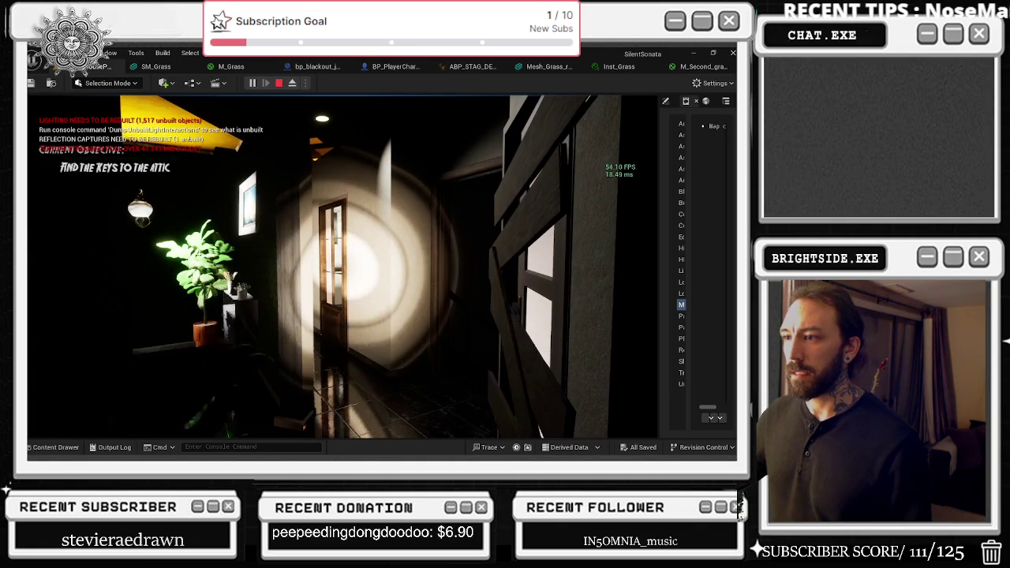
{"action": "key", "text": "w"}
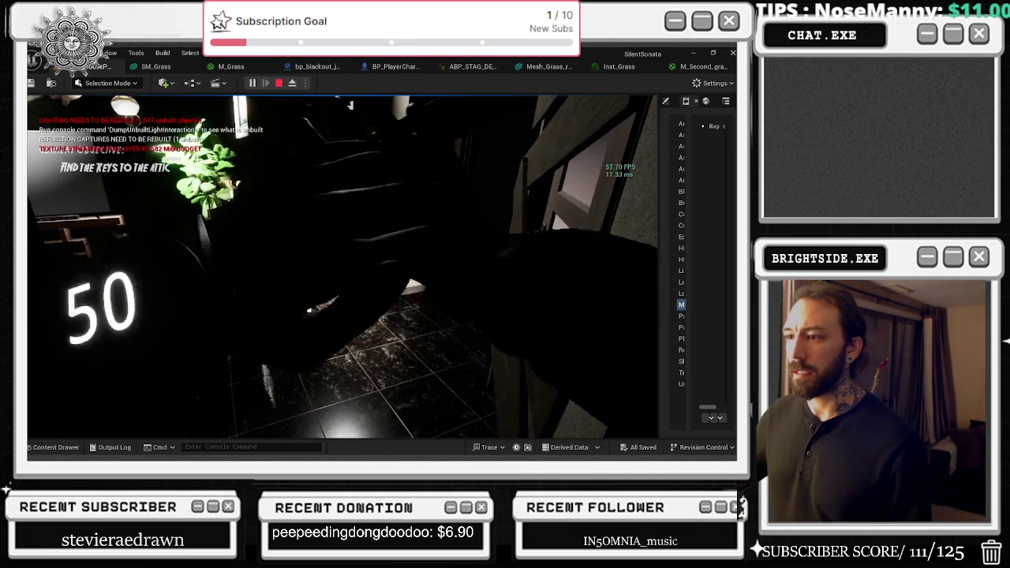
- Walk through the TV living room, examine the handheld flashlight, and push the door open
{"action": "key", "text": "w"}
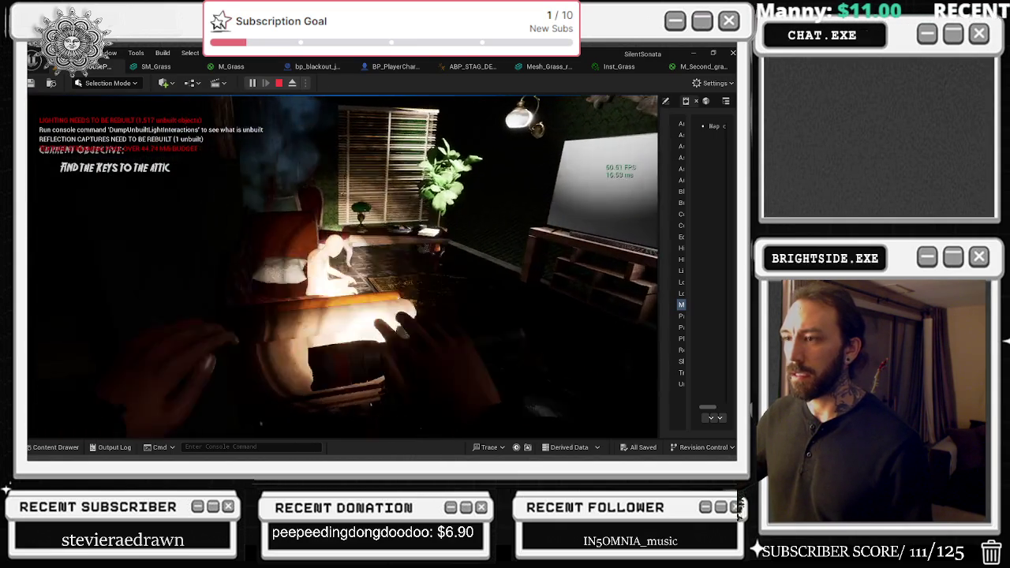
{"action": "key", "text": "w"}
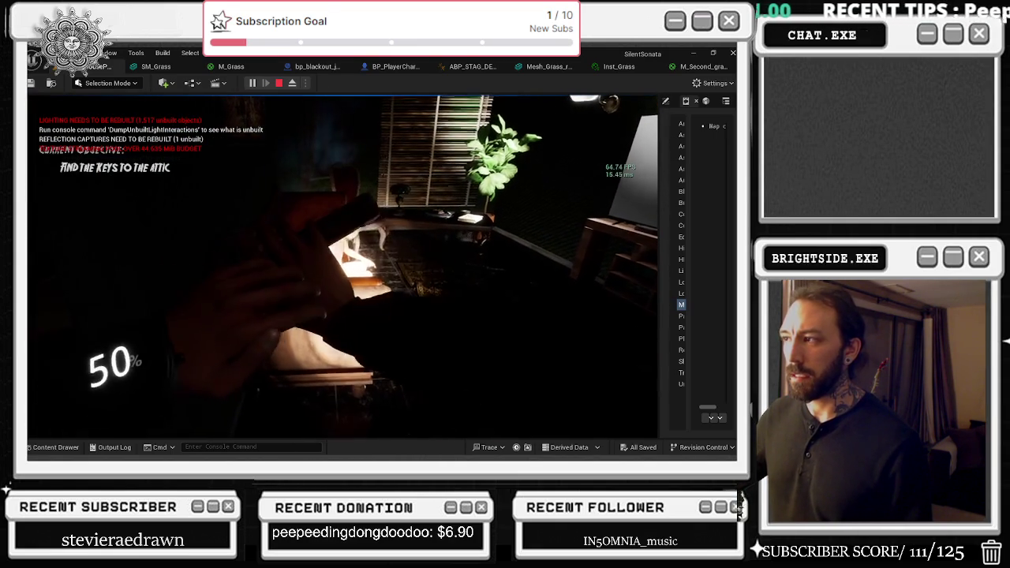
{"action": "key", "text": "w"}
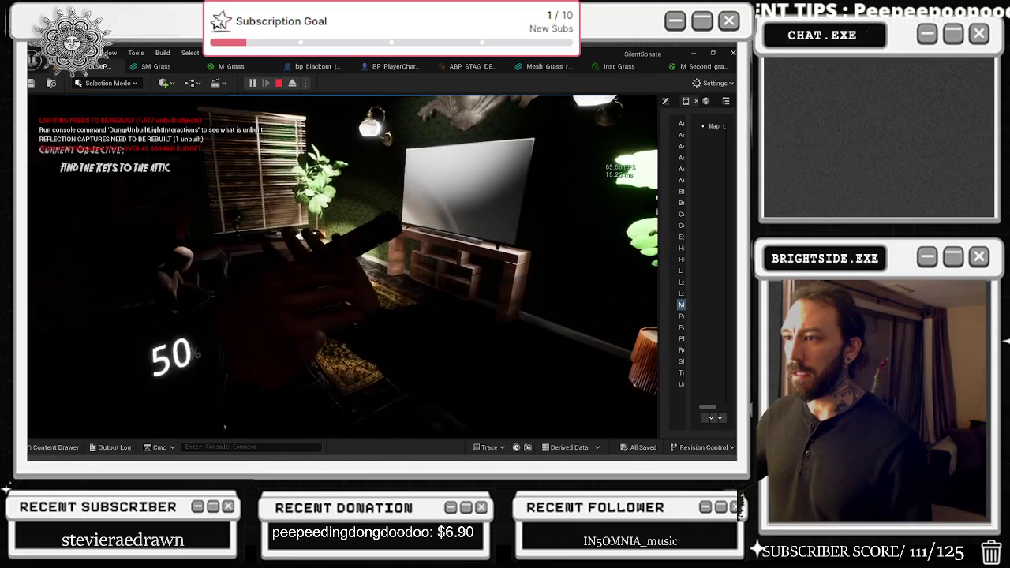
{"action": "key", "text": "s"}
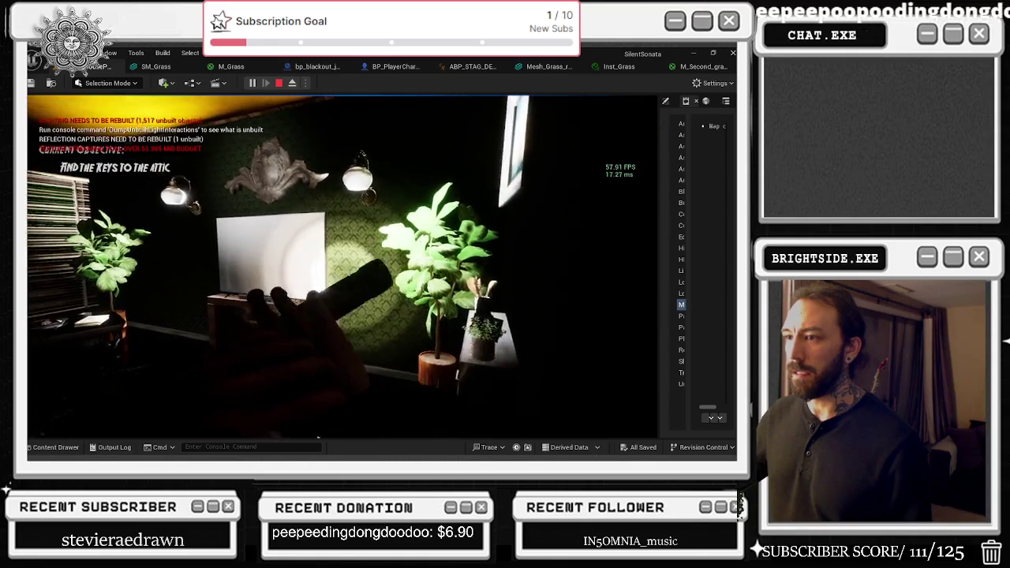
{"action": "key", "text": "e"}
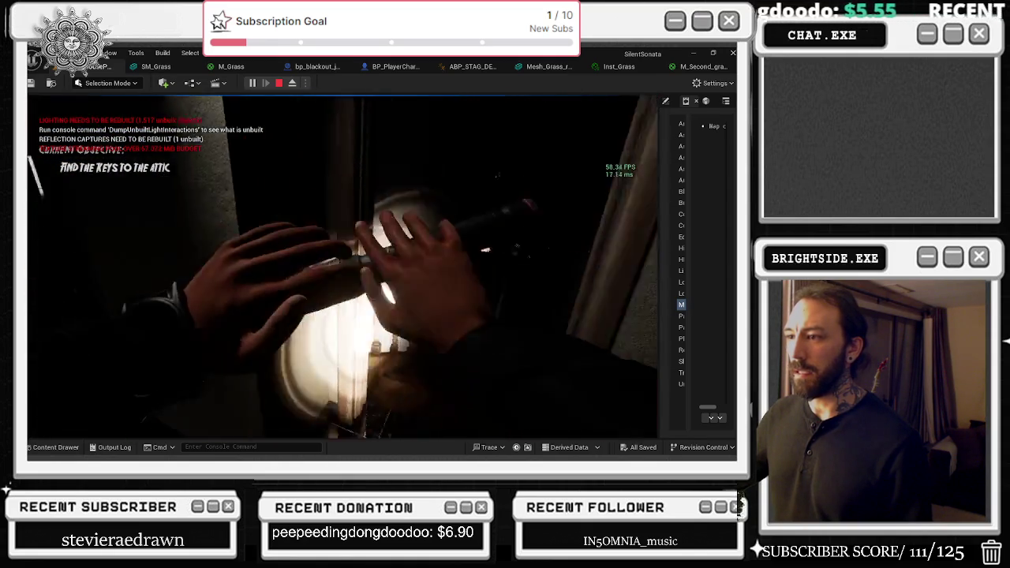
{"action": "key", "text": "e"}
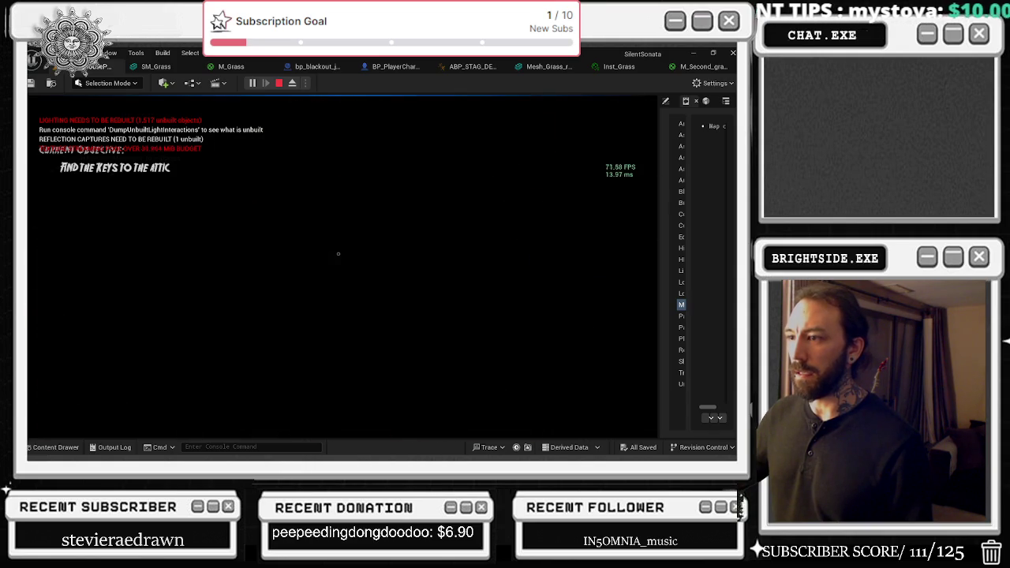
{"action": "key", "text": "e"}
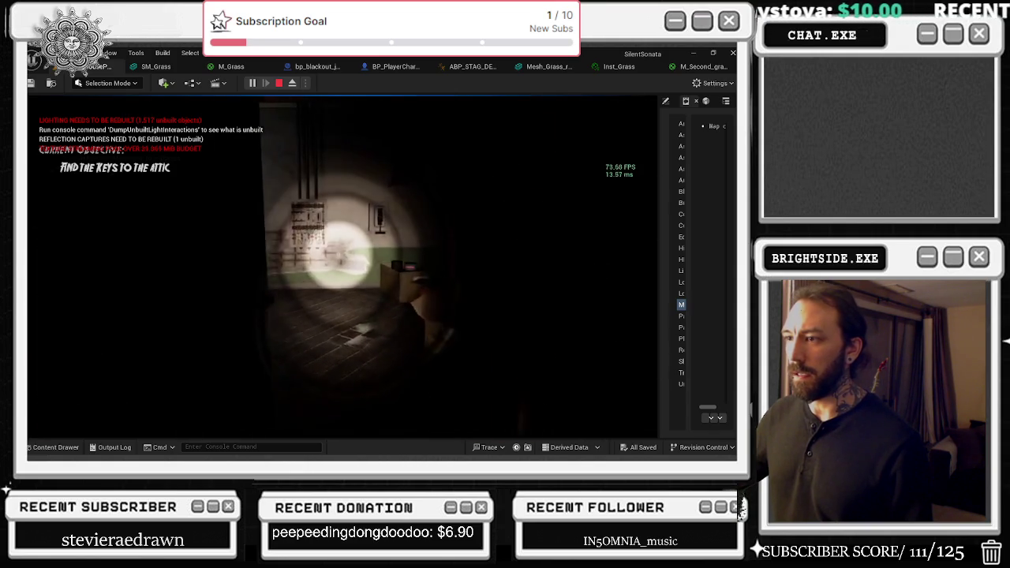
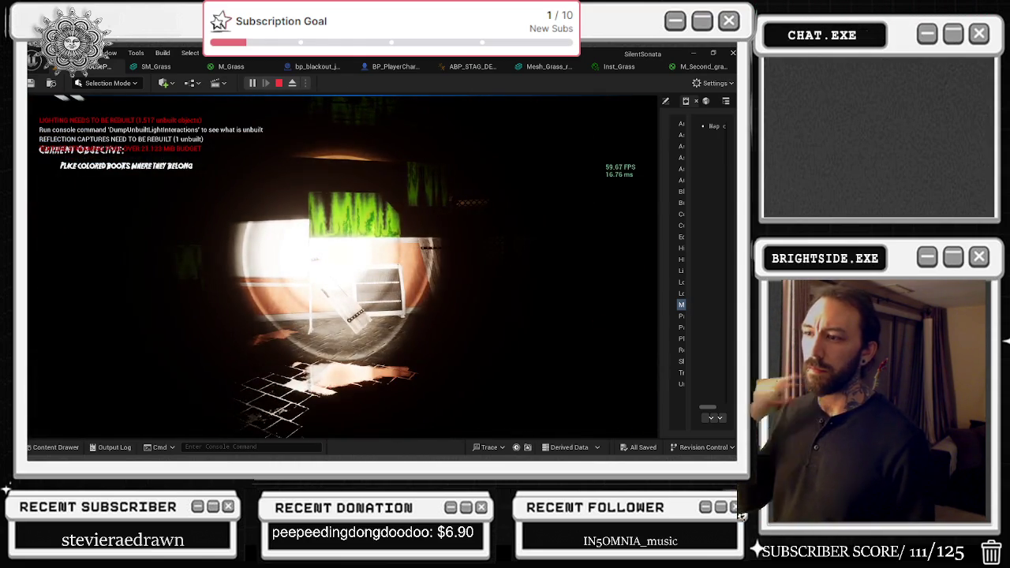
- End the Play-in-Editor session and return to the rooftop level viewport
{"action": "key", "text": "Escape"}
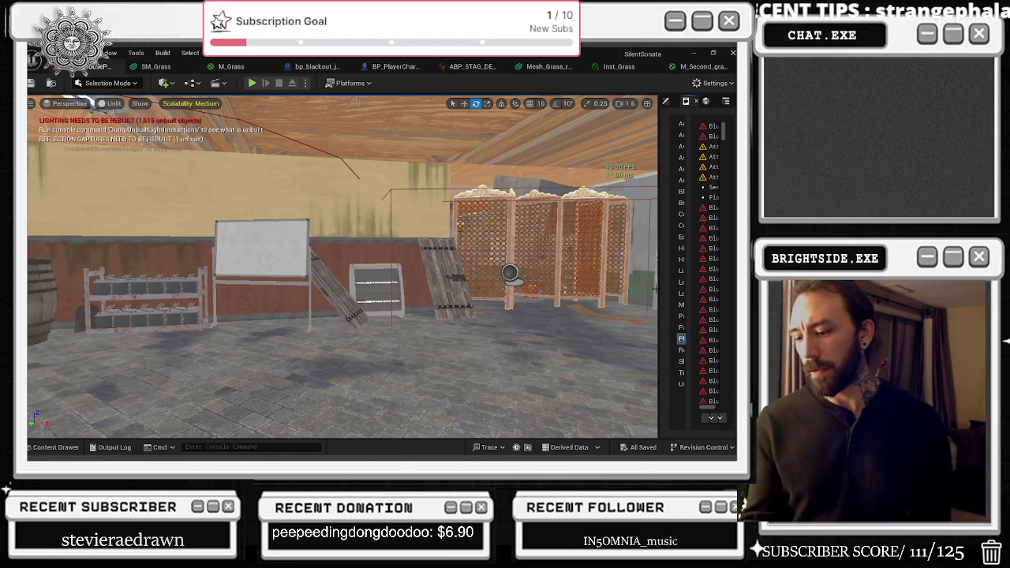
- Look around the room toward the barrel, shelves and lattice screens, then switch to the YouTube browser
{"action": "left_click_drag", "start_coordinate": [339, 269], "coordinate": [205, 268]}
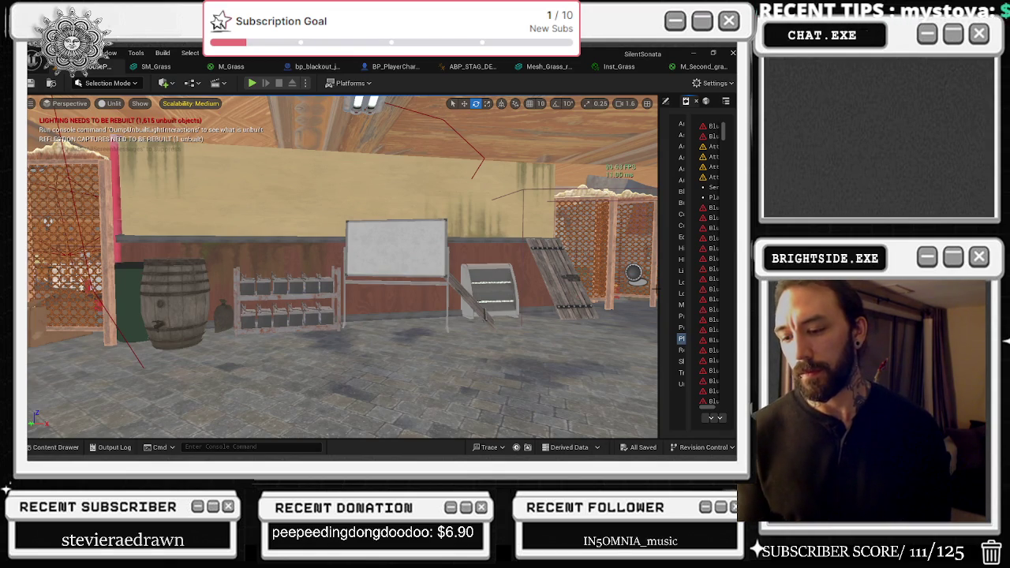
{"action": "key", "text": "Left"}
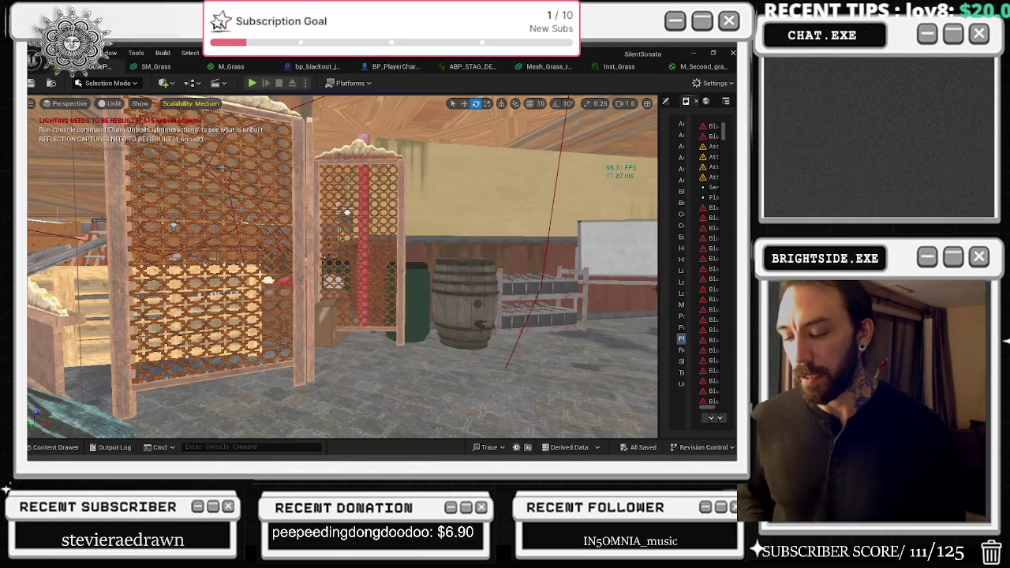
{"action": "key", "text": "alt+Tab"}
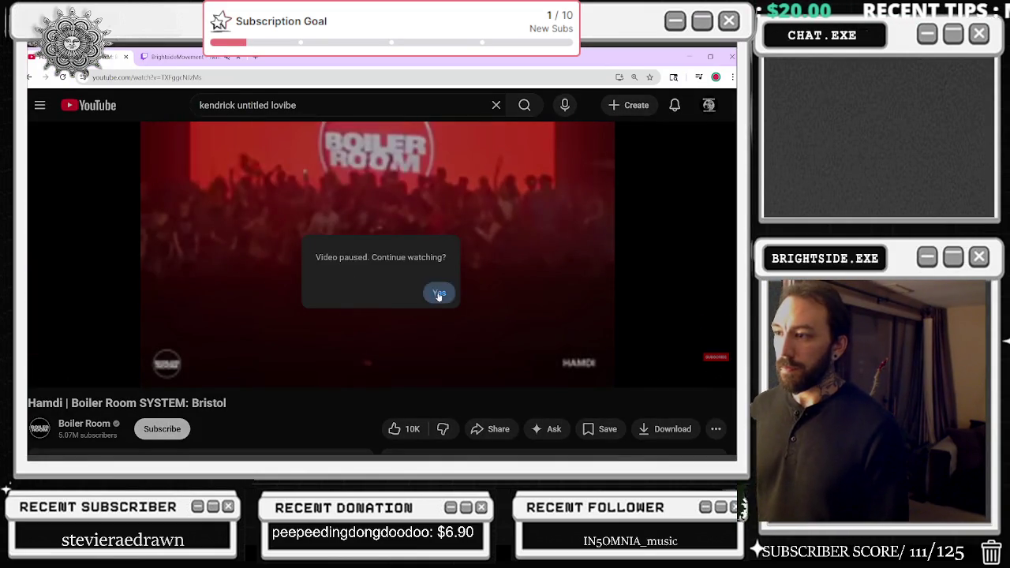
- Resume the paused Boiler Room video, then return to Unreal Editor and acknowledge the GPU crash error
{"action": "left_click", "coordinate": [437, 292]}
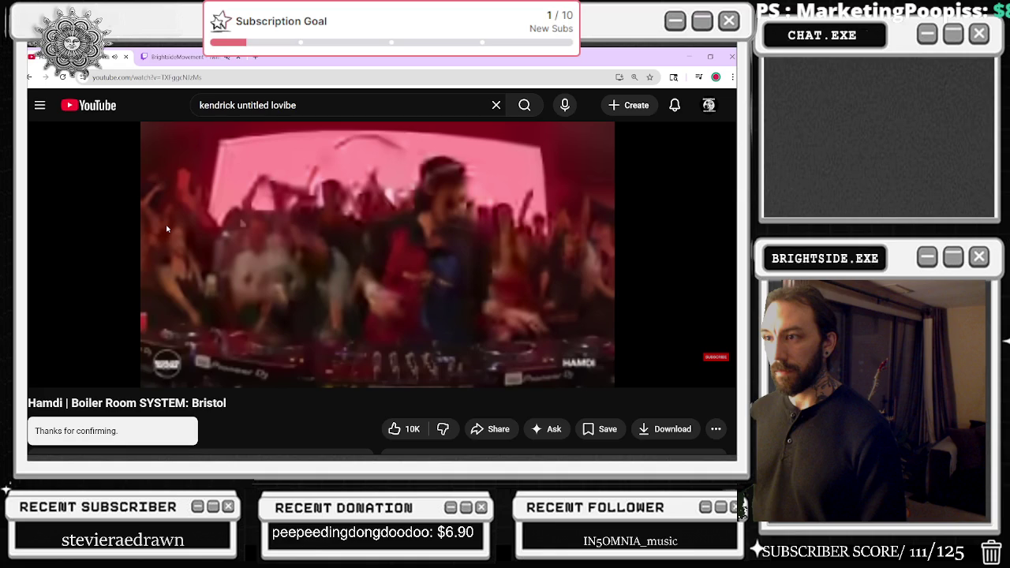
{"action": "key", "text": "alt+Tab"}
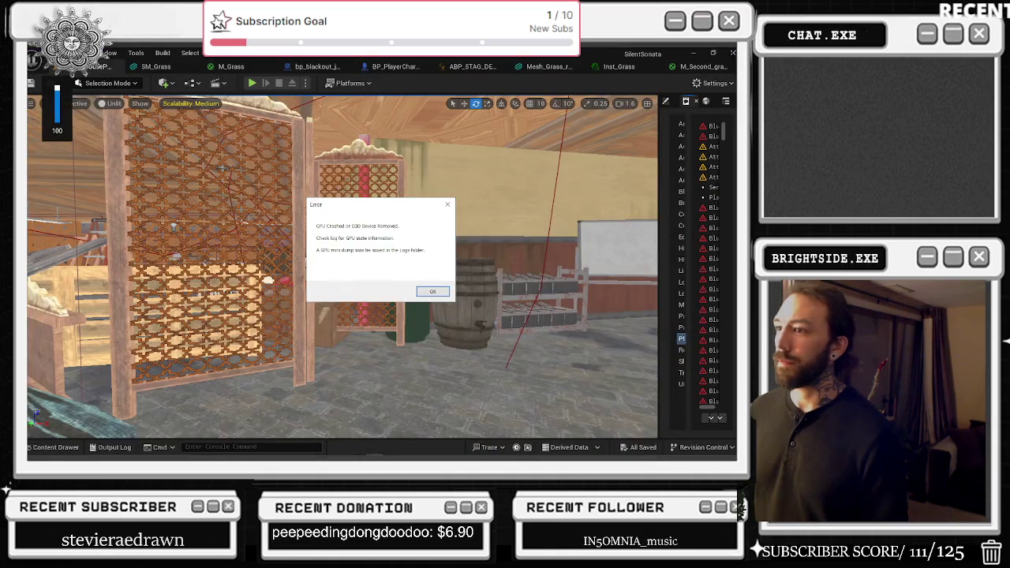
{"action": "key", "text": "Return"}
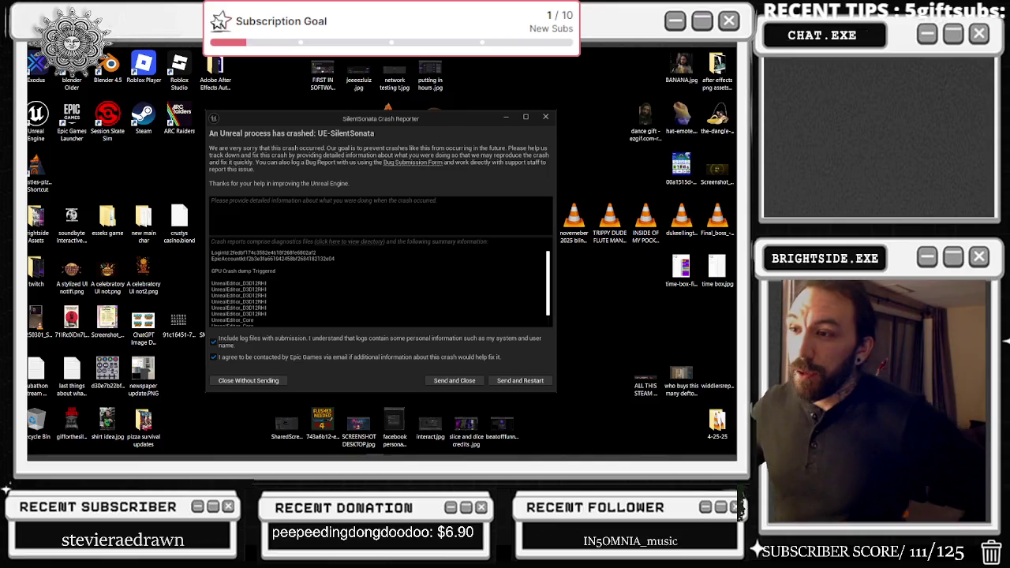
- Select the GPU Crash dump Triggered log line and close the crash reporter
{"action": "key", "text": "shift+Up"}
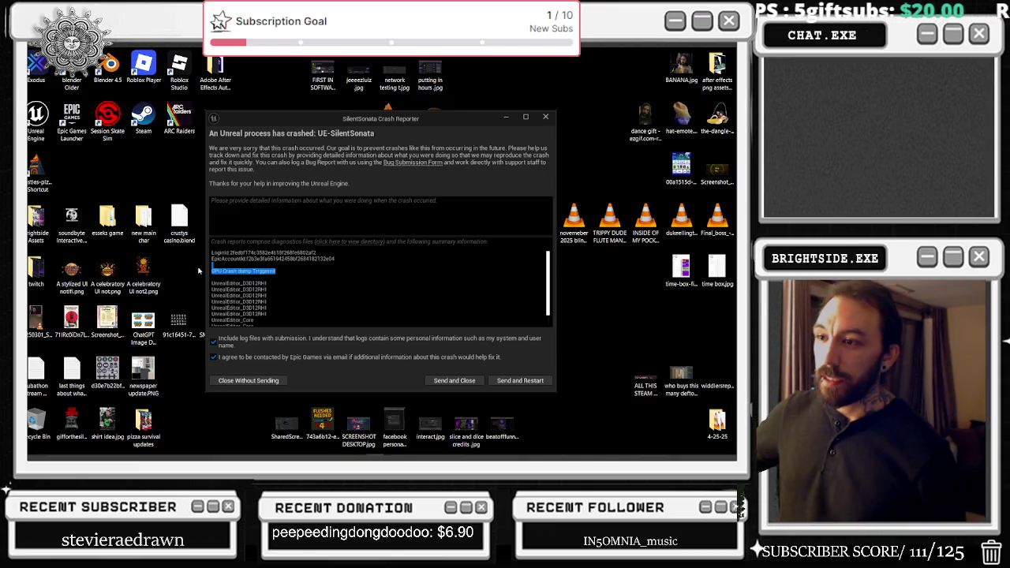
{"action": "left_click", "coordinate": [547, 117]}
{"action": "left_click", "coordinate": [547, 117]}
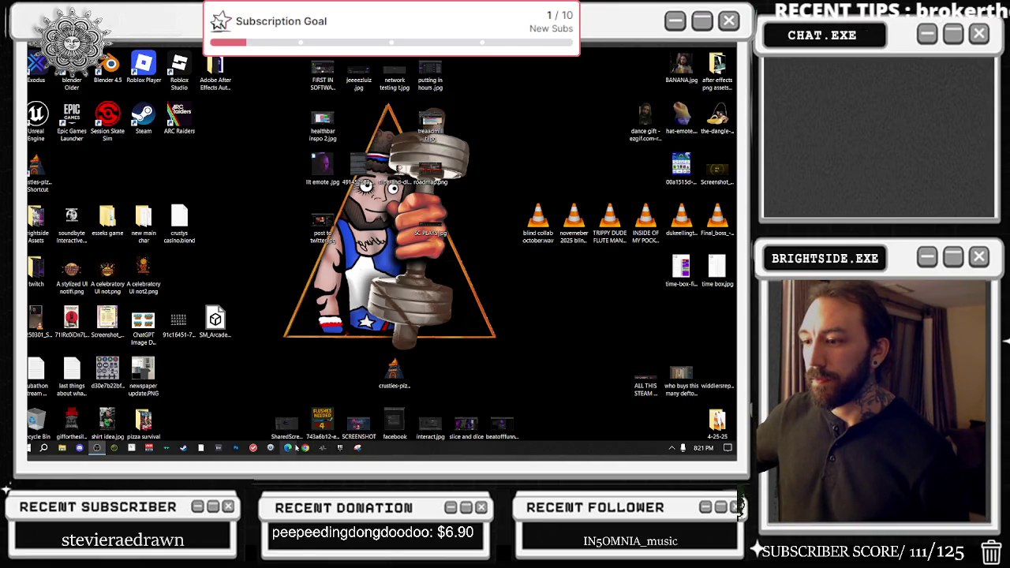
{"action": "right_click", "coordinate": [442, 448]}
- In Task Manager, end EpicGamesLauncher, EpicWebHelper and a Microsoft Edge process
{"action": "left_click", "coordinate": [498, 399]}
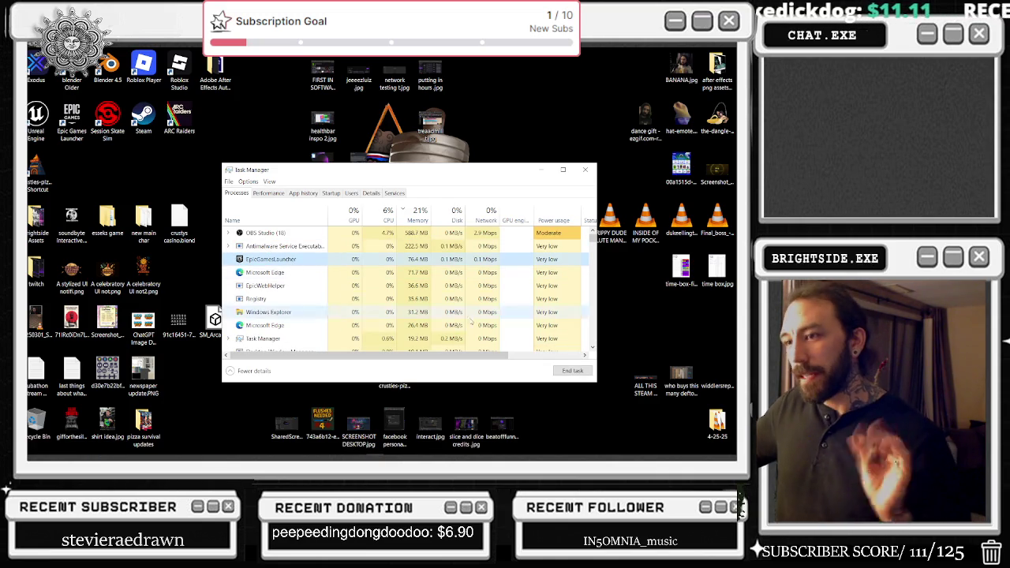
{"action": "left_click", "coordinate": [284, 259]}
{"action": "left_click", "coordinate": [573, 370]}
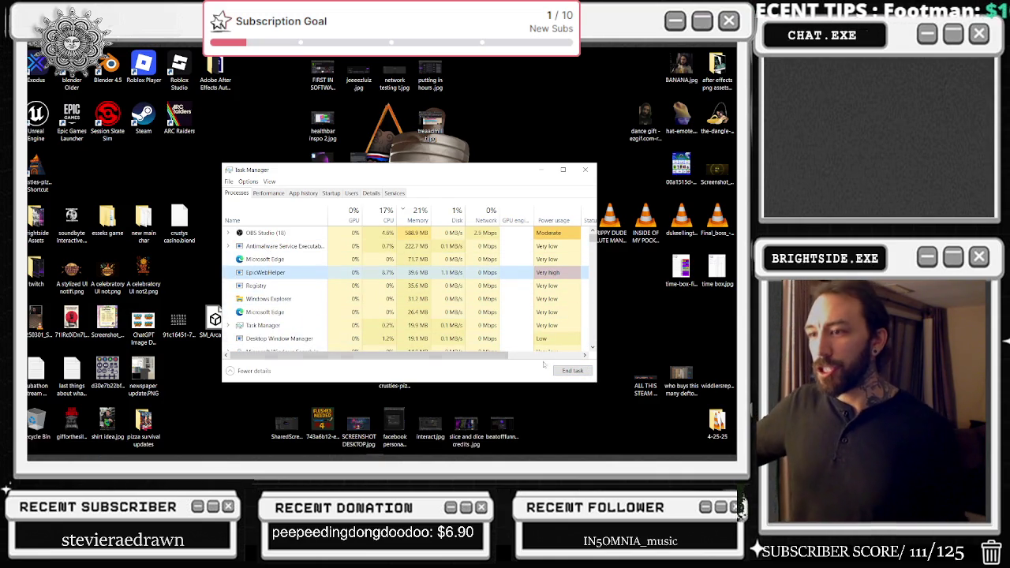
{"action": "left_click", "coordinate": [573, 371]}
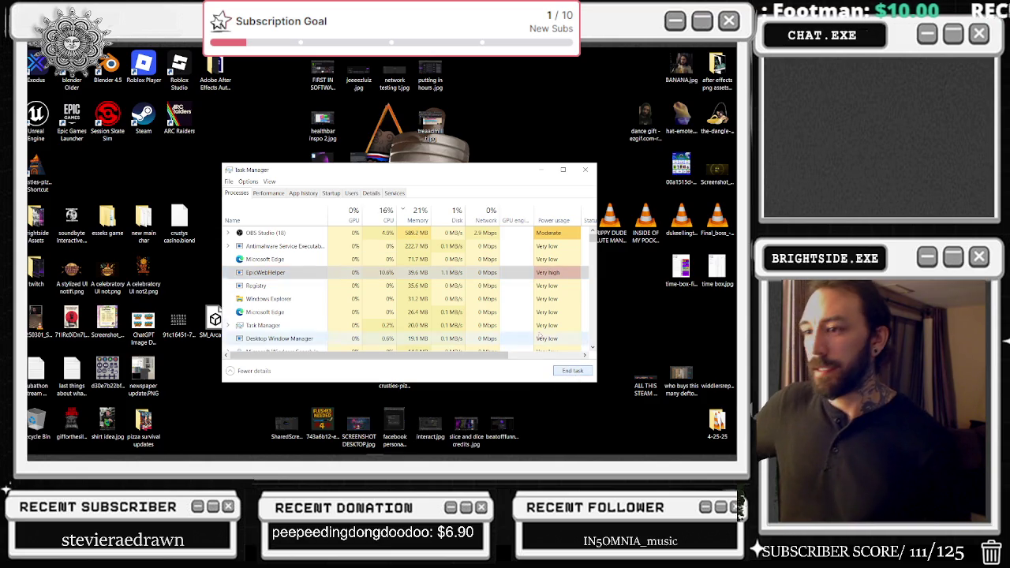
{"action": "left_click", "coordinate": [284, 258]}
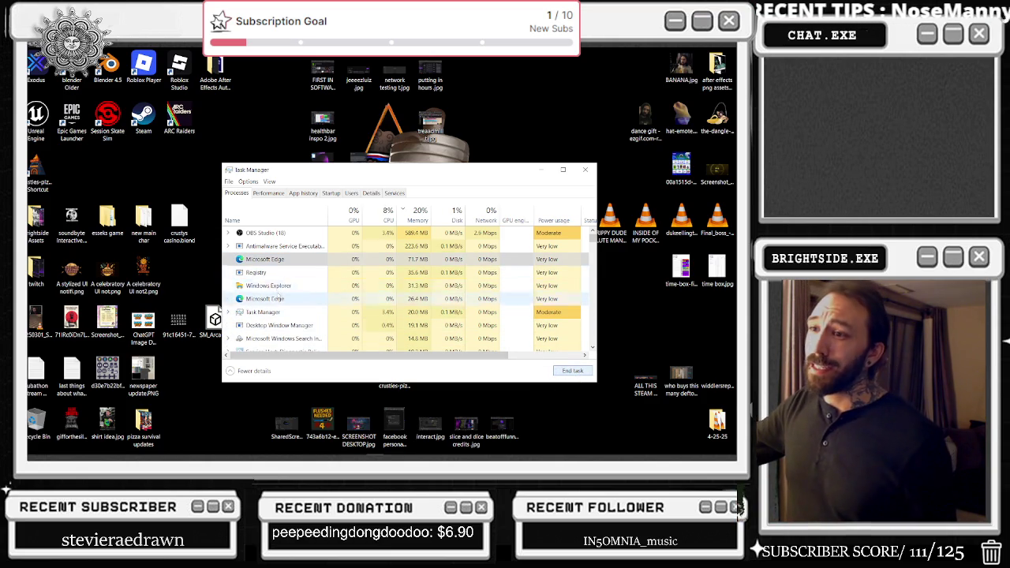
{"action": "left_click", "coordinate": [572, 370]}
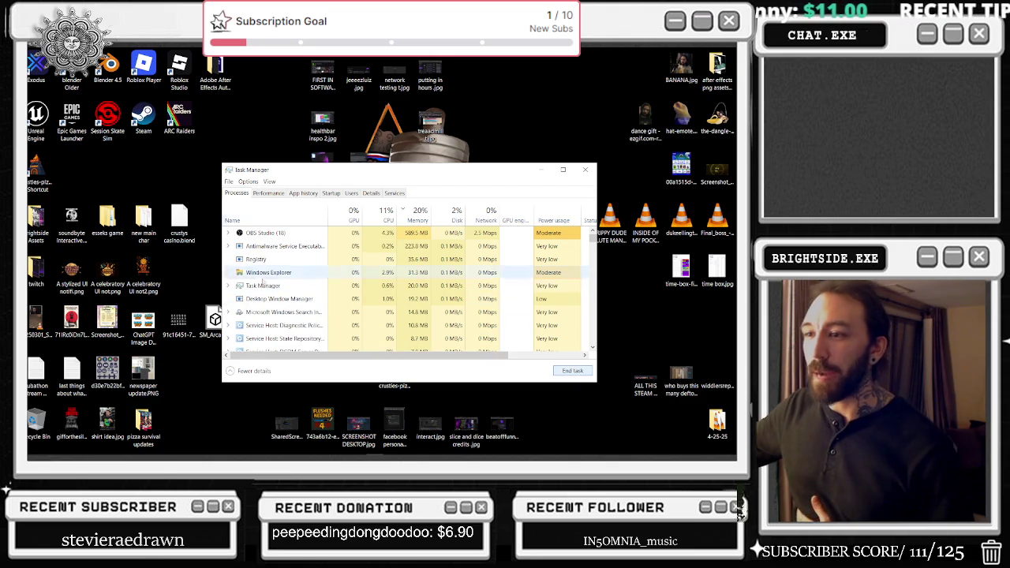
- Sort the process list by memory use, largest first
{"action": "left_click", "coordinate": [421, 216]}
{"action": "left_click", "coordinate": [422, 216]}
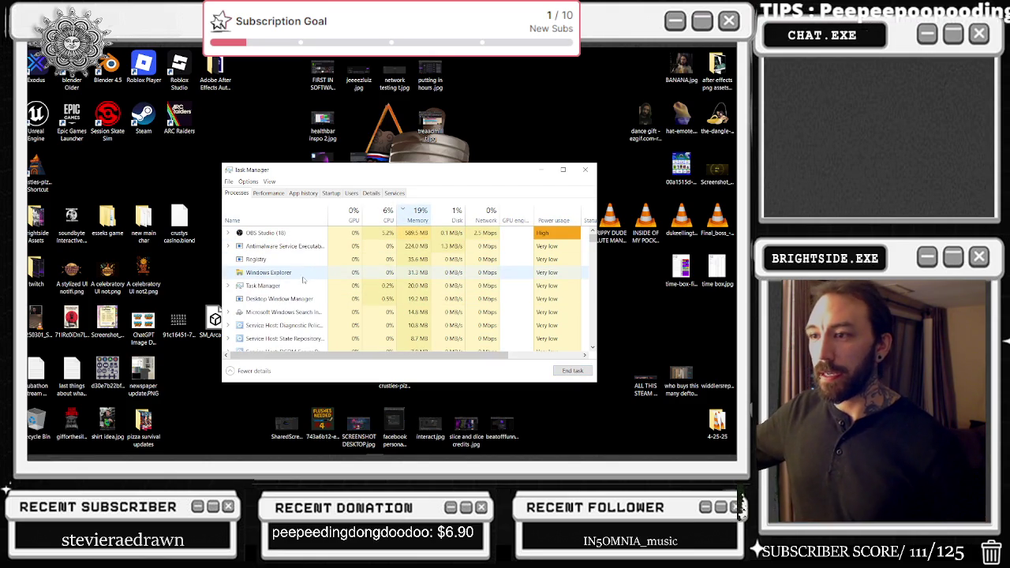
{"action": "scroll", "coordinate": [300, 280], "scroll_direction": "down", "scroll_amount": 1}
{"action": "scroll", "coordinate": [299, 283], "scroll_direction": "down", "scroll_amount": 3}
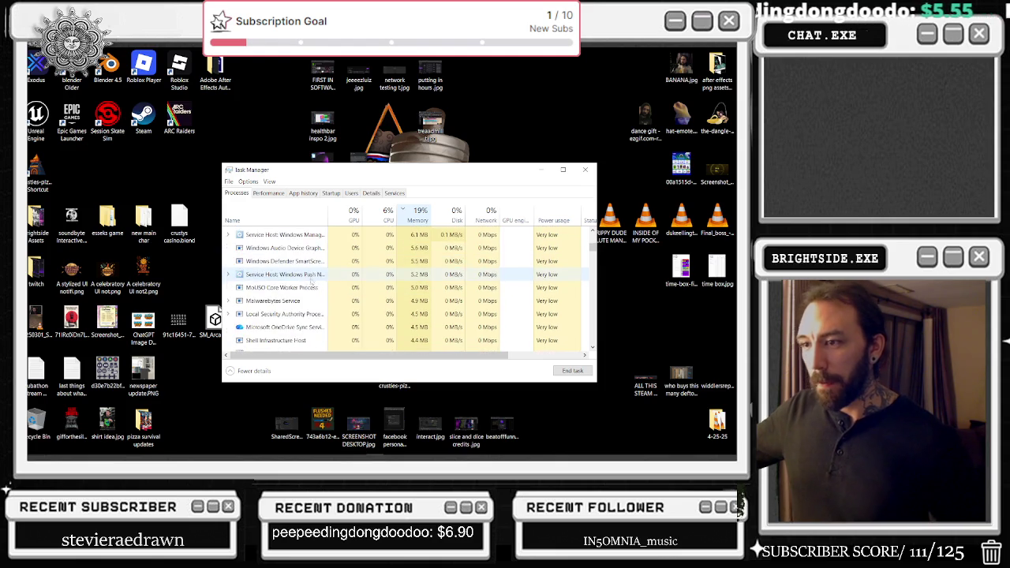
- End the Gaming Services and Xbox processes, leaving OneDrive running
{"action": "right_click", "coordinate": [311, 327]}
{"action": "left_click", "coordinate": [336, 336]}
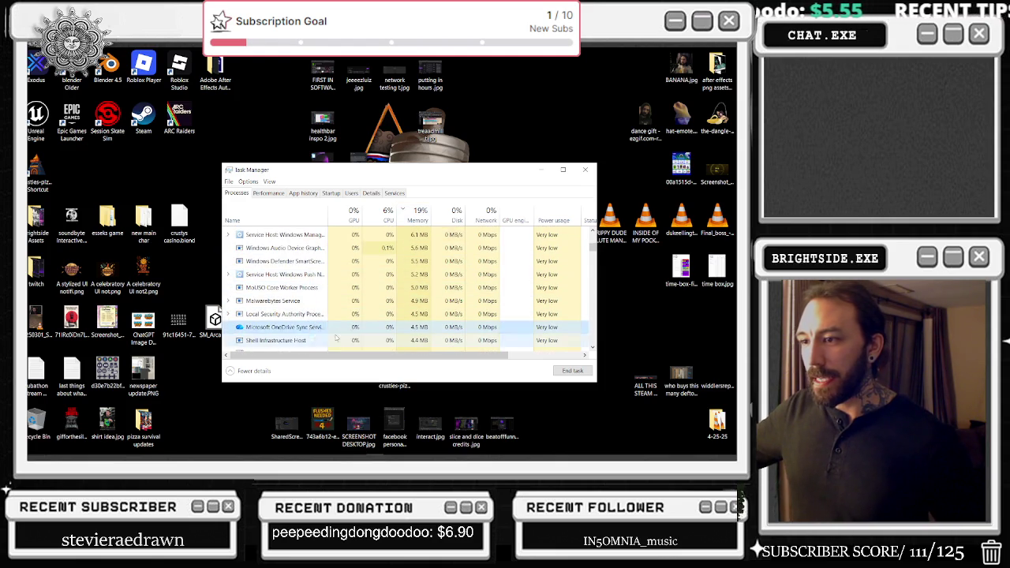
{"action": "scroll", "coordinate": [336, 338], "scroll_direction": "down", "scroll_amount": 3}
{"action": "right_click", "coordinate": [298, 306]}
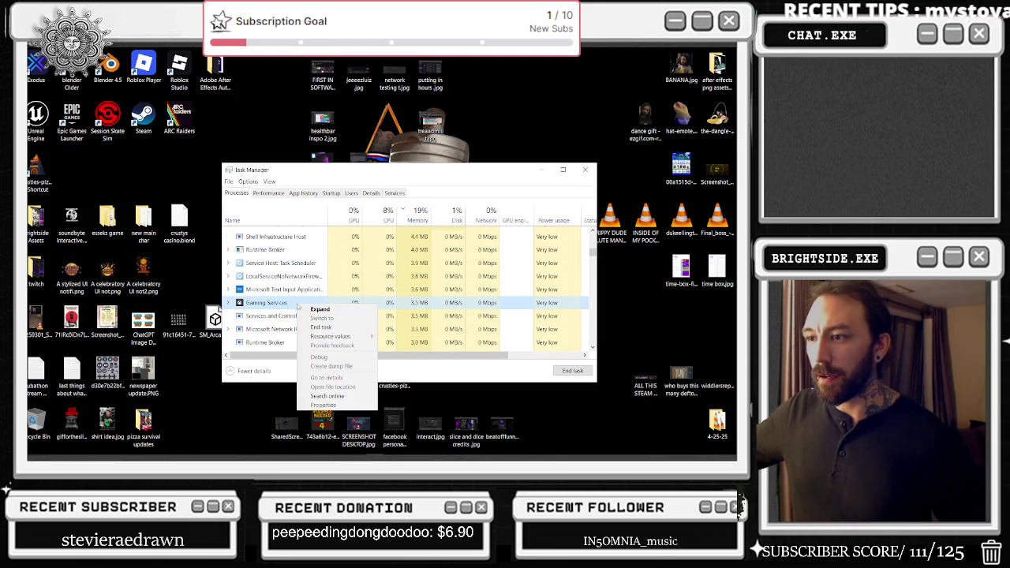
{"action": "left_click", "coordinate": [320, 326]}
{"action": "scroll", "coordinate": [296, 292], "scroll_direction": "down", "scroll_amount": 3}
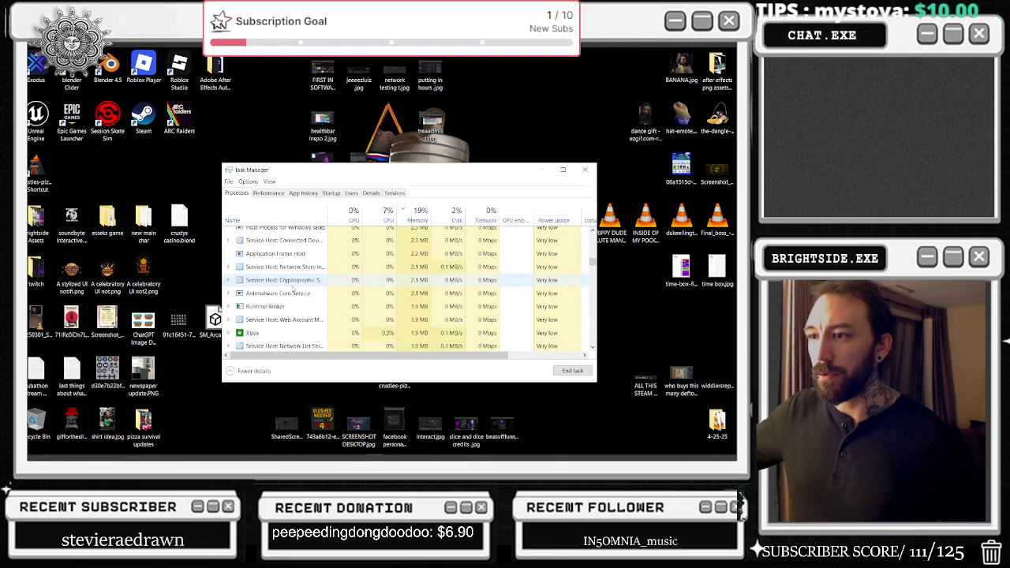
{"action": "right_click", "coordinate": [272, 321]}
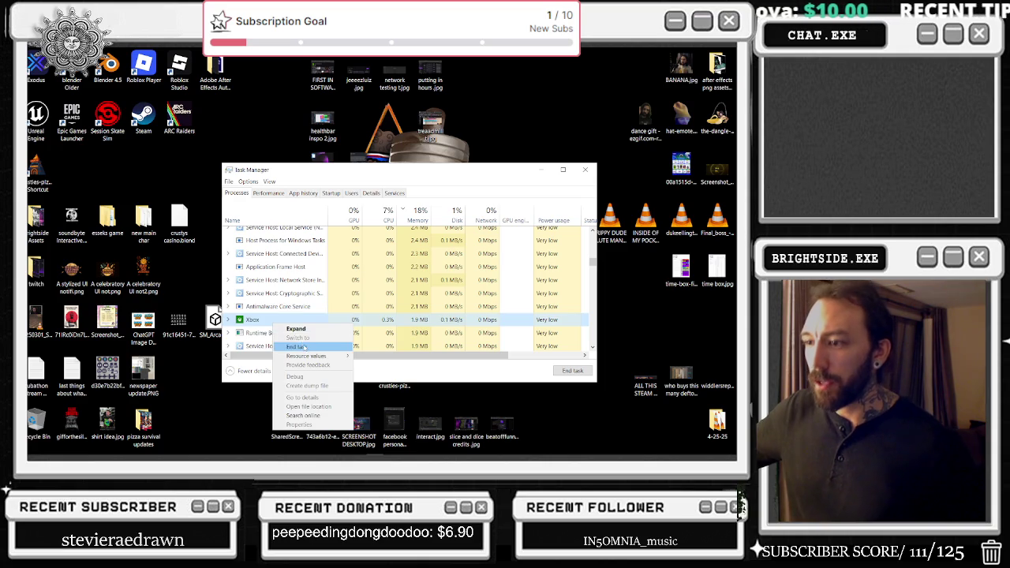
{"action": "left_click", "coordinate": [303, 347]}
{"action": "scroll", "coordinate": [300, 316], "scroll_direction": "down", "scroll_amount": 3}
- End Microsoft Office Click-to-Run, leave NVIDIA Web Helper running, and return to the list's top
{"action": "right_click", "coordinate": [293, 285]}
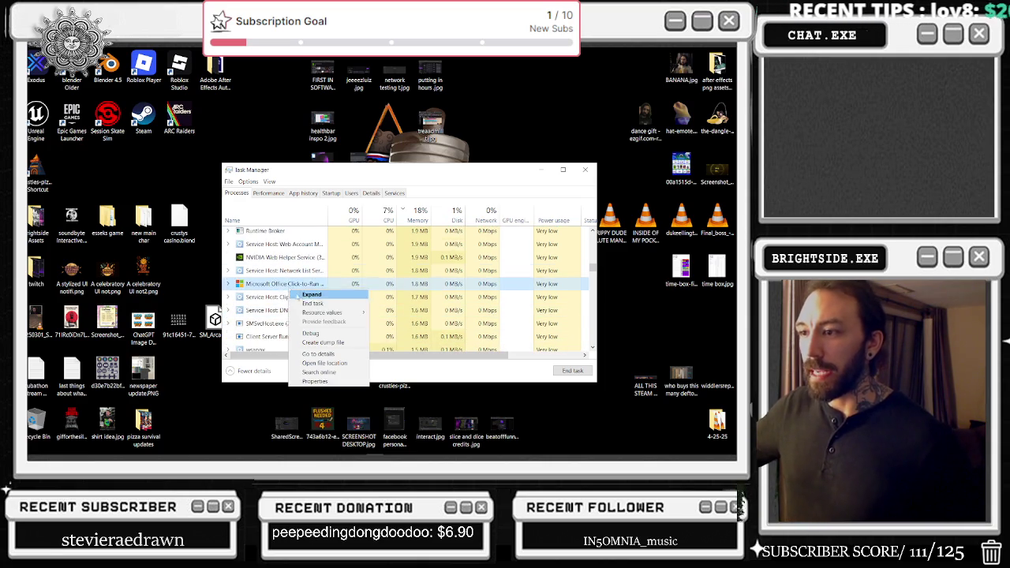
{"action": "left_click", "coordinate": [309, 303]}
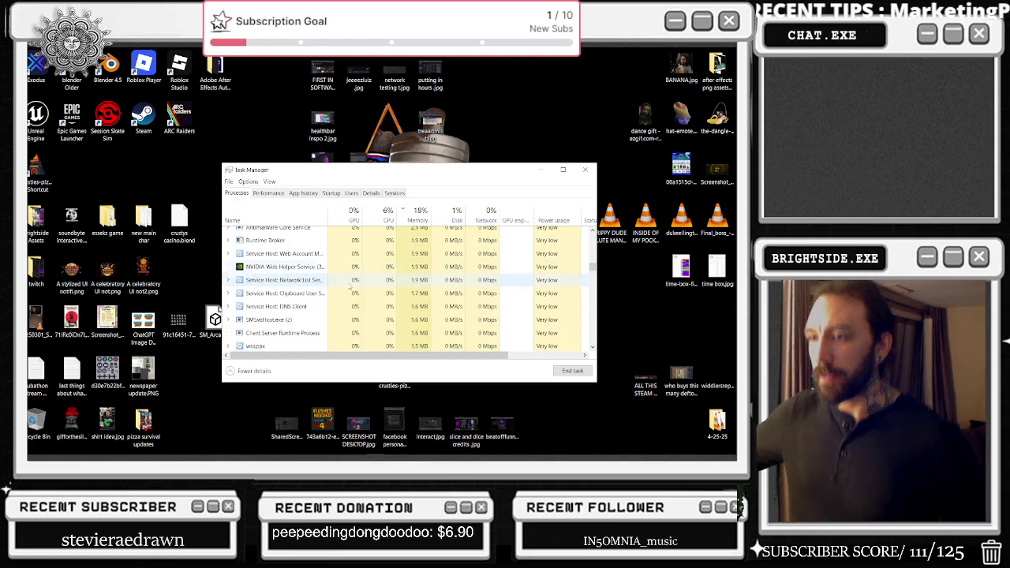
{"action": "right_click", "coordinate": [316, 268]}
{"action": "left_click", "coordinate": [331, 279]}
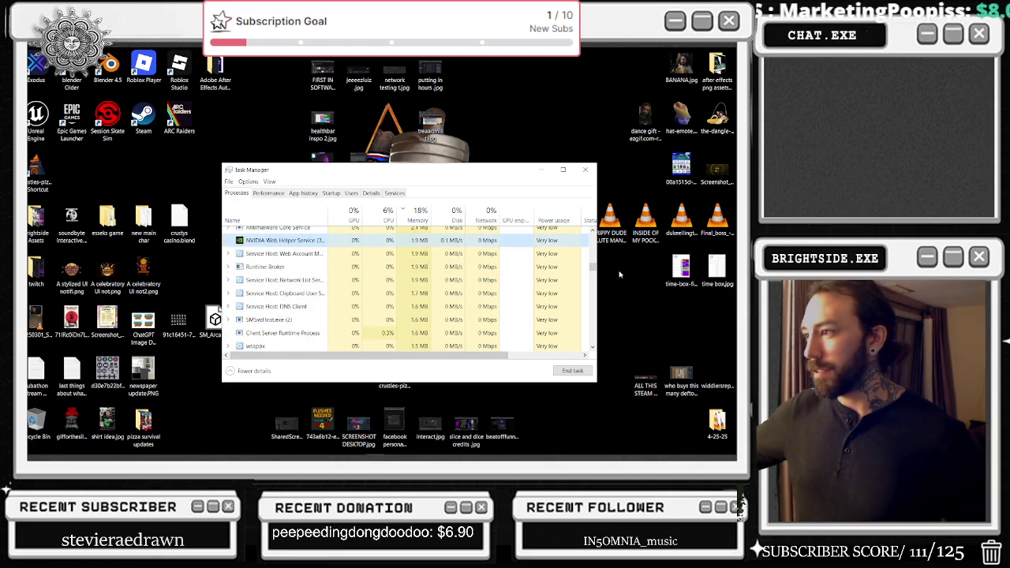
{"action": "scroll", "coordinate": [303, 266], "scroll_direction": "down", "scroll_amount": 5}
{"action": "scroll", "coordinate": [304, 266], "scroll_direction": "down", "scroll_amount": 5}
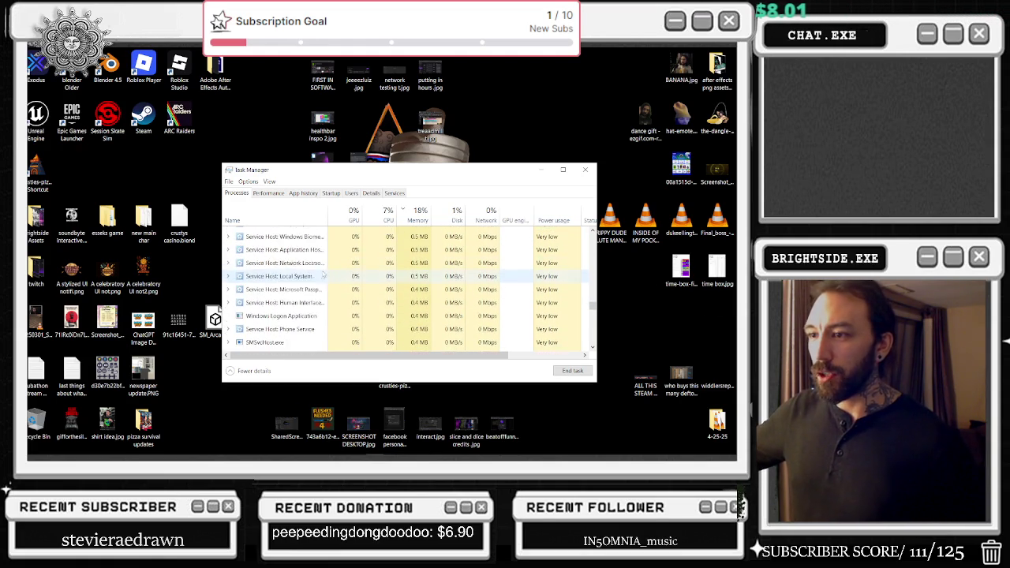
{"action": "scroll", "coordinate": [322, 274], "scroll_direction": "down", "scroll_amount": 5}
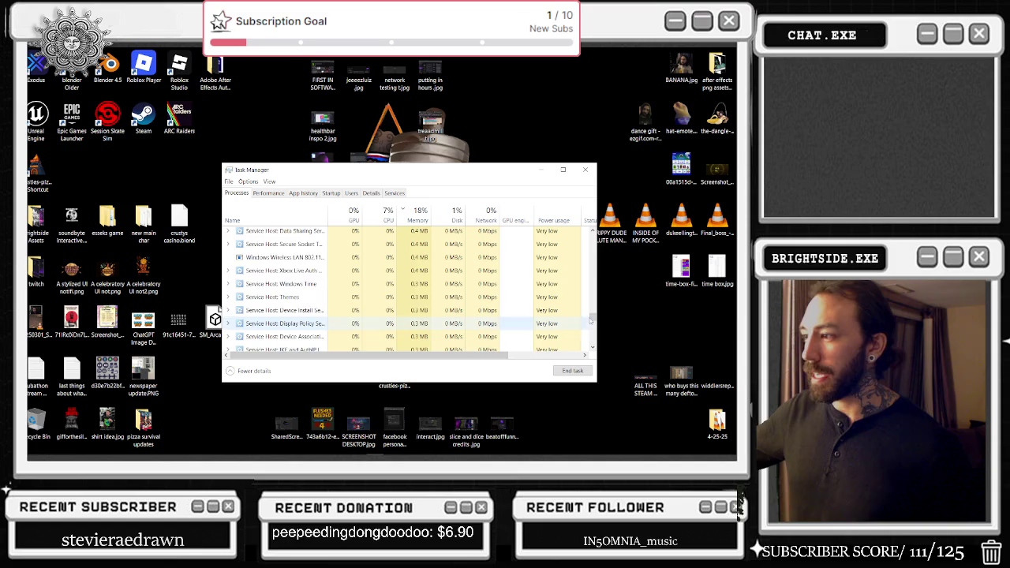
{"action": "key", "text": "Home"}
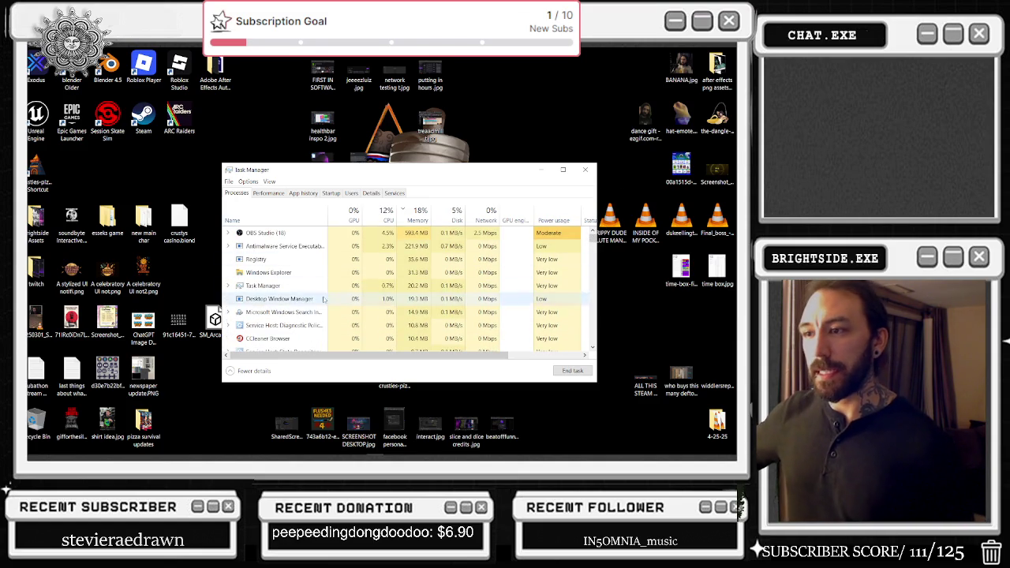
- End Gaming Services and the process below it, then end the restarted Gaming Services
{"action": "scroll", "coordinate": [324, 299], "scroll_direction": "down", "scroll_amount": 1}
{"action": "right_click", "coordinate": [276, 319]}
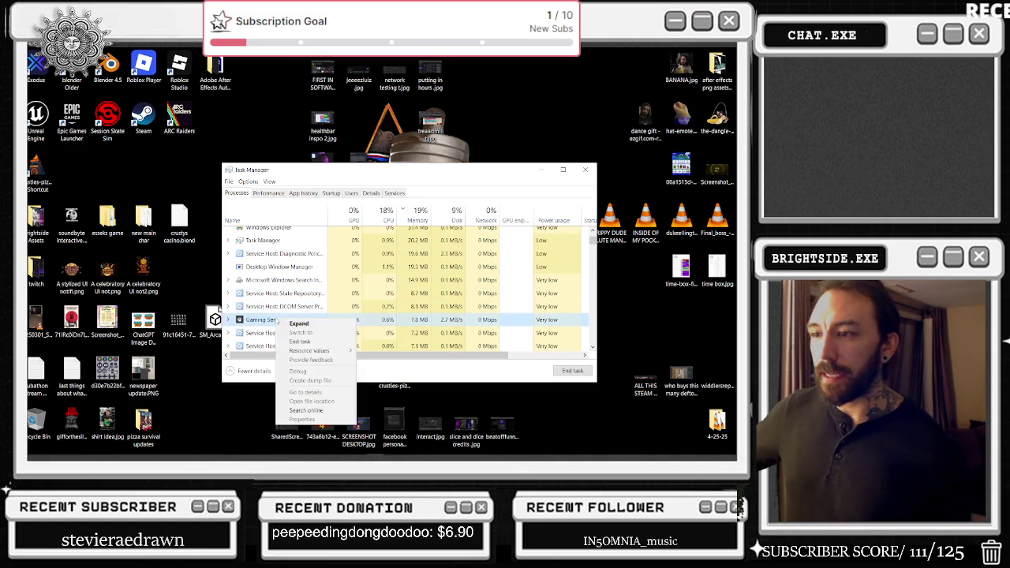
{"action": "left_click", "coordinate": [300, 341]}
{"action": "right_click", "coordinate": [277, 333]}
{"action": "left_click", "coordinate": [300, 358]}
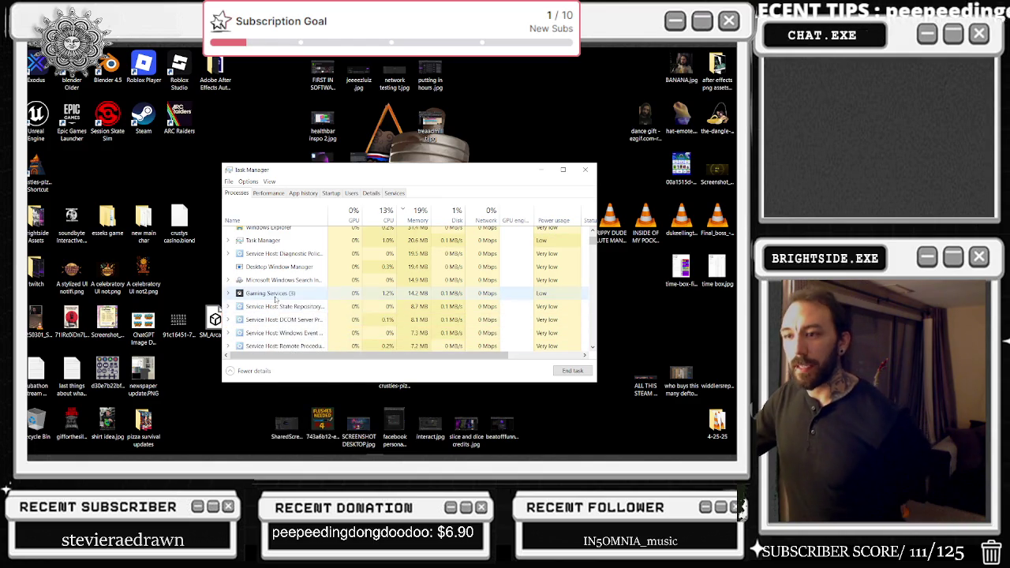
{"action": "right_click", "coordinate": [276, 296]}
{"action": "left_click", "coordinate": [299, 321]}
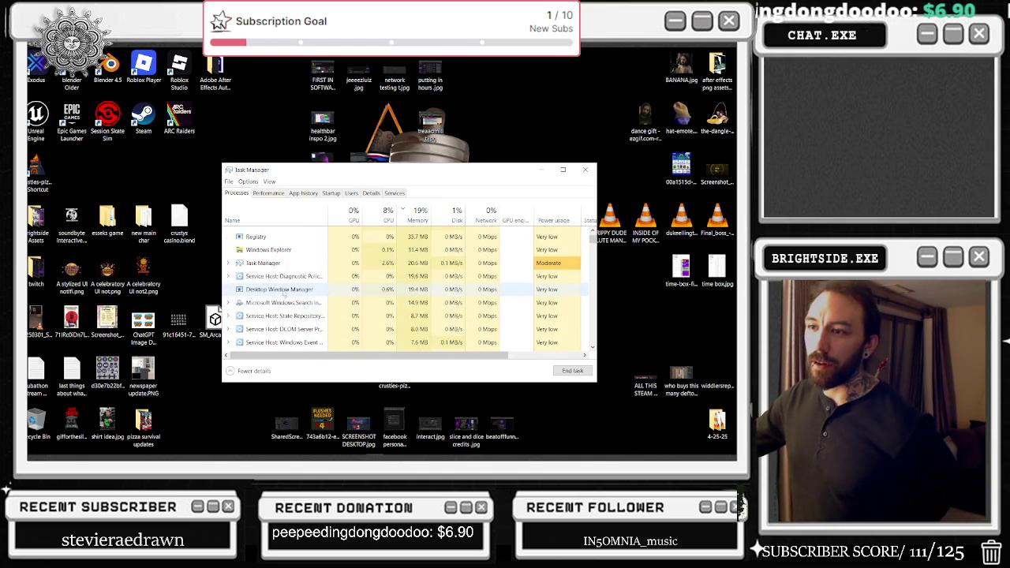
- End the CCleaner Service process and the reappearing Gaming Services process twice more
{"action": "right_click", "coordinate": [284, 303]}
{"action": "left_click", "coordinate": [307, 307]}
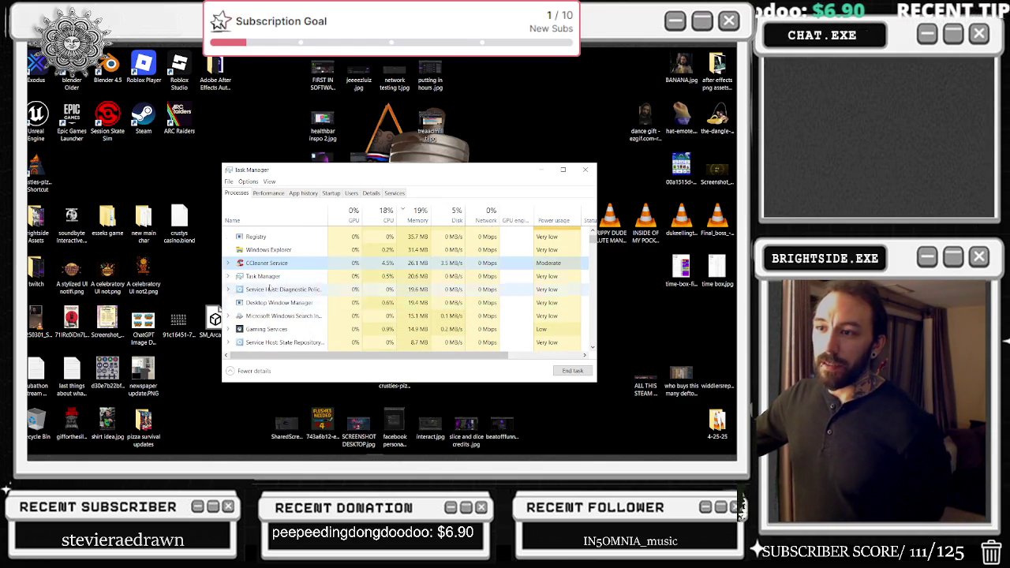
{"action": "right_click", "coordinate": [294, 329]}
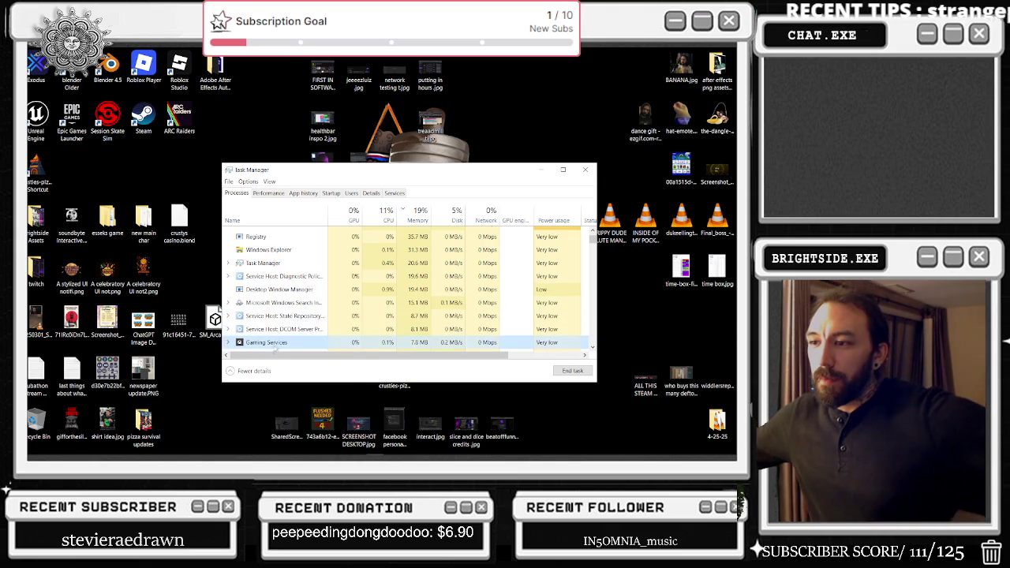
{"action": "right_click", "coordinate": [274, 344]}
{"action": "left_click", "coordinate": [299, 368]}
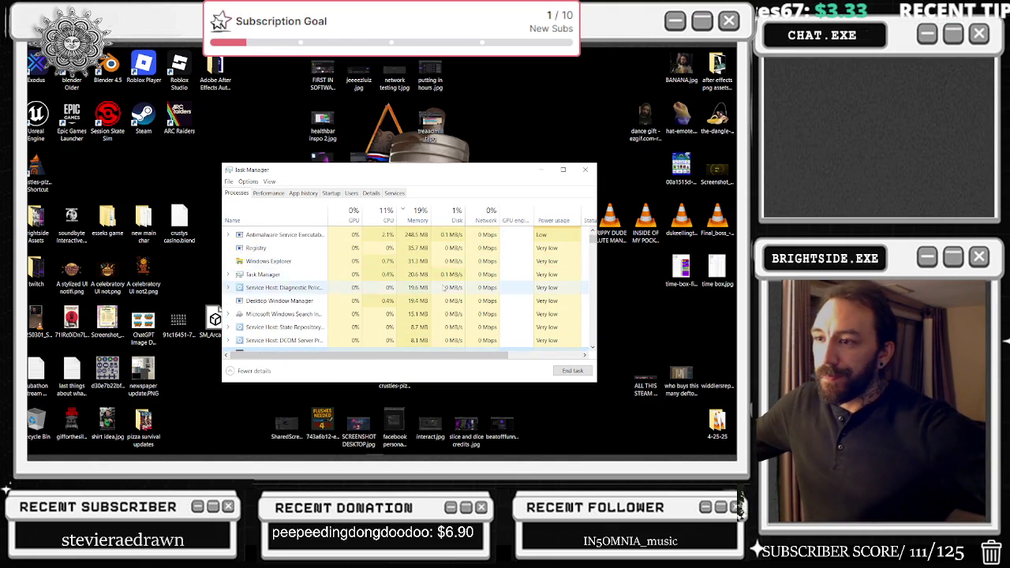
{"action": "scroll", "coordinate": [521, 272], "scroll_direction": "down", "scroll_amount": 2}
{"action": "scroll", "coordinate": [528, 253], "scroll_direction": "down", "scroll_amount": 1}
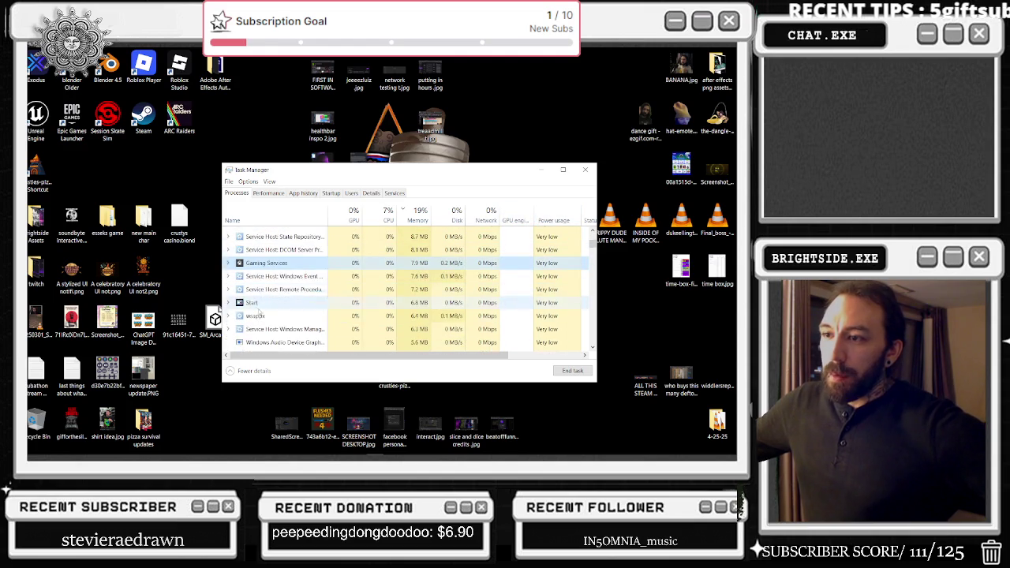
{"action": "right_click", "coordinate": [274, 264]}
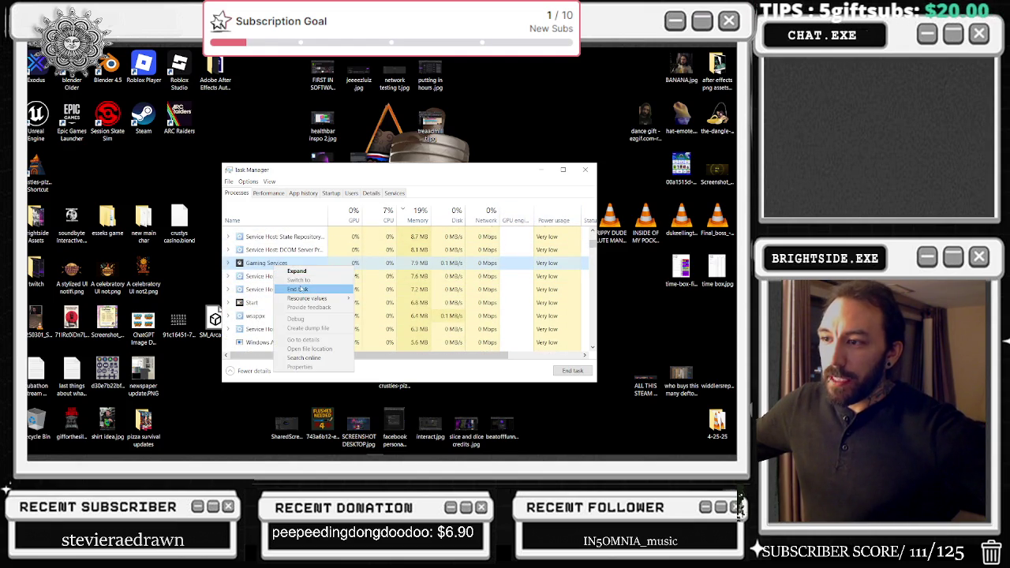
{"action": "left_click", "coordinate": [302, 289]}
- Scroll through the remaining processes and close Task Manager
{"action": "scroll", "coordinate": [314, 314], "scroll_direction": "up", "scroll_amount": 3}
{"action": "scroll", "coordinate": [314, 314], "scroll_direction": "down", "scroll_amount": 10}
{"action": "scroll", "coordinate": [315, 312], "scroll_direction": "down", "scroll_amount": 10}
{"action": "scroll", "coordinate": [304, 323], "scroll_direction": "down", "scroll_amount": 10}
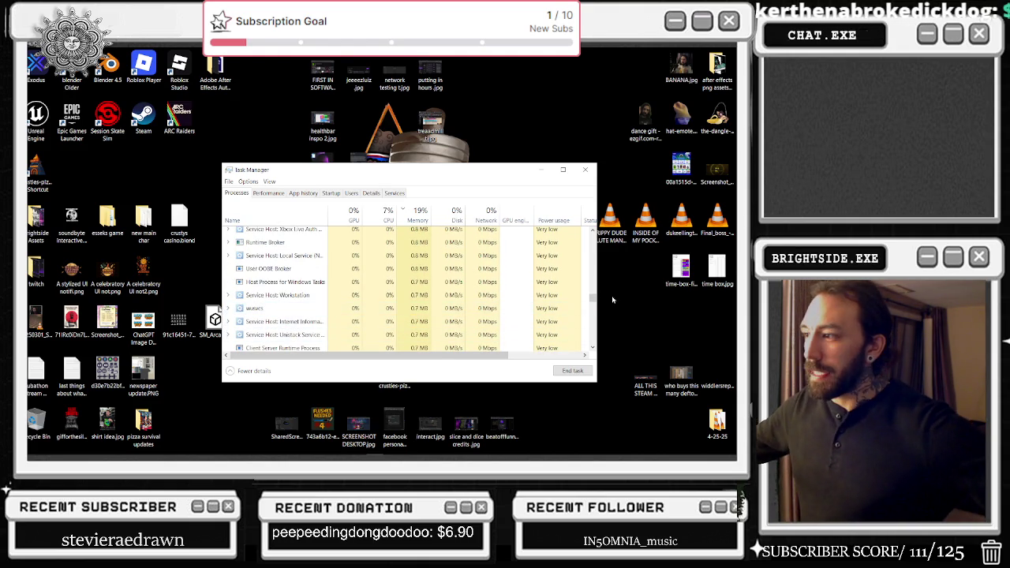
{"action": "left_click_drag", "start_coordinate": [594, 299], "coordinate": [591, 231]}
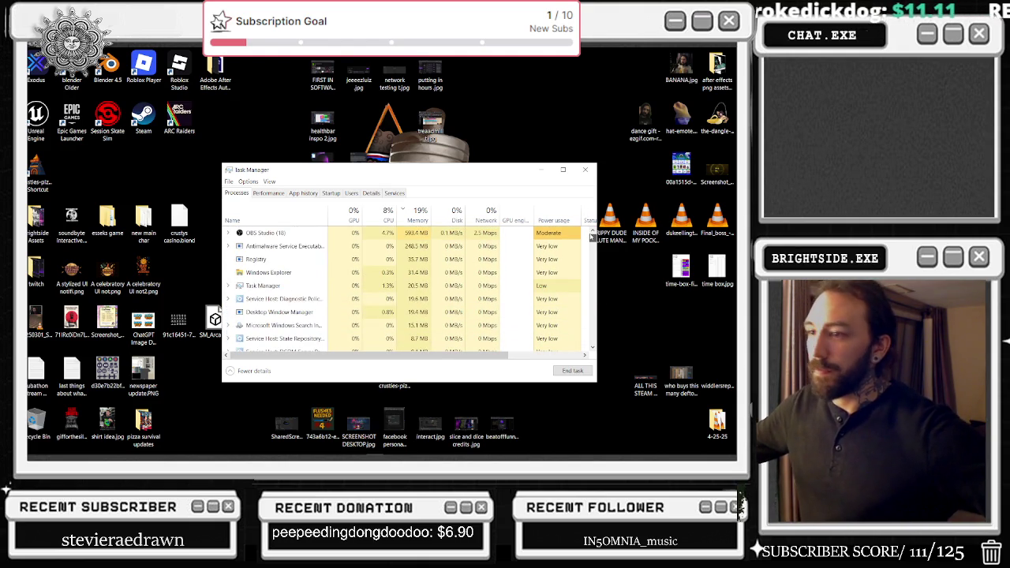
{"action": "scroll", "coordinate": [344, 277], "scroll_direction": "down", "scroll_amount": 15}
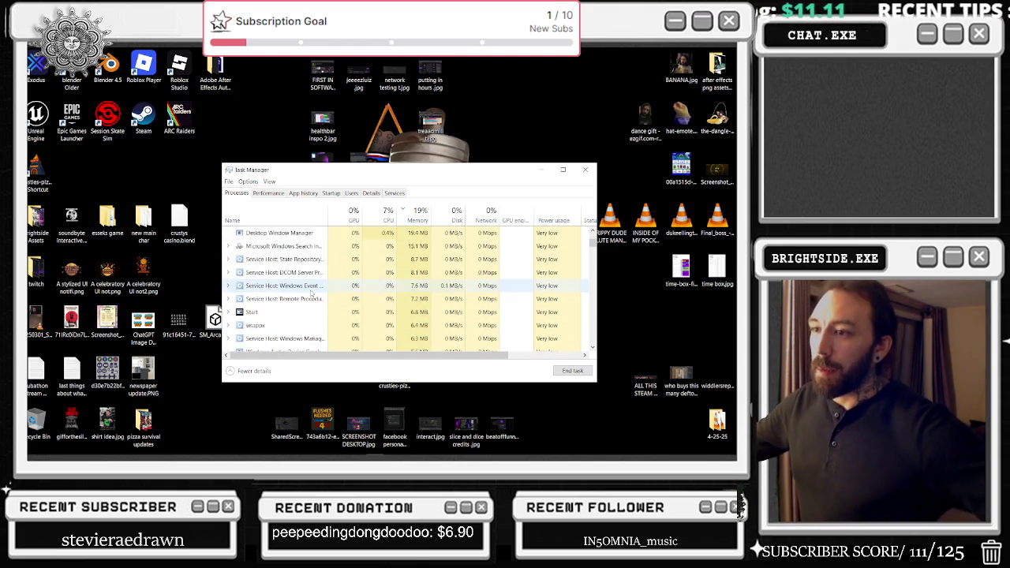
{"action": "left_click", "coordinate": [586, 171]}
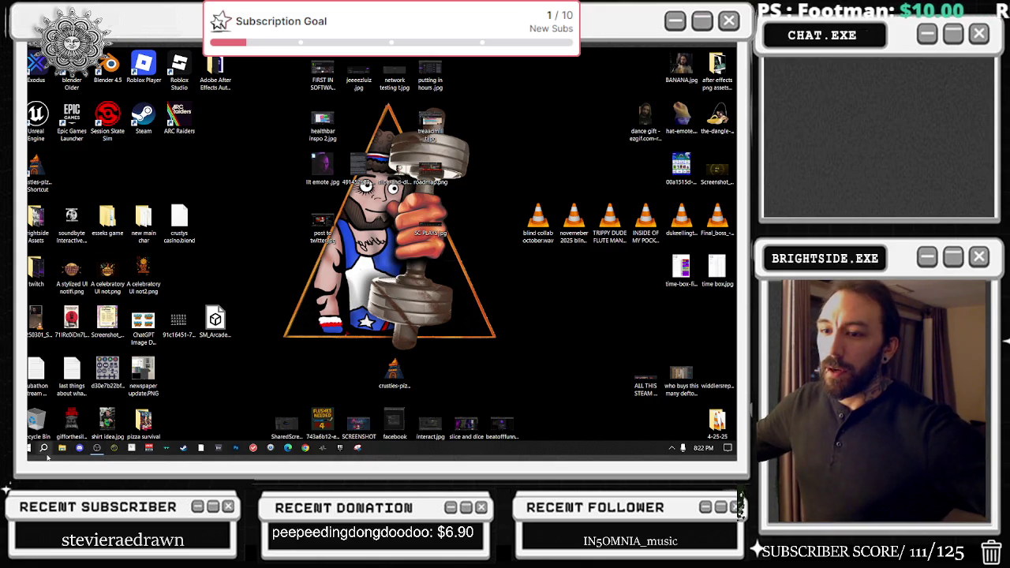
- Launch SilentSonata.uproject from the SilentSonata Quick access folder in File Explorer
{"action": "left_click", "coordinate": [62, 448]}
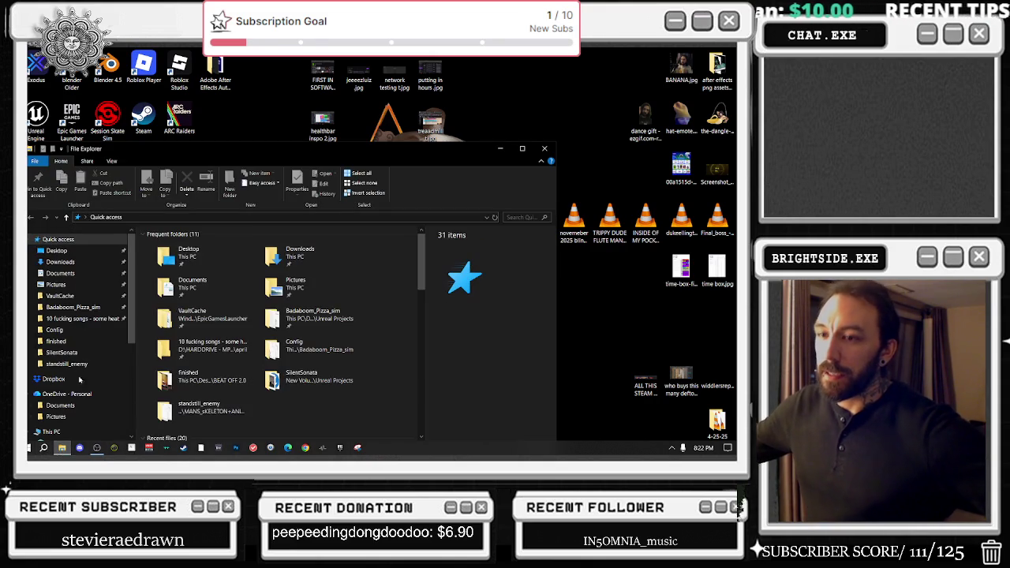
{"action": "left_click", "coordinate": [71, 352]}
{"action": "double_click", "coordinate": [182, 389]}
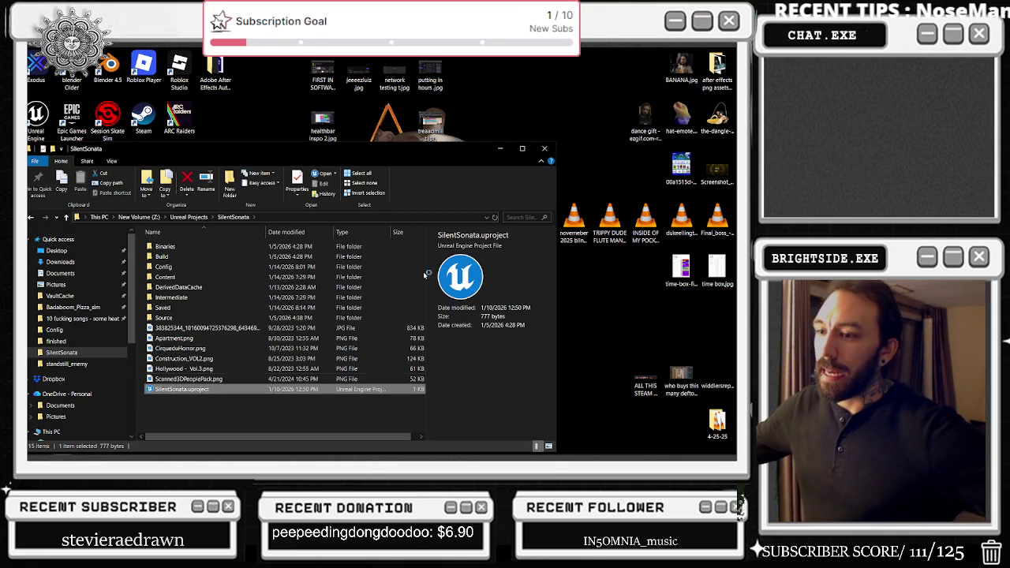
{"action": "left_click", "coordinate": [545, 148]}
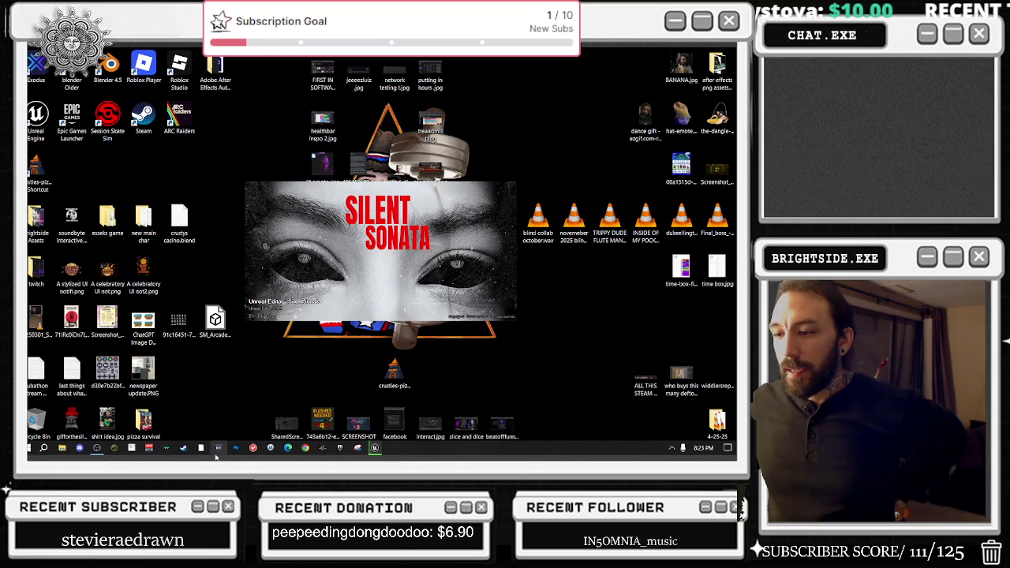
- Launch Chrome and choose the first profile in the profile picker
{"action": "left_click", "coordinate": [308, 448]}
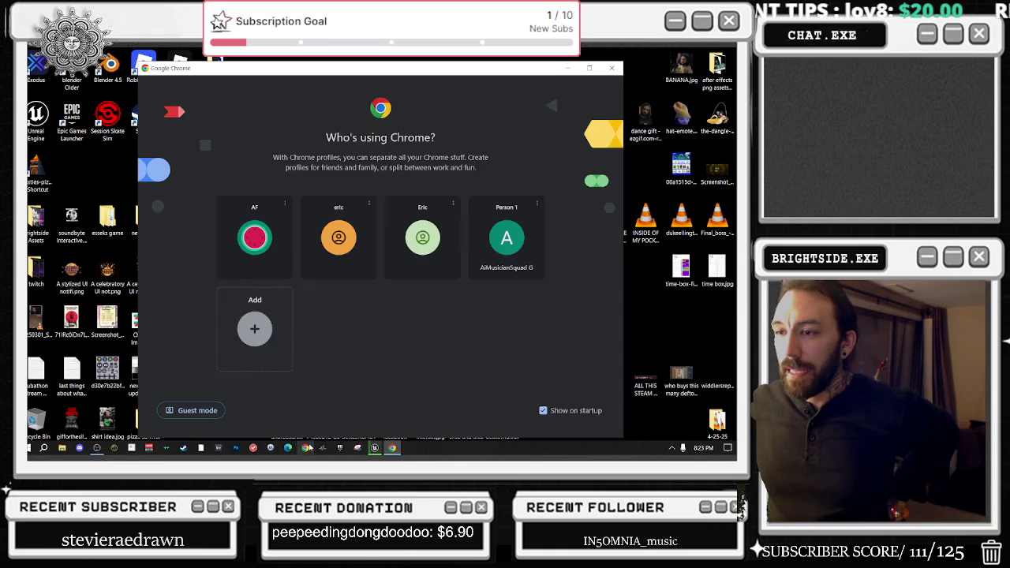
{"action": "left_click", "coordinate": [280, 257]}
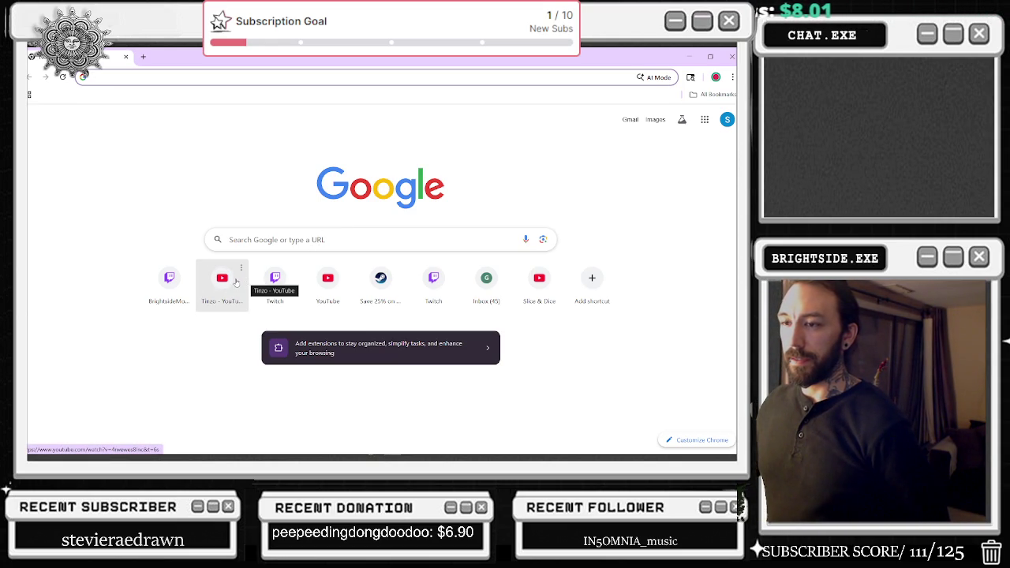
- Play the Tinzo disco mix, switch to the Sub Focus live set, then show the desktop
{"action": "left_click", "coordinate": [236, 282]}
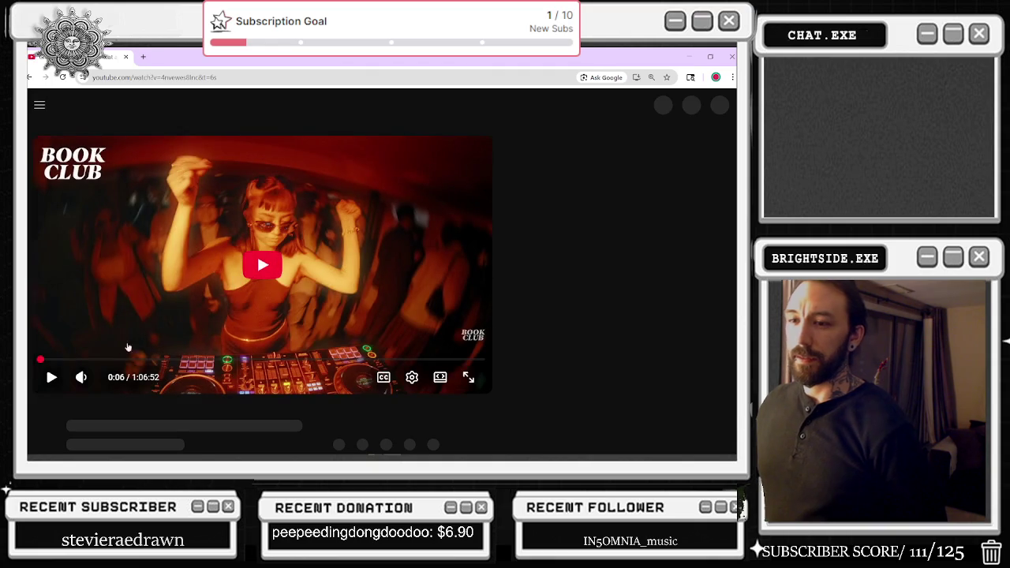
{"action": "left_click", "coordinate": [48, 367]}
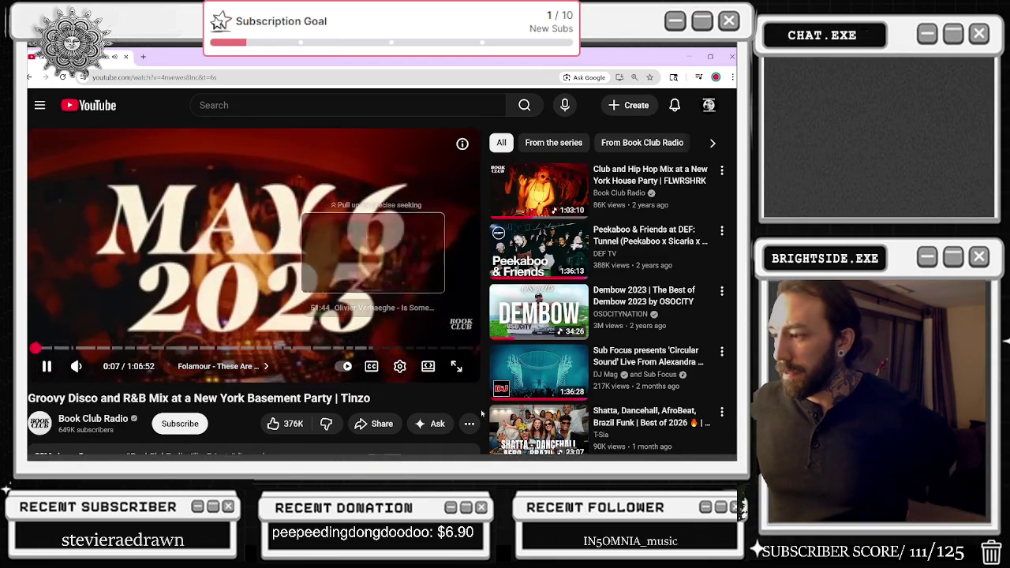
{"action": "left_click", "coordinate": [527, 373]}
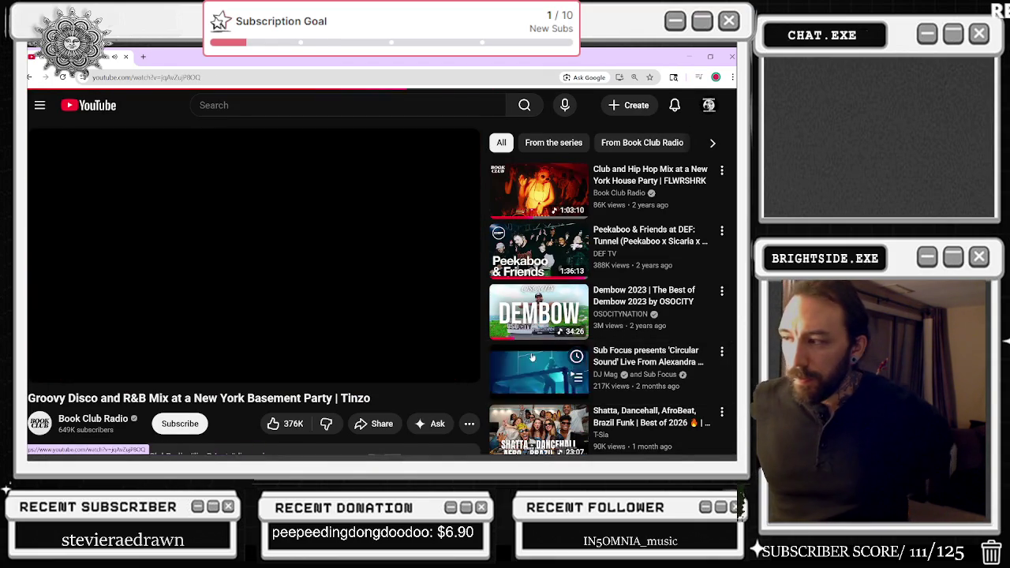
{"action": "key", "text": "super+d"}
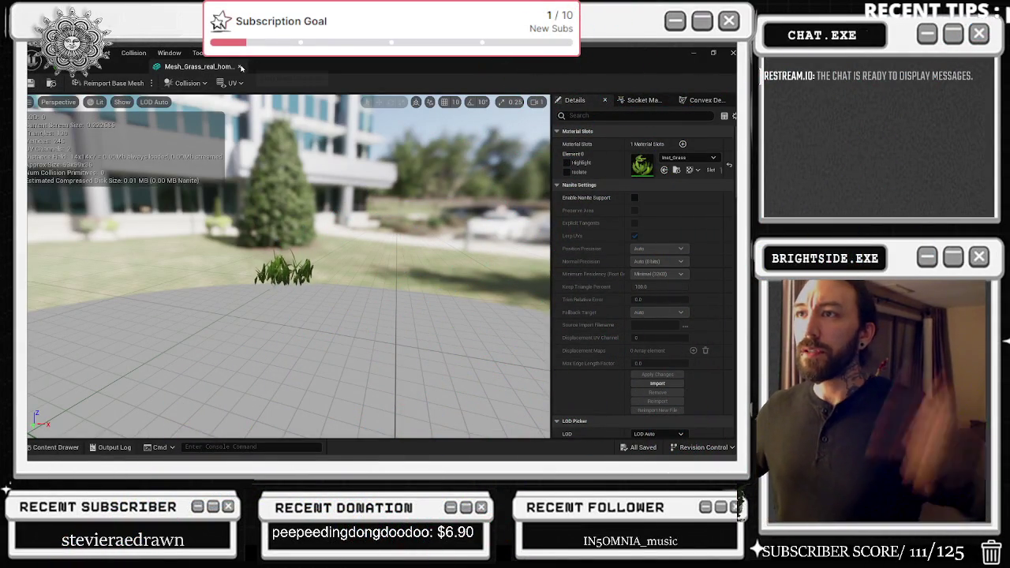
- Close the M_Grass, Inst_Grass and SM_Grass tabs, leaving ABP_STAG_DEER_HEAD_MOVEMENT's Event Graph showing
{"action": "left_click", "coordinate": [254, 69]}
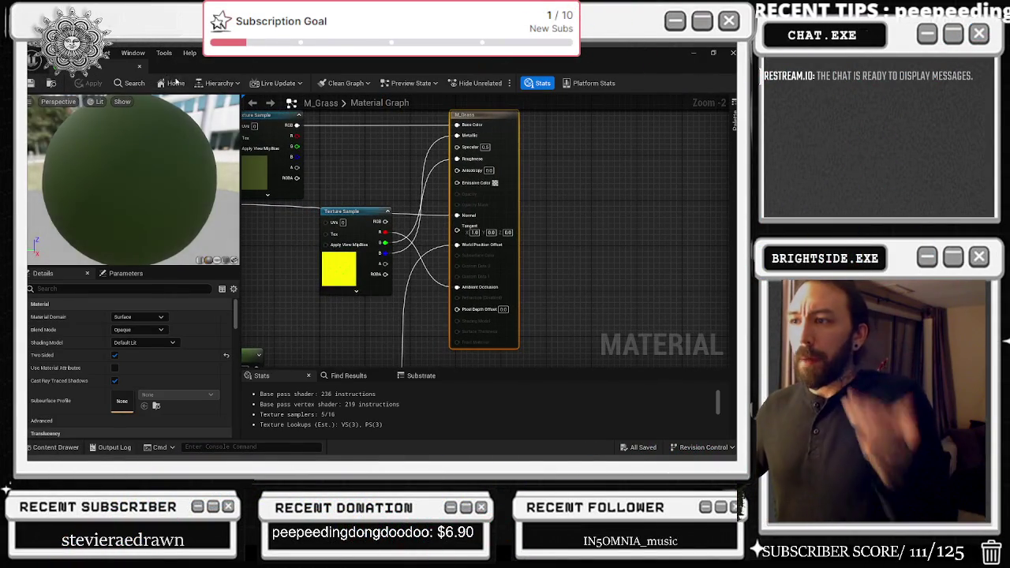
{"action": "left_click", "coordinate": [139, 69]}
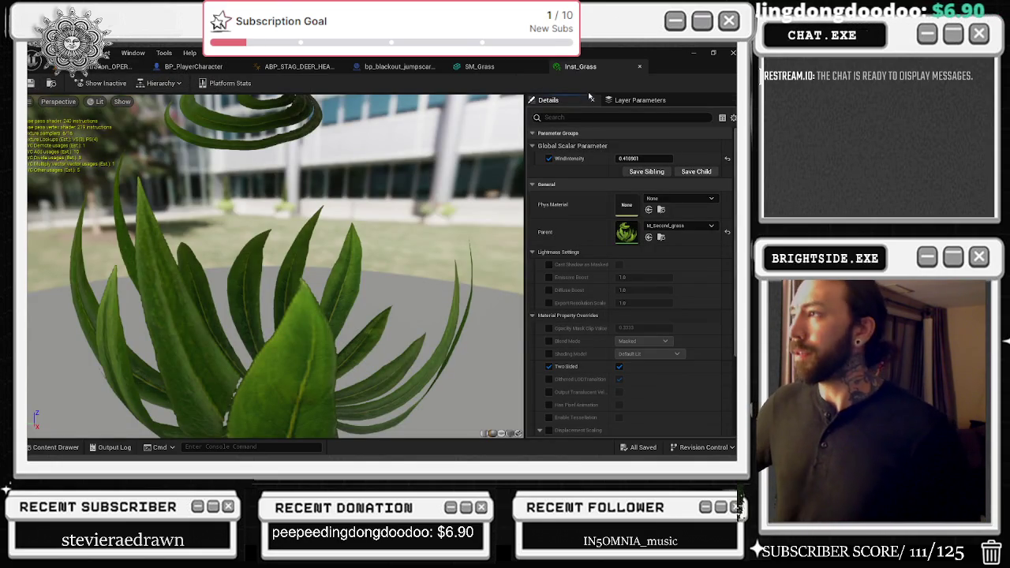
{"action": "left_click", "coordinate": [640, 69]}
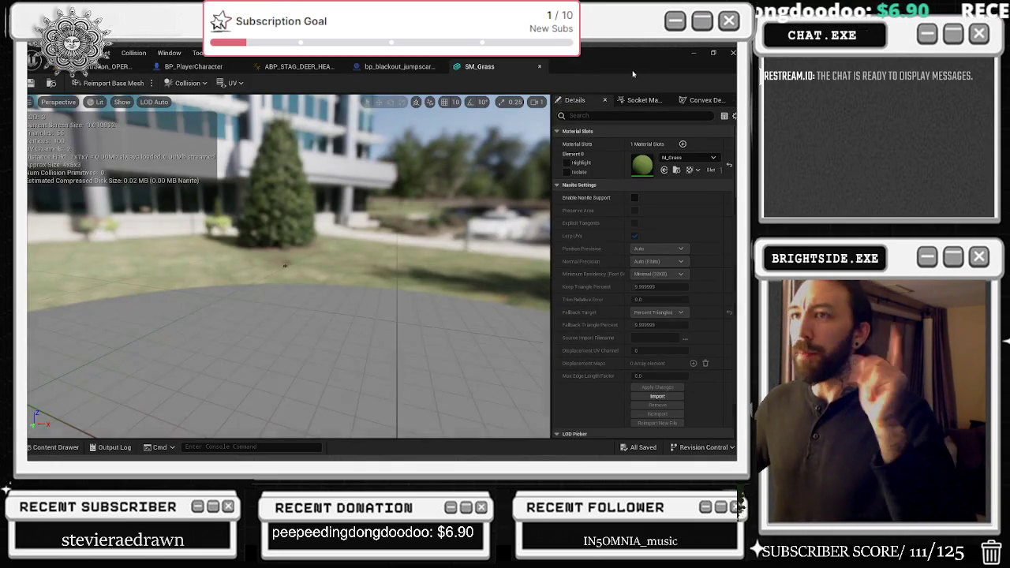
{"action": "left_click", "coordinate": [539, 67]}
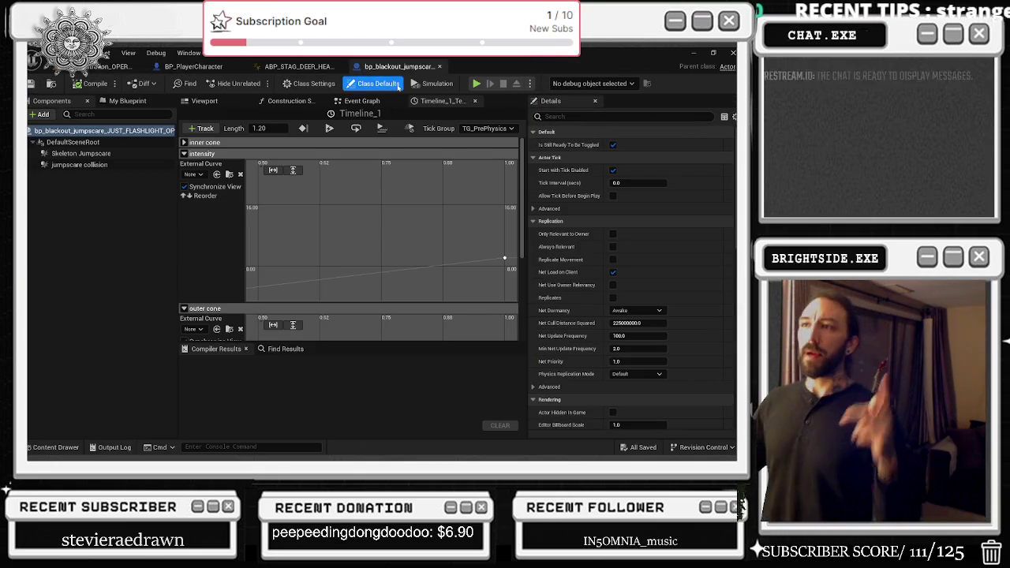
{"action": "left_click", "coordinate": [298, 67]}
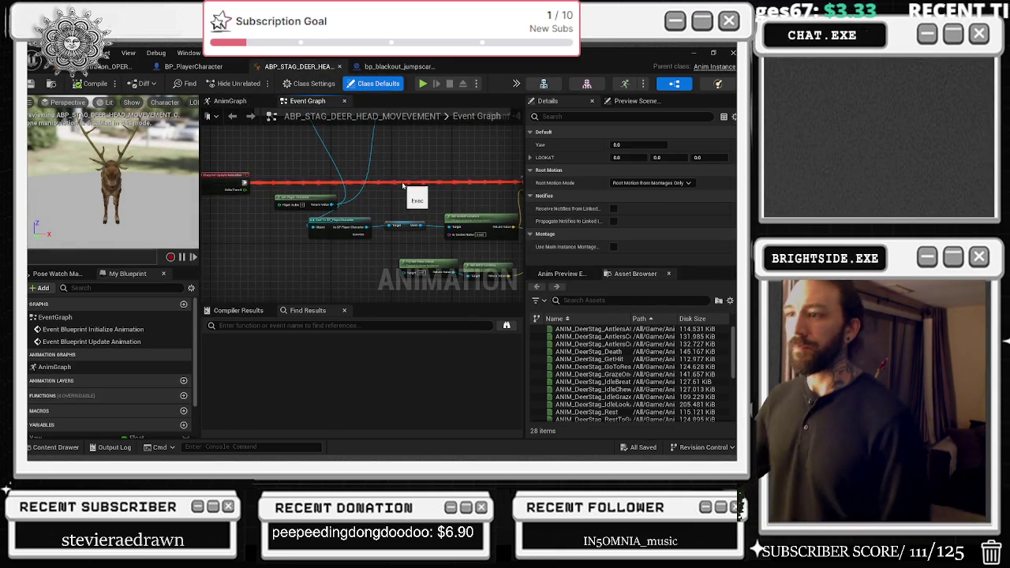
- Shift the Mesh and Get Socket Location nodes left in the stag deer head event graph
{"action": "scroll", "coordinate": [363, 176], "scroll_direction": "up", "scroll_amount": 2}
{"action": "left_click_drag", "start_coordinate": [364, 176], "coordinate": [339, 174]}
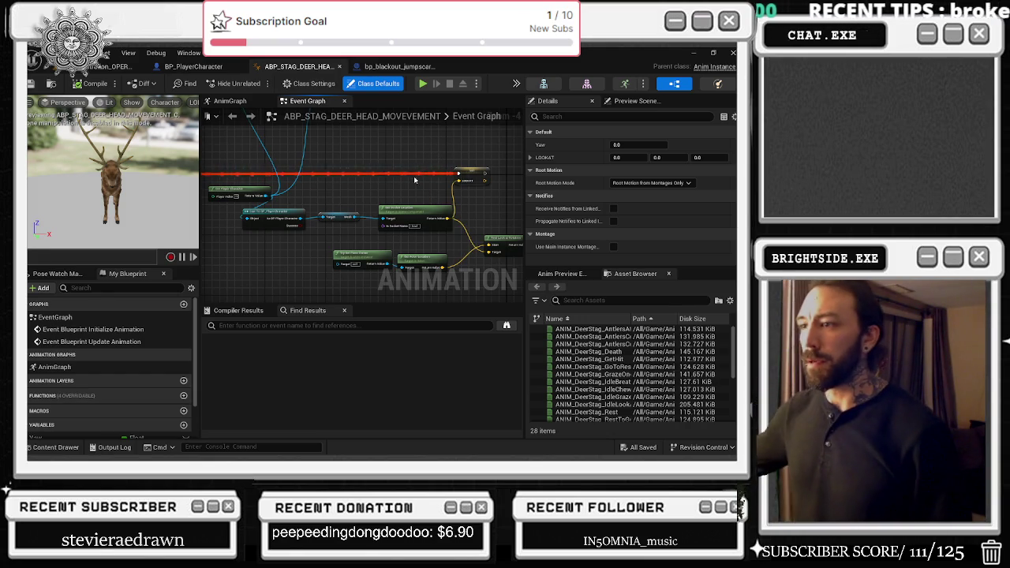
{"action": "mouse_move", "coordinate": [239, 180]}
{"action": "left_mouse_down"}
{"action": "mouse_move", "coordinate": [283, 198]}
{"action": "mouse_move", "coordinate": [346, 202]}
{"action": "mouse_move", "coordinate": [249, 201]}
{"action": "left_mouse_up"}
{"action": "mouse_move", "coordinate": [378, 220]}
{"action": "left_mouse_down"}
{"action": "mouse_move", "coordinate": [347, 221]}
{"action": "mouse_move", "coordinate": [321, 279]}
{"action": "mouse_move", "coordinate": [239, 193]}
{"action": "mouse_move", "coordinate": [228, 160]}
{"action": "left_mouse_up"}
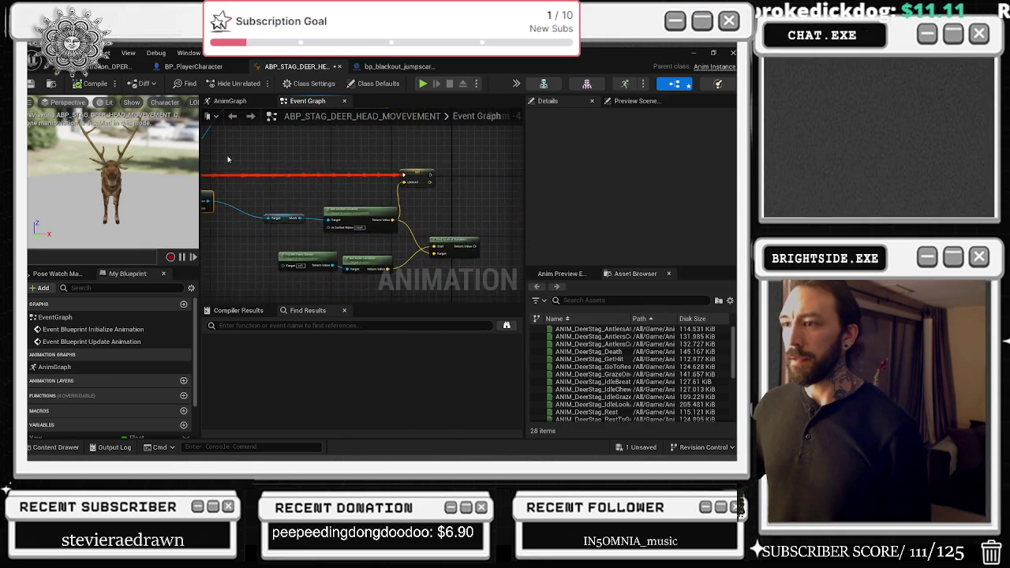
{"action": "left_click_drag", "start_coordinate": [276, 216], "coordinate": [237, 221]}
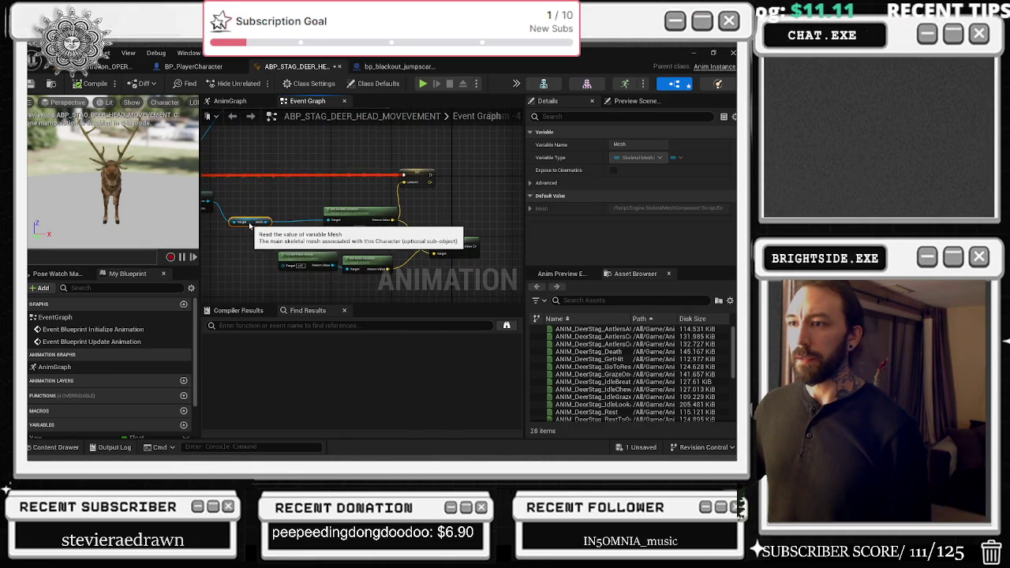
{"action": "left_click_drag", "start_coordinate": [367, 210], "coordinate": [335, 210]}
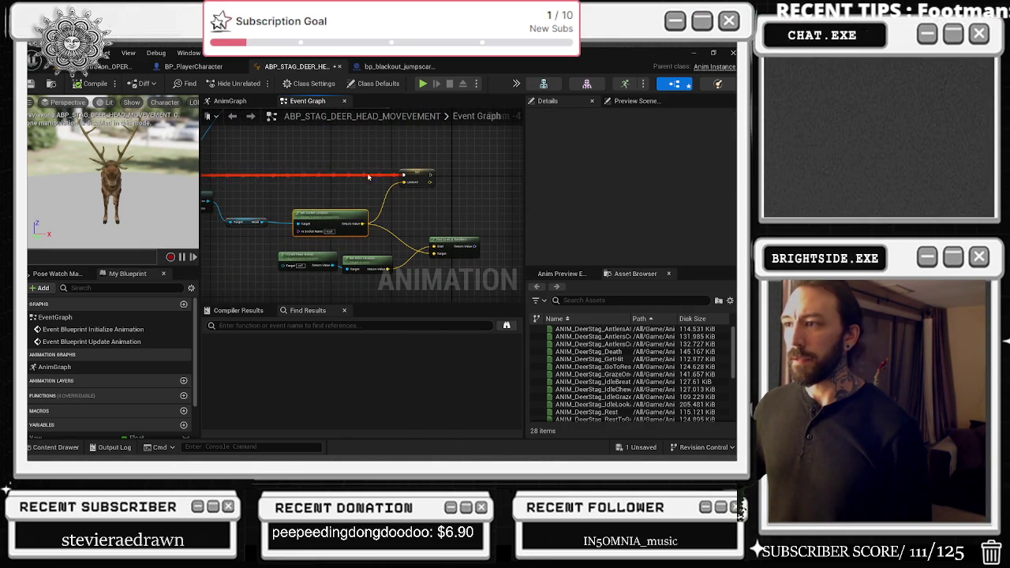
- Close the stag deer head anim Blueprint and return to the level with the Content Drawer showing
{"action": "left_click", "coordinate": [337, 68]}
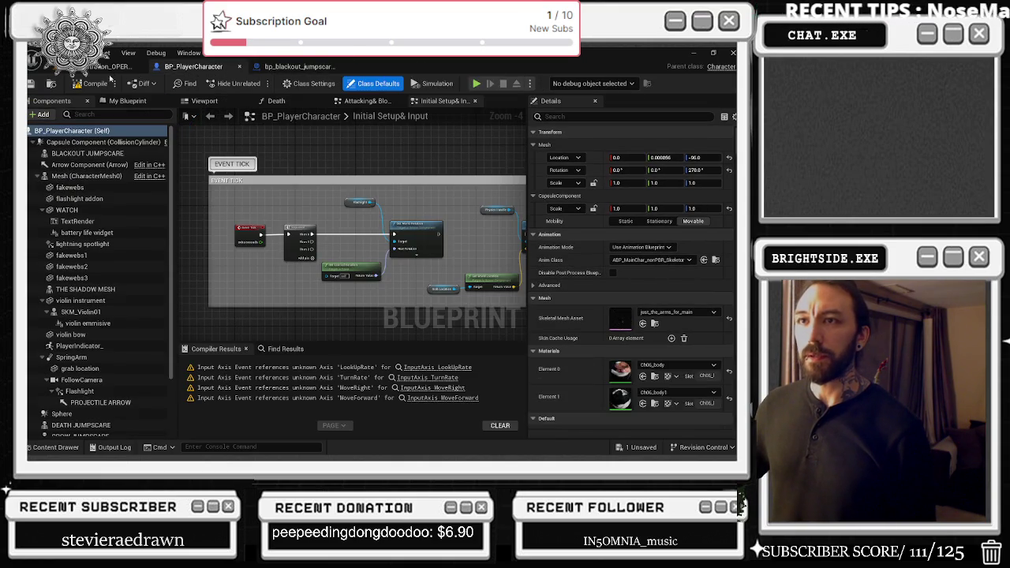
{"action": "left_click", "coordinate": [111, 67]}
{"action": "left_click_drag", "start_coordinate": [359, 168], "coordinate": [391, 189]}
{"action": "left_click", "coordinate": [68, 450]}
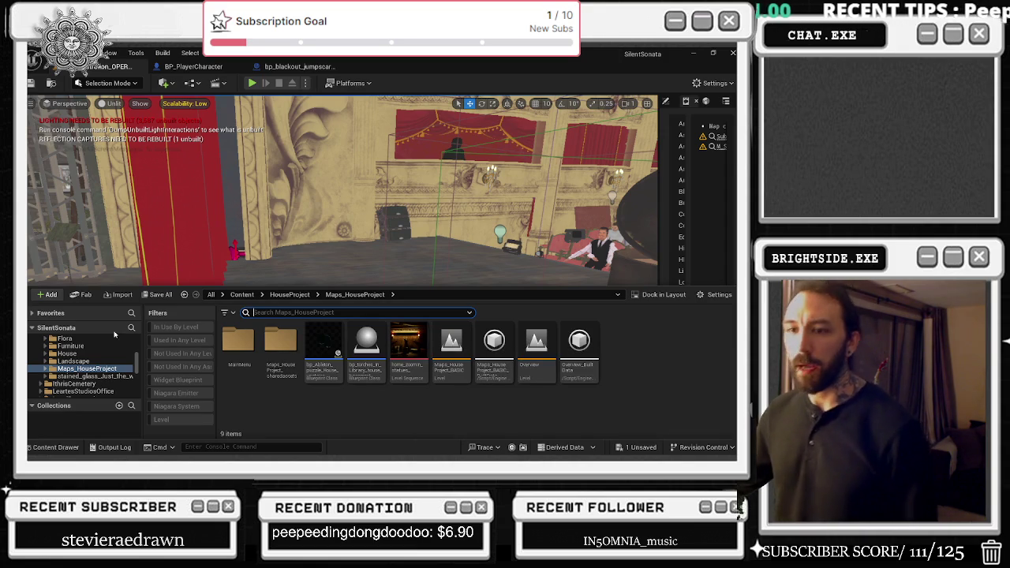
- Inspect the context options for the Maps_HouseProject level and the OperaHouse folder
{"action": "scroll", "coordinate": [112, 374], "scroll_direction": "down", "scroll_amount": 3}
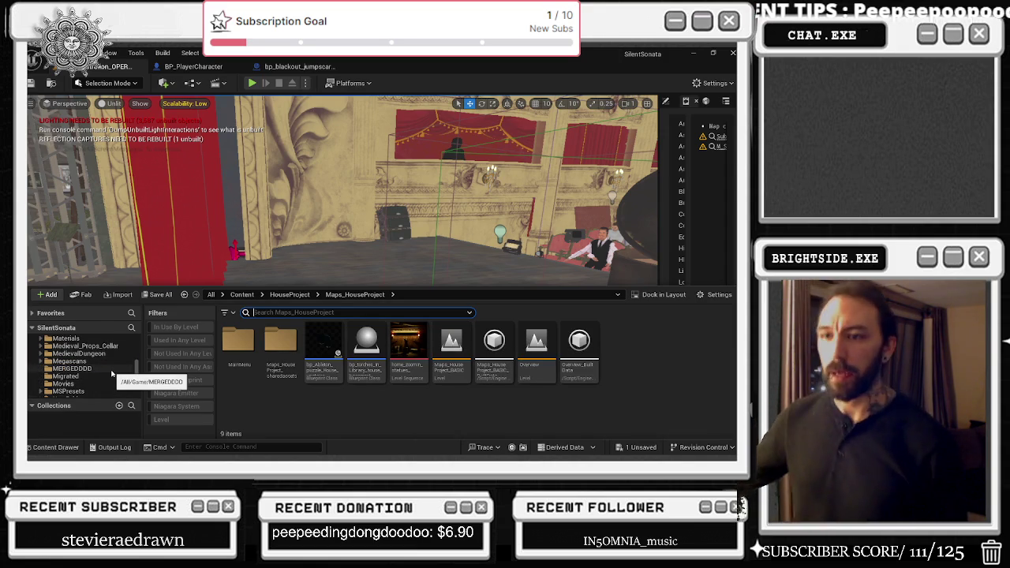
{"action": "scroll", "coordinate": [112, 374], "scroll_direction": "down", "scroll_amount": 3}
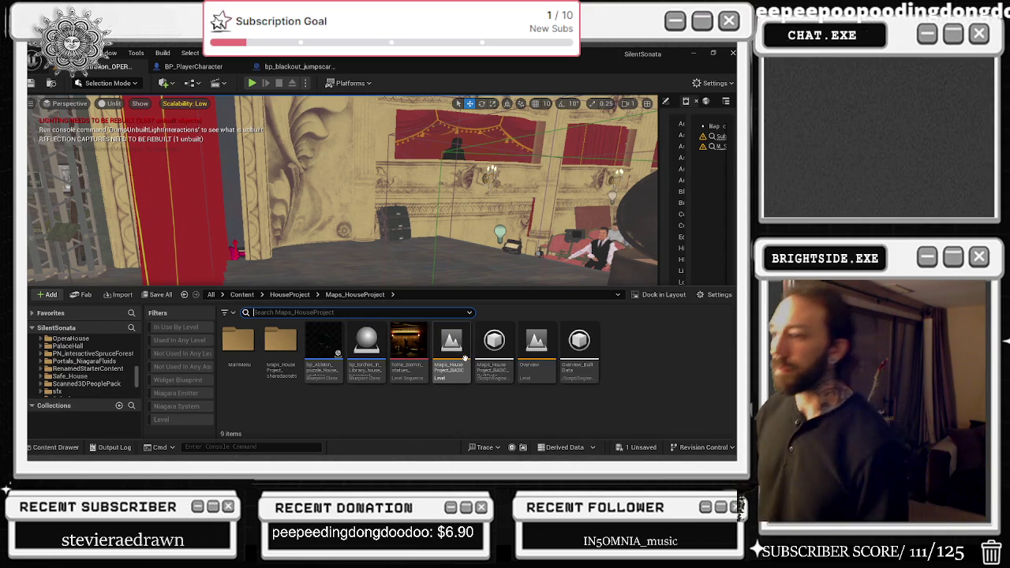
{"action": "right_click", "coordinate": [465, 358]}
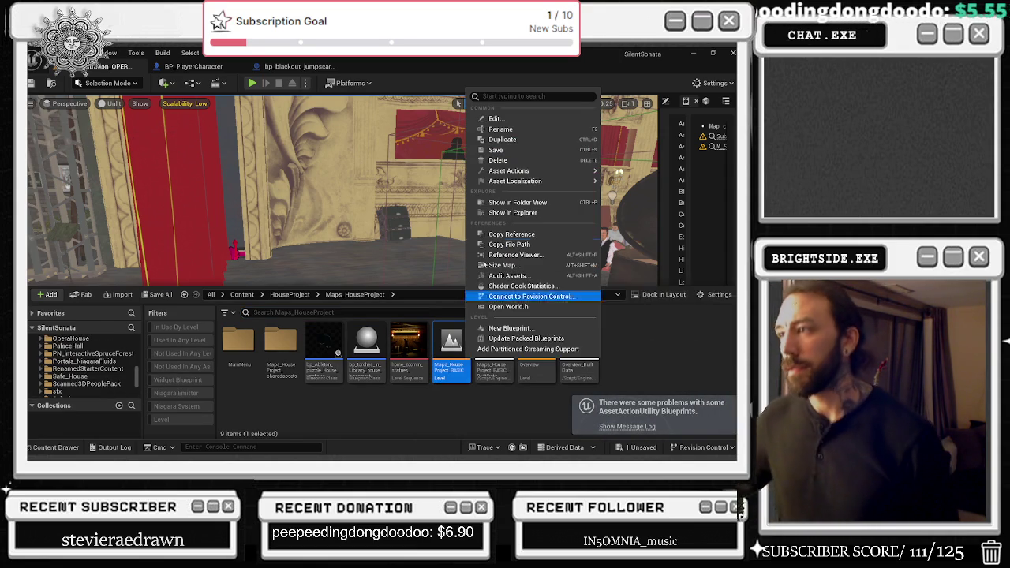
{"action": "mouse_move", "coordinate": [500, 172]}
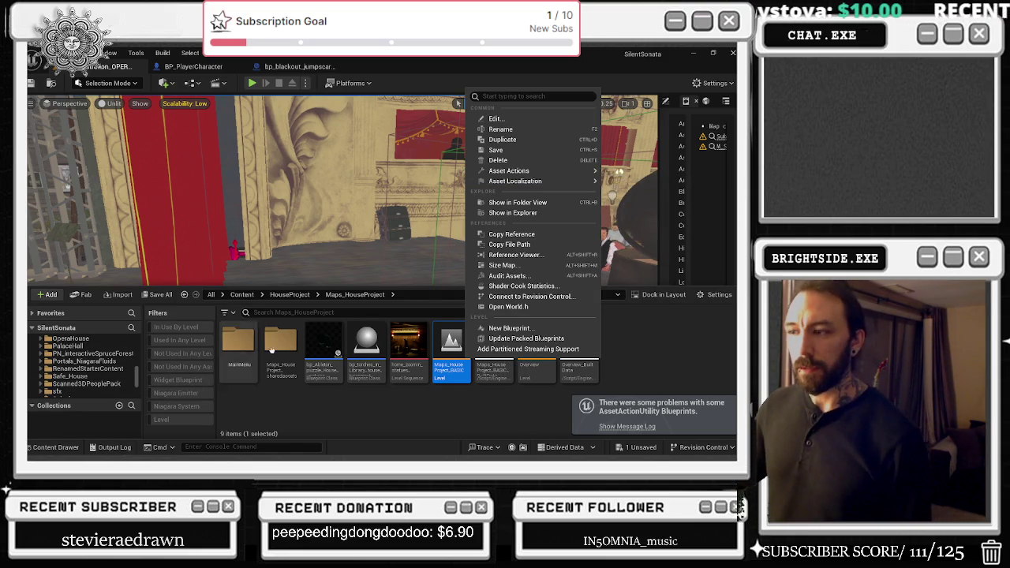
{"action": "left_click", "coordinate": [99, 359]}
{"action": "scroll", "coordinate": [98, 357], "scroll_direction": "up", "scroll_amount": 2}
{"action": "scroll", "coordinate": [100, 360], "scroll_direction": "down", "scroll_amount": 1}
{"action": "right_click", "coordinate": [92, 369]}
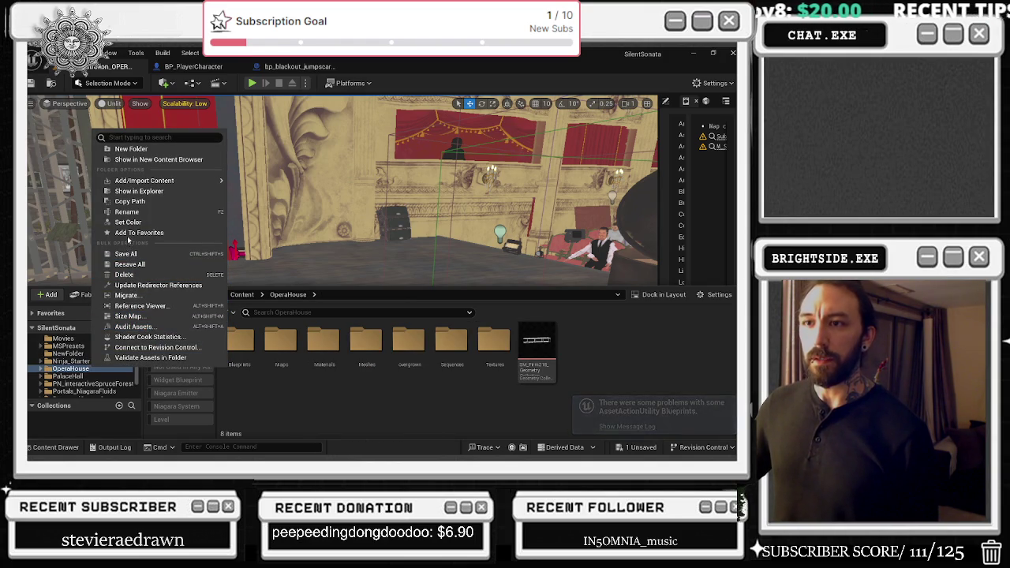
{"action": "key", "text": "Escape"}
- Browse the PN_interactiveSpruceForest, Windmills and Victorian_House folders
{"action": "left_click", "coordinate": [95, 383]}
{"action": "scroll", "coordinate": [98, 382], "scroll_direction": "down", "scroll_amount": 3}
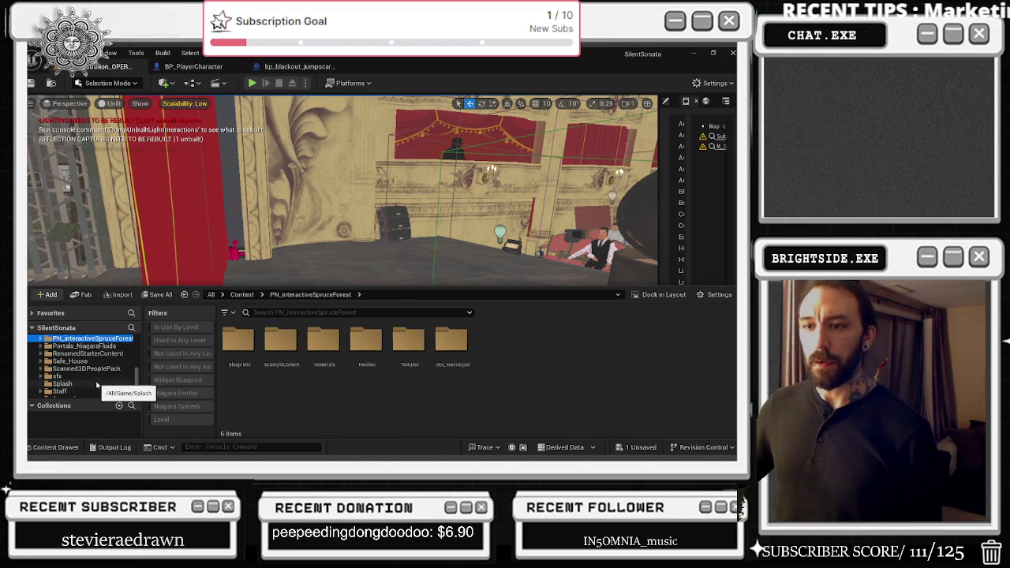
{"action": "scroll", "coordinate": [101, 379], "scroll_direction": "down", "scroll_amount": 5}
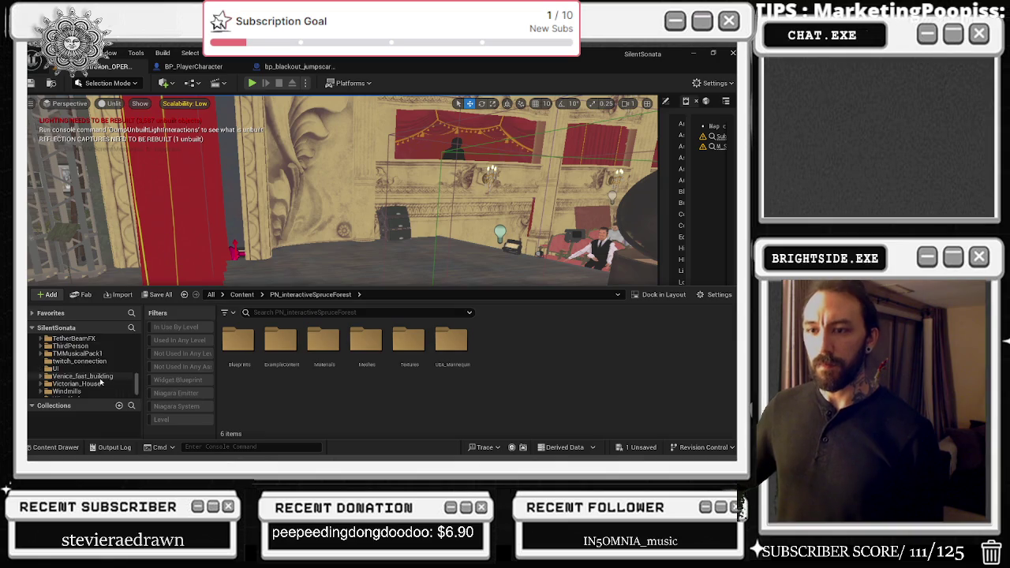
{"action": "left_click", "coordinate": [70, 378]}
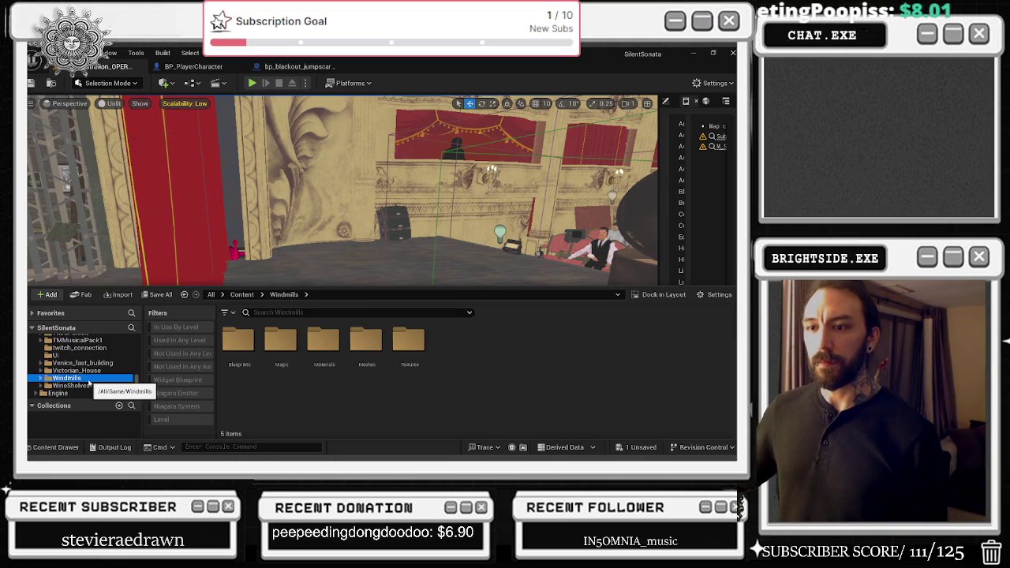
{"action": "right_click", "coordinate": [69, 378]}
{"action": "key", "text": "Escape"}
{"action": "left_click", "coordinate": [76, 370]}
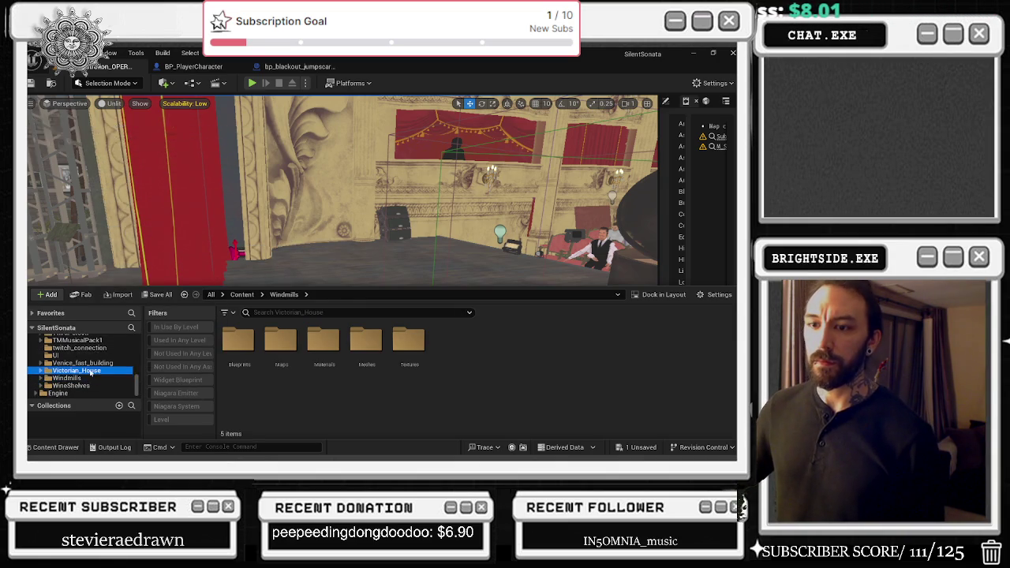
{"action": "scroll", "coordinate": [92, 379], "scroll_direction": "up", "scroll_amount": 5}
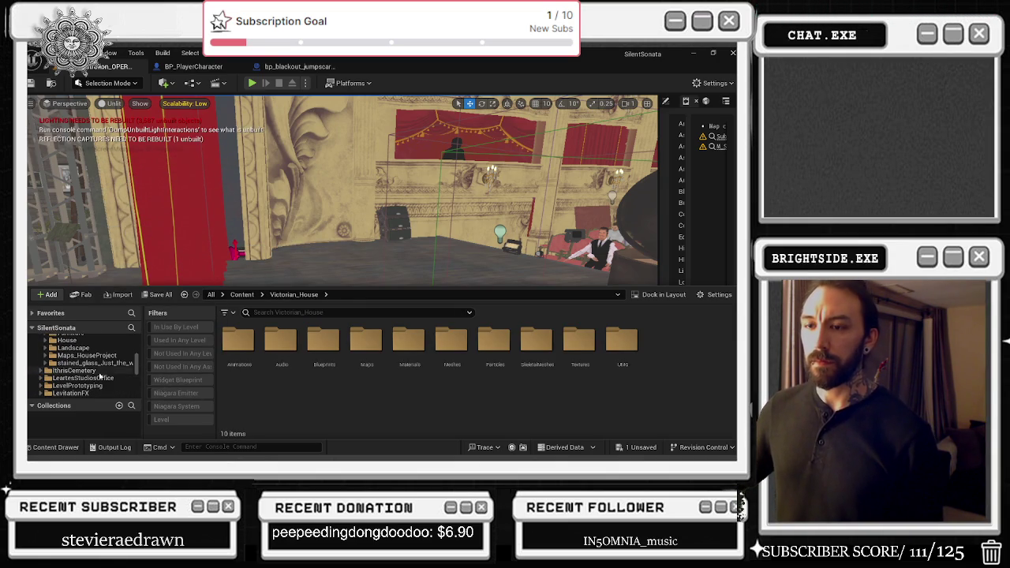
{"action": "scroll", "coordinate": [101, 370], "scroll_direction": "up", "scroll_amount": 2}
{"action": "scroll", "coordinate": [100, 373], "scroll_direction": "up", "scroll_amount": 1}
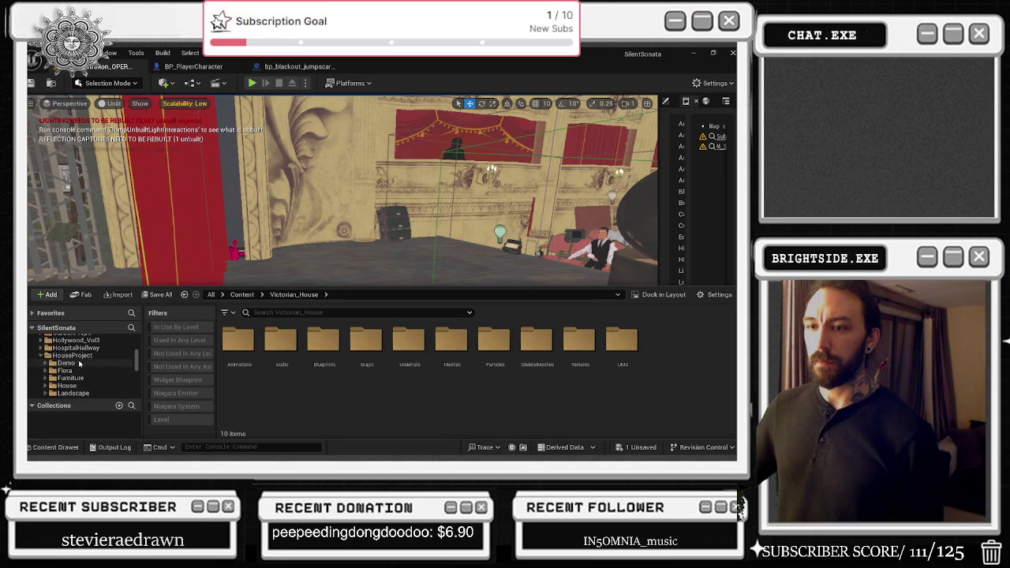
- Collapse the HouseProject subfolders and open HouseProject, scrolling through its 10 items
{"action": "left_click", "coordinate": [41, 356]}
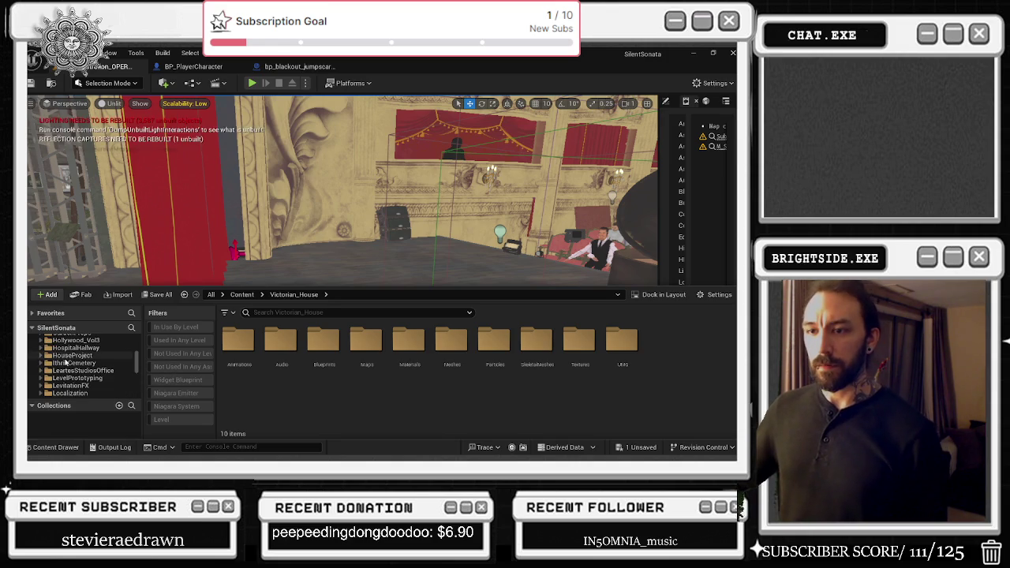
{"action": "left_click", "coordinate": [67, 356]}
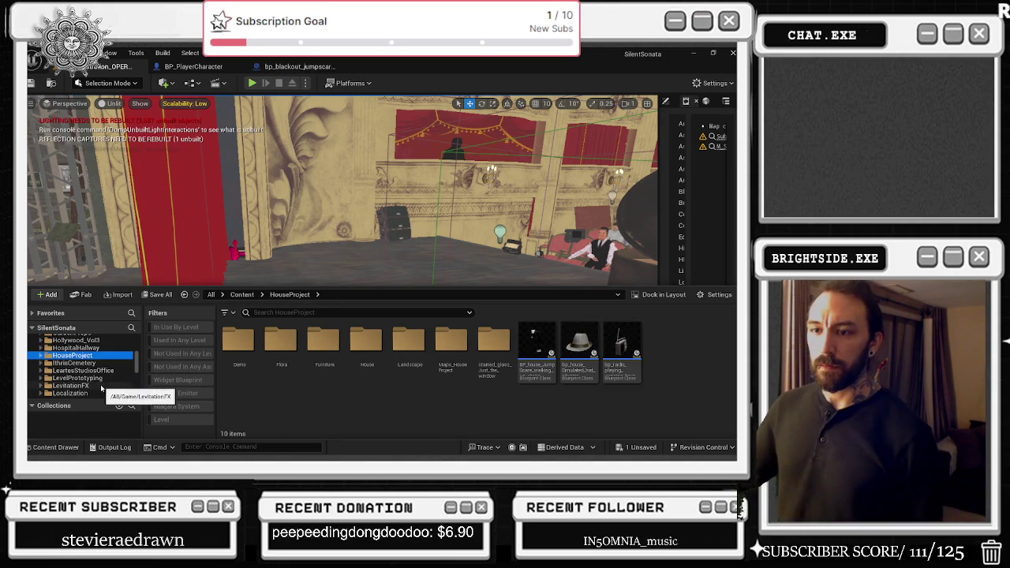
{"action": "scroll", "coordinate": [106, 379], "scroll_direction": "up", "scroll_amount": 1}
{"action": "scroll", "coordinate": [106, 381], "scroll_direction": "up", "scroll_amount": 10}
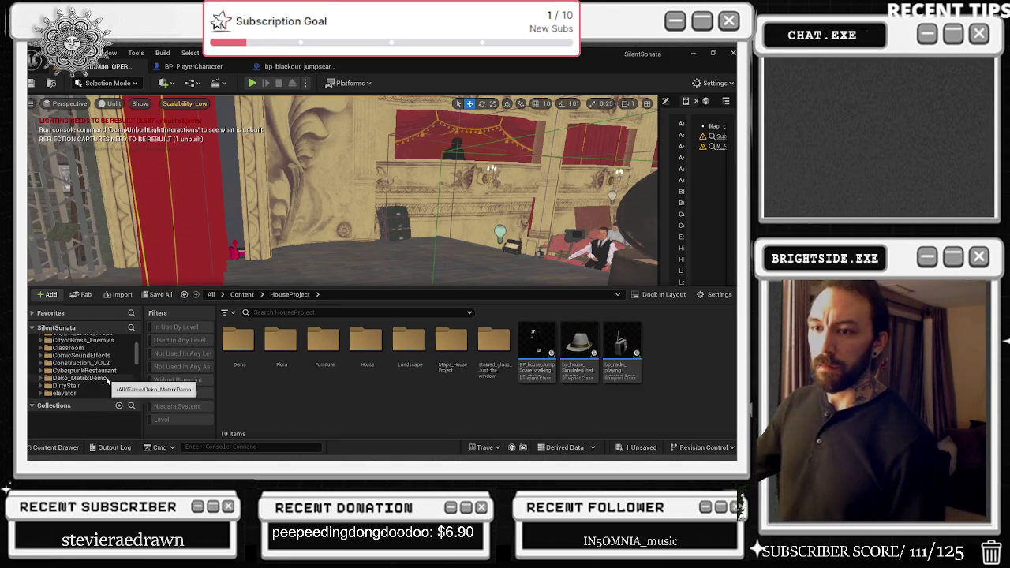
{"action": "scroll", "coordinate": [108, 379], "scroll_direction": "down", "scroll_amount": 6}
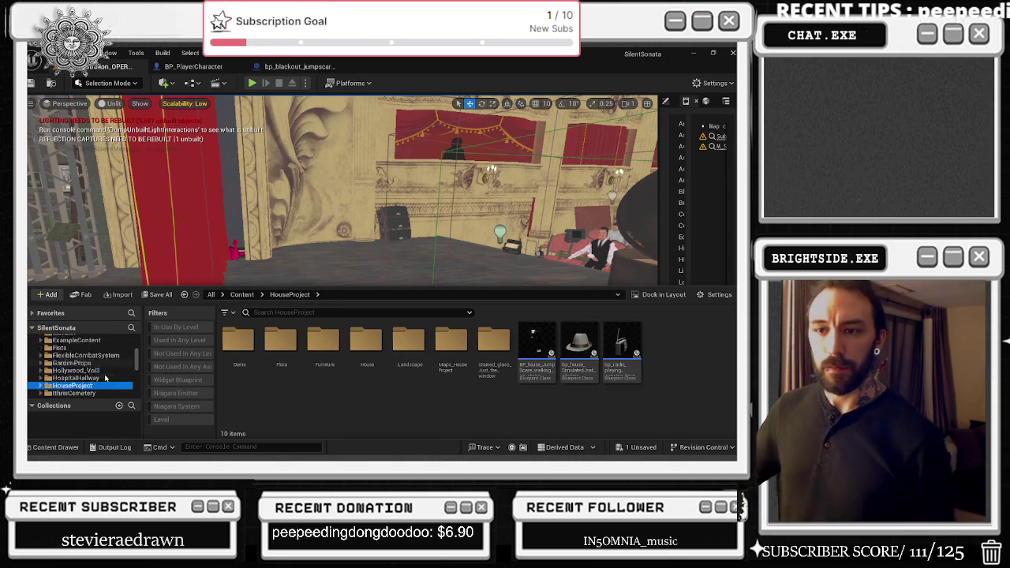
{"action": "scroll", "coordinate": [103, 372], "scroll_direction": "down", "scroll_amount": 5}
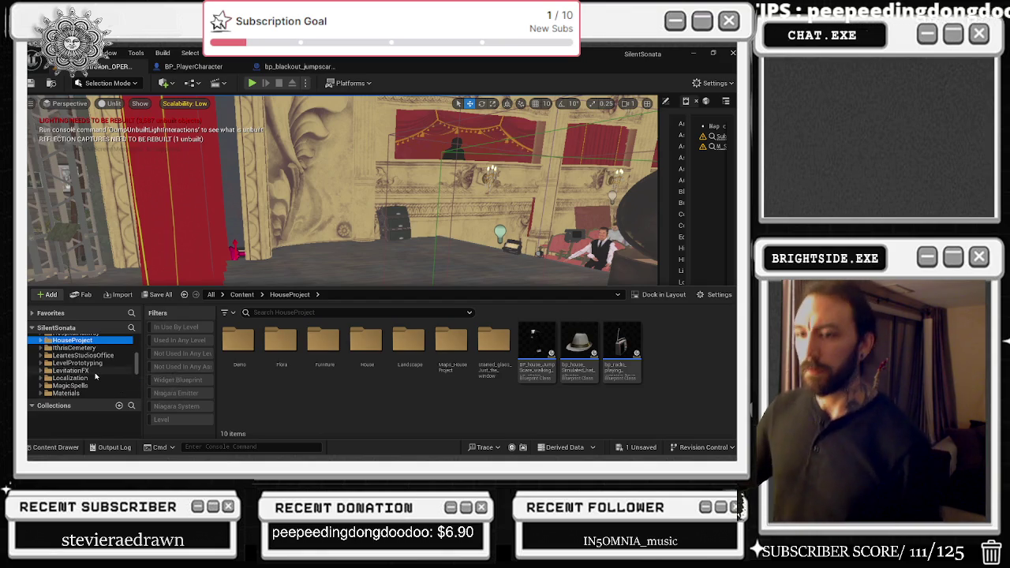
{"action": "scroll", "coordinate": [98, 371], "scroll_direction": "down", "scroll_amount": 2}
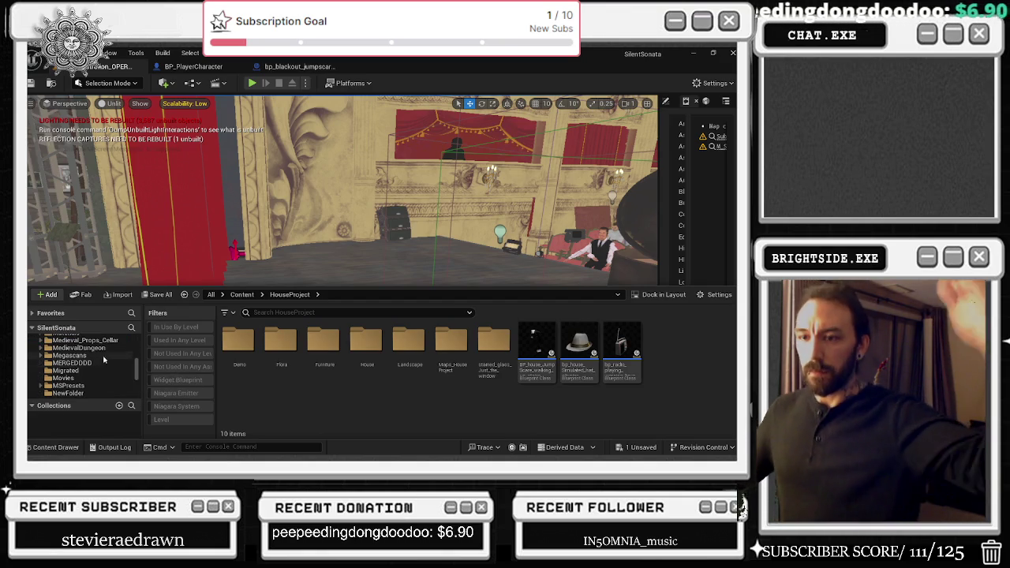
{"action": "scroll", "coordinate": [101, 365], "scroll_direction": "down", "scroll_amount": 4}
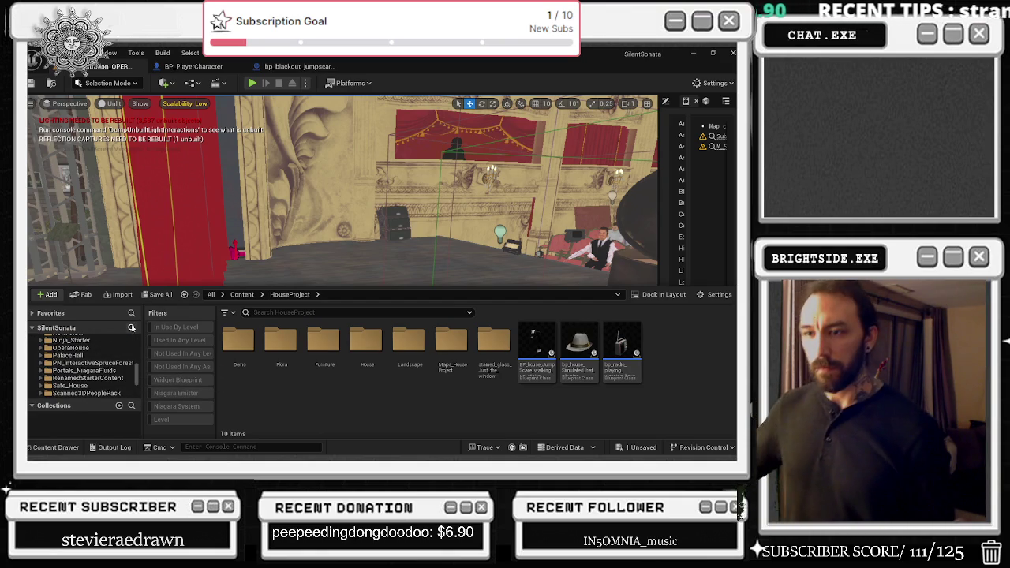
- Filter the folder tree for Windmills and browse its Windmills_Demo_sharedassets and Blueprints folders
{"action": "left_click", "coordinate": [131, 327]}
{"action": "type", "text": "n"}
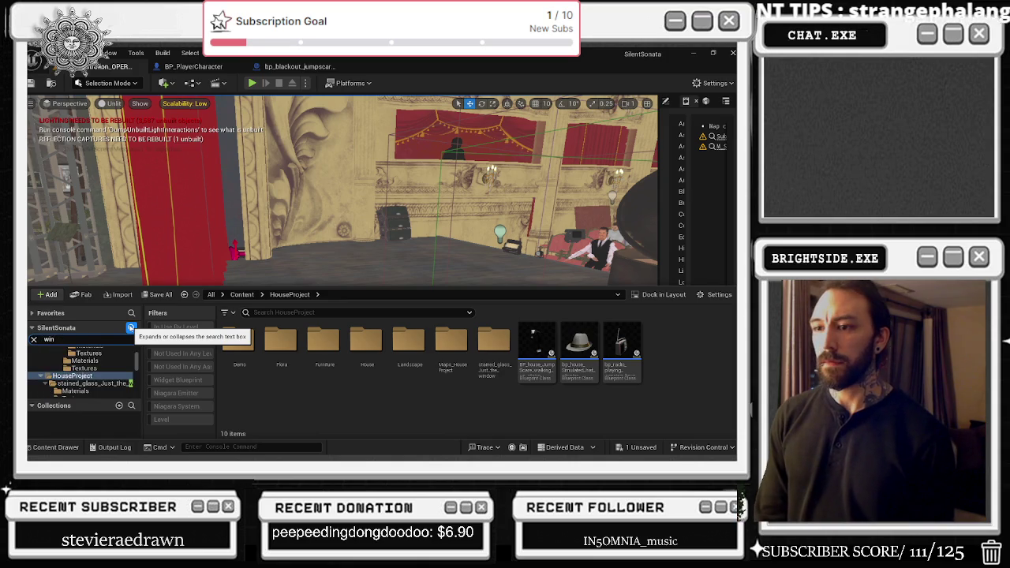
{"action": "type", "text": "dmi"}
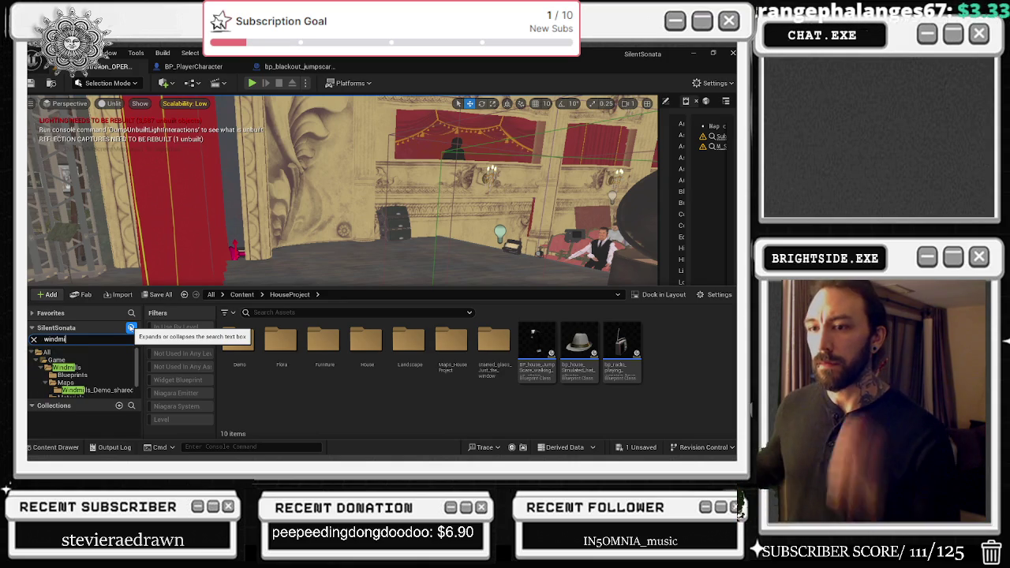
{"action": "left_click", "coordinate": [99, 390]}
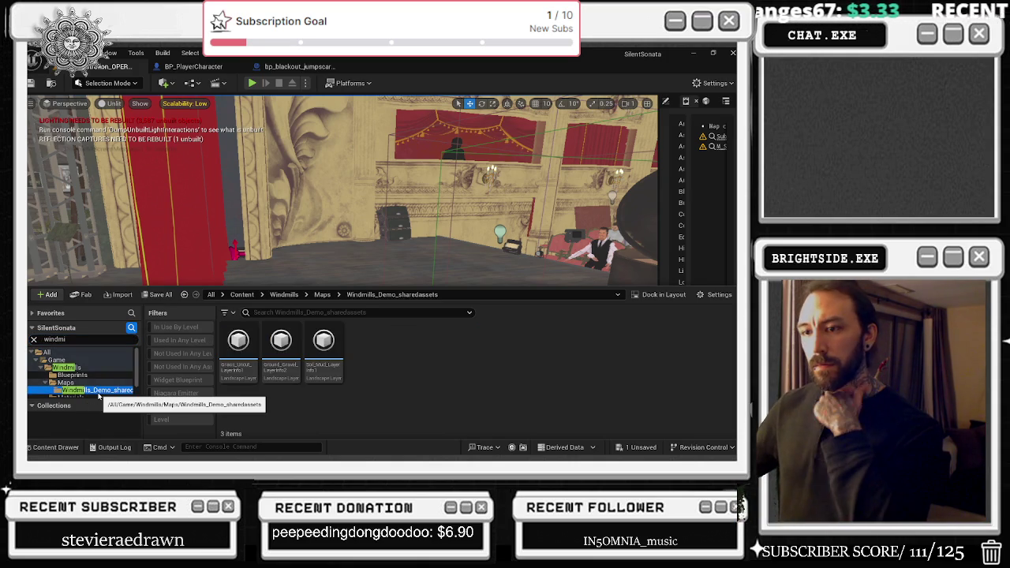
{"action": "left_click", "coordinate": [97, 375]}
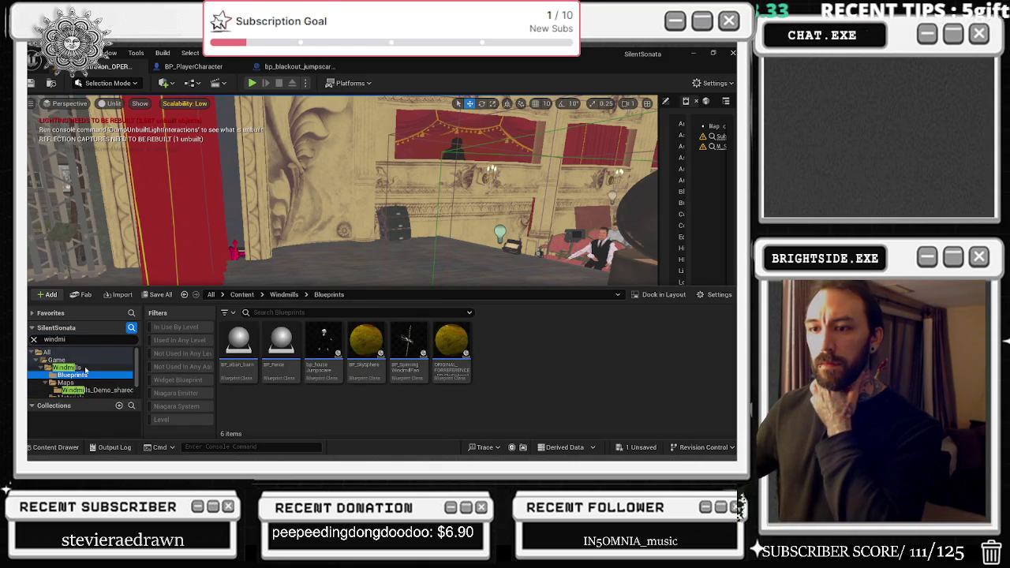
{"action": "scroll", "coordinate": [97, 375], "scroll_direction": "down", "scroll_amount": 1}
{"action": "left_click", "coordinate": [98, 375]}
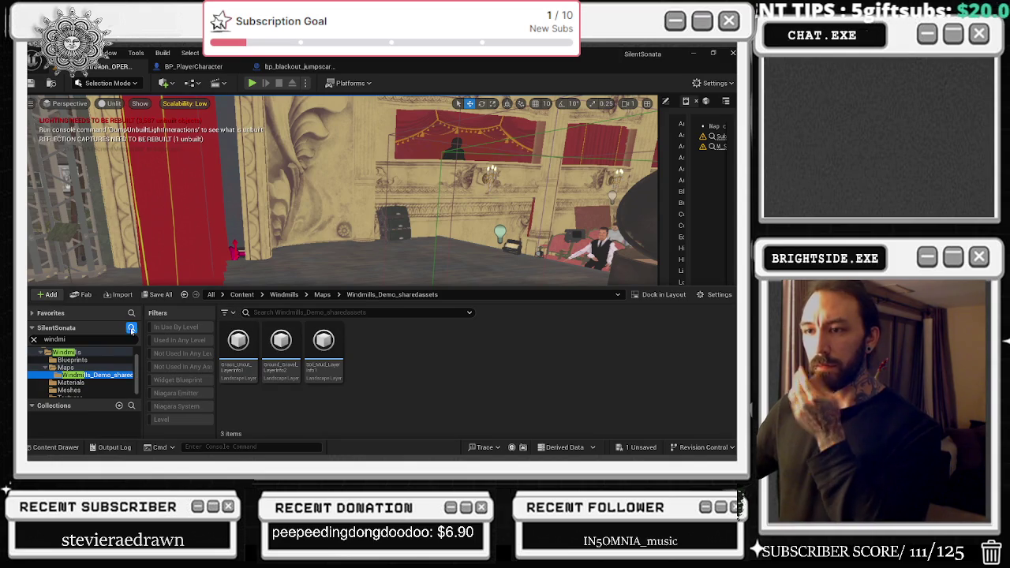
{"action": "left_click", "coordinate": [35, 338]}
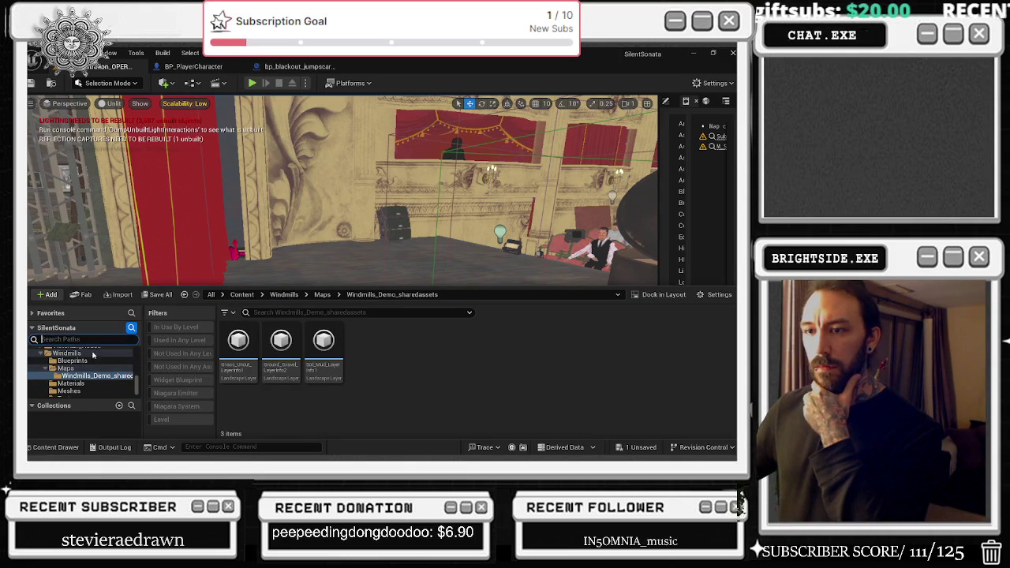
- Add the Windmills Maps folder to Favorites
{"action": "left_click", "coordinate": [101, 368]}
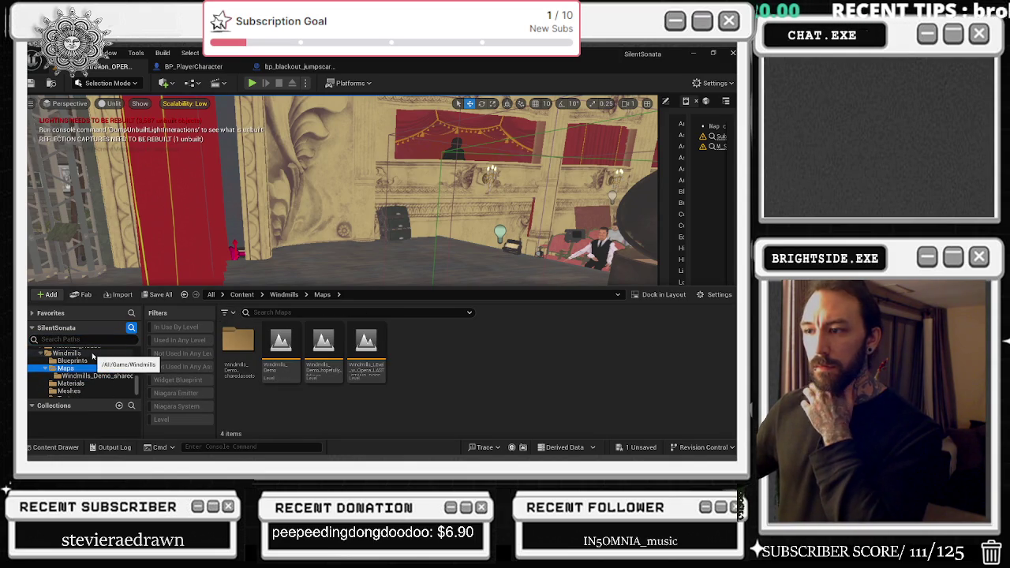
{"action": "right_click", "coordinate": [103, 371]}
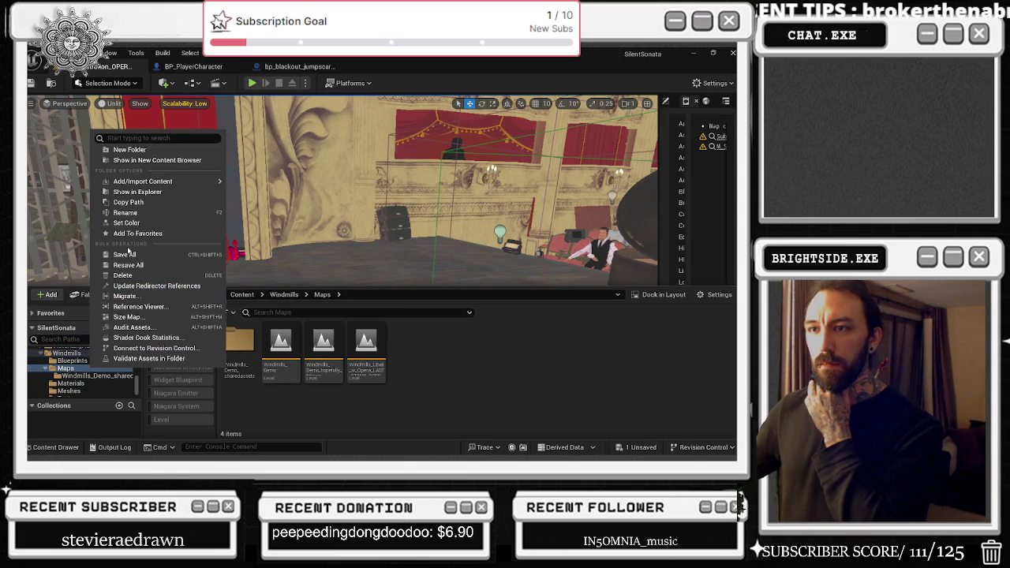
{"action": "left_click", "coordinate": [131, 234]}
{"action": "scroll", "coordinate": [135, 381], "scroll_direction": "up", "scroll_amount": 5}
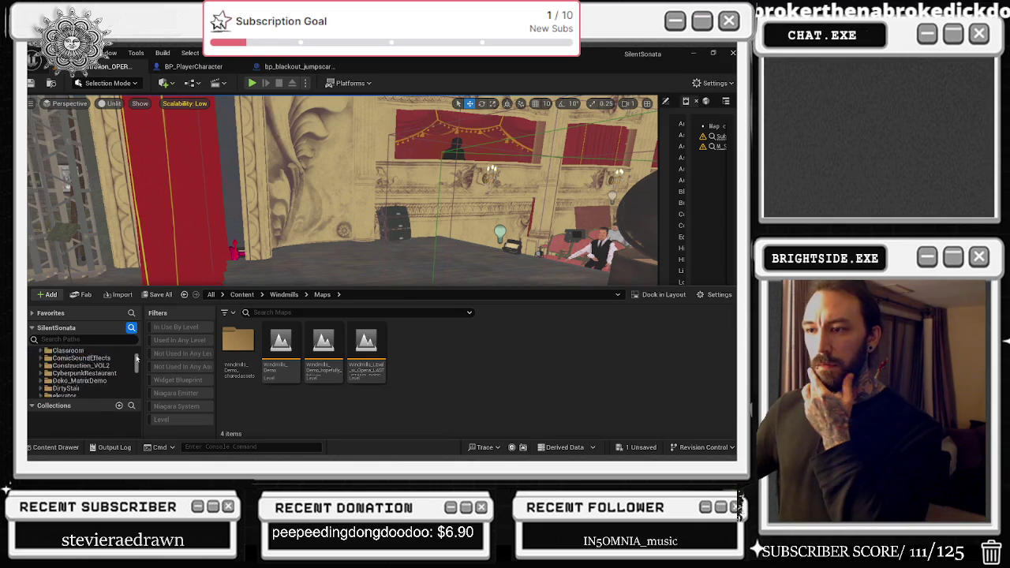
- Open the Windmills_Demo level from the Favorites folder, saving the modified ABP_STAG asset first
{"action": "double_click", "coordinate": [47, 360]}
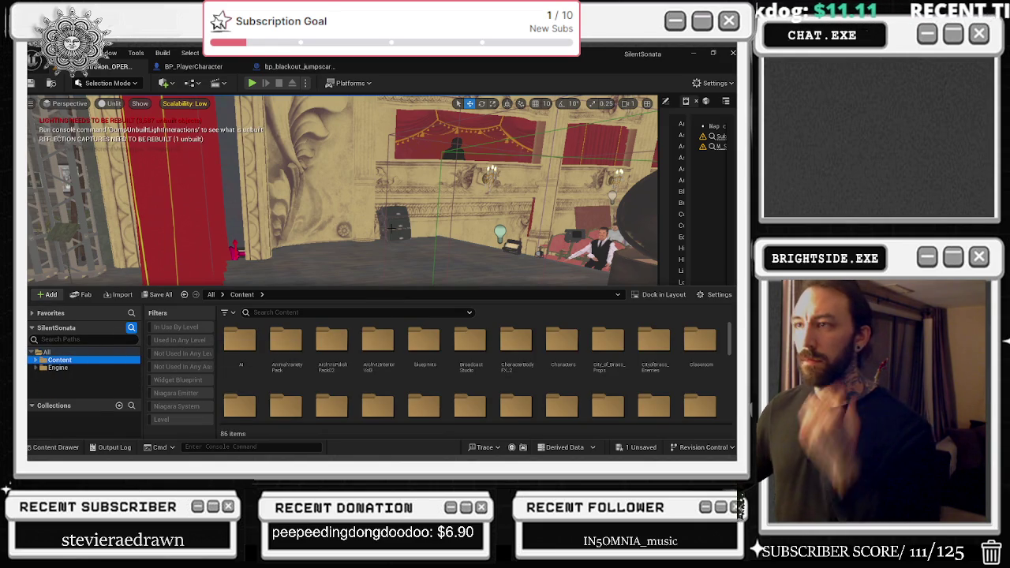
{"action": "left_click", "coordinate": [33, 327]}
{"action": "left_click", "coordinate": [33, 313]}
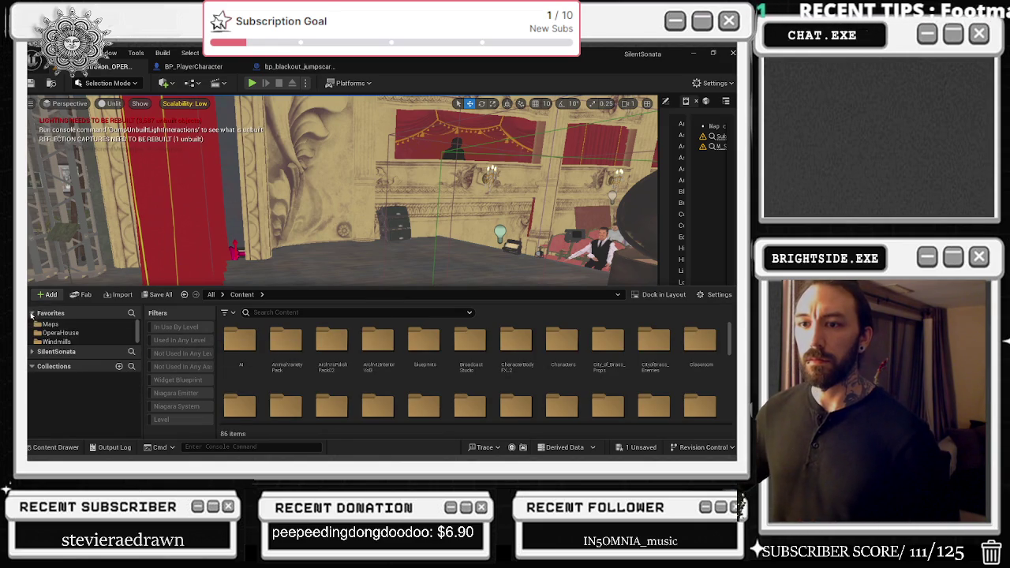
{"action": "left_click", "coordinate": [57, 340]}
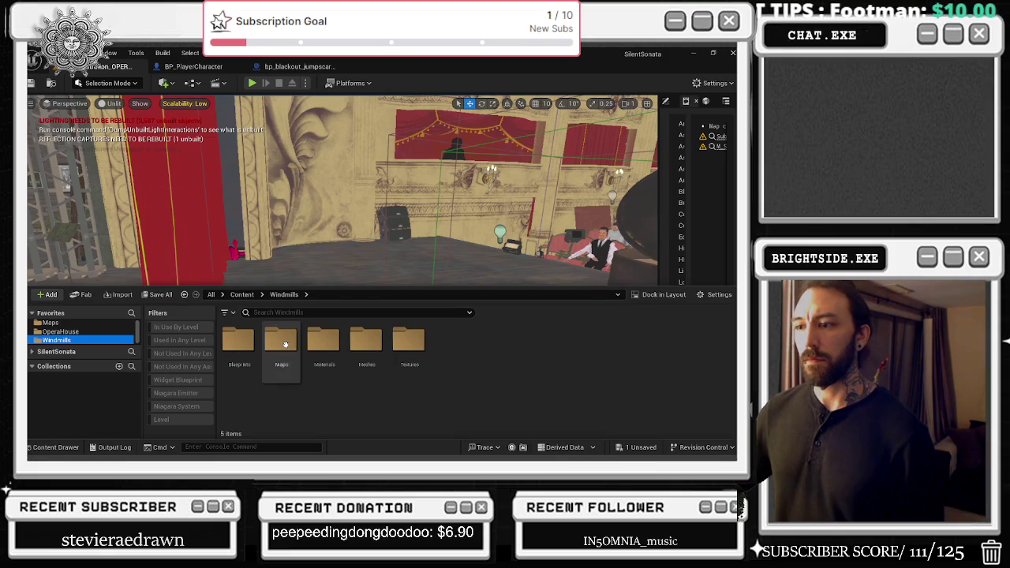
{"action": "double_click", "coordinate": [281, 339]}
{"action": "double_click", "coordinate": [276, 367]}
{"action": "left_click", "coordinate": [403, 361]}
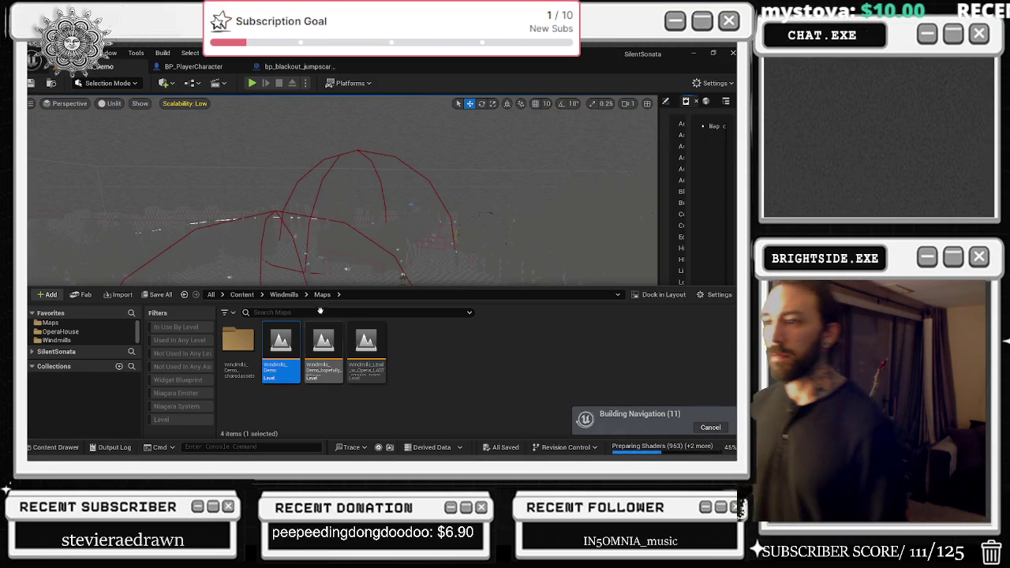
{"action": "left_click", "coordinate": [313, 257]}
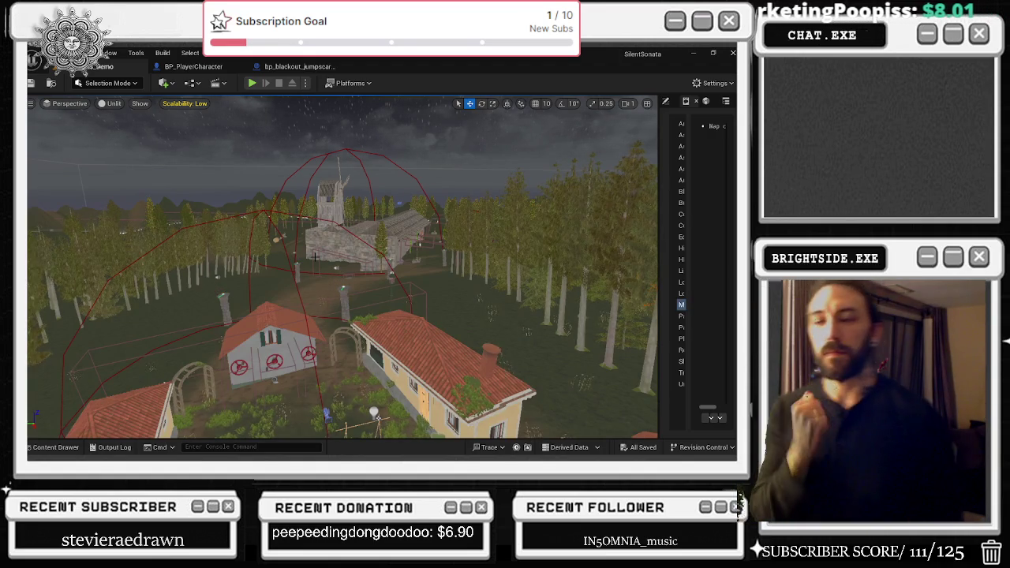
- Orbit the Windmills demo view from the village to the church and start Play In Editor
{"action": "left_click_drag", "start_coordinate": [477, 392], "coordinate": [315, 296]}
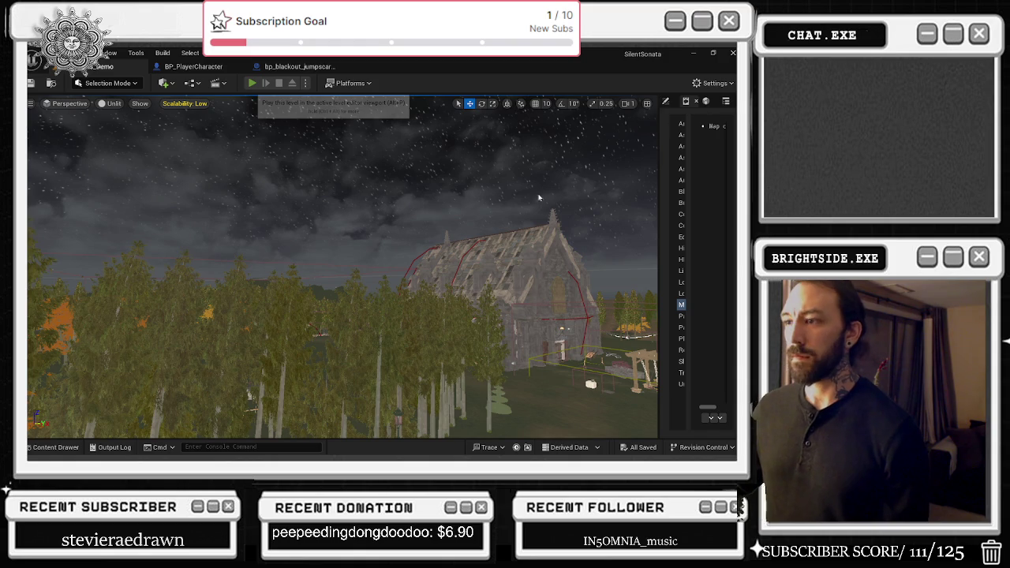
{"action": "key", "text": "alt+p"}
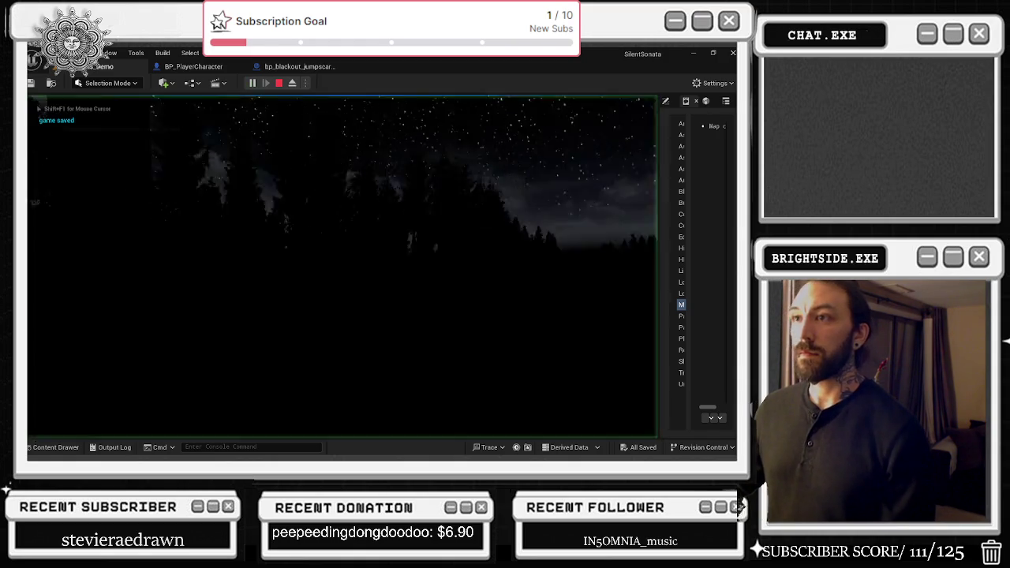
- Open and close the game's settings screen twice from the pause menu, then resume play
{"action": "key", "text": "Escape"}
{"action": "left_click", "coordinate": [300, 276]}
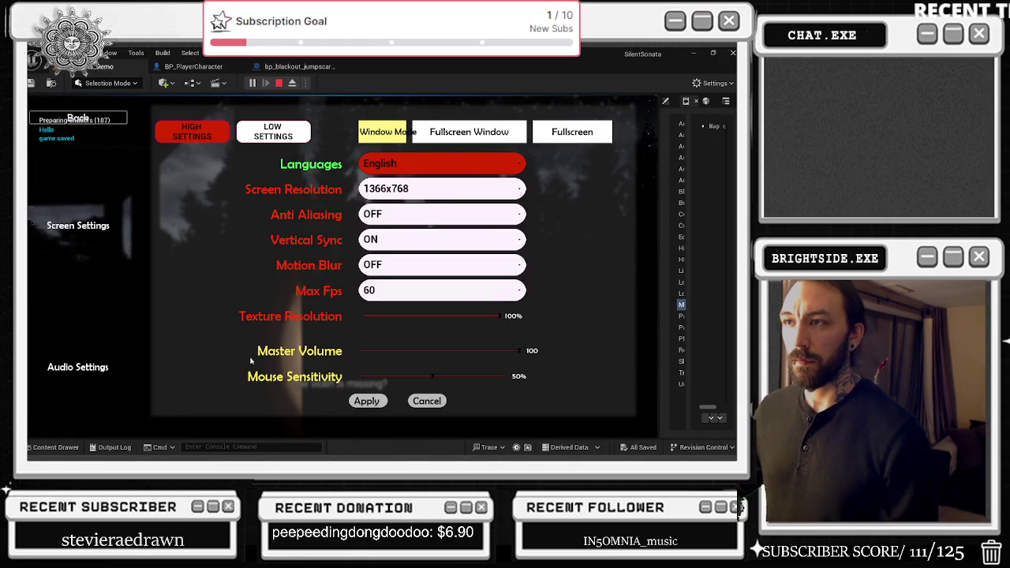
{"action": "left_click", "coordinate": [77, 118]}
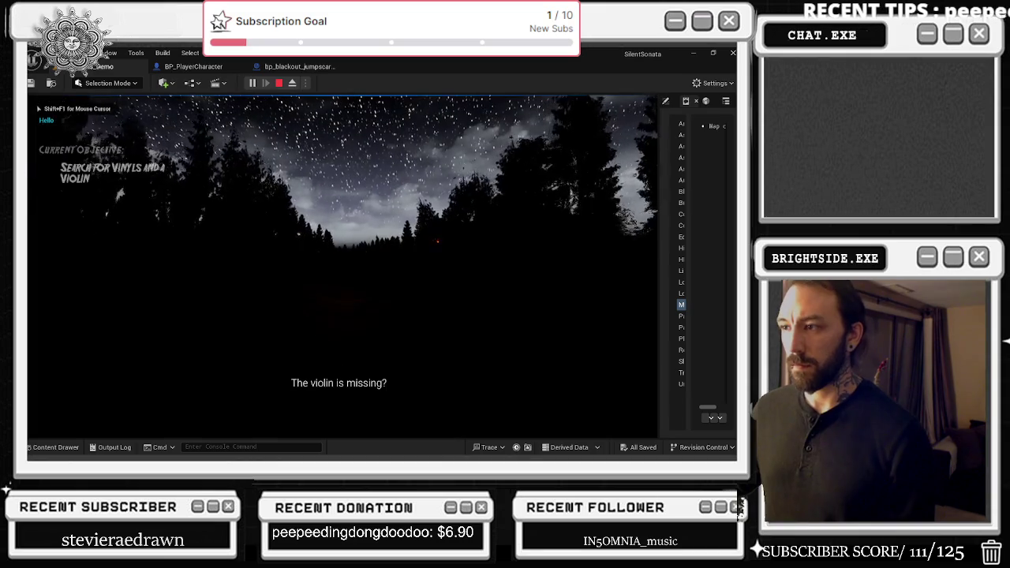
{"action": "key", "text": "Escape"}
{"action": "left_click", "coordinate": [281, 290]}
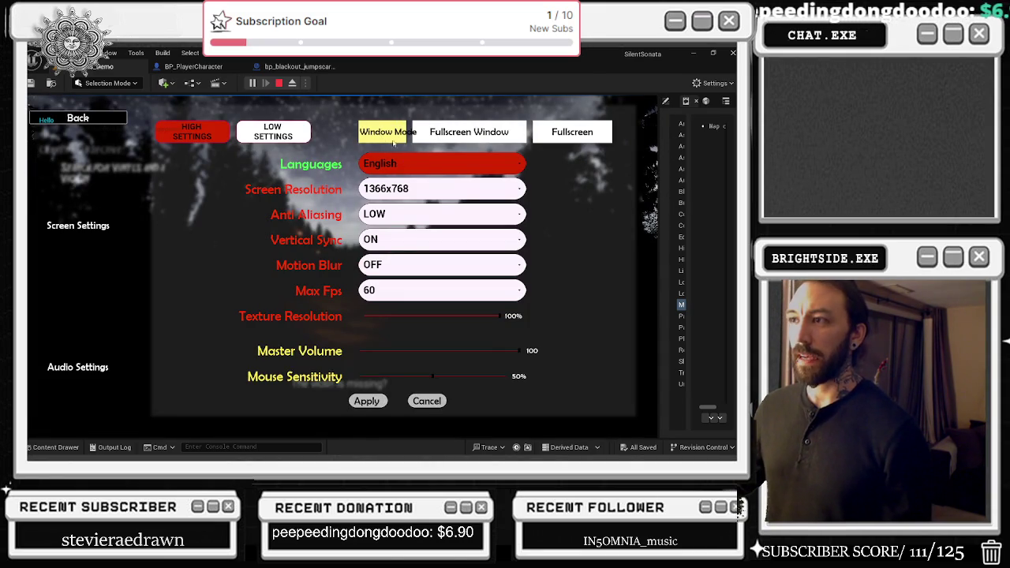
{"action": "left_click", "coordinate": [367, 400]}
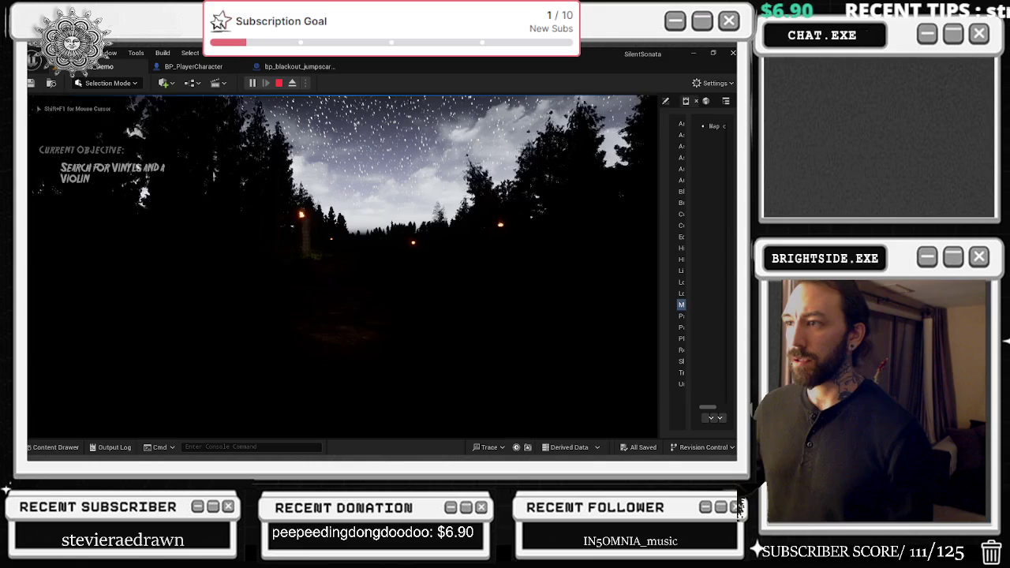
- Walk forward through the dark forest to the barn's gramophone, then stop the play session
{"action": "key", "text": "w"}
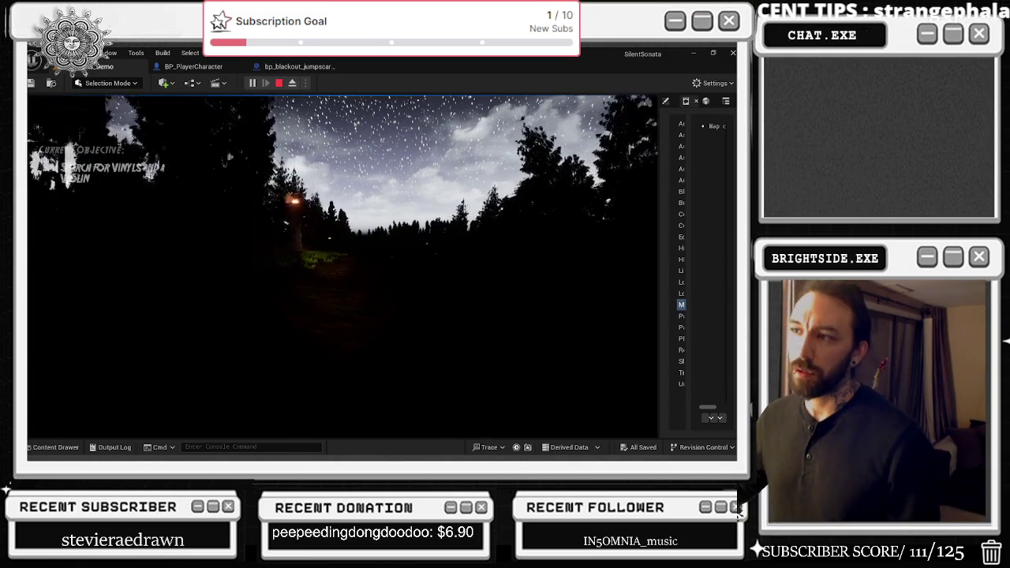
{"action": "key", "text": "w"}
{"action": "key", "text": "w"}
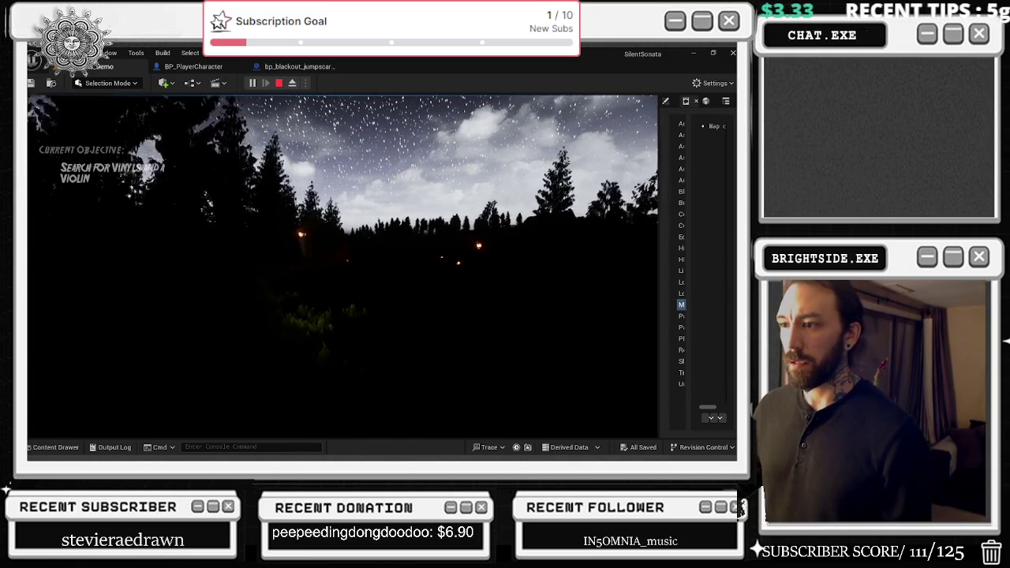
{"action": "key", "text": "w"}
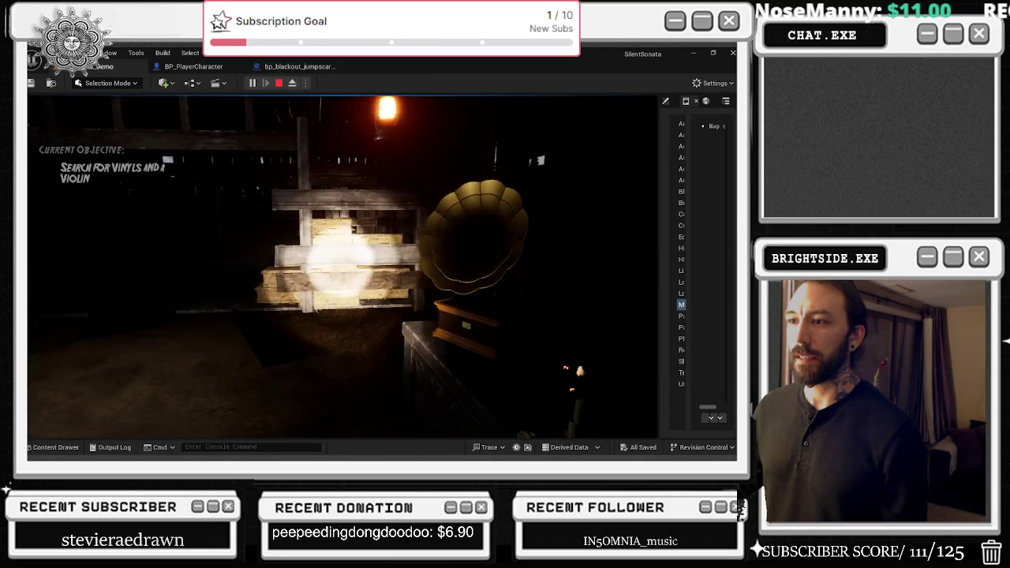
{"action": "key", "text": "Escape"}
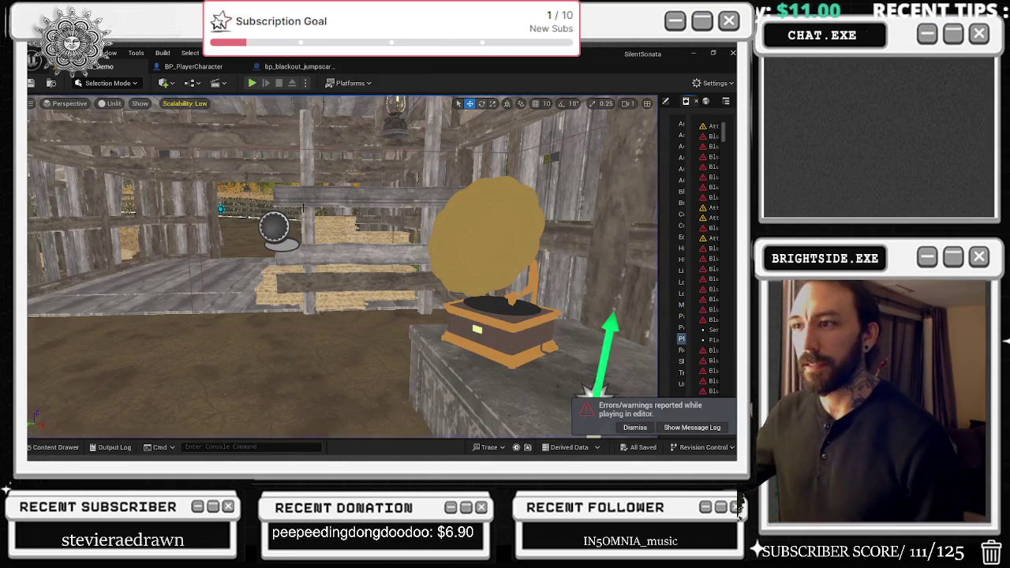
- Look over the bp_blackout_jumpscare event graph, then switch to BP_PlayerCharacter
{"action": "left_click", "coordinate": [278, 67]}
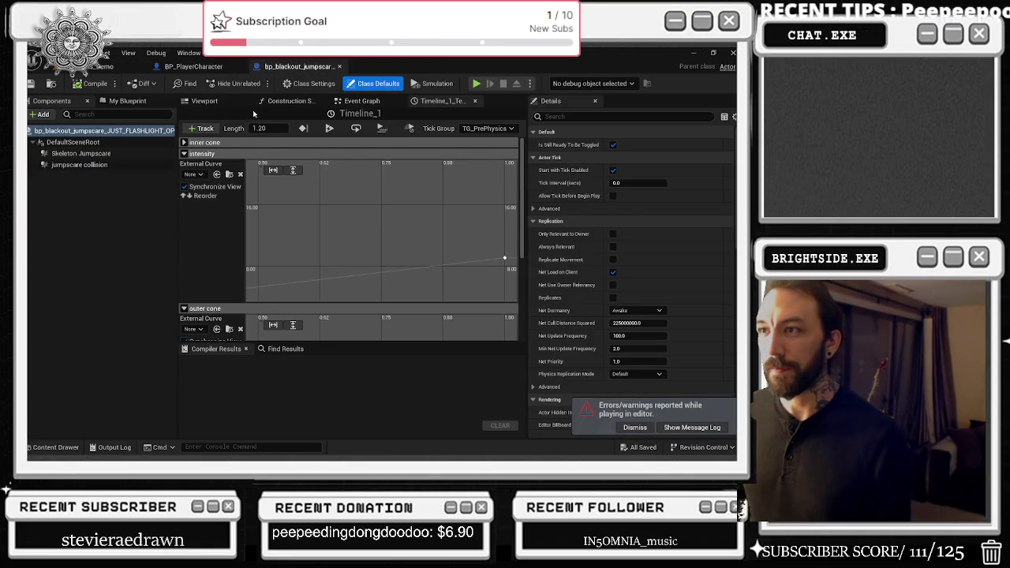
{"action": "left_click", "coordinate": [385, 103]}
{"action": "left_click", "coordinate": [194, 66]}
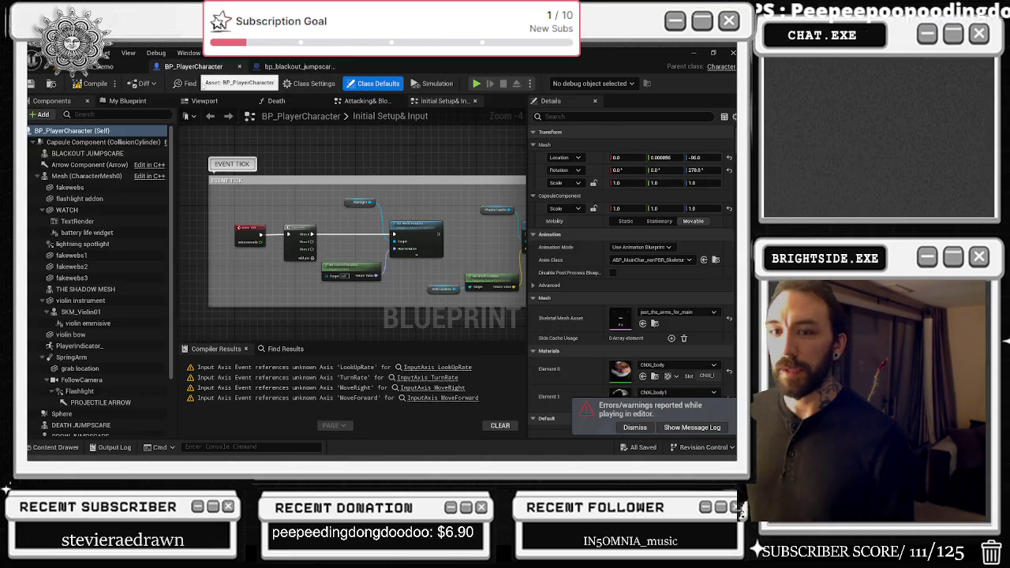
- Check the Mesh component's Anim Class asset, then show FollowCamera in the component viewport
{"action": "left_click", "coordinate": [85, 176]}
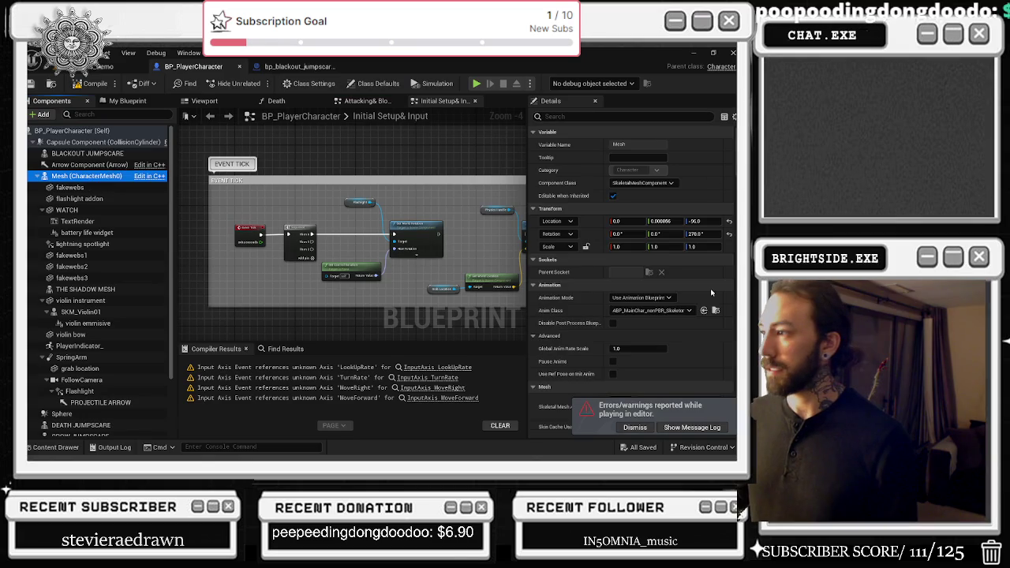
{"action": "left_click", "coordinate": [715, 310]}
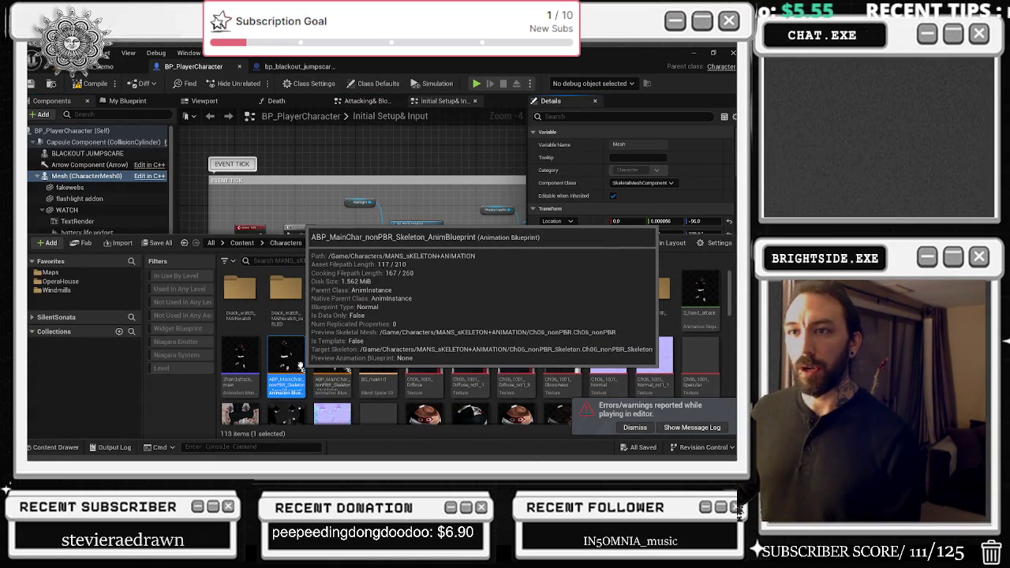
{"action": "left_click", "coordinate": [31, 178]}
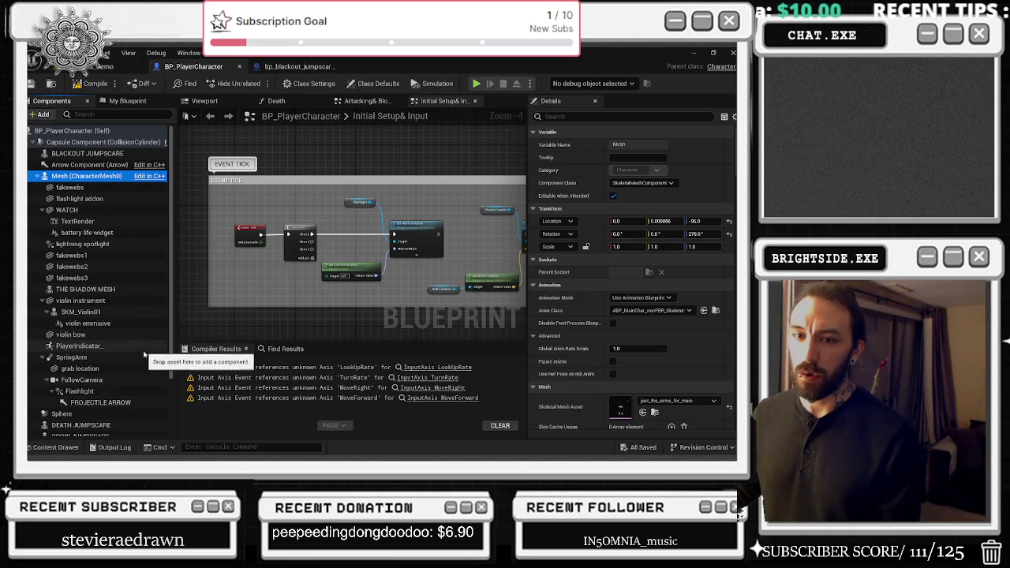
{"action": "left_click", "coordinate": [146, 358]}
{"action": "double_click", "coordinate": [82, 380]}
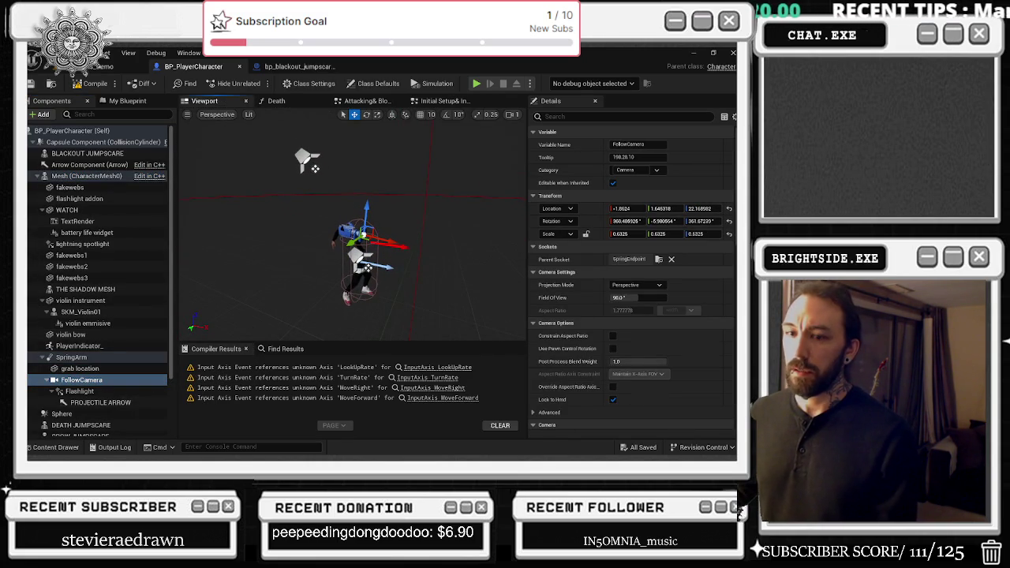
- Frame the character and camera, inspect FollowCamera's details, and look down on the character
{"action": "key", "text": "f"}
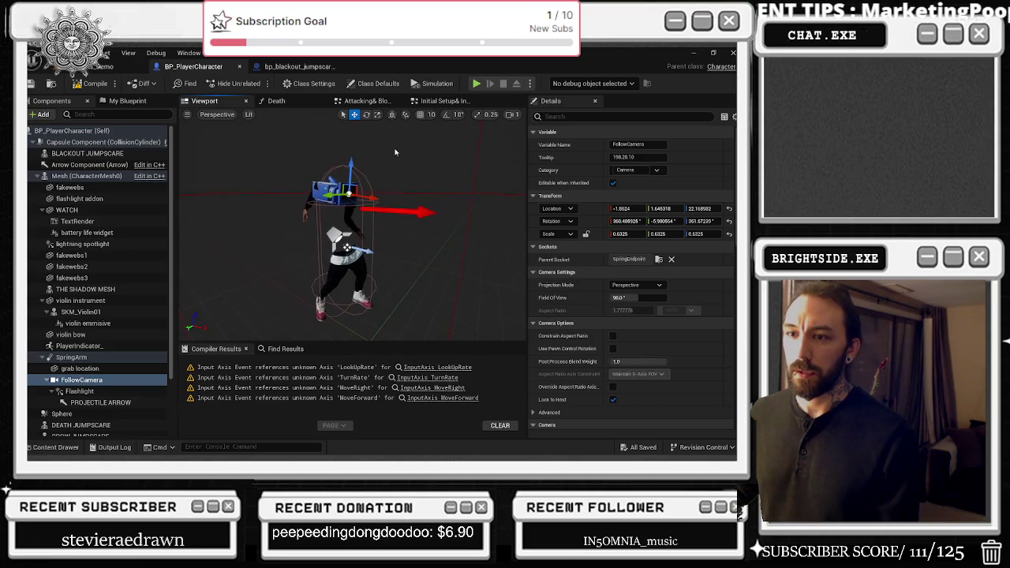
{"action": "left_click", "coordinate": [79, 369]}
{"action": "left_click", "coordinate": [82, 379]}
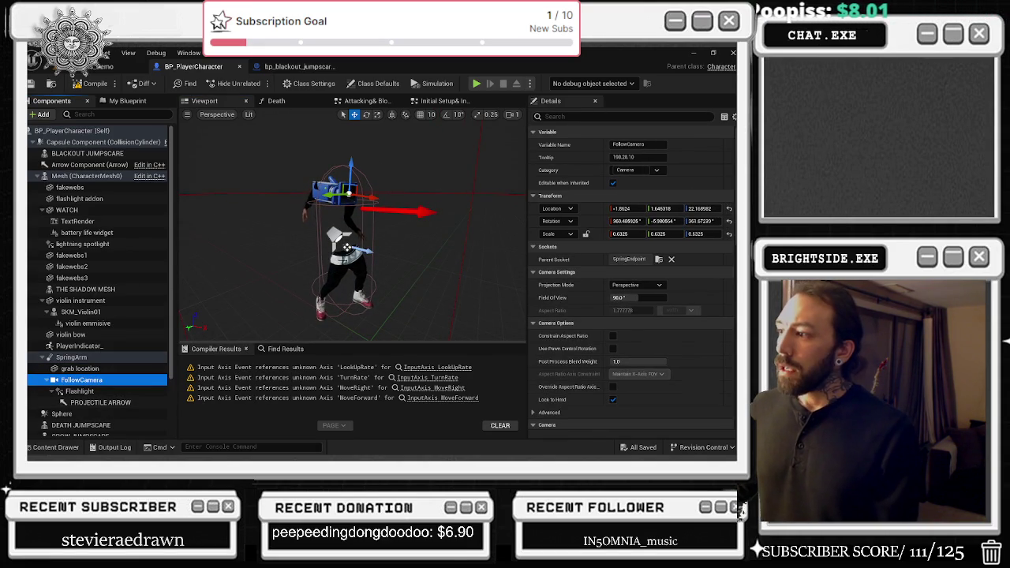
{"action": "scroll", "coordinate": [352, 229], "scroll_direction": "up", "scroll_amount": 4}
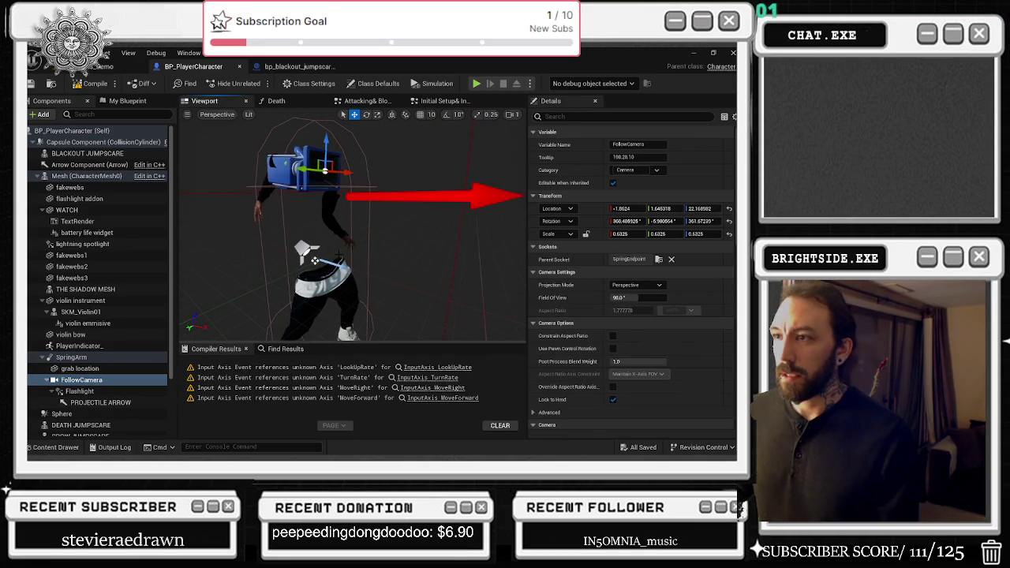
{"action": "left_click", "coordinate": [103, 381]}
{"action": "mouse_move", "coordinate": [339, 247]}
{"action": "left_mouse_down"}
{"action": "mouse_move", "coordinate": [371, 241]}
{"action": "mouse_move", "coordinate": [339, 247]}
{"action": "left_mouse_up"}
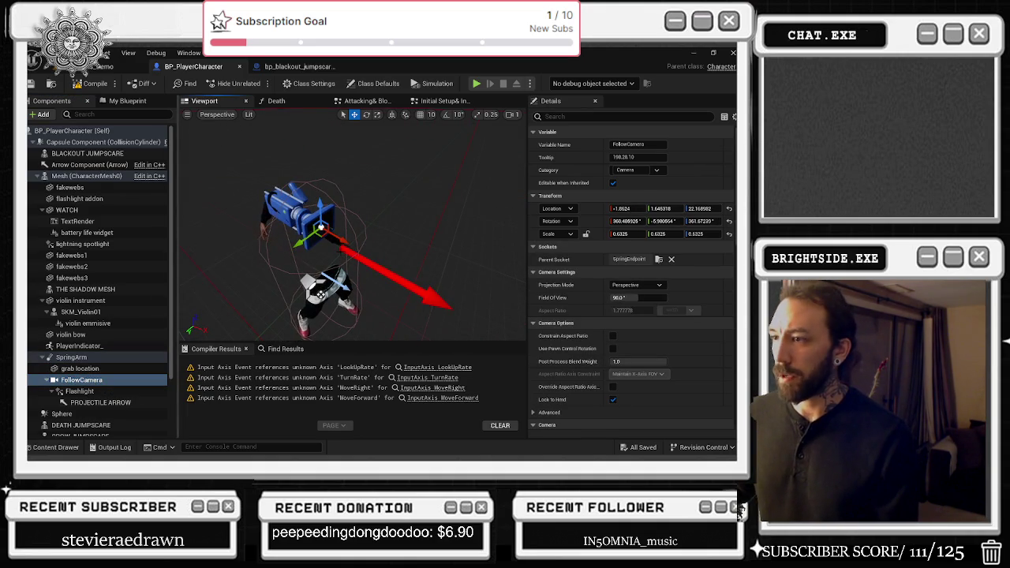
- Inspect SpringArm and Mesh, then open ABP_MainChar_nonPBR_Skeleton from the Content Drawer
{"action": "left_click", "coordinate": [75, 358]}
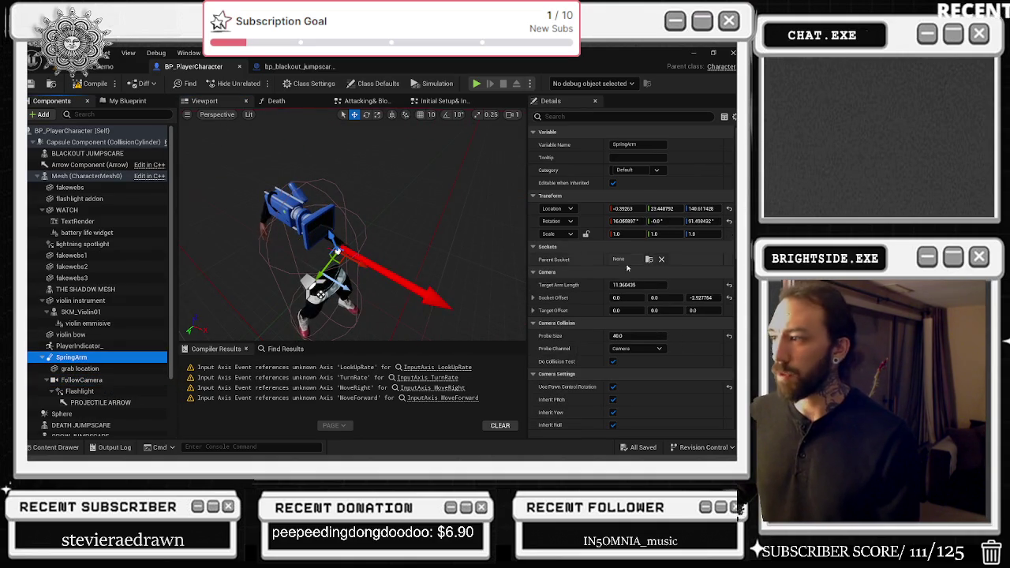
{"action": "left_click", "coordinate": [36, 178]}
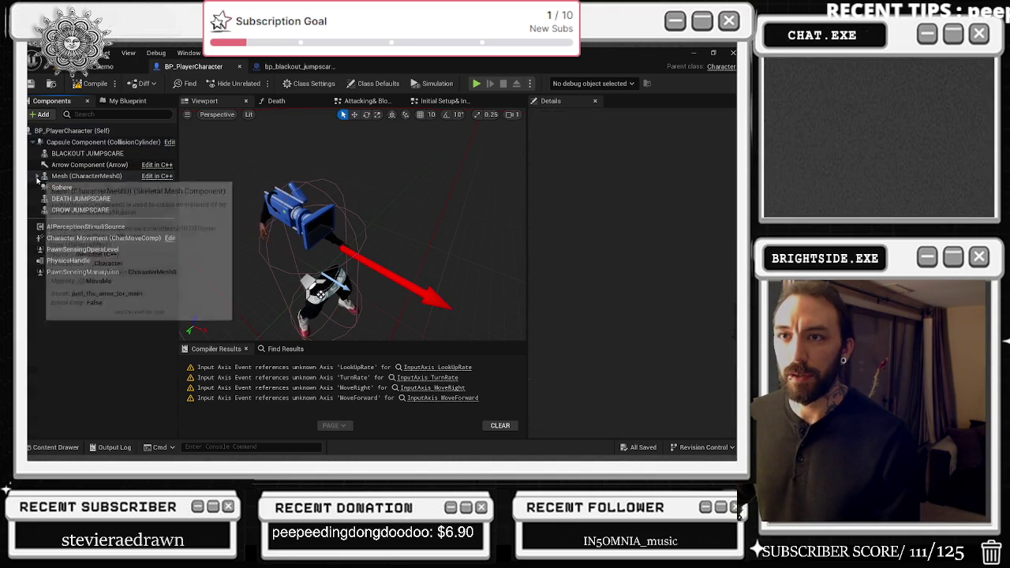
{"action": "left_click", "coordinate": [36, 176]}
{"action": "double_click", "coordinate": [87, 176]}
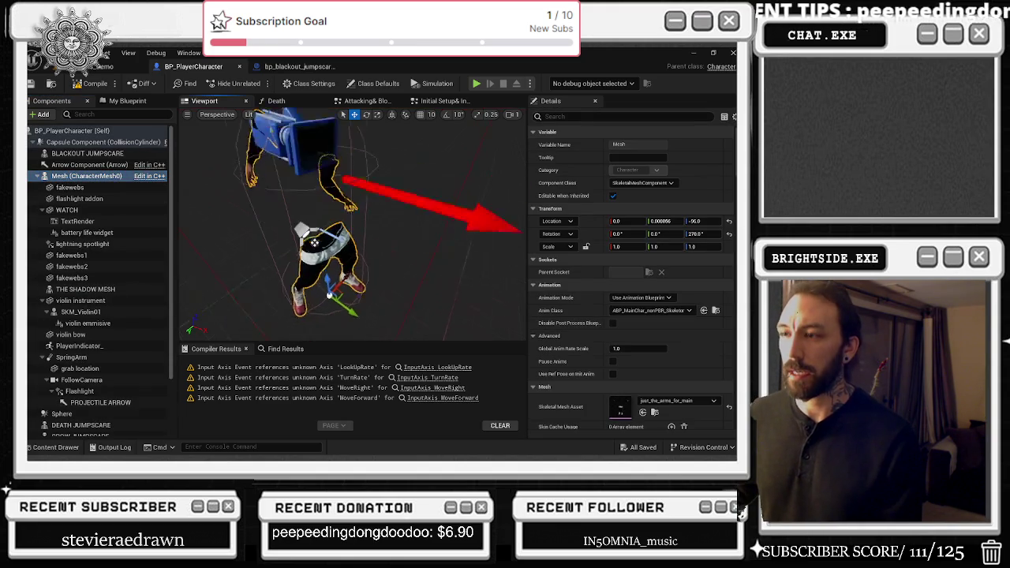
{"action": "mouse_move", "coordinate": [474, 226]}
{"action": "left_mouse_down"}
{"action": "mouse_move", "coordinate": [276, 229]}
{"action": "mouse_move", "coordinate": [470, 226]}
{"action": "left_mouse_up"}
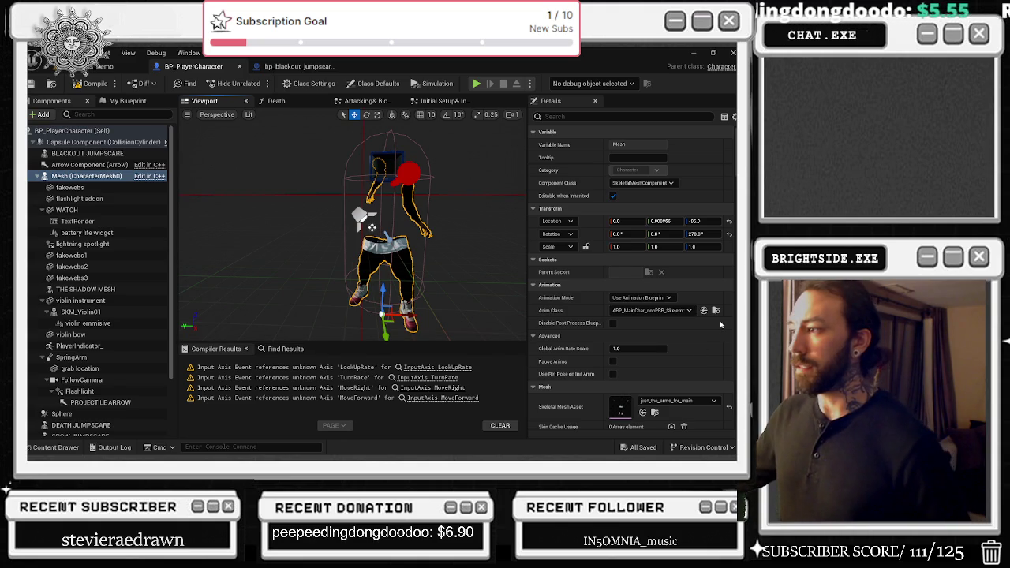
{"action": "key", "text": "ctrl+space"}
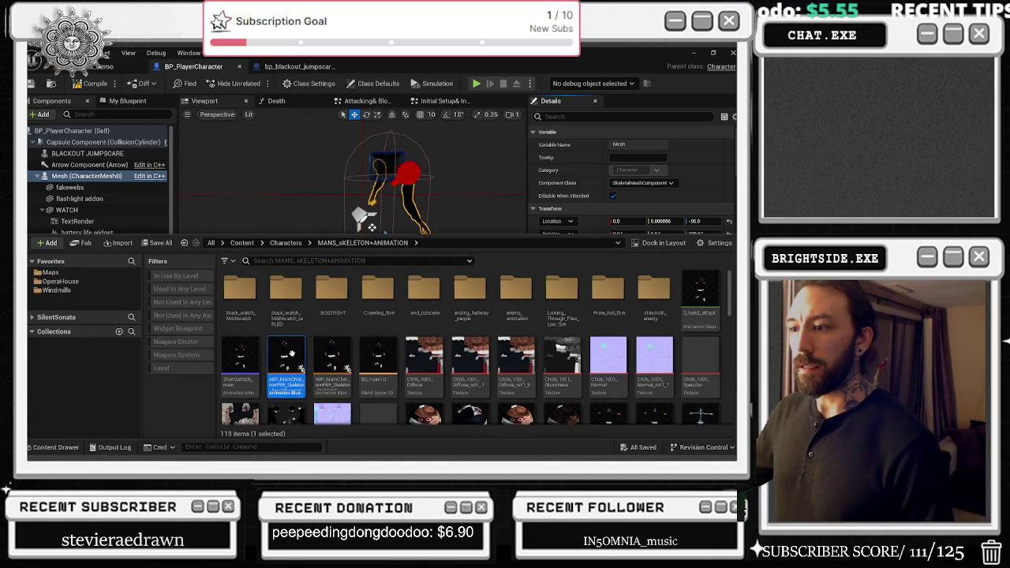
{"action": "double_click", "coordinate": [290, 357]}
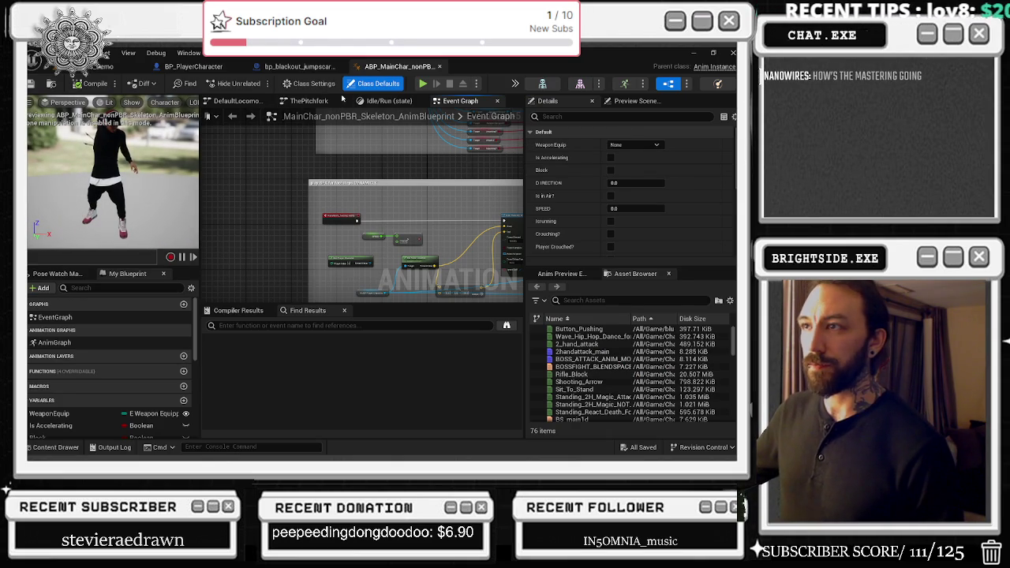
- In the Idle/Run state graph, open main_BlendSpace from its Blendspace Player node
{"action": "left_click", "coordinate": [385, 101]}
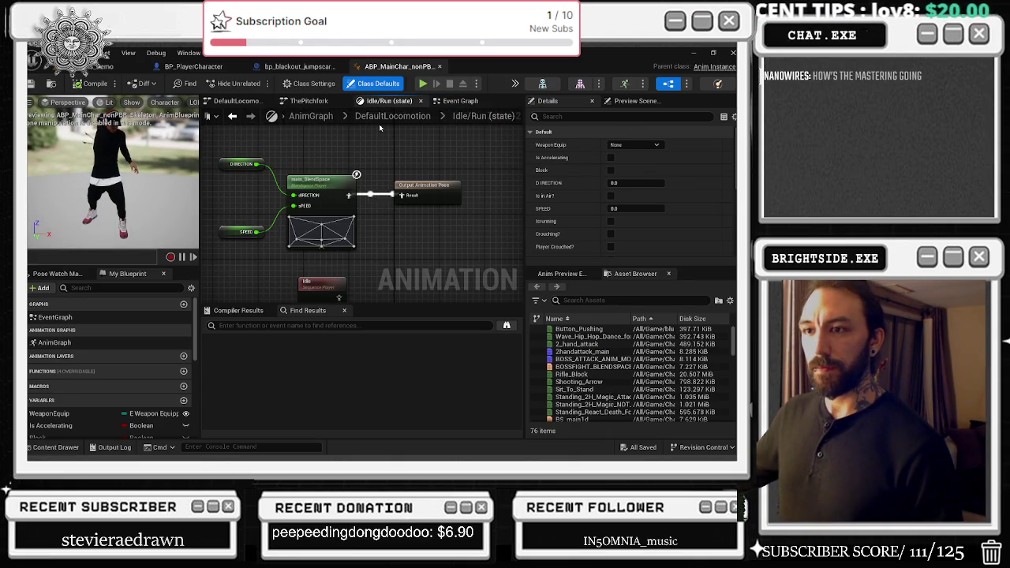
{"action": "left_click", "coordinate": [335, 189]}
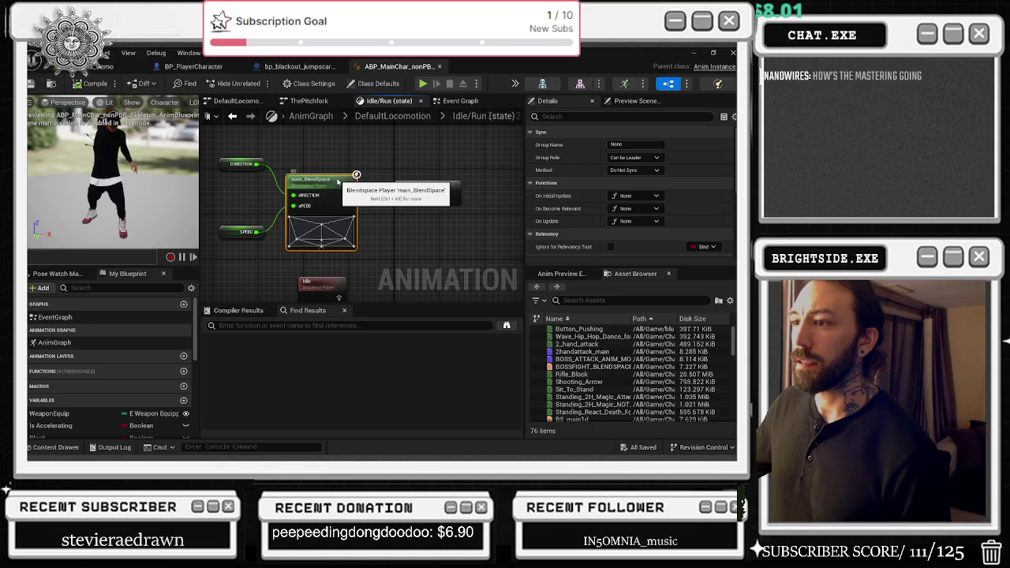
{"action": "double_click", "coordinate": [338, 182]}
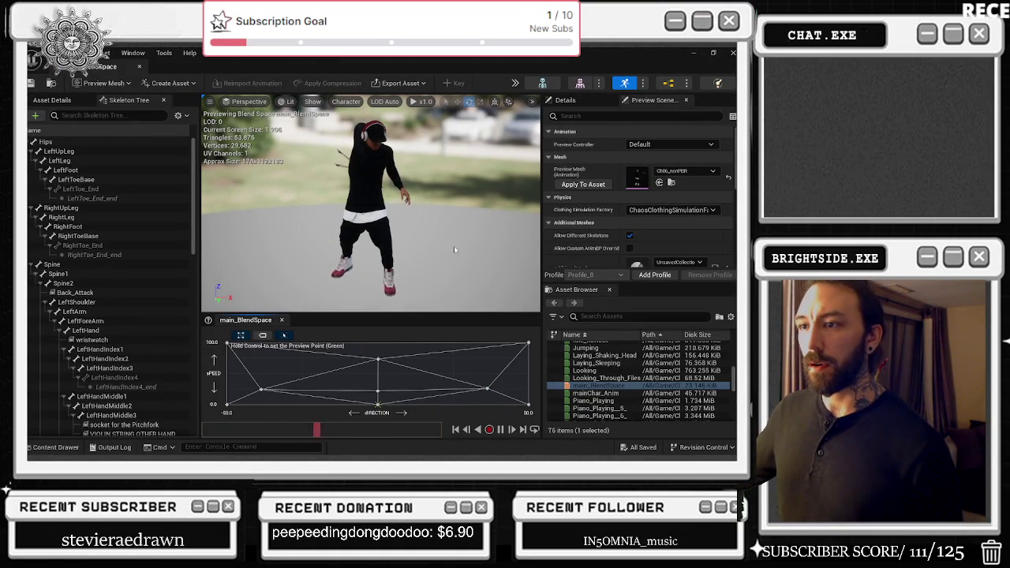
- Duplicate main_BlendSpace and name the copy main_BlendSpace_Try_again
{"action": "key", "text": "ctrl+space"}
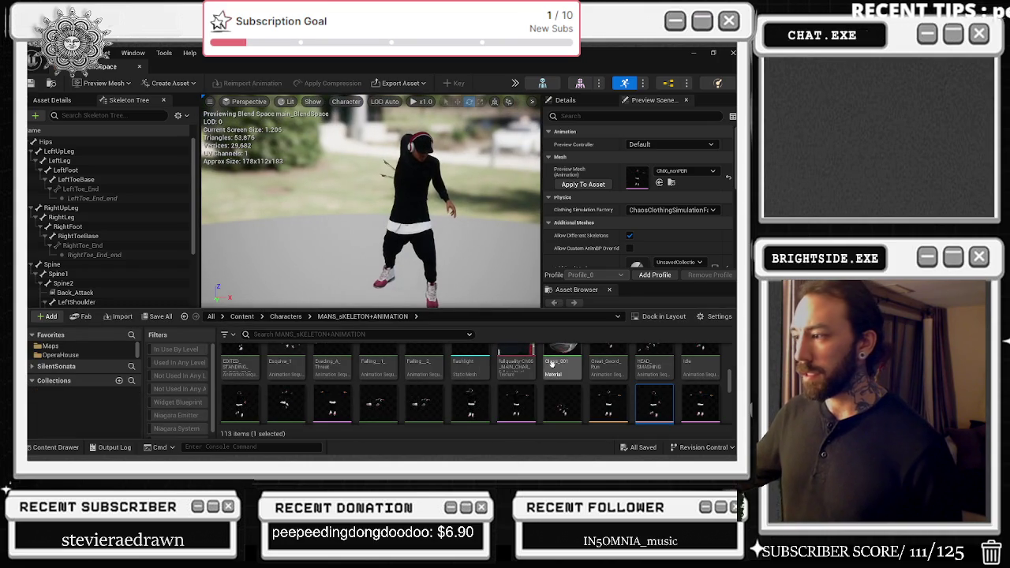
{"action": "right_click", "coordinate": [636, 407]}
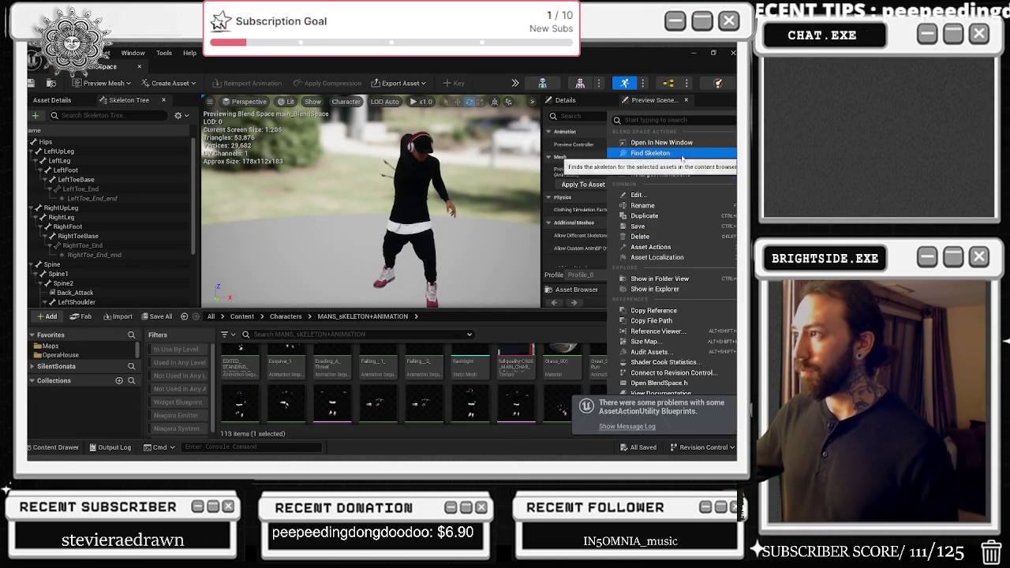
{"action": "left_click", "coordinate": [643, 205]}
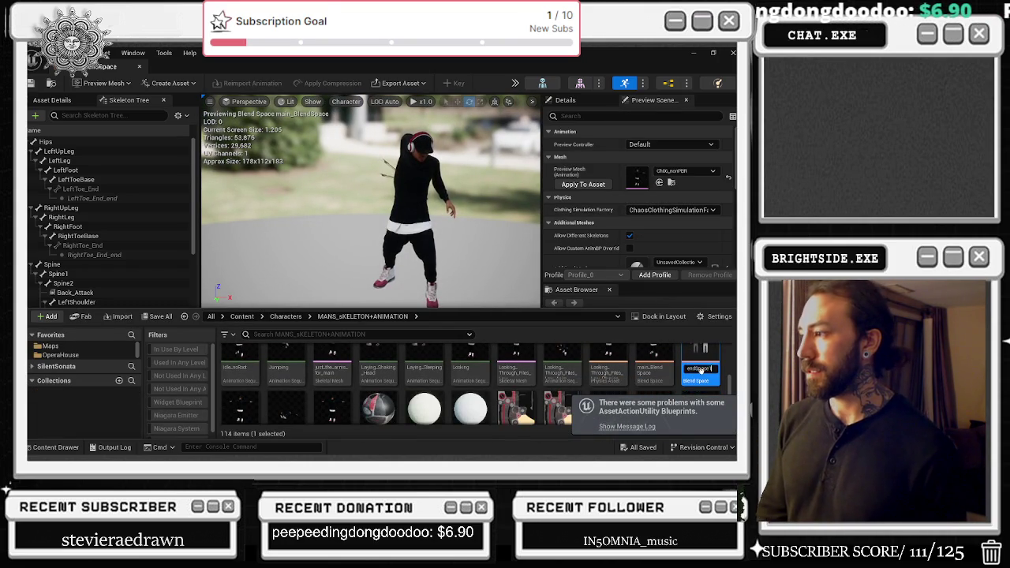
{"action": "type", "text": "e1"}
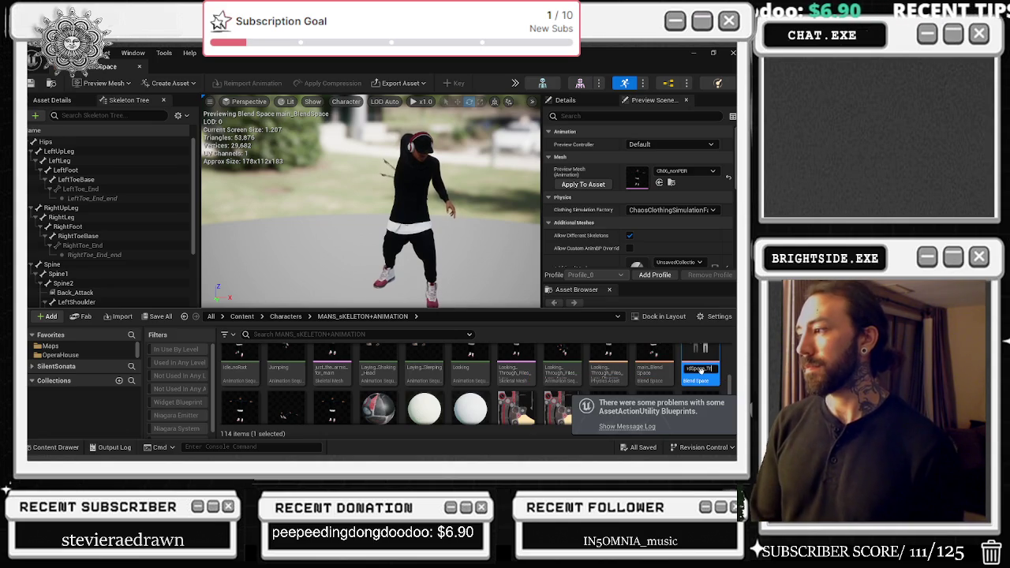
{"action": "key", "text": "Return"}
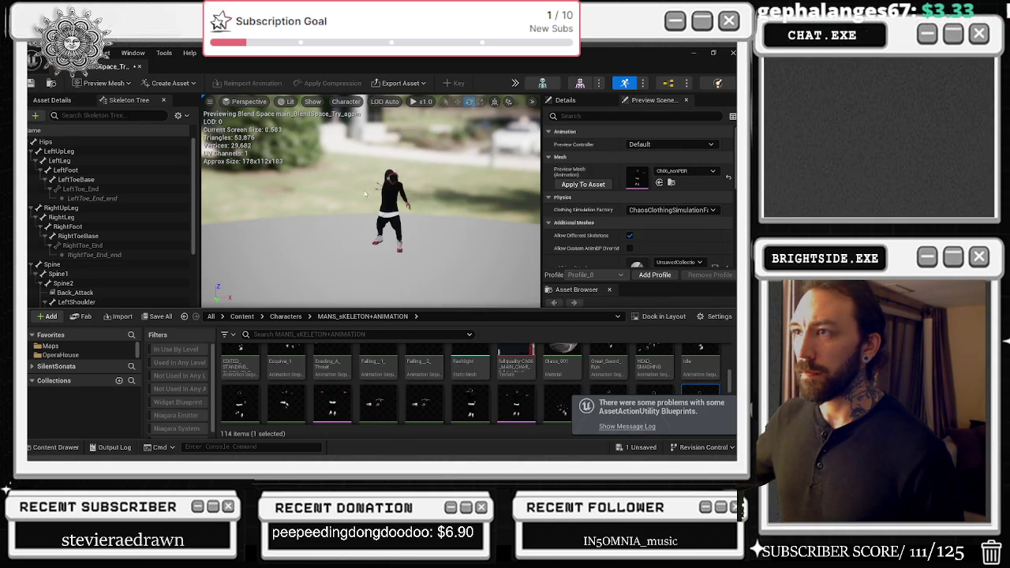
- Delete every sample point from the main_BlendSpace_Try_again grid, leaving it empty
{"action": "left_click", "coordinate": [56, 450]}
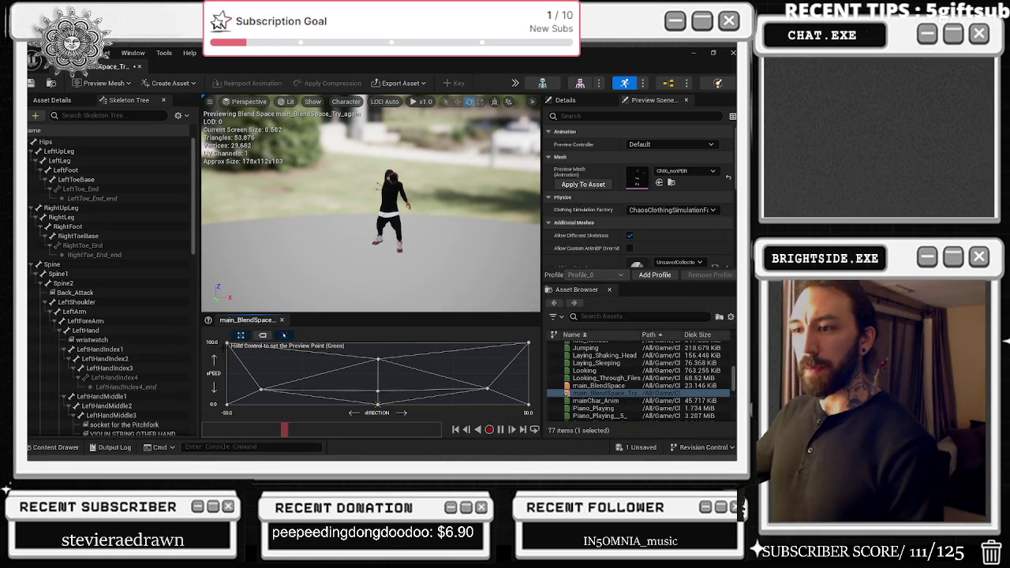
{"action": "mouse_move", "coordinate": [518, 347]}
{"action": "left_mouse_down"}
{"action": "mouse_move", "coordinate": [379, 359]}
{"action": "mouse_move", "coordinate": [411, 396]}
{"action": "mouse_move", "coordinate": [509, 407]}
{"action": "left_mouse_up"}
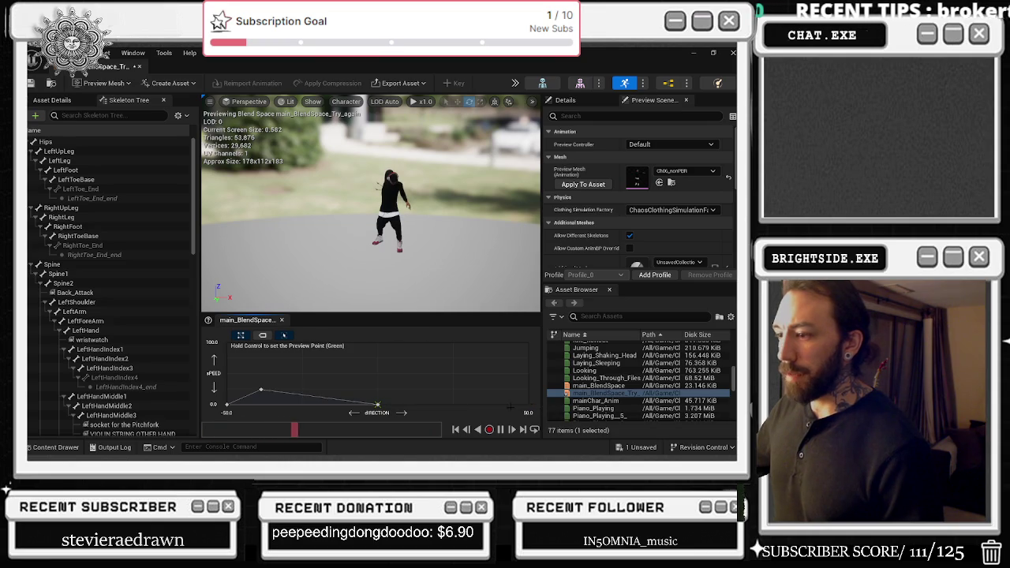
{"action": "left_click_drag", "start_coordinate": [261, 389], "coordinate": [221, 426]}
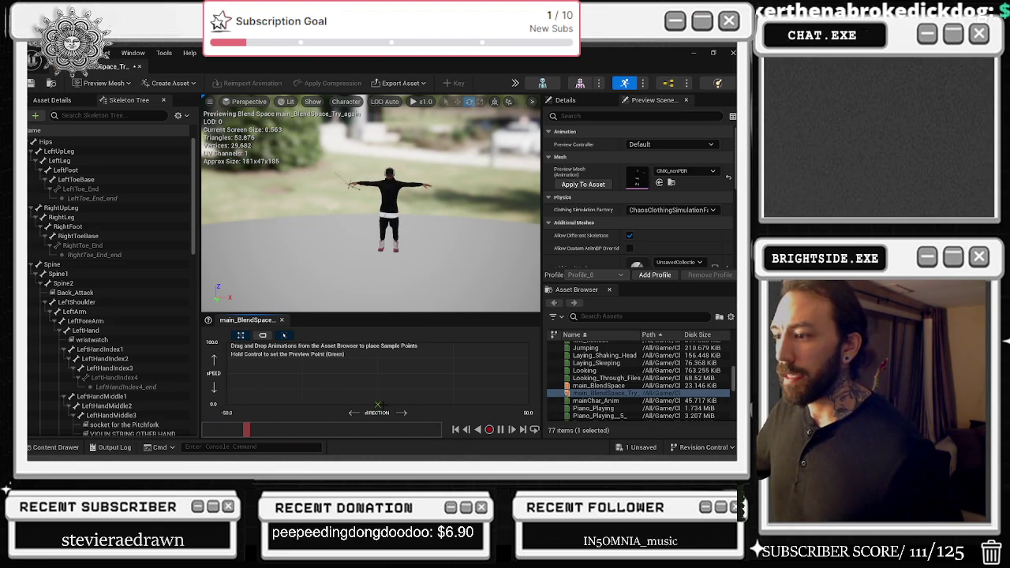
{"action": "left_click", "coordinate": [43, 446]}
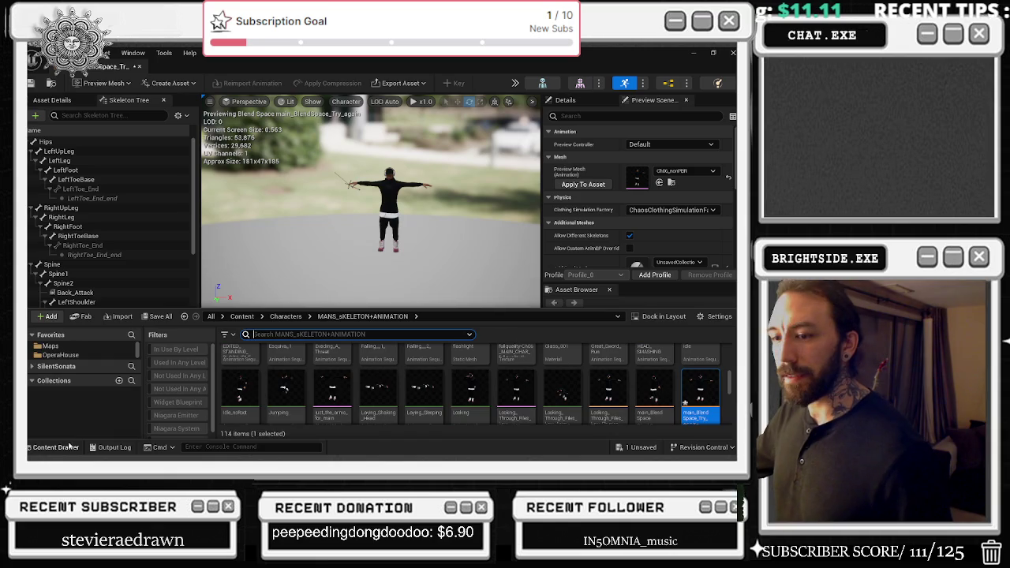
{"action": "key", "text": "ctrl+space"}
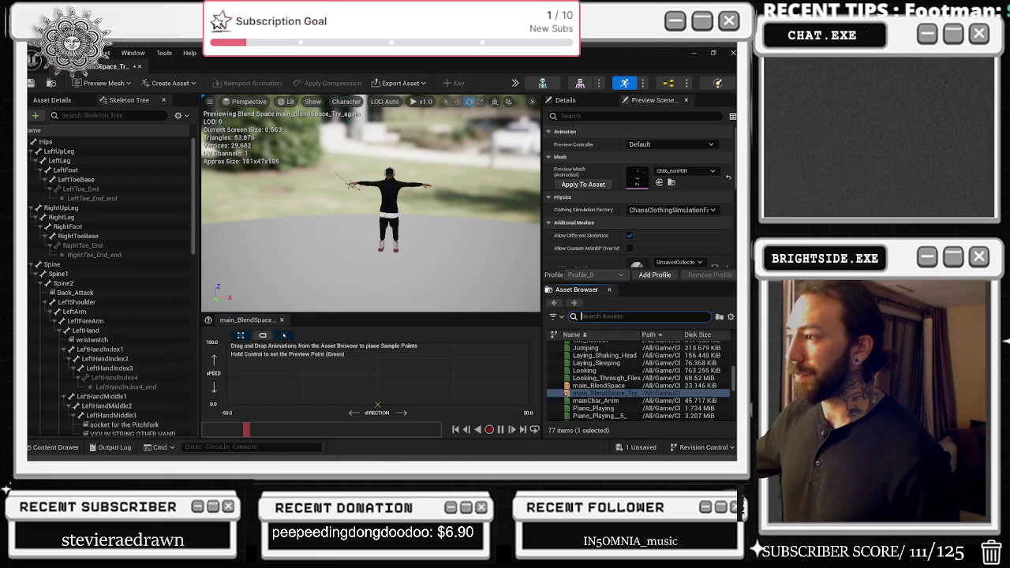
- Search the assets for idle, then break the blend space node's link to the Output Pose in ABP_MainChar
{"action": "left_click", "coordinate": [600, 316]}
{"action": "type", "text": "idle"}
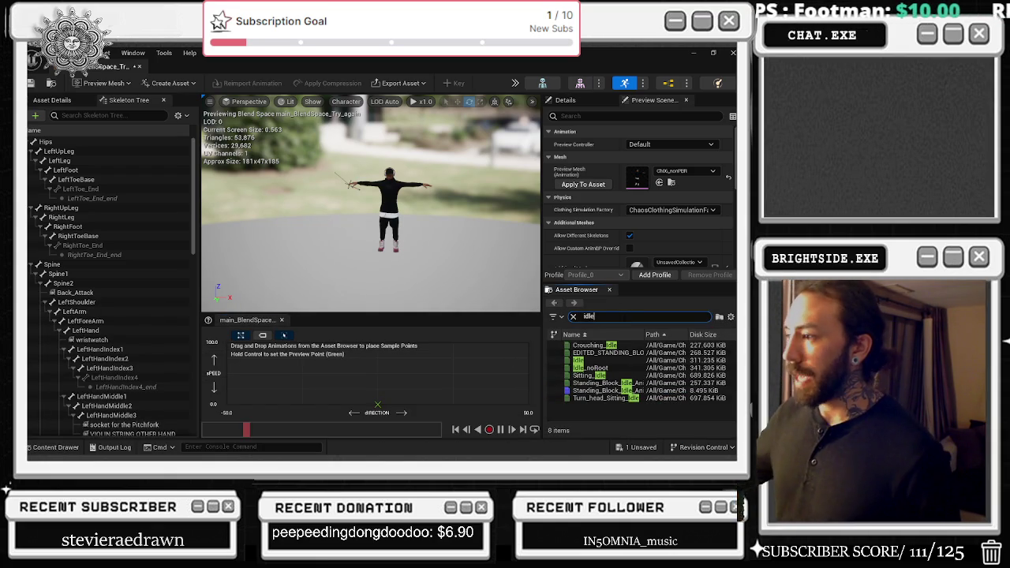
{"action": "mouse_move", "coordinate": [600, 365]}
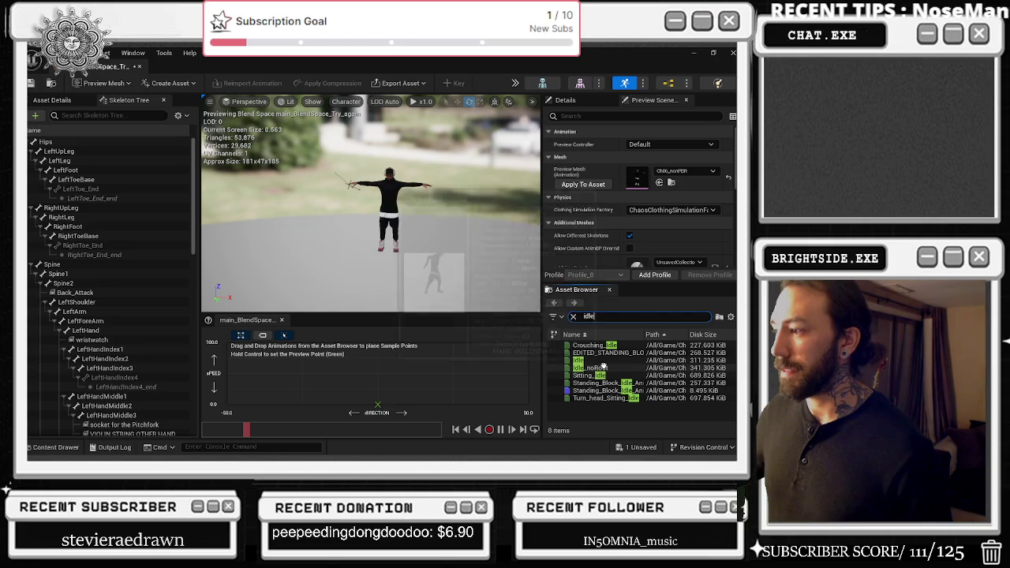
{"action": "left_click", "coordinate": [399, 66]}
{"action": "left_click", "coordinate": [515, 68]}
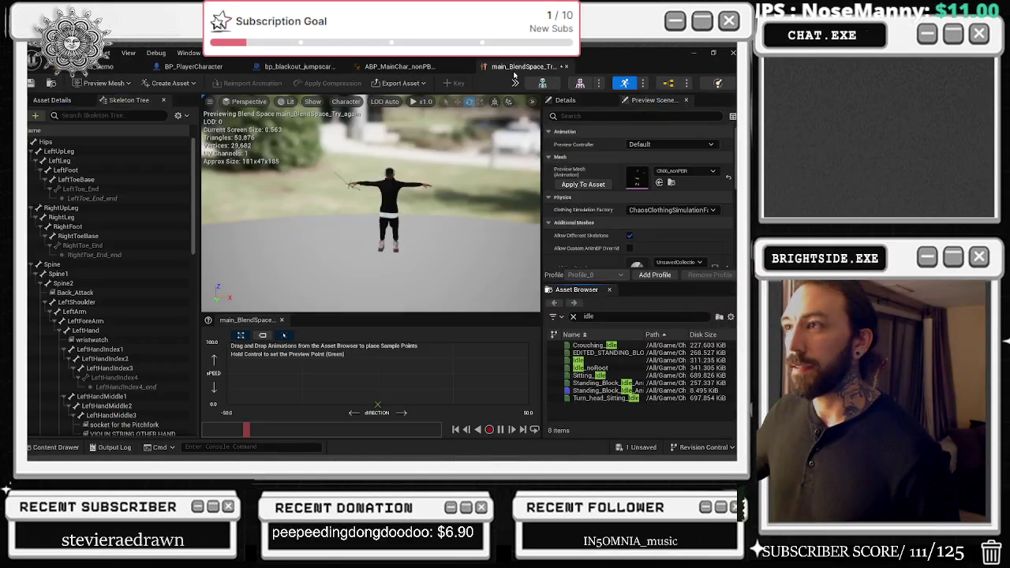
{"action": "left_click", "coordinate": [398, 67]}
{"action": "right_click", "coordinate": [348, 195]}
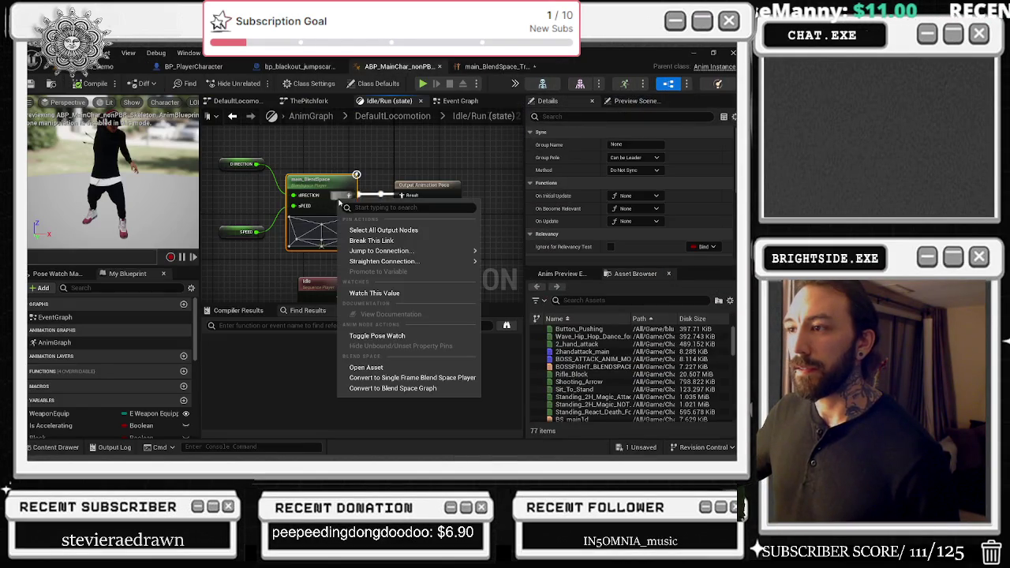
{"action": "left_click", "coordinate": [383, 240]}
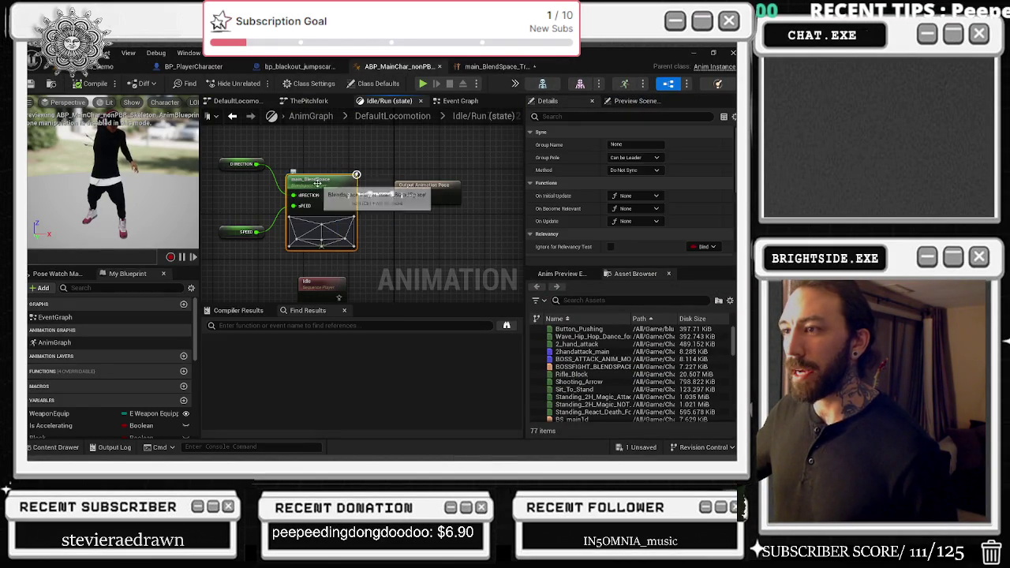
- Open the original main_BlendSpace and inspect its bottom-centre sample's settings
{"action": "double_click", "coordinate": [318, 183]}
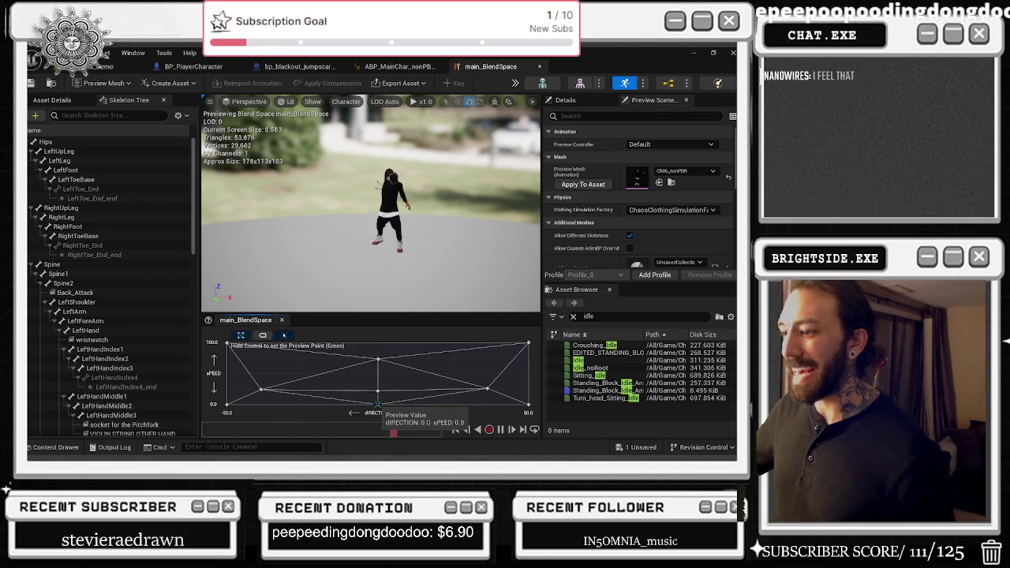
{"action": "right_click", "coordinate": [377, 405]}
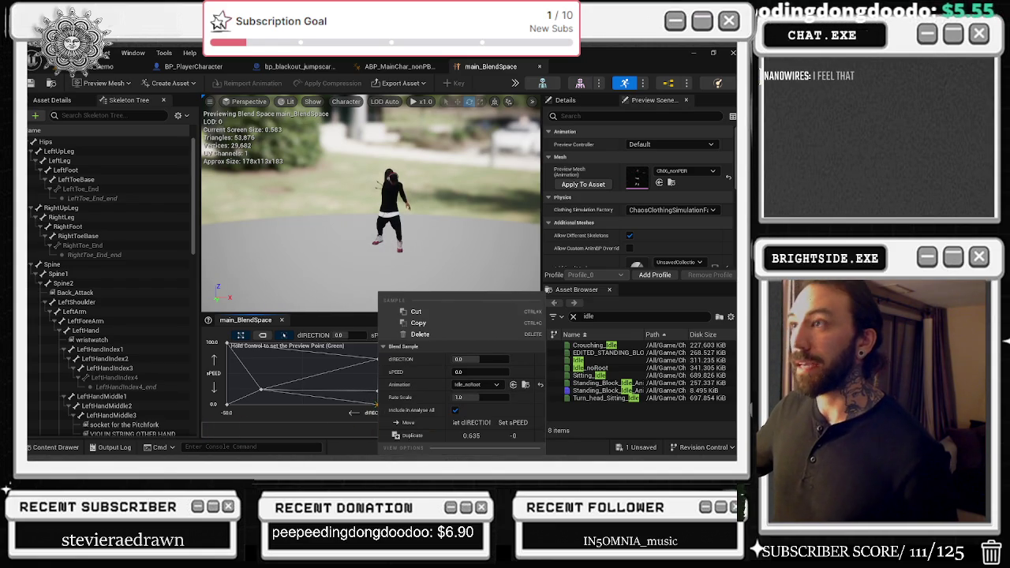
{"action": "left_click", "coordinate": [515, 67]}
{"action": "left_click", "coordinate": [398, 66]}
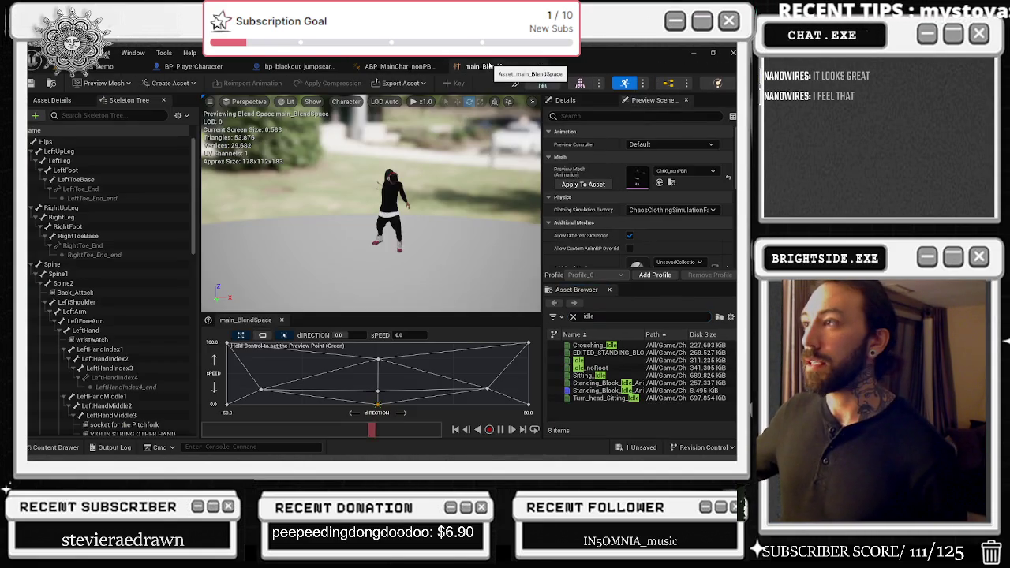
{"action": "left_click", "coordinate": [488, 68]}
{"action": "left_click", "coordinate": [77, 449]}
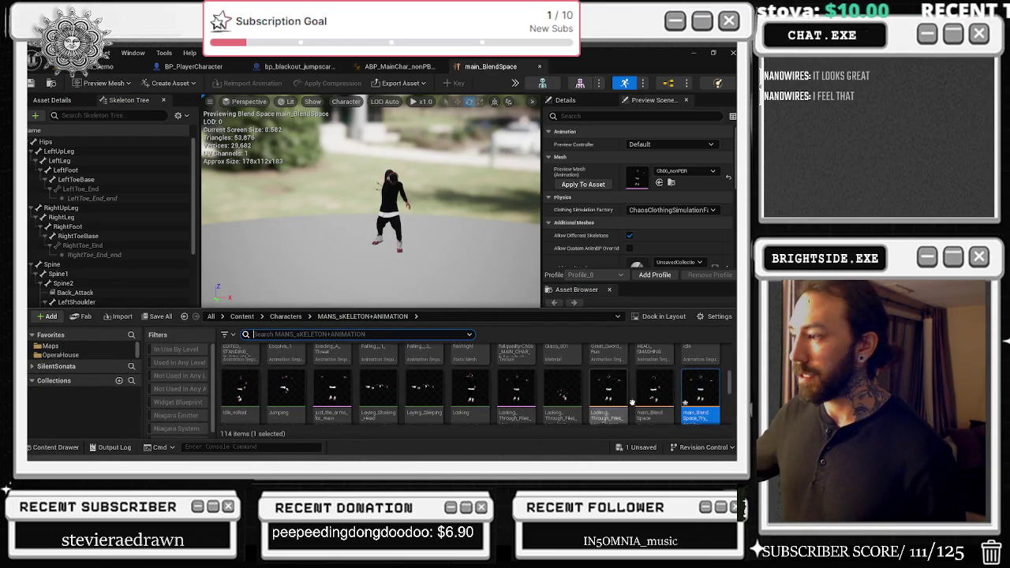
- Open main_BlendSpace_Try_again and place Idle_noRoot as a sample at the grid's bottom centre
{"action": "scroll", "coordinate": [695, 382], "scroll_direction": "down", "scroll_amount": 1}
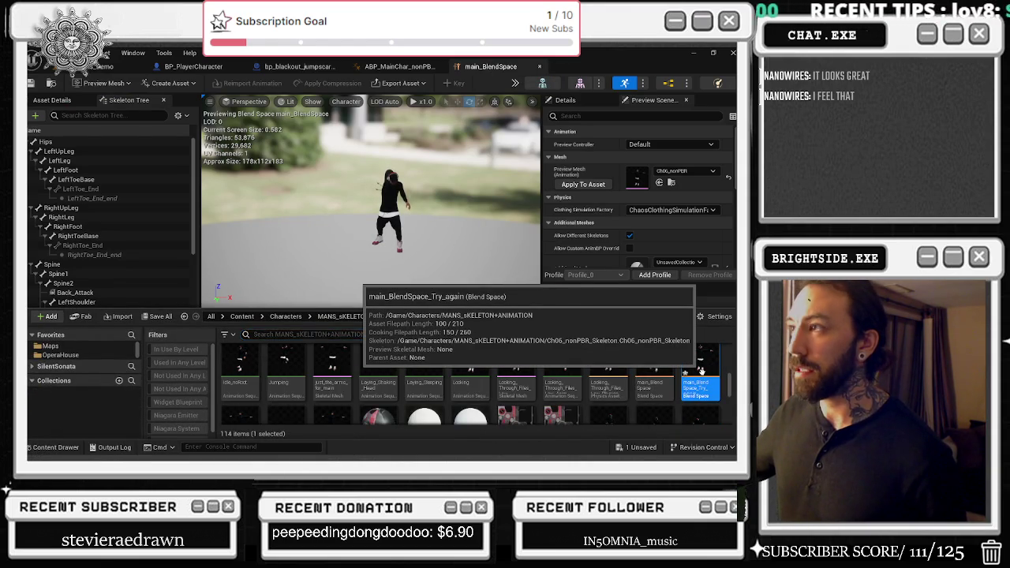
{"action": "double_click", "coordinate": [701, 370]}
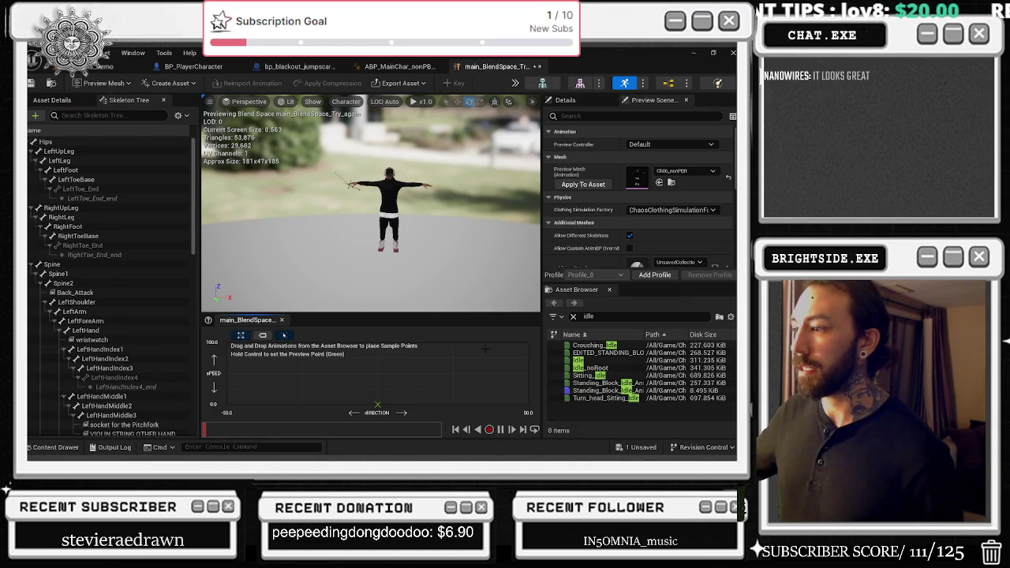
{"action": "left_click_drag", "start_coordinate": [592, 368], "coordinate": [378, 403]}
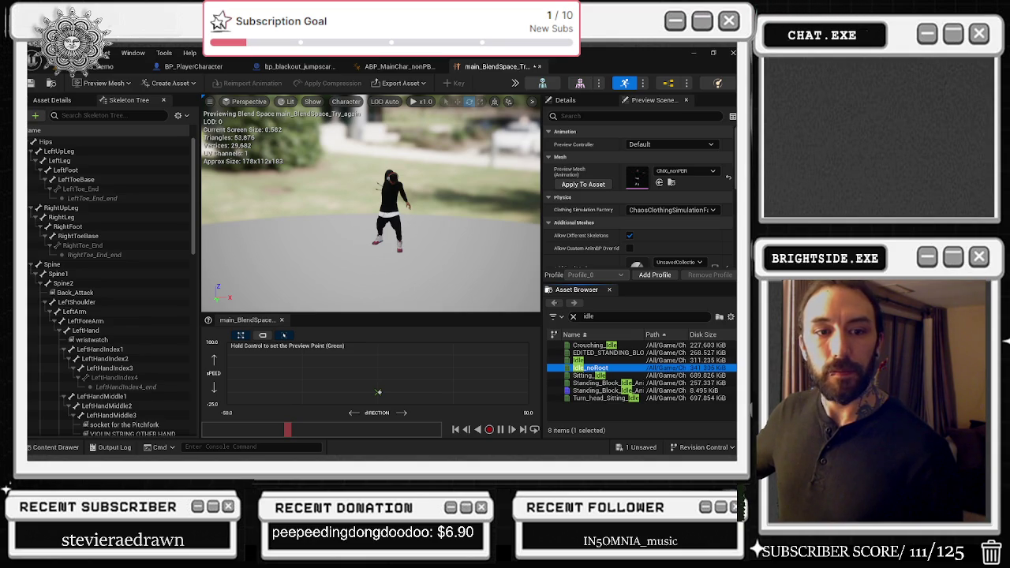
{"action": "left_click", "coordinate": [378, 392]}
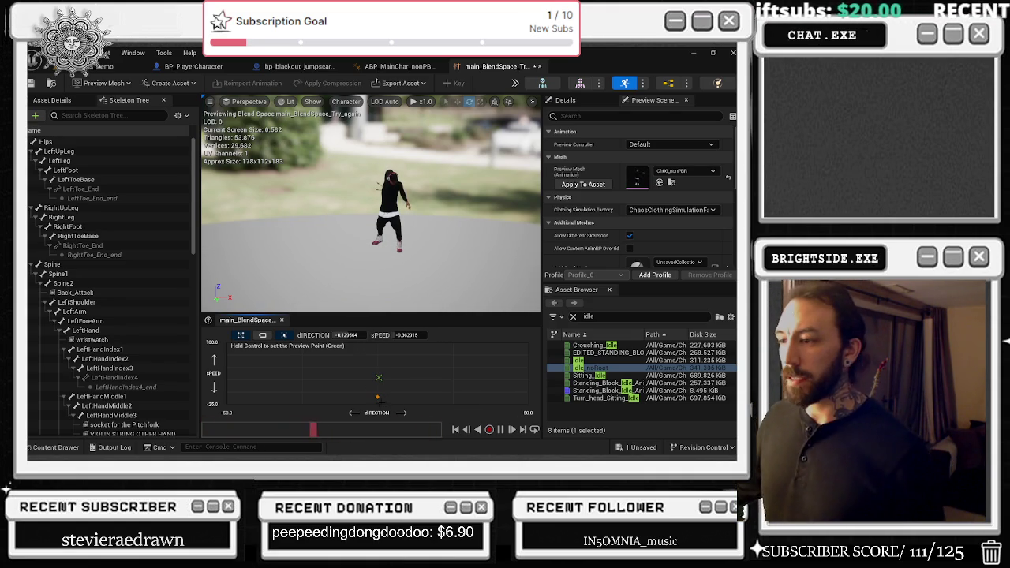
{"action": "left_click_drag", "start_coordinate": [377, 399], "coordinate": [379, 404]}
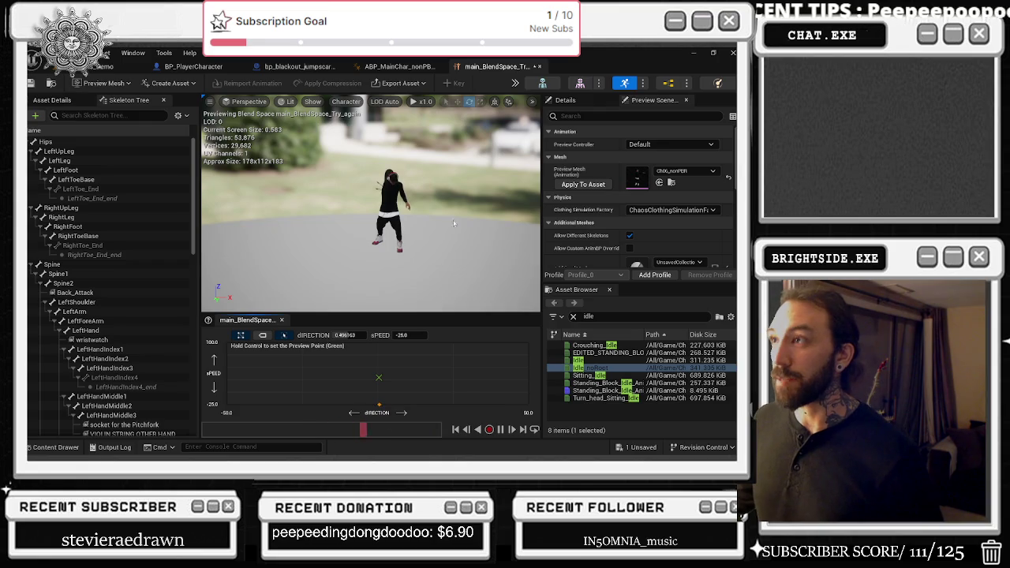
{"action": "key", "text": "ctrl+space"}
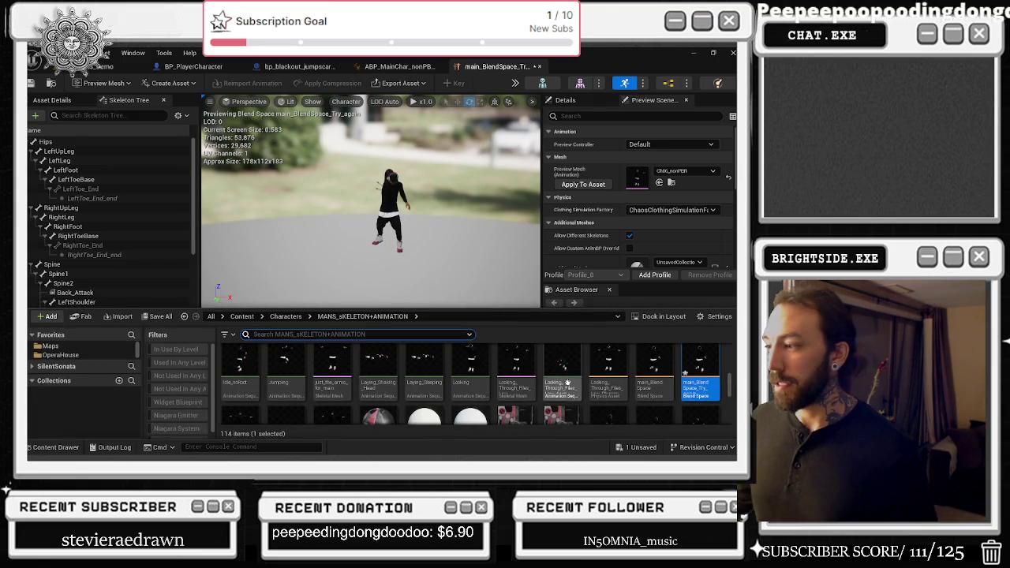
- Open main_BlendSpace in its own tab and compare it against main_BlendSpace_Try_again
{"action": "right_click", "coordinate": [654, 358]}
{"action": "left_click", "coordinate": [690, 98]}
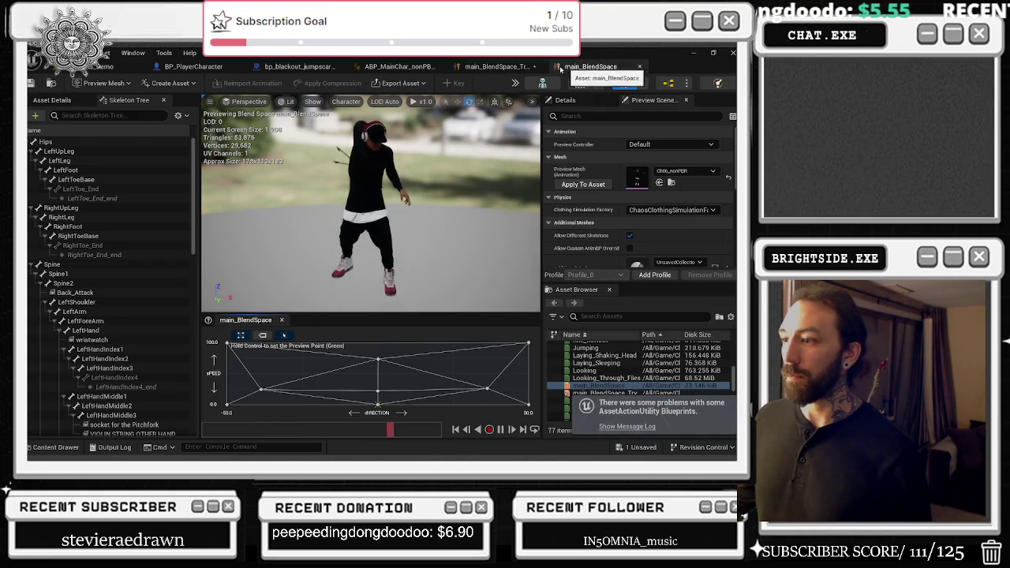
{"action": "left_click", "coordinate": [497, 67]}
{"action": "left_click", "coordinate": [590, 67]}
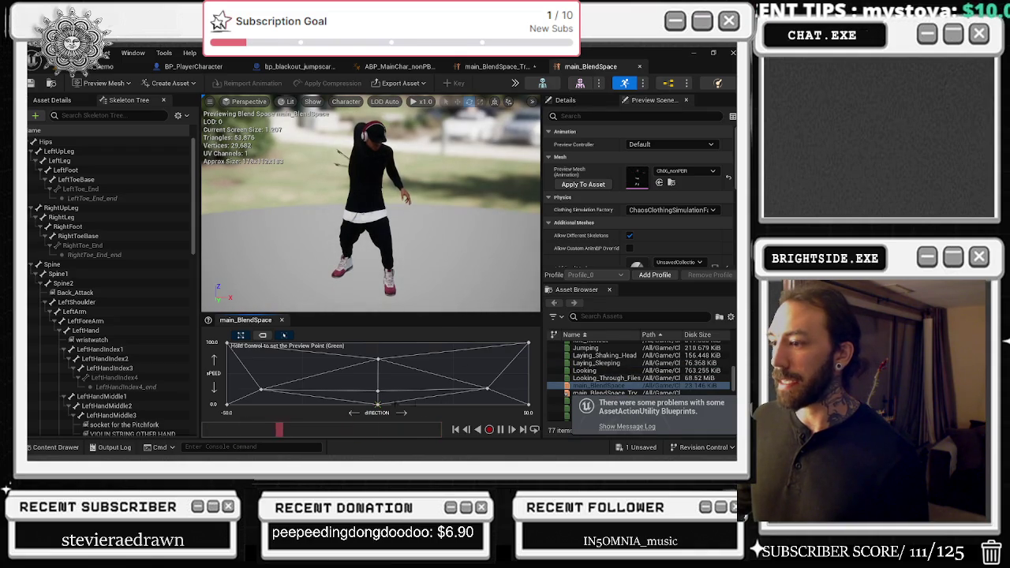
{"action": "mouse_move", "coordinate": [378, 391]}
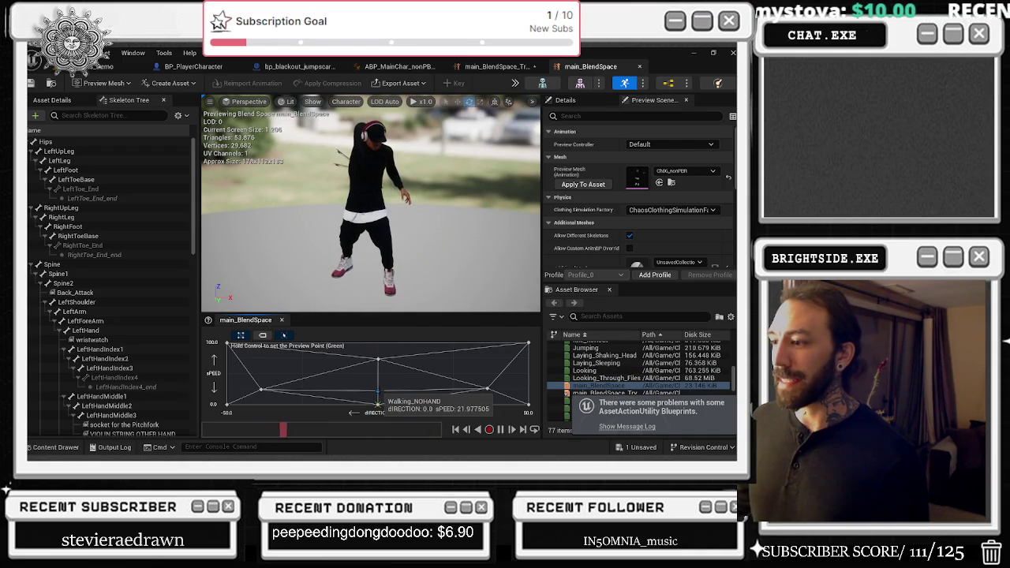
{"action": "left_click", "coordinate": [497, 66]}
{"action": "type", "text": "wa"}
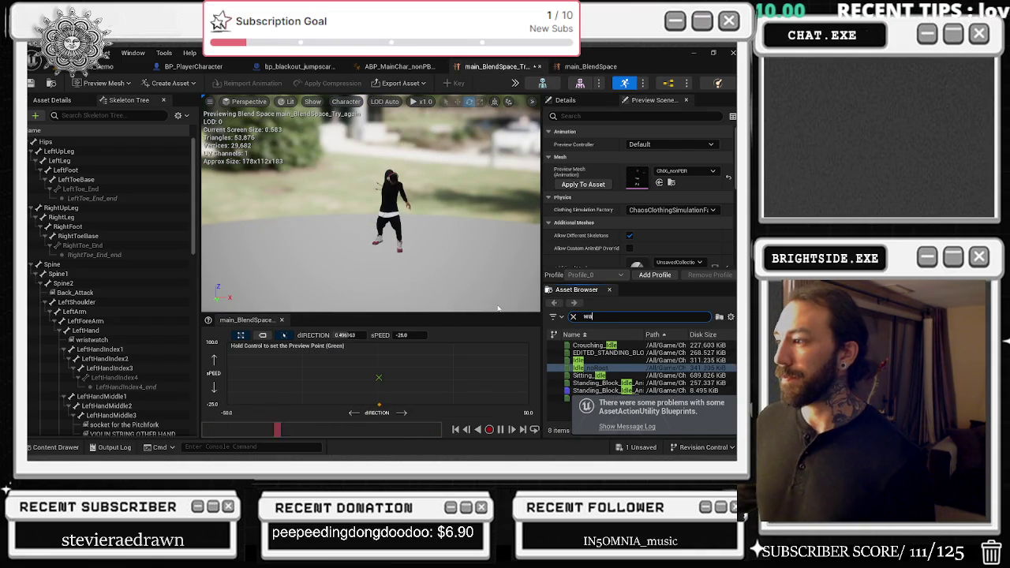
- Drop Walking_NOHAND into the trial blend graph, then open ABP_MainChar's Pick Skeleton dialog
{"action": "type", "text": ";"}
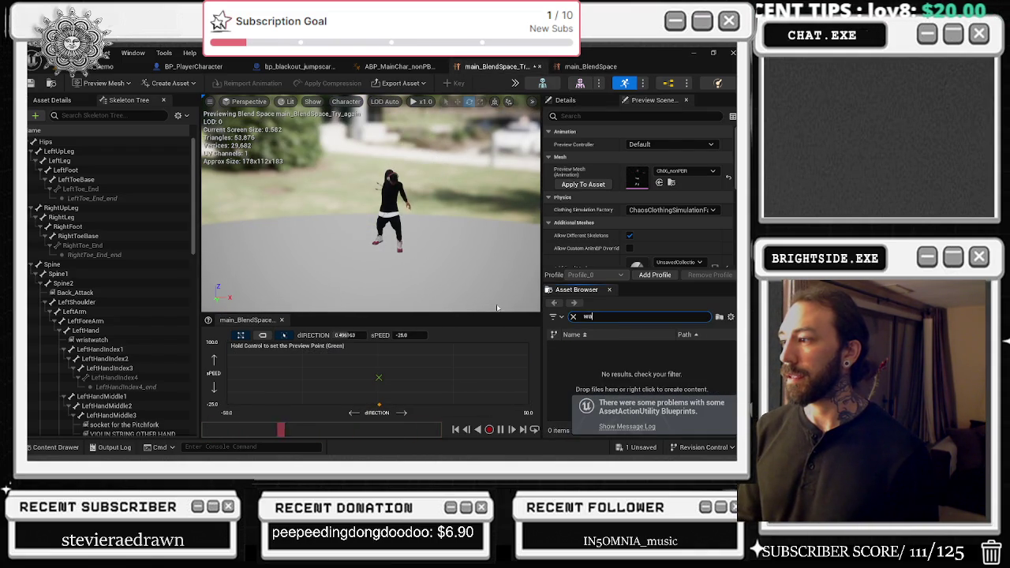
{"action": "key", "text": "BackSpace"}
{"action": "type", "text": "lkin"}
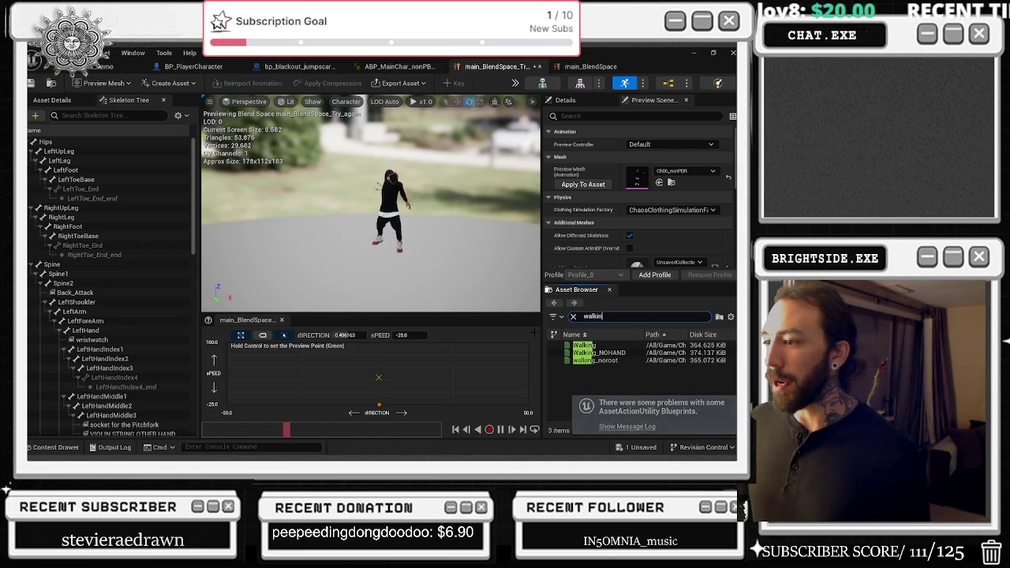
{"action": "left_click", "coordinate": [591, 66]}
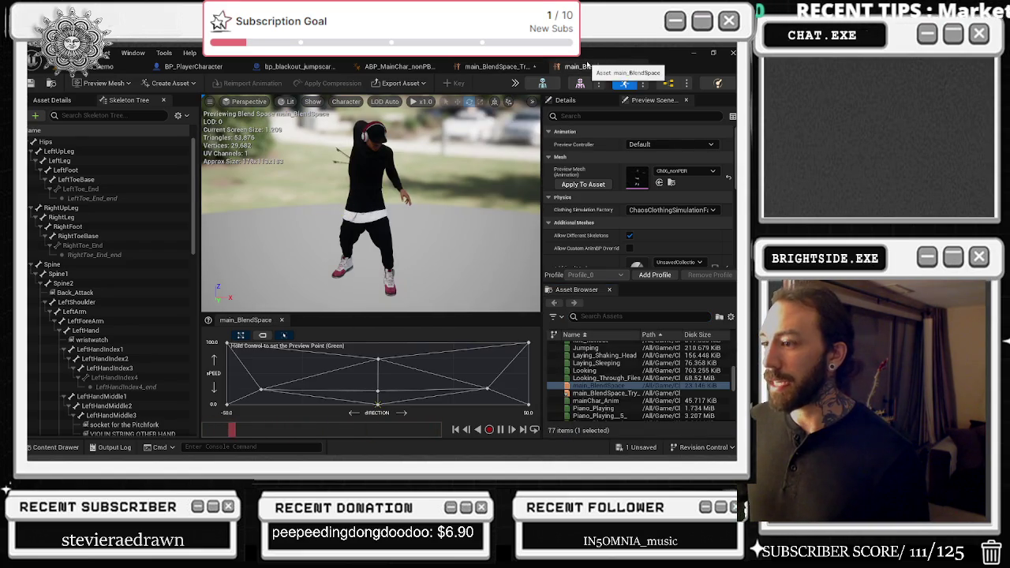
{"action": "mouse_move", "coordinate": [378, 400]}
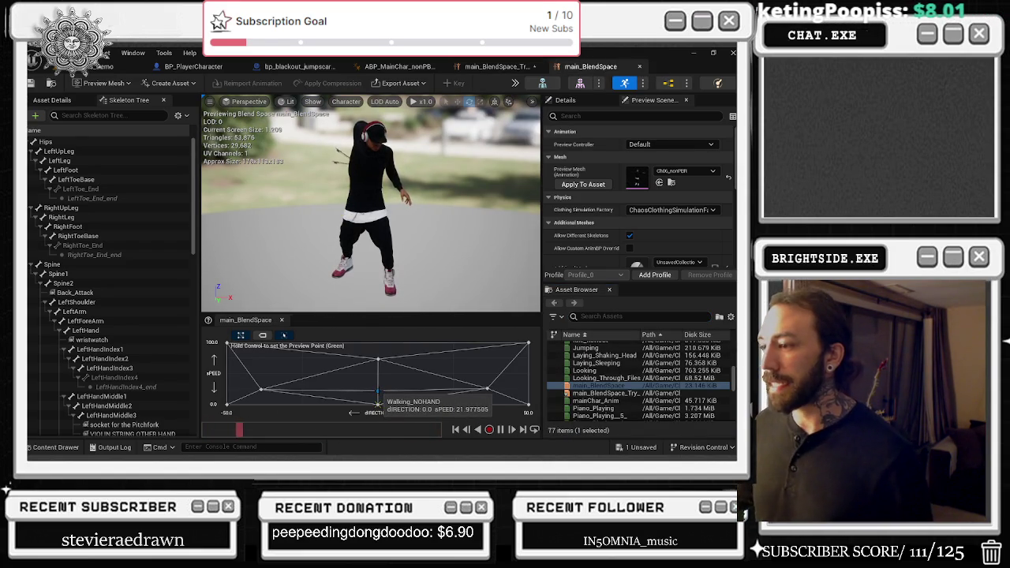
{"action": "left_click", "coordinate": [493, 66]}
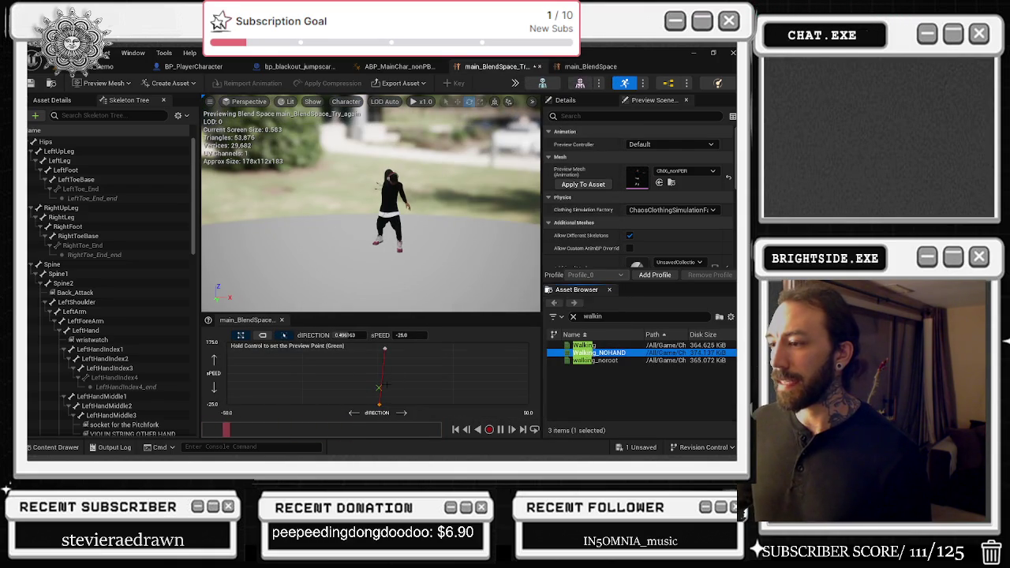
{"action": "left_click_drag", "start_coordinate": [378, 387], "coordinate": [379, 381]}
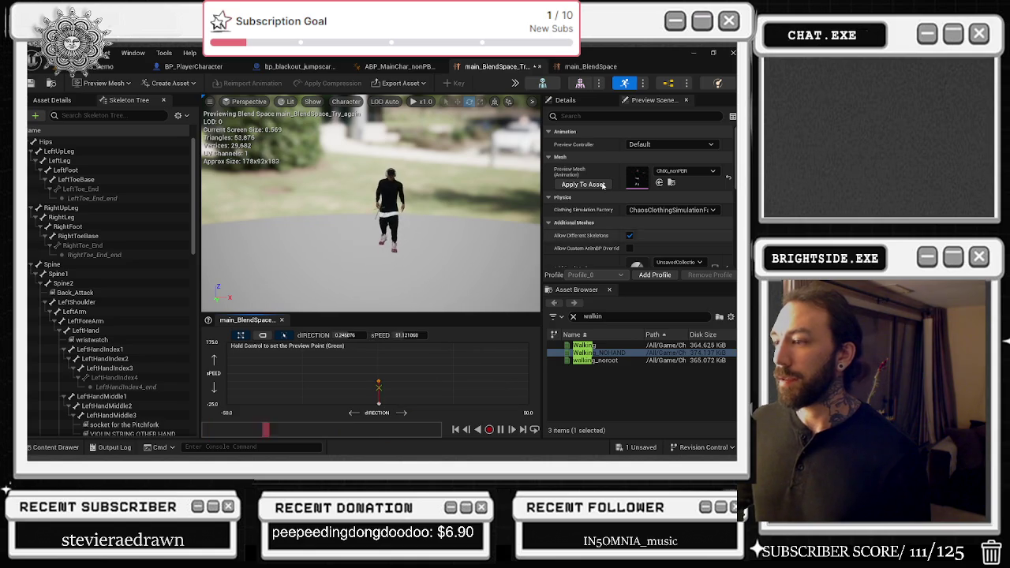
{"action": "left_click", "coordinate": [590, 67]}
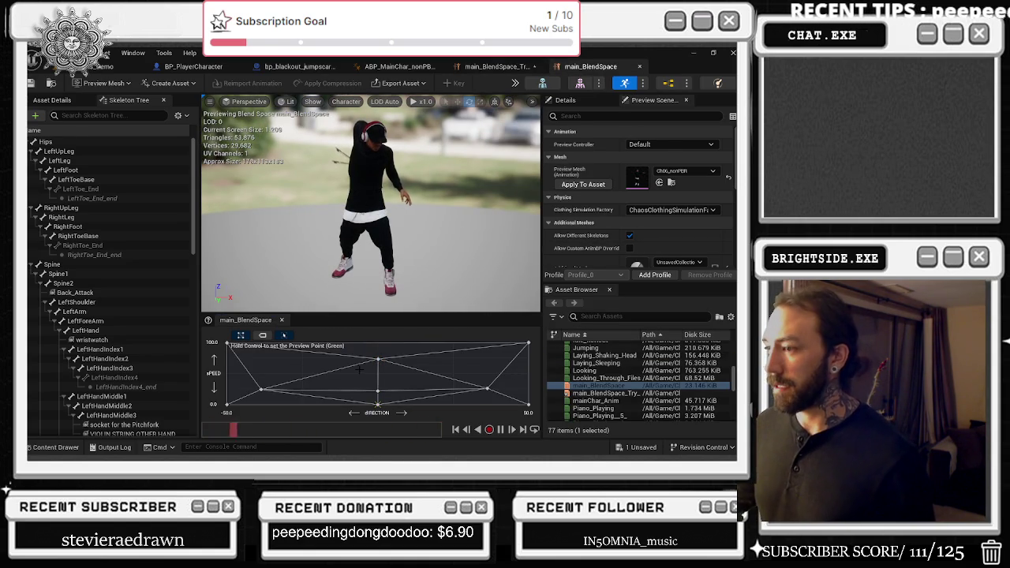
{"action": "left_click", "coordinate": [398, 67]}
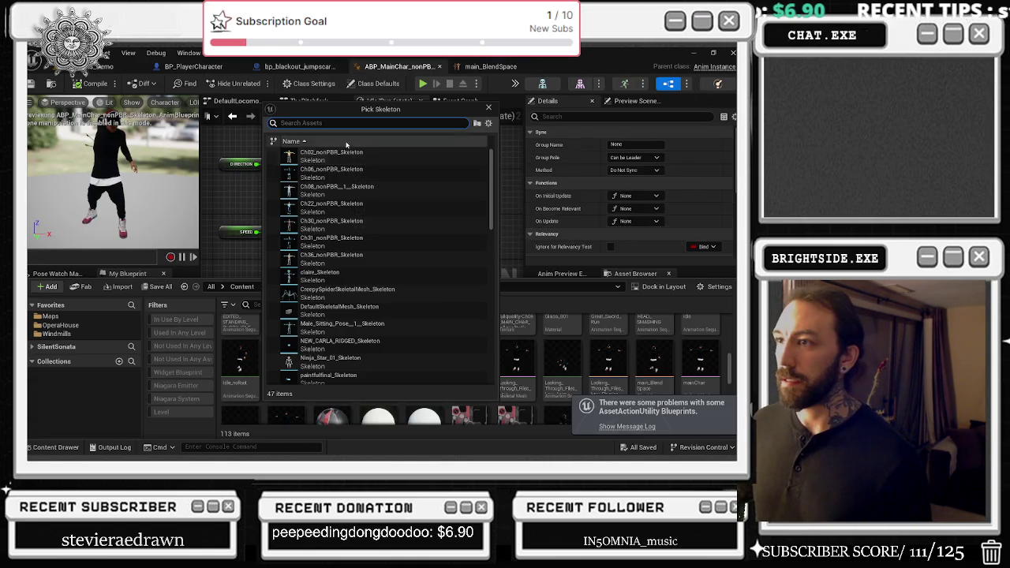
- Search 'ch 05' in the skeleton list, close the picker unchosen, and open BP_PlayerCharacter
{"action": "type", "text": "ch"}
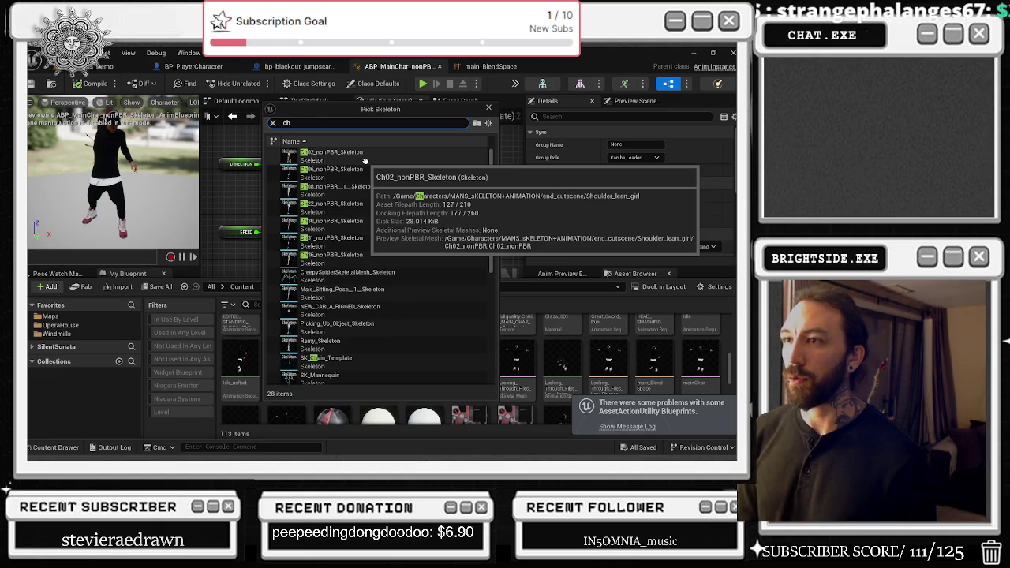
{"action": "type", "text": " 05"}
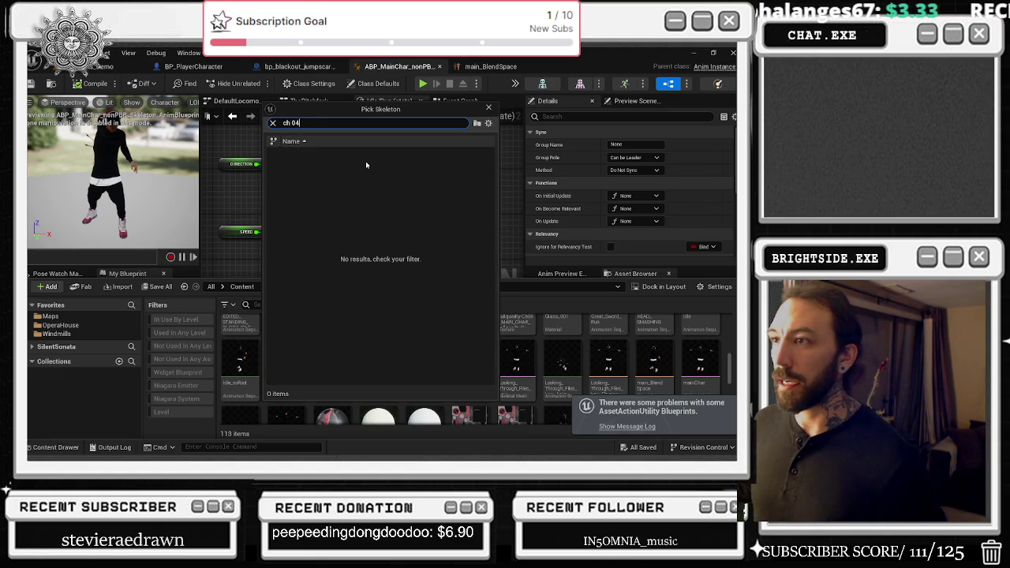
{"action": "key", "text": "ctrl+a"}
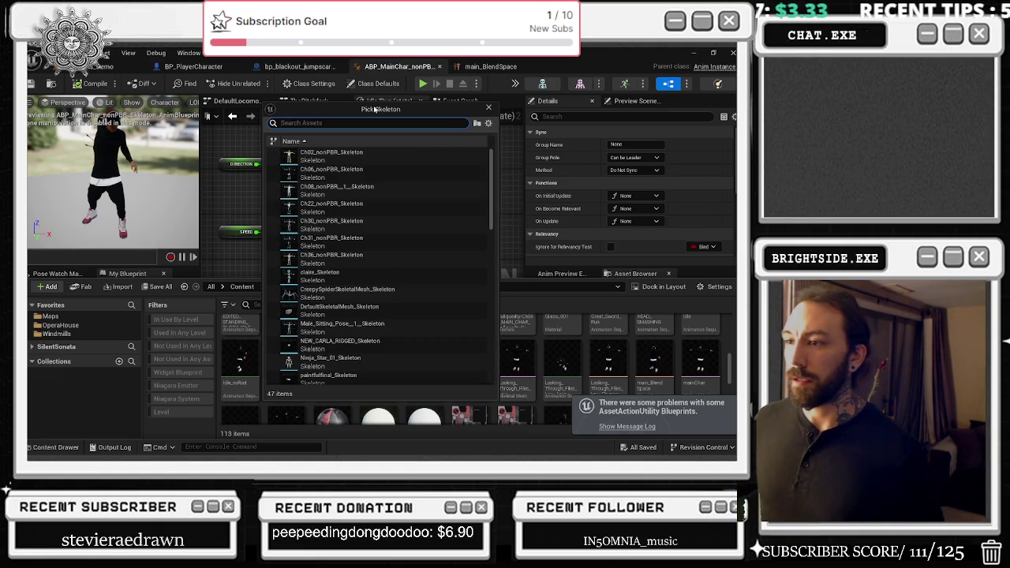
{"action": "scroll", "coordinate": [402, 246], "scroll_direction": "down", "scroll_amount": 10}
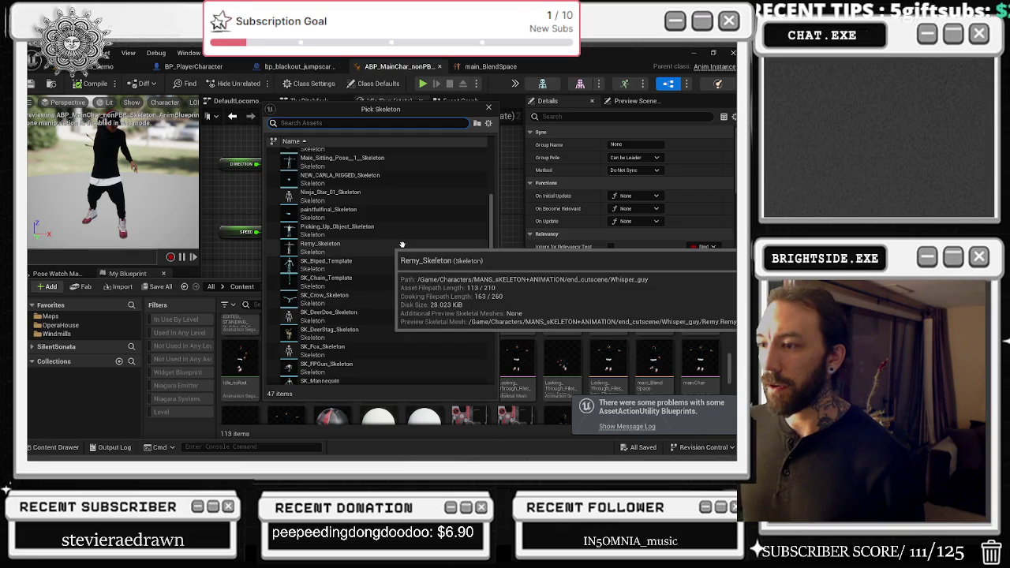
{"action": "scroll", "coordinate": [402, 246], "scroll_direction": "down", "scroll_amount": 8}
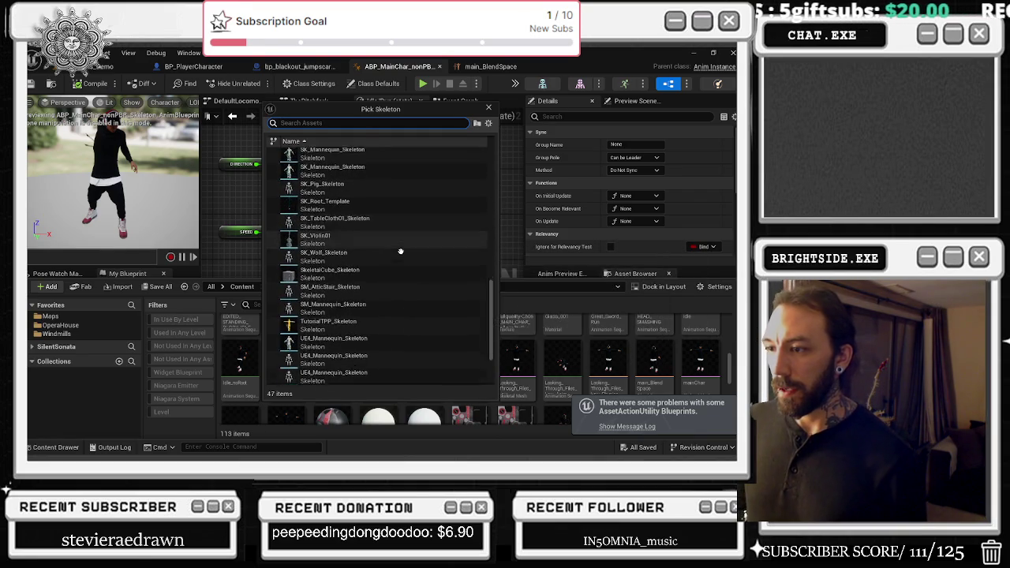
{"action": "scroll", "coordinate": [400, 247], "scroll_direction": "down", "scroll_amount": 3}
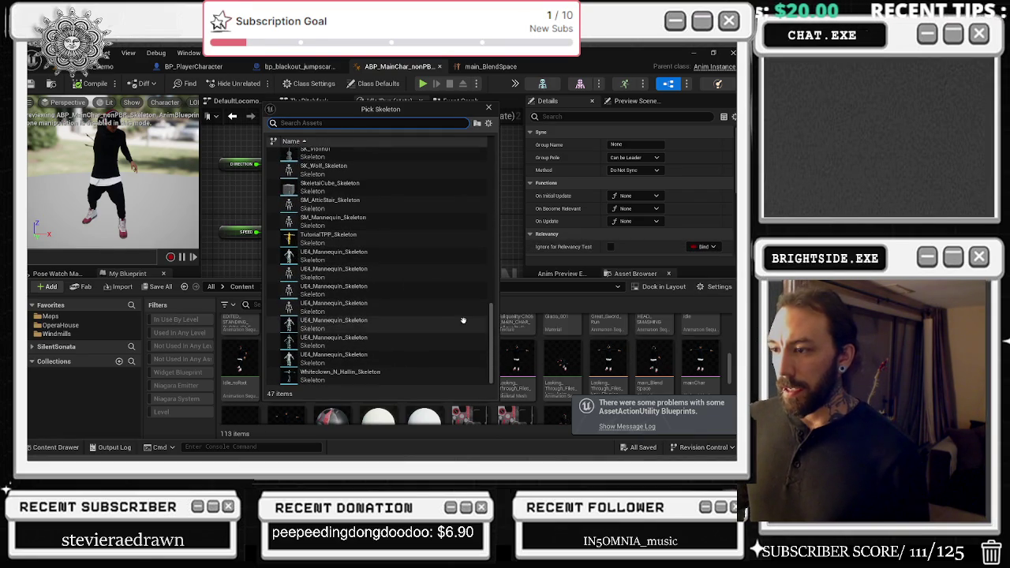
{"action": "left_click_drag", "start_coordinate": [491, 319], "coordinate": [500, 161]}
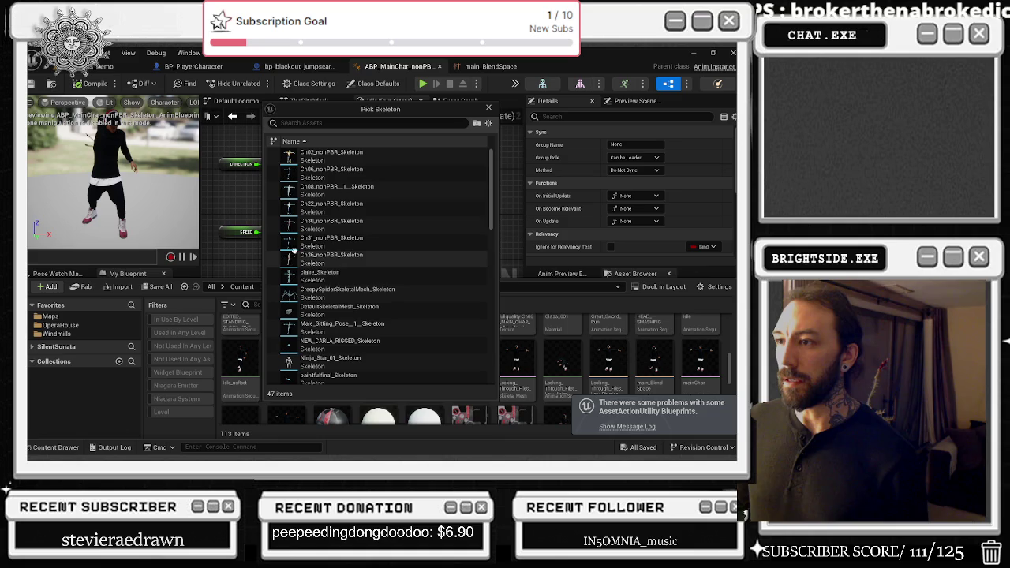
{"action": "mouse_move", "coordinate": [361, 263]}
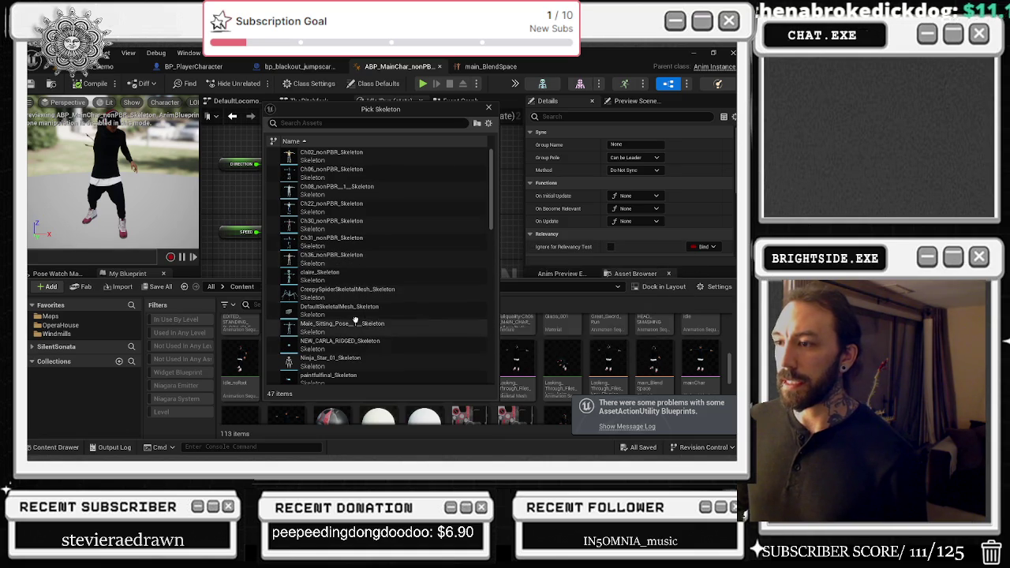
{"action": "scroll", "coordinate": [367, 324], "scroll_direction": "down", "scroll_amount": 3}
{"action": "scroll", "coordinate": [369, 329], "scroll_direction": "down", "scroll_amount": 10}
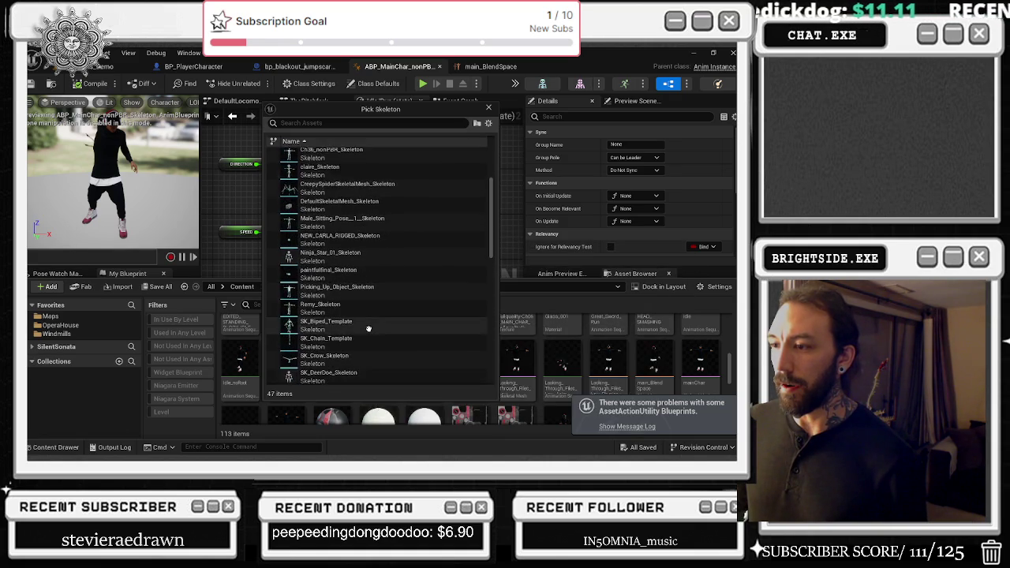
{"action": "scroll", "coordinate": [370, 325], "scroll_direction": "down", "scroll_amount": 3}
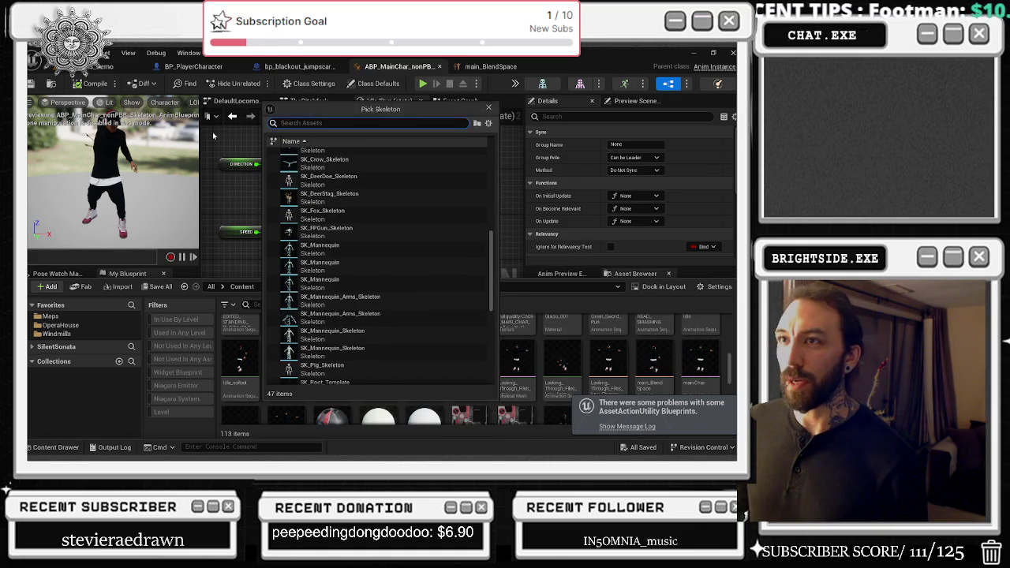
{"action": "left_click", "coordinate": [232, 201]}
{"action": "left_click", "coordinate": [233, 66]}
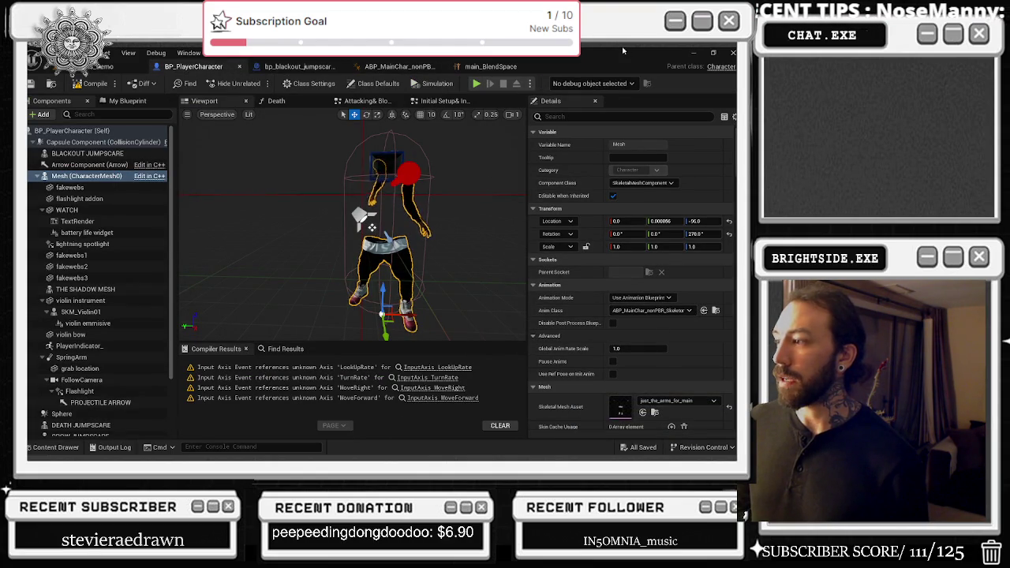
- Return to main_BlendSpace and filter the content folder's new-asset menu to 'blend'
{"action": "left_click", "coordinate": [490, 66]}
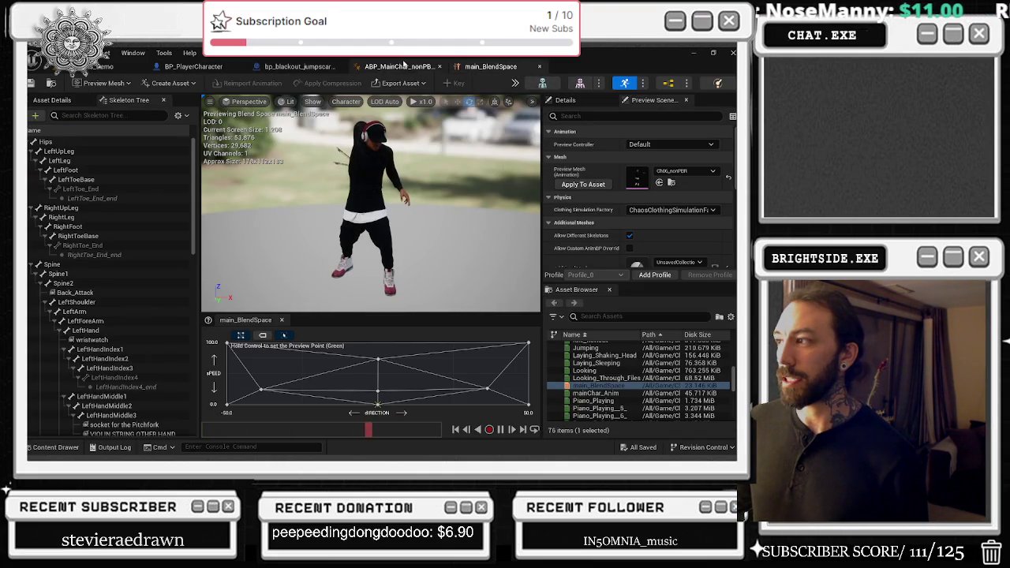
{"action": "left_click", "coordinate": [188, 70]}
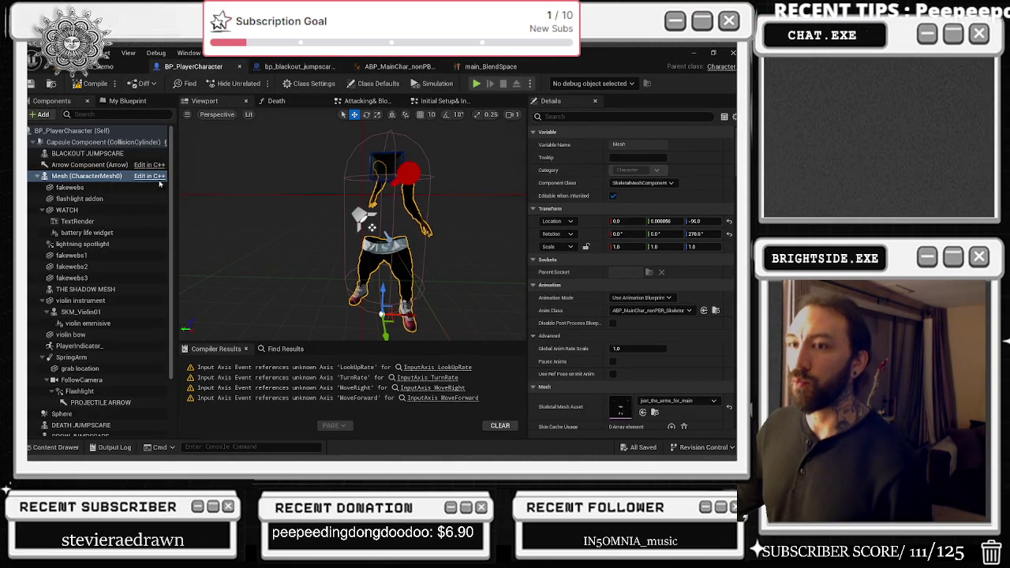
{"action": "left_click", "coordinate": [497, 69]}
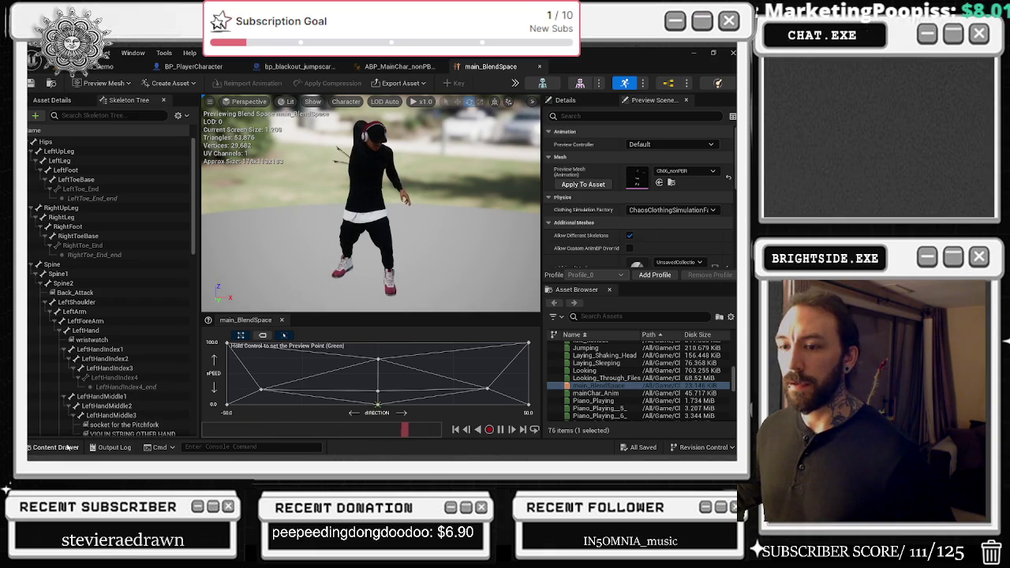
{"action": "key", "text": "ctrl+space"}
{"action": "right_click", "coordinate": [723, 371]}
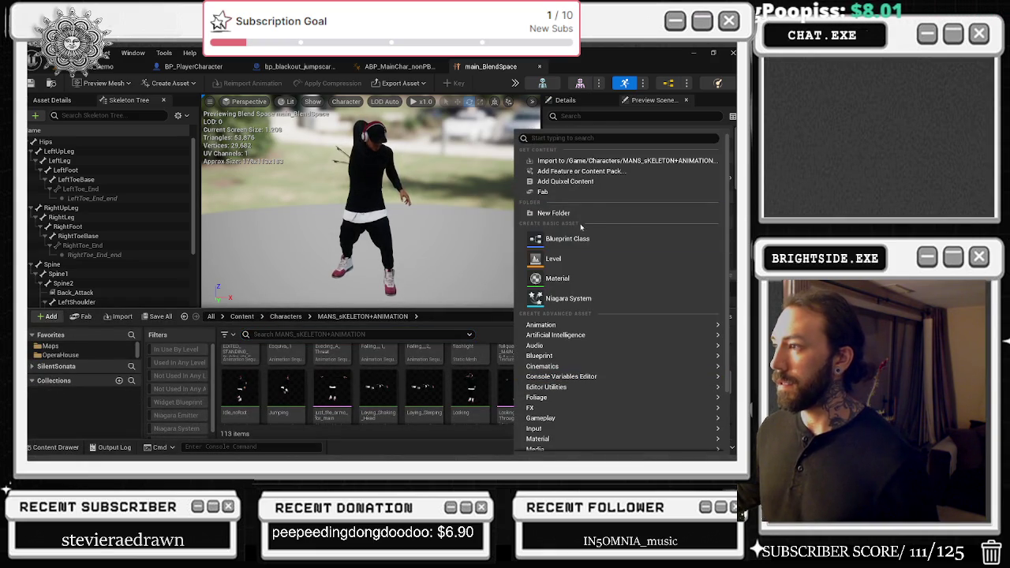
{"action": "type", "text": "blend"}
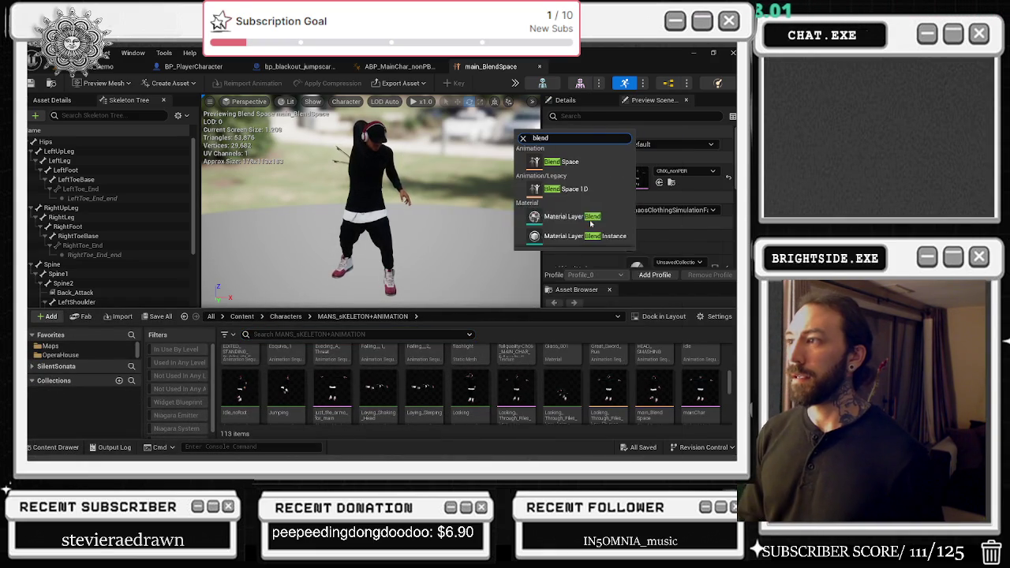
- Start a new Blend Space, search 'ar' among skeletons, cancel, and return to ABP_MainChar
{"action": "left_click", "coordinate": [597, 164]}
{"action": "type", "text": "ar"}
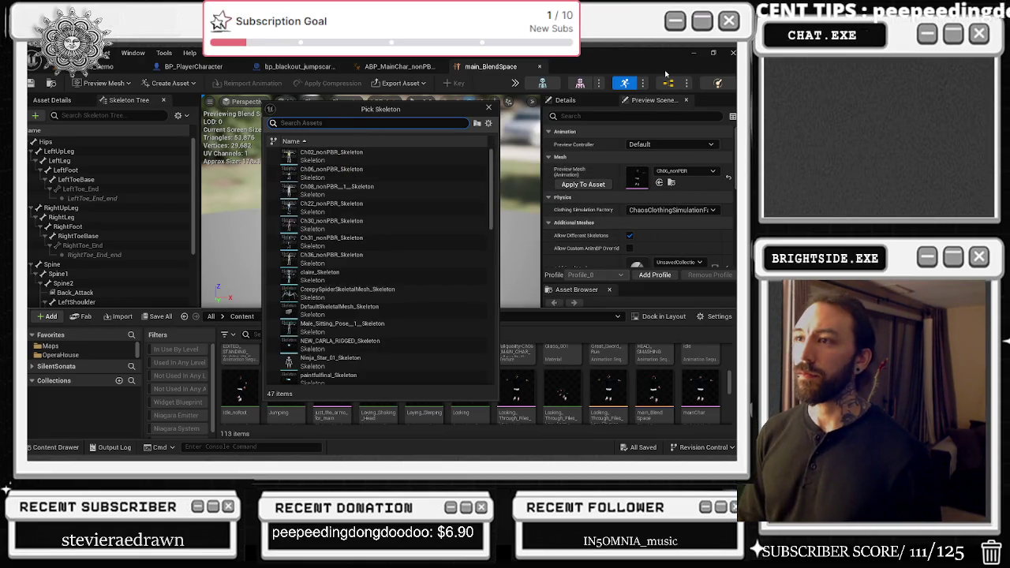
{"action": "scroll", "coordinate": [395, 308], "scroll_direction": "down", "scroll_amount": 3}
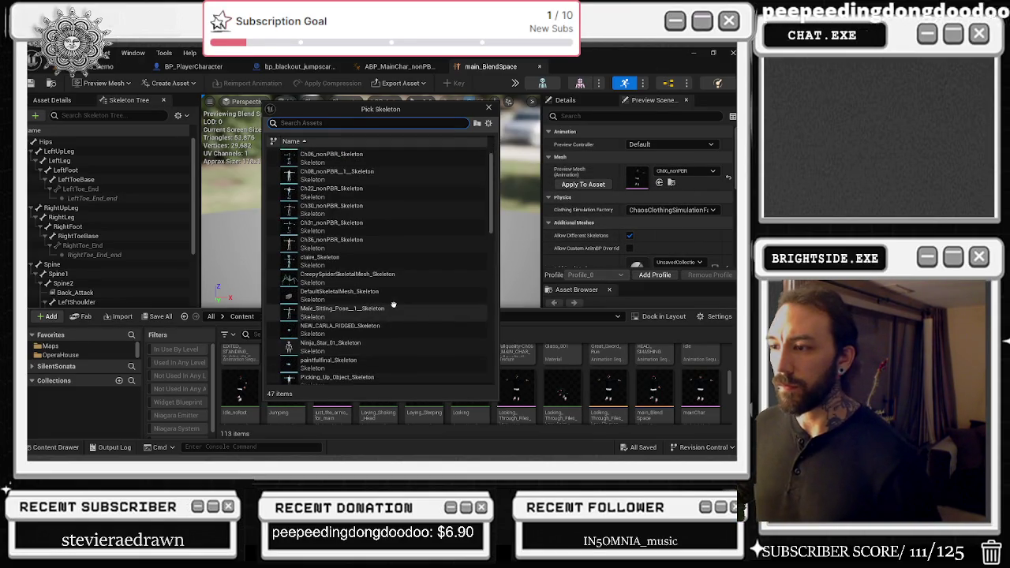
{"action": "scroll", "coordinate": [412, 282], "scroll_direction": "down", "scroll_amount": 10}
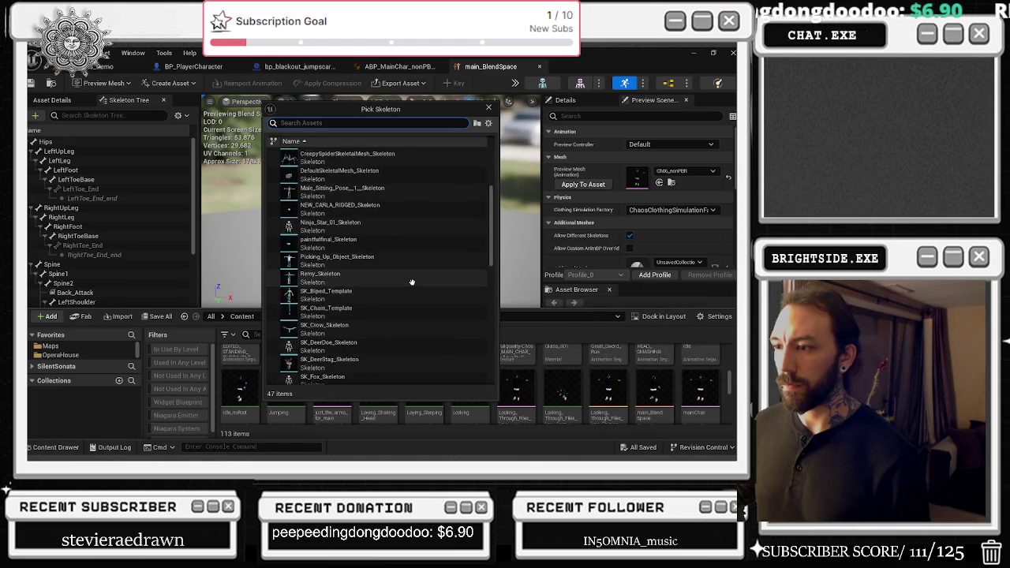
{"action": "scroll", "coordinate": [417, 280], "scroll_direction": "down", "scroll_amount": 4}
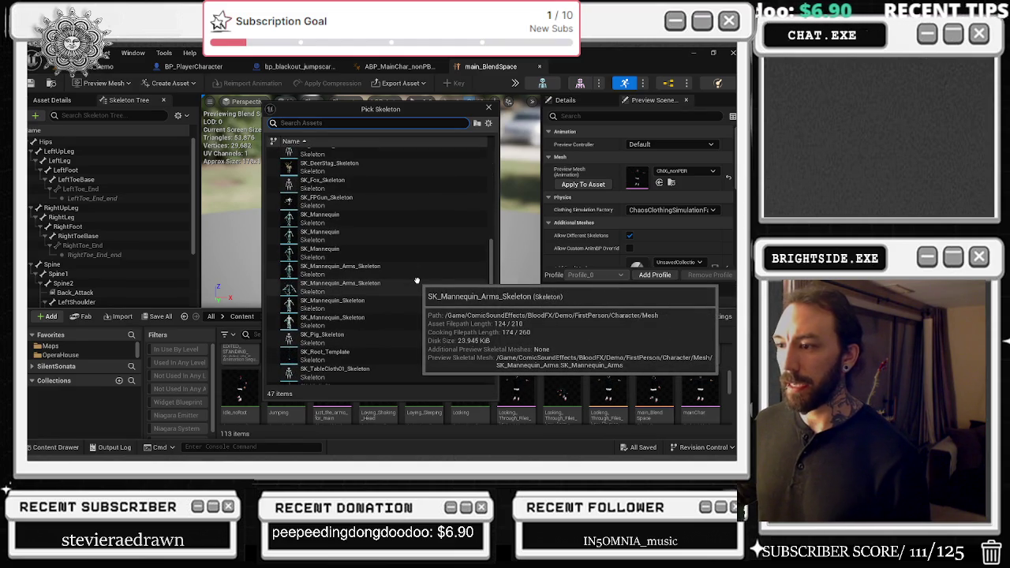
{"action": "scroll", "coordinate": [416, 281], "scroll_direction": "down", "scroll_amount": 10}
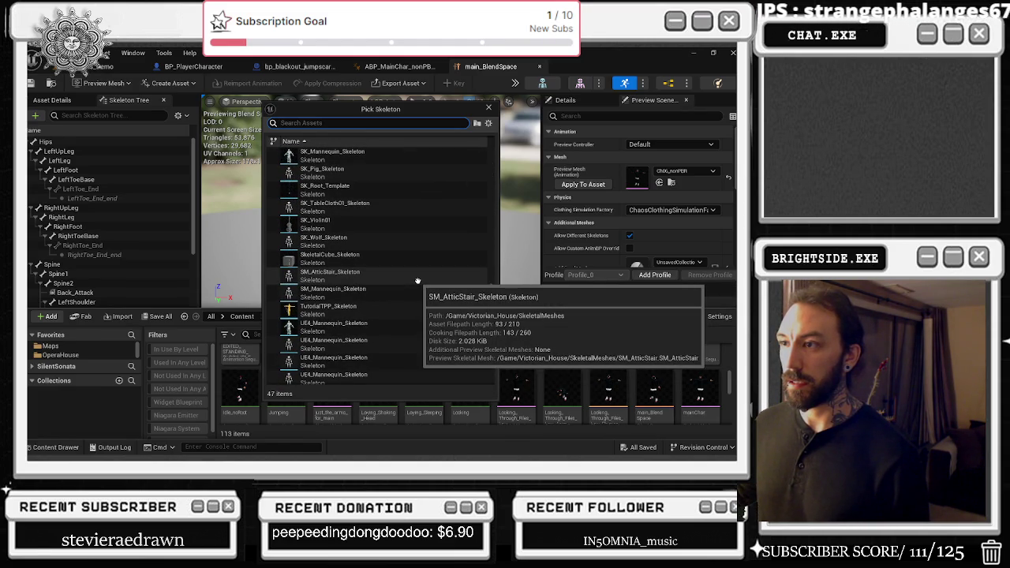
{"action": "scroll", "coordinate": [418, 281], "scroll_direction": "down", "scroll_amount": 2}
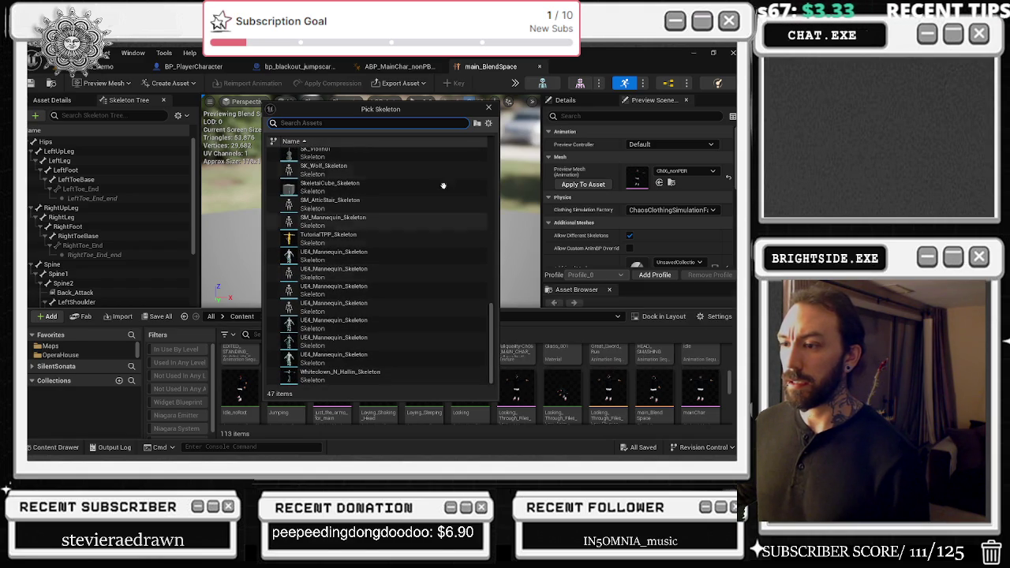
{"action": "left_click", "coordinate": [488, 107]}
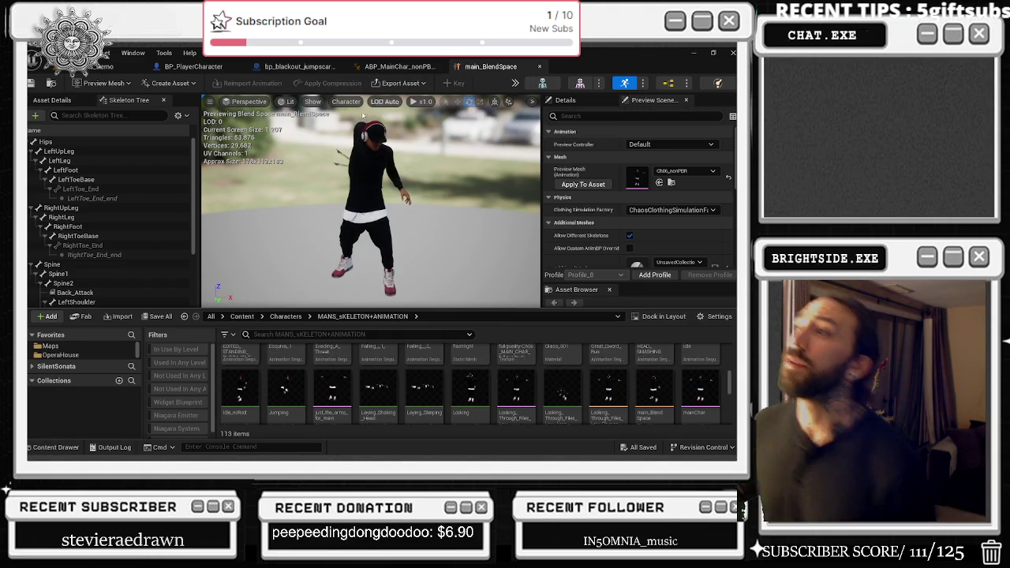
{"action": "left_click", "coordinate": [407, 69]}
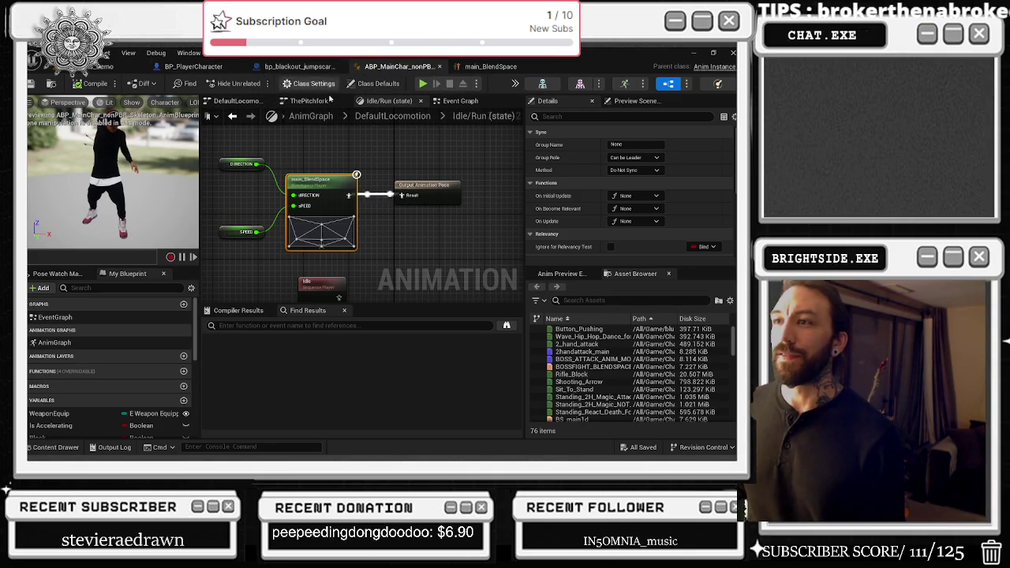
- View DefaultLocomotion, browse to BP_PlayerCharacter's mesh just_the_arms_for_main, then return to main_BlendSpace
{"action": "left_click", "coordinate": [251, 101]}
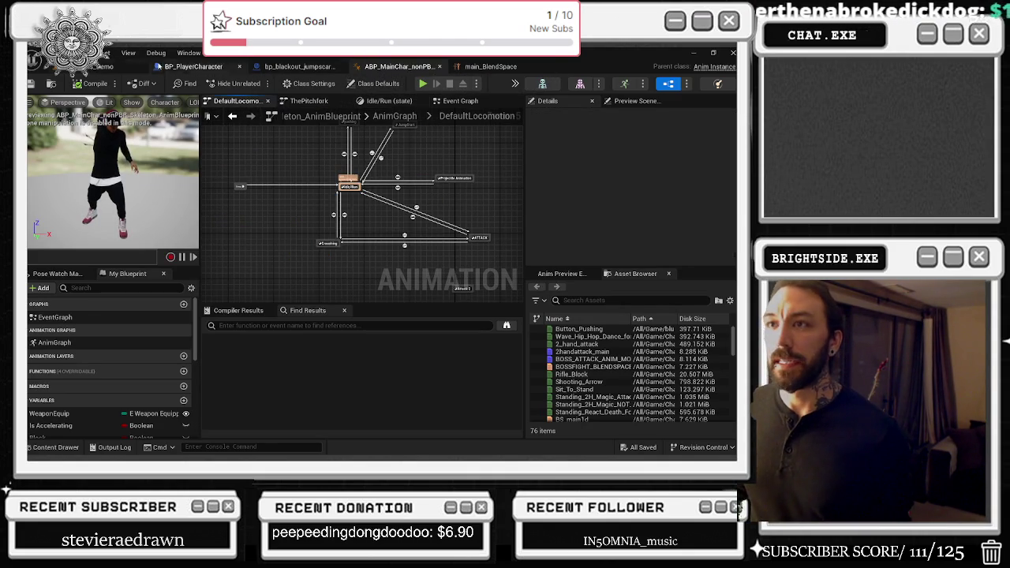
{"action": "left_click", "coordinate": [193, 66]}
{"action": "scroll", "coordinate": [680, 367], "scroll_direction": "down", "scroll_amount": 2}
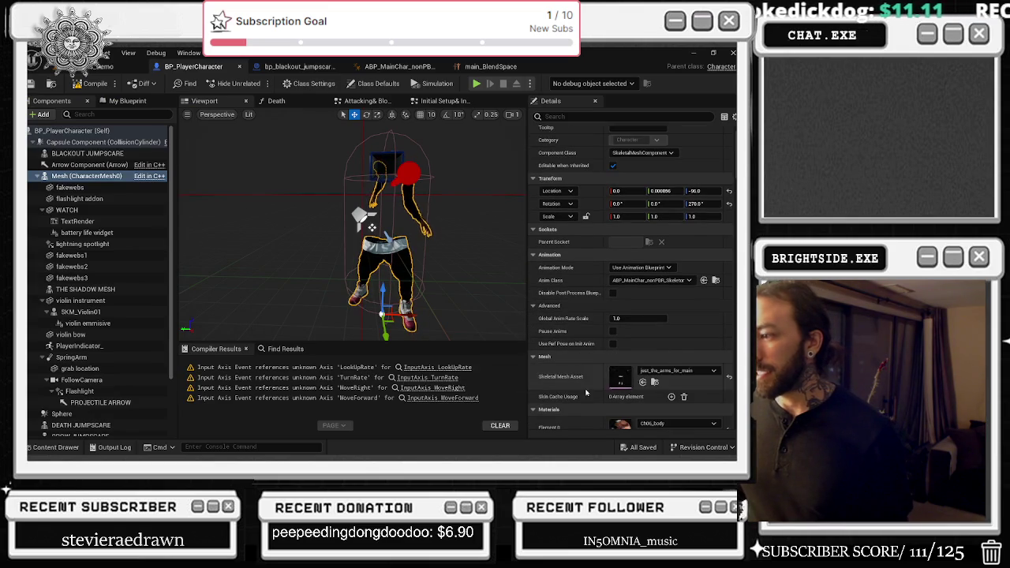
{"action": "left_click", "coordinate": [655, 353]}
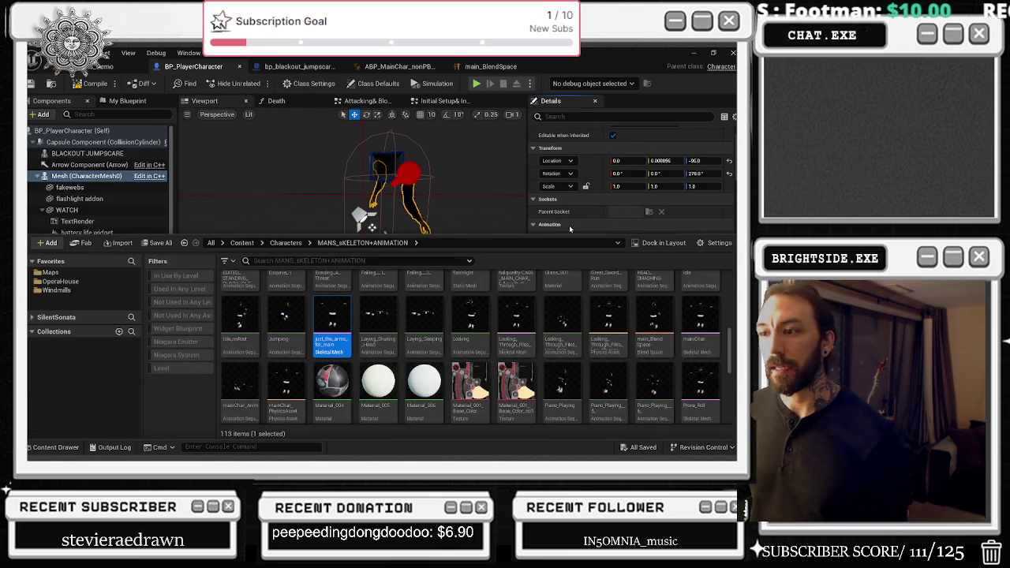
{"action": "left_click", "coordinate": [493, 67]}
{"action": "left_click", "coordinate": [52, 447]}
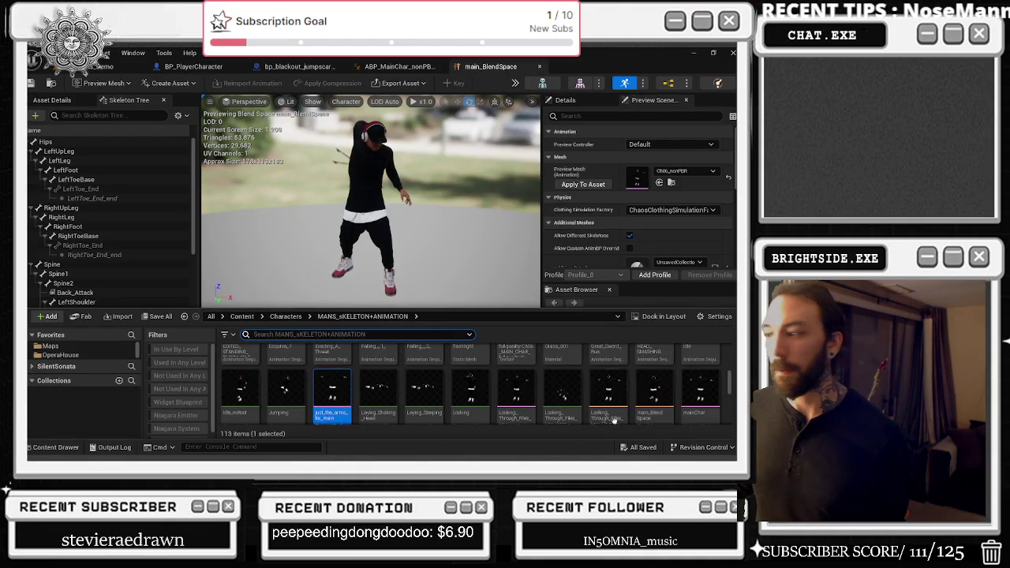
{"action": "right_click", "coordinate": [724, 367]}
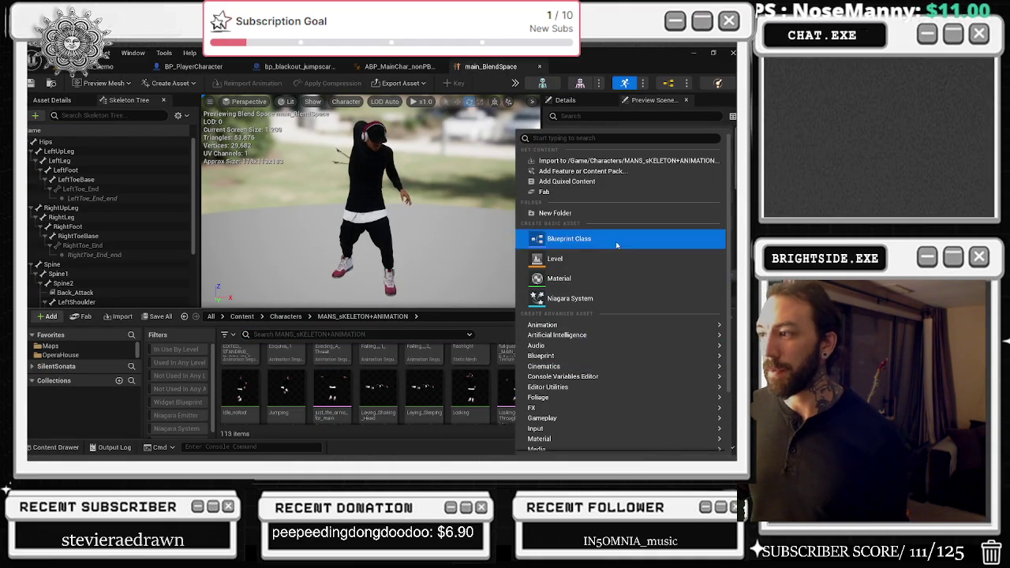
{"action": "type", "text": "b"}
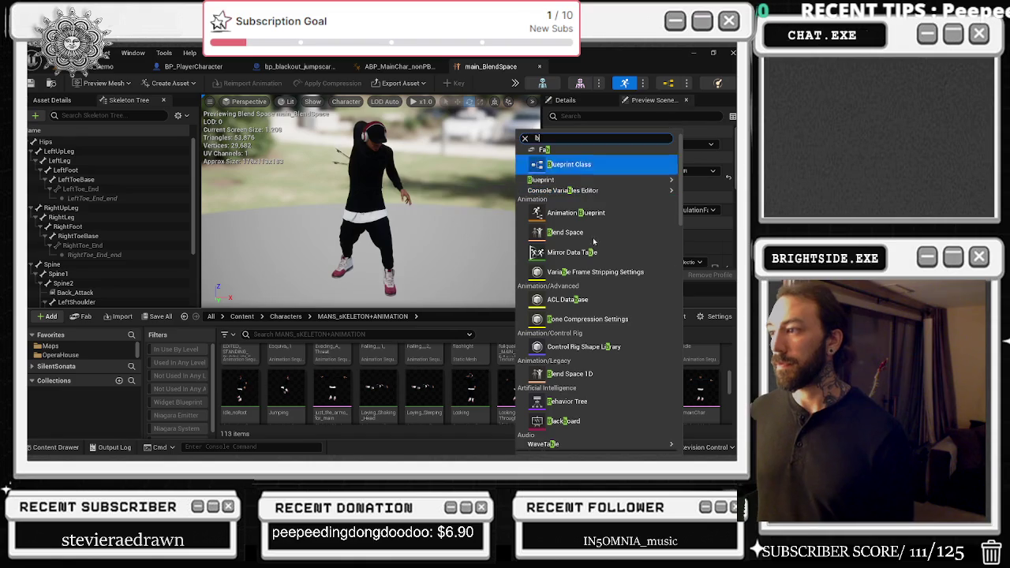
{"action": "left_click", "coordinate": [584, 232]}
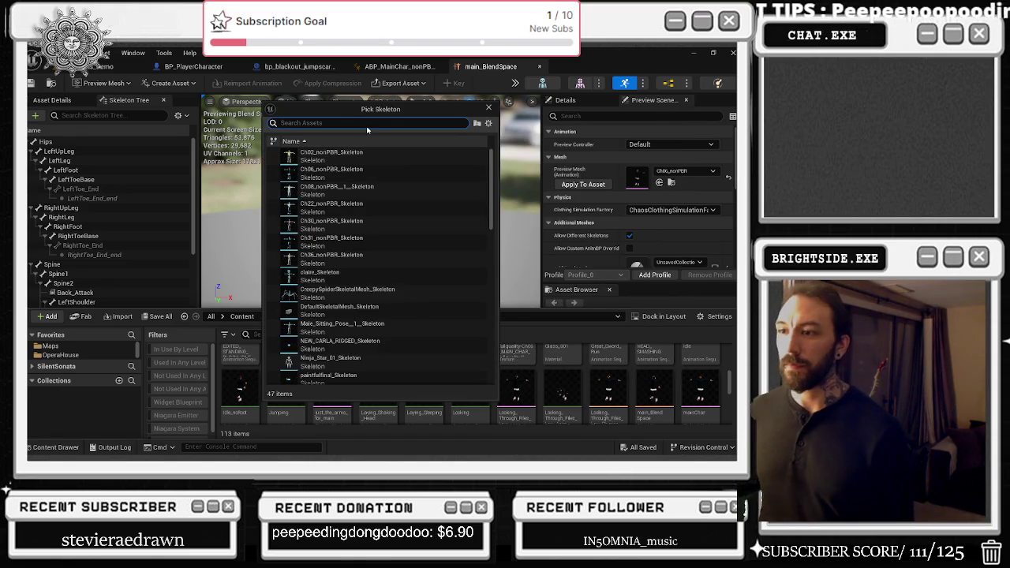
{"action": "type", "text": "just"}
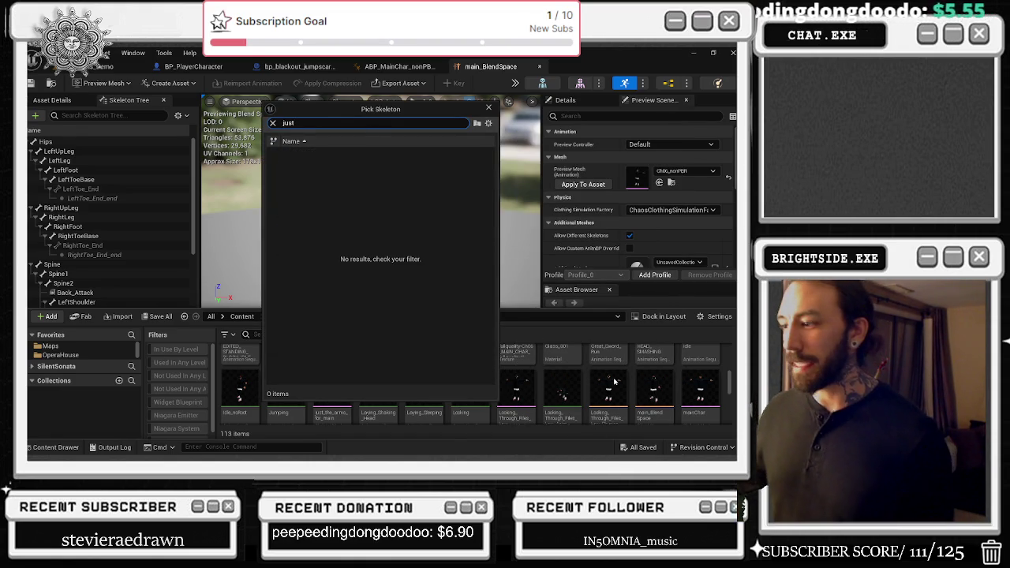
{"action": "left_click", "coordinate": [488, 107]}
{"action": "left_click", "coordinate": [323, 388]}
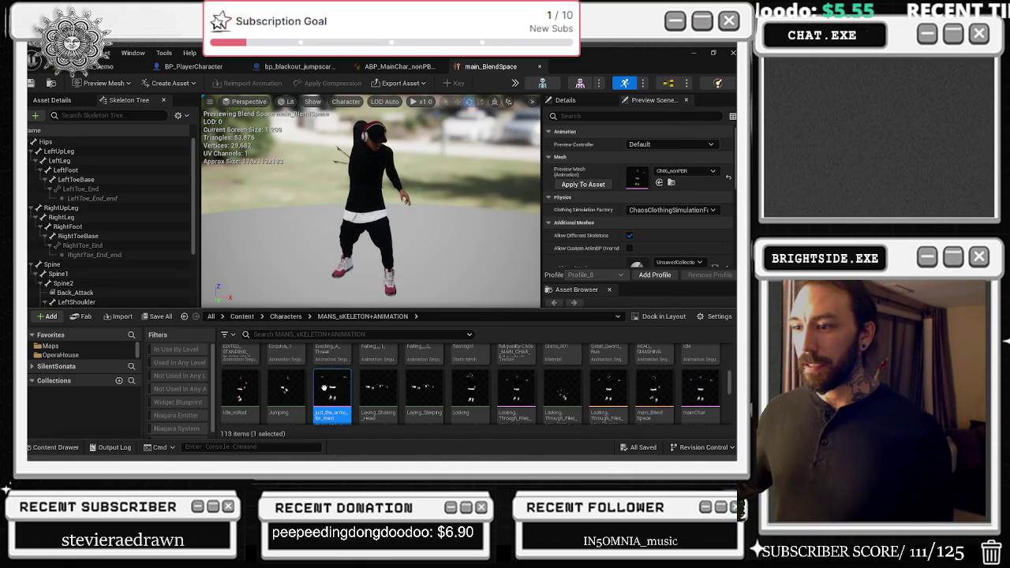
- Open just_the_arms_for_main and review its Details and Asset Details tabs
{"action": "double_click", "coordinate": [325, 390]}
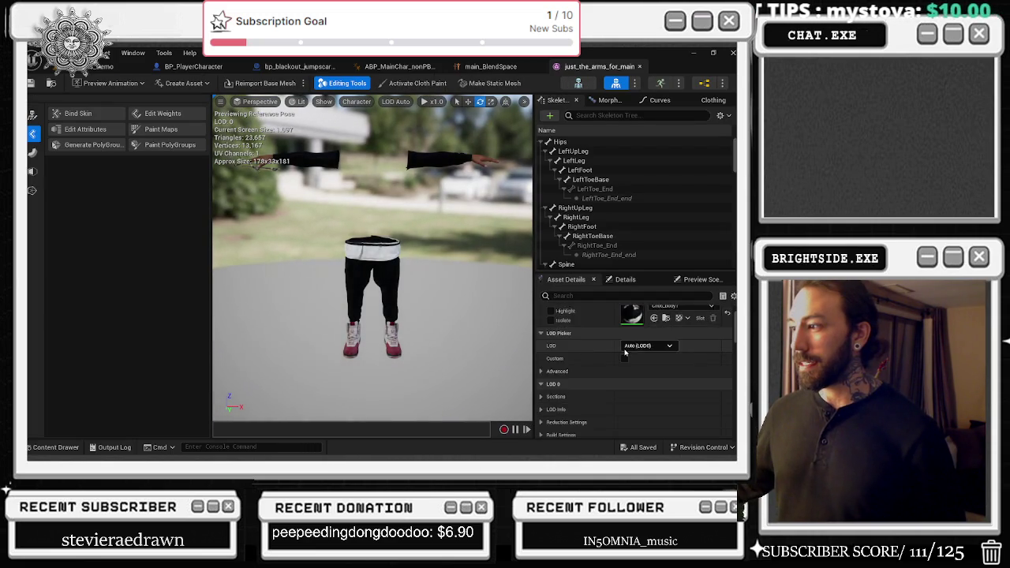
{"action": "left_click", "coordinate": [623, 279]}
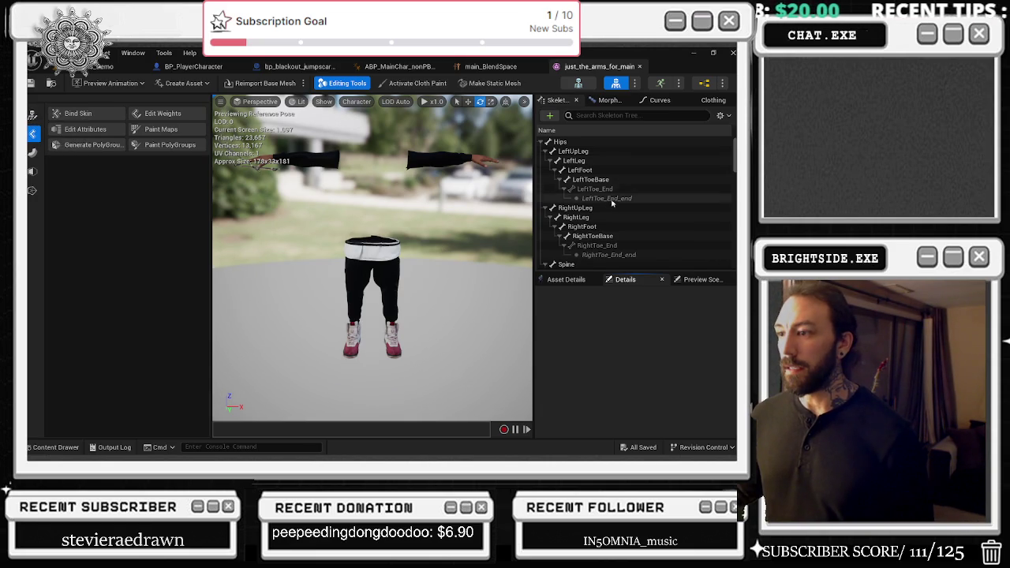
{"action": "left_click", "coordinate": [577, 278]}
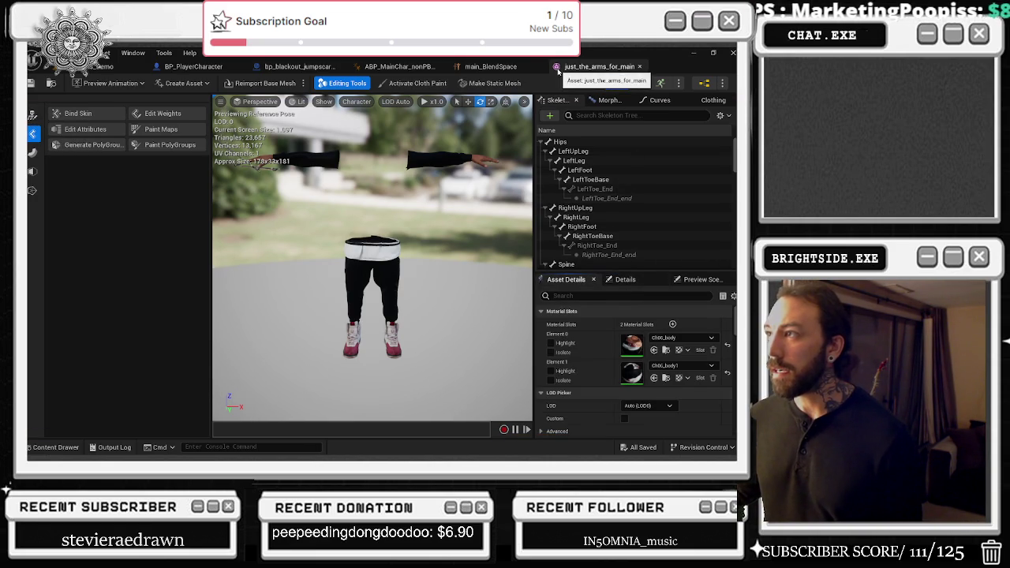
{"action": "key", "text": "ctrl+space"}
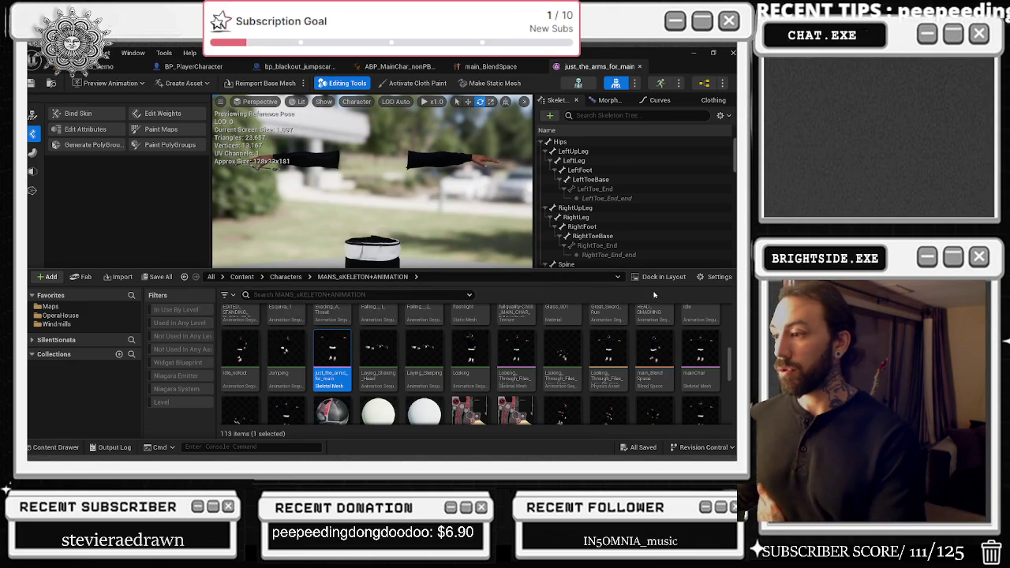
- Find and open the 2handattack_main montage, then go back to ABP_MainChar's DefaultLocomotion
{"action": "scroll", "coordinate": [687, 332], "scroll_direction": "down", "scroll_amount": 2}
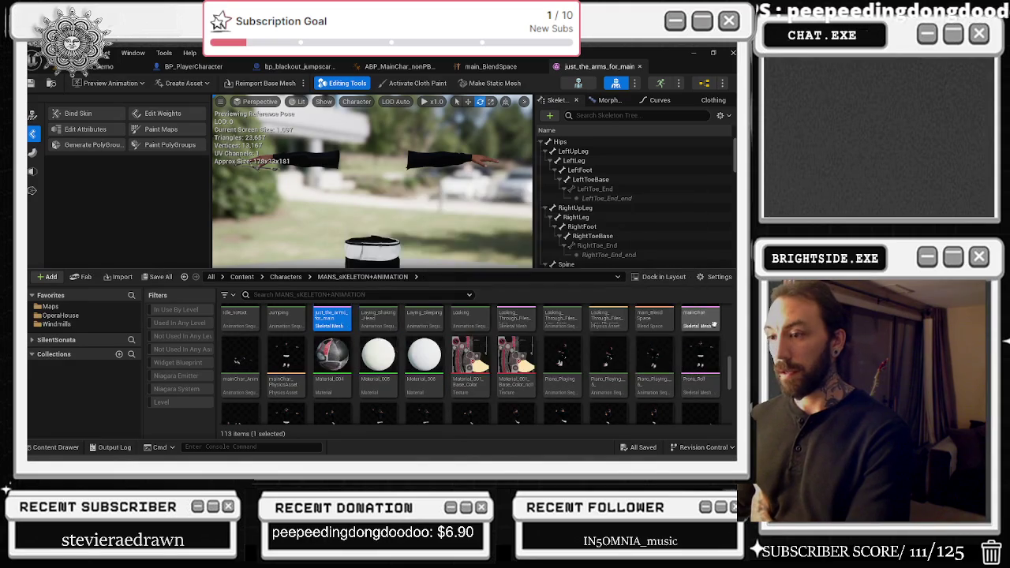
{"action": "scroll", "coordinate": [695, 339], "scroll_direction": "down", "scroll_amount": 2}
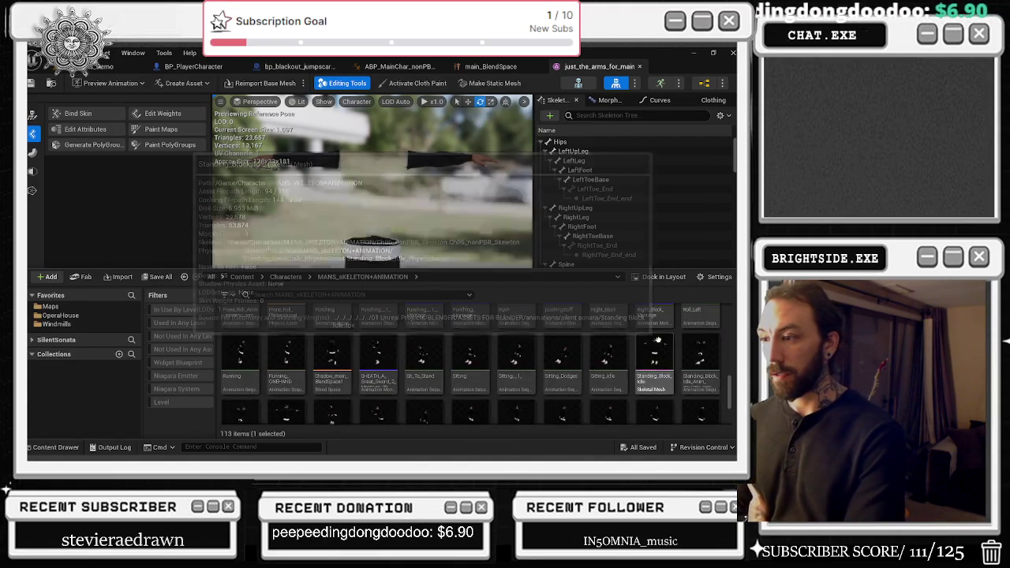
{"action": "scroll", "coordinate": [497, 340], "scroll_direction": "up", "scroll_amount": 5}
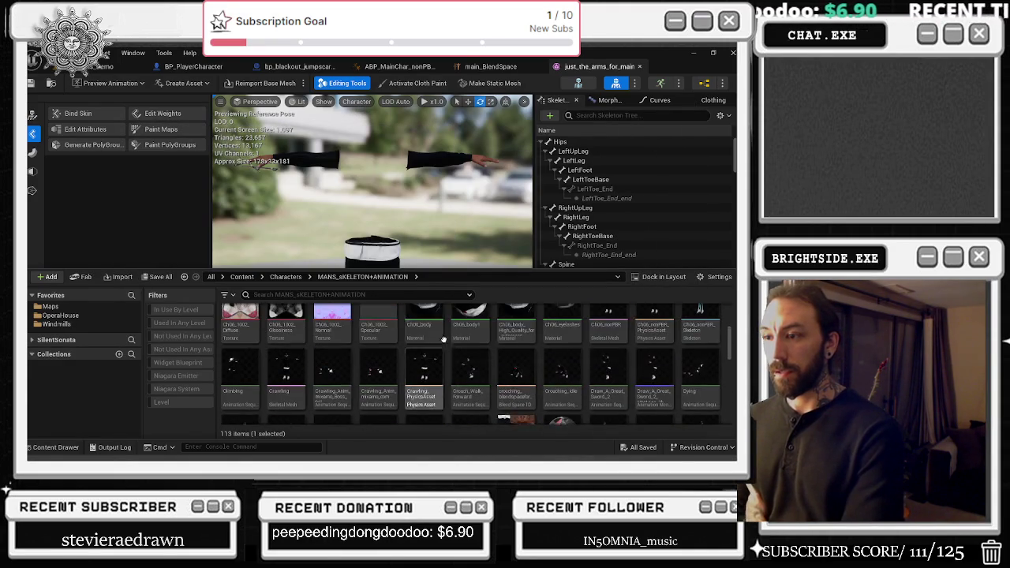
{"action": "scroll", "coordinate": [504, 340], "scroll_direction": "up", "scroll_amount": 2}
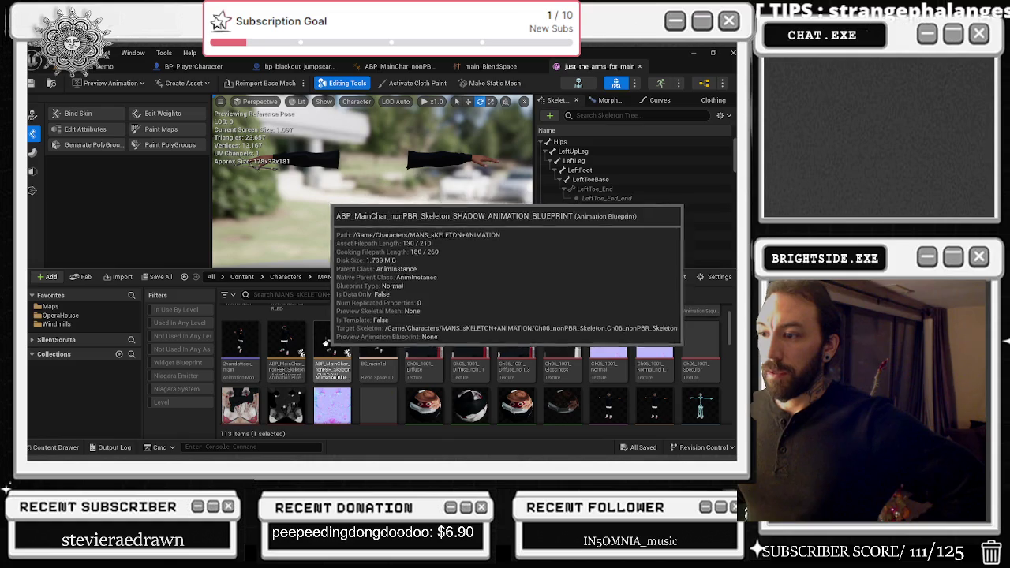
{"action": "scroll", "coordinate": [474, 347], "scroll_direction": "up", "scroll_amount": 2}
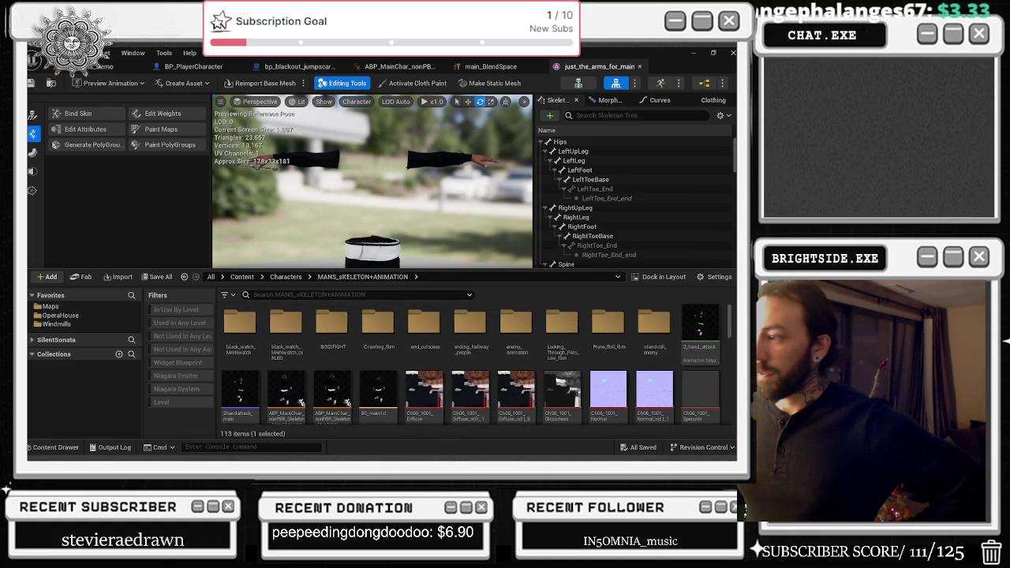
{"action": "left_click", "coordinate": [252, 387]}
{"action": "double_click", "coordinate": [252, 387]}
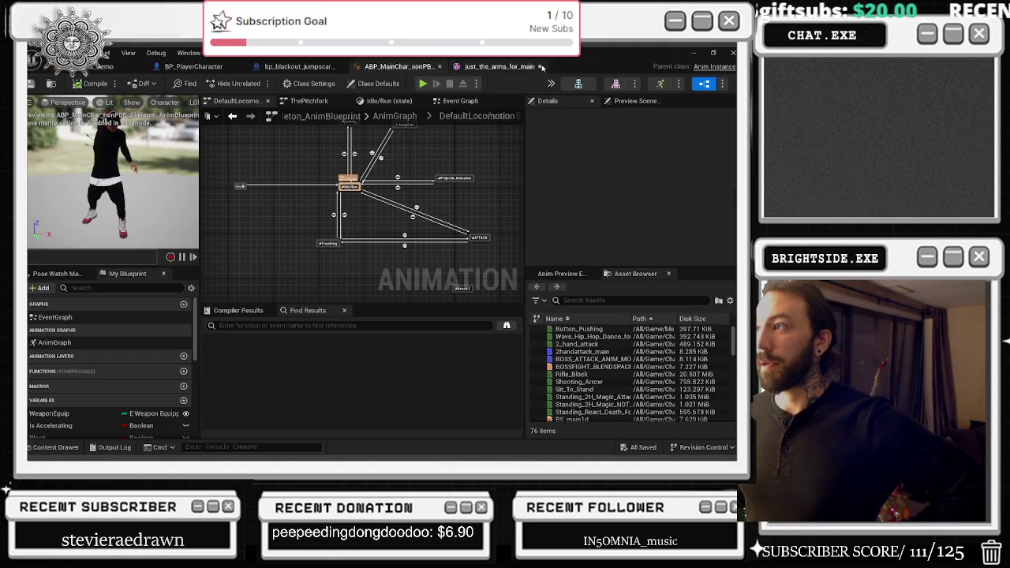
{"action": "left_click", "coordinate": [540, 66]}
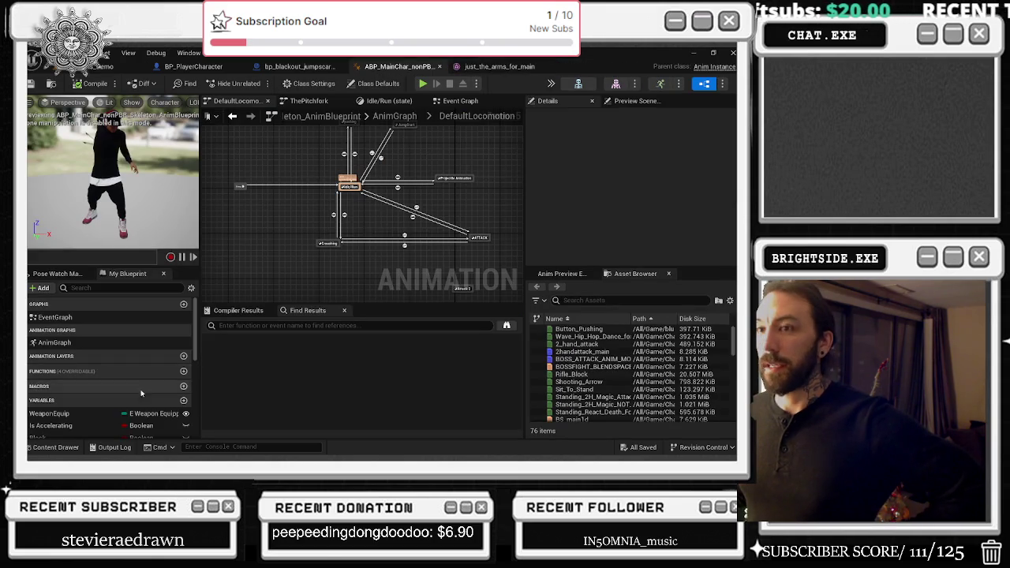
- Create a Blend Space on the ch05 skeleton named Main_character_blend_space
{"action": "left_click", "coordinate": [56, 447]}
{"action": "right_click", "coordinate": [523, 377]}
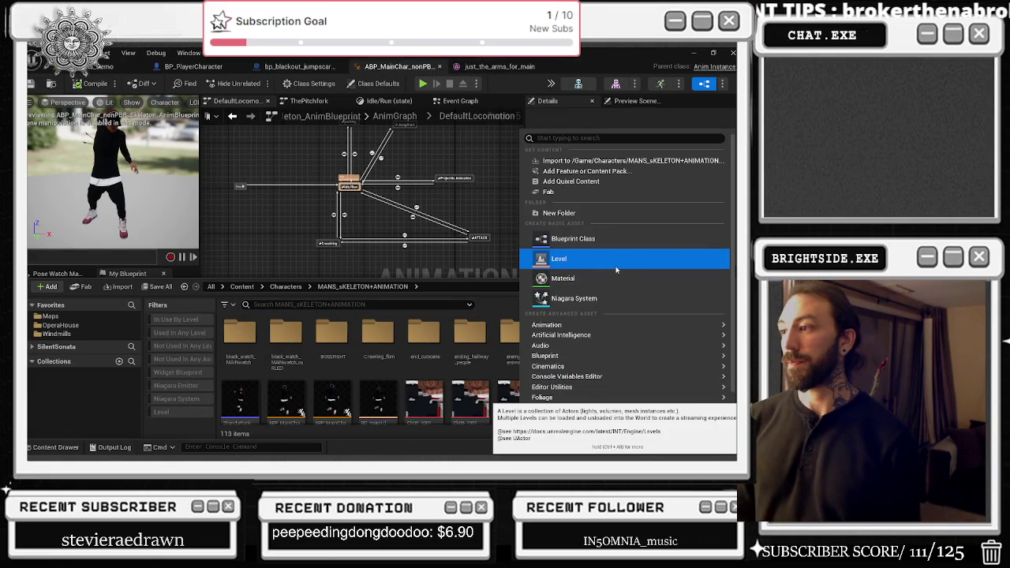
{"action": "type", "text": "blen"}
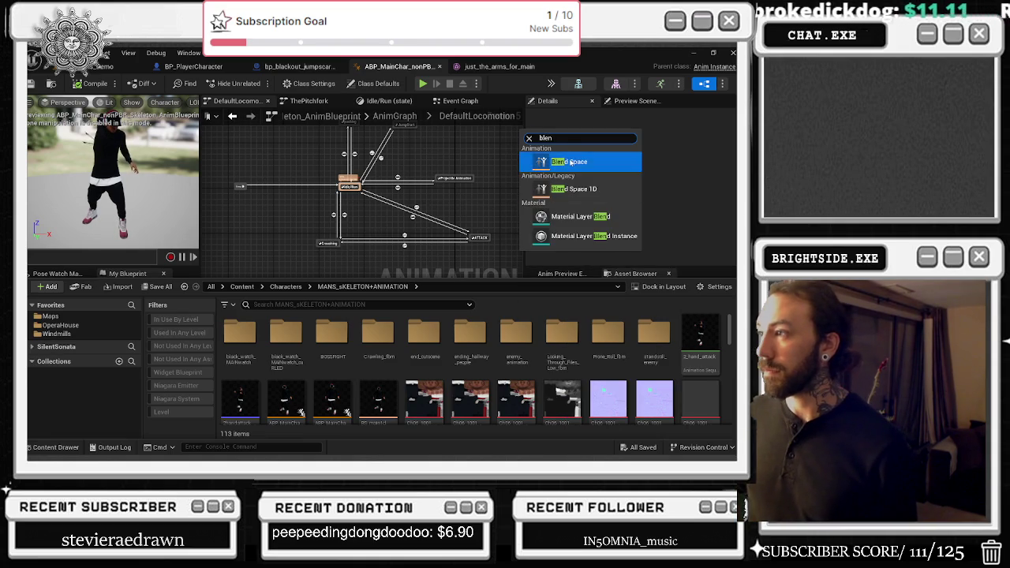
{"action": "left_click", "coordinate": [569, 162]}
{"action": "type", "text": "ch05"}
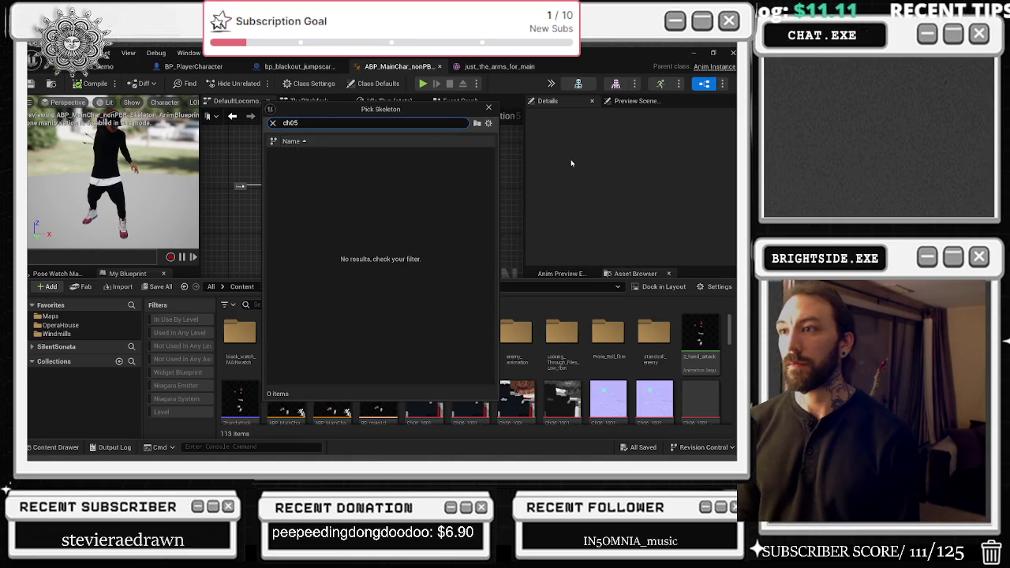
{"action": "left_click", "coordinate": [355, 156]}
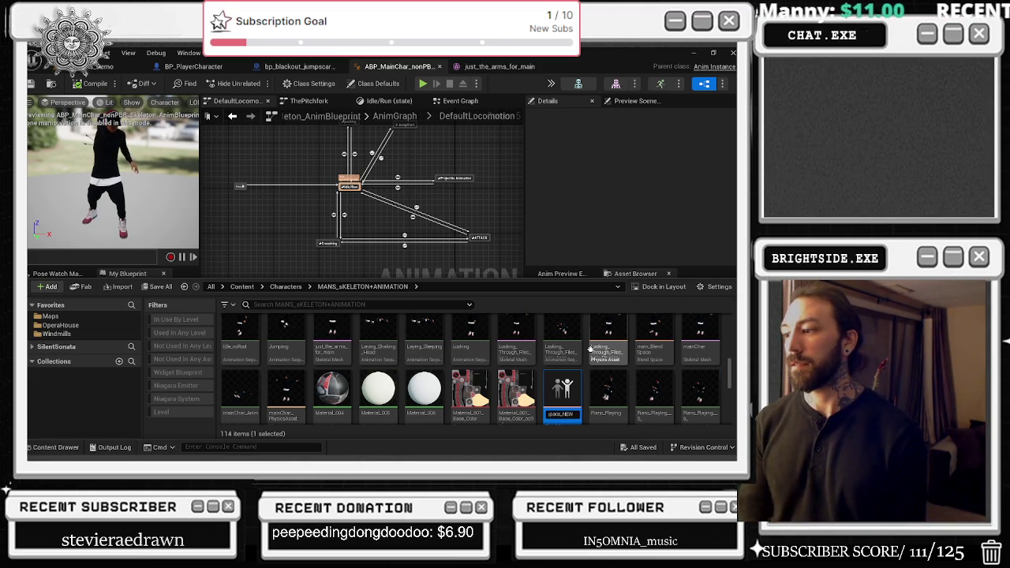
{"action": "key", "text": "Return"}
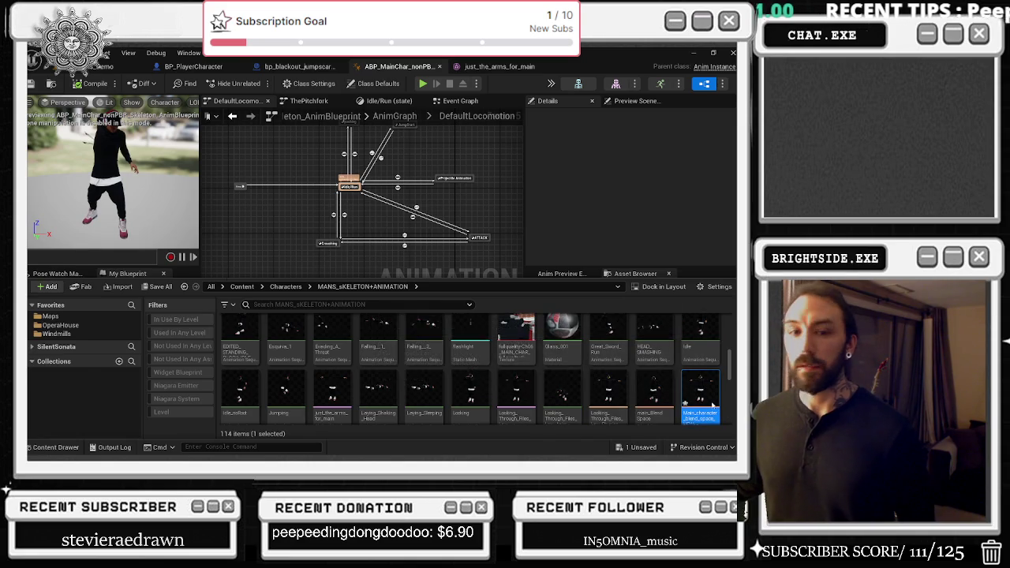
- Open Main_character_blend_space and close the floating content browser window
{"action": "double_click", "coordinate": [713, 405]}
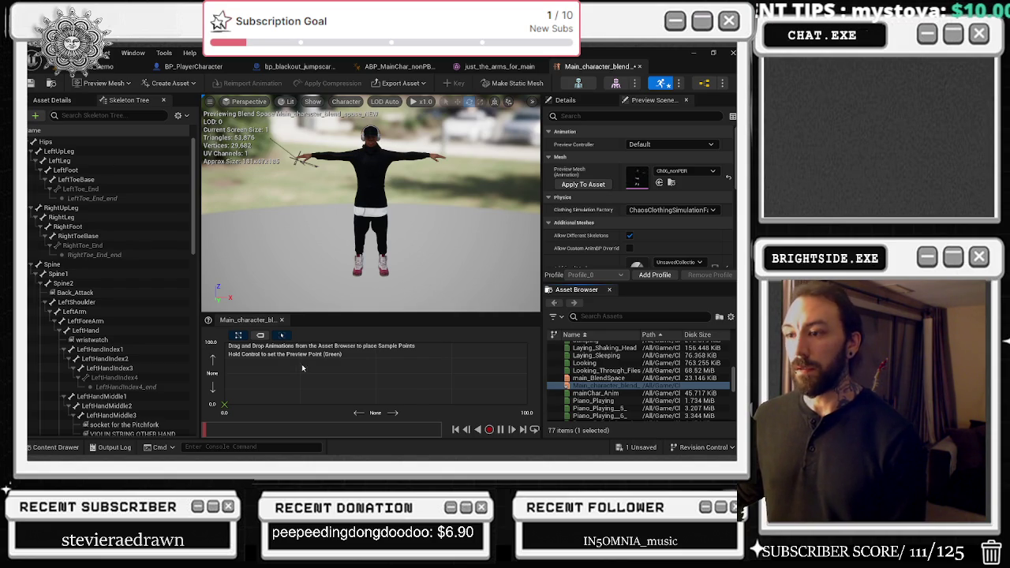
{"action": "key", "text": "alt+Tab"}
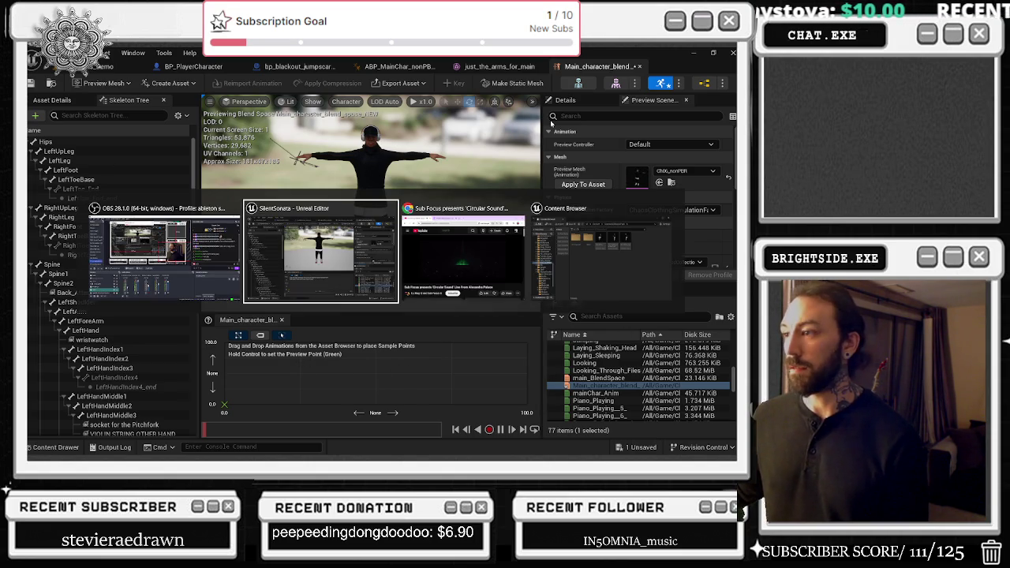
{"action": "left_click", "coordinate": [594, 282]}
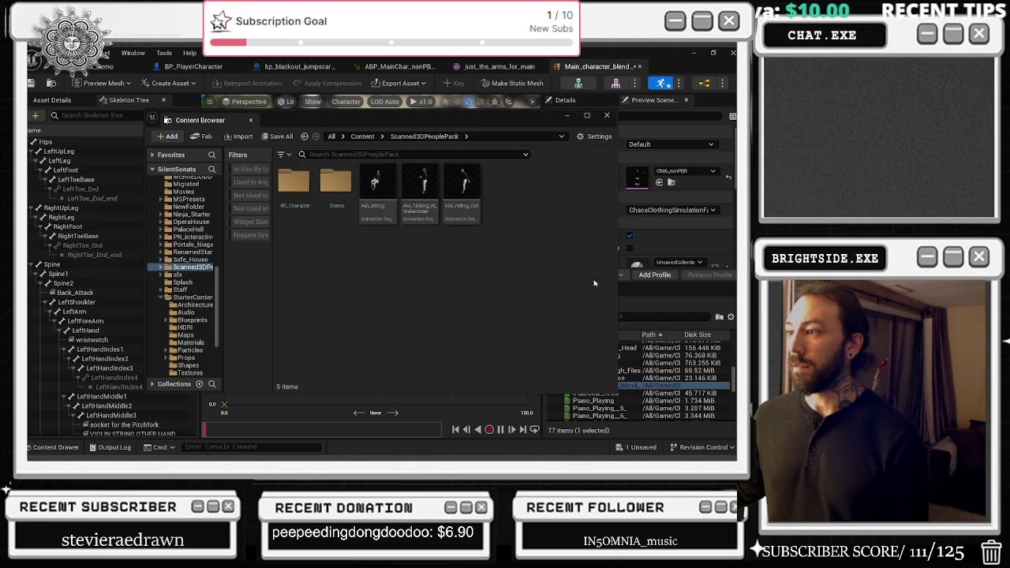
{"action": "left_click", "coordinate": [605, 116]}
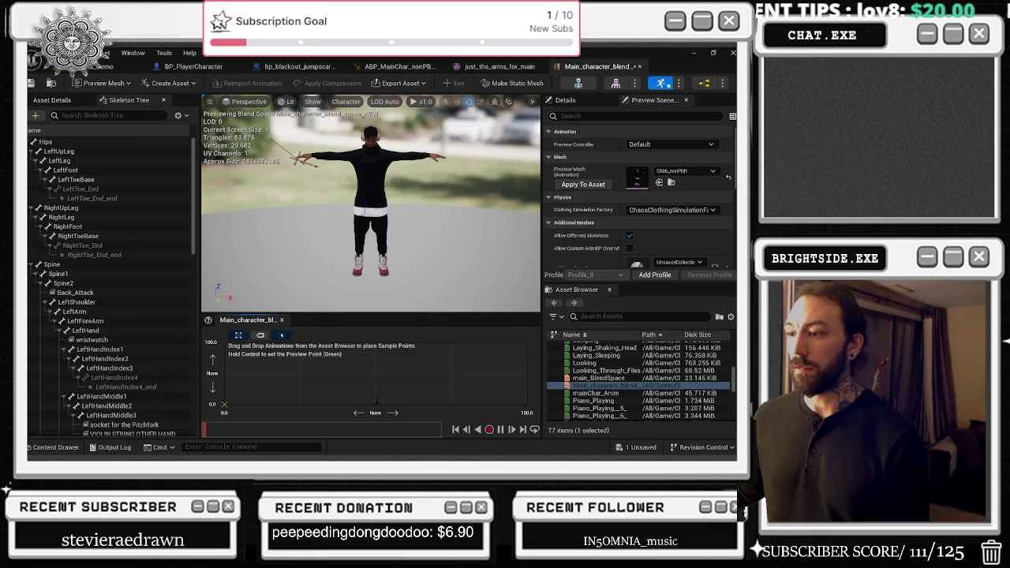
{"action": "key", "text": "ctrl"}
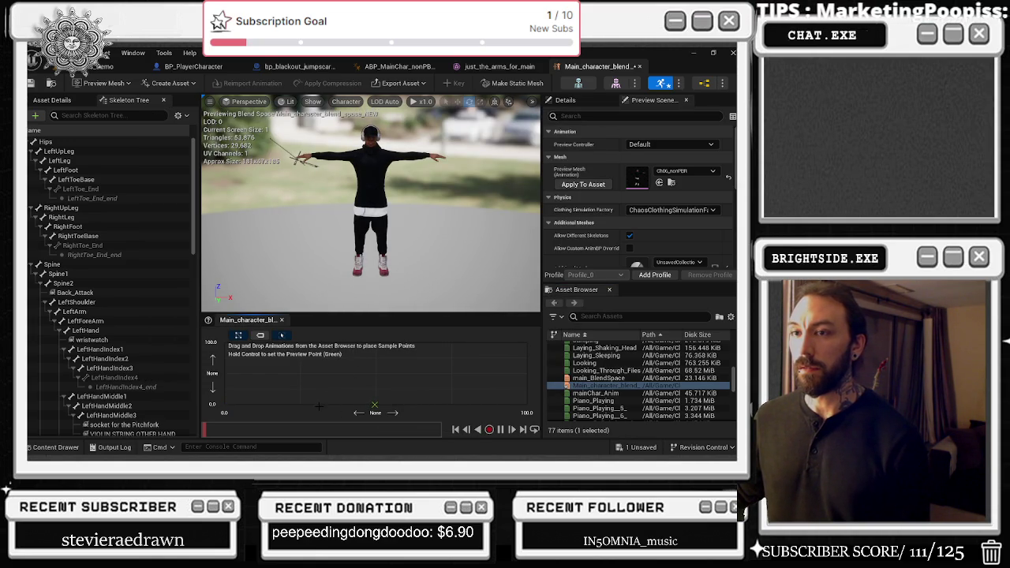
- Check the arms mesh tab, then filter the blend space's Asset Browser to idle animations
{"action": "left_click", "coordinate": [55, 448]}
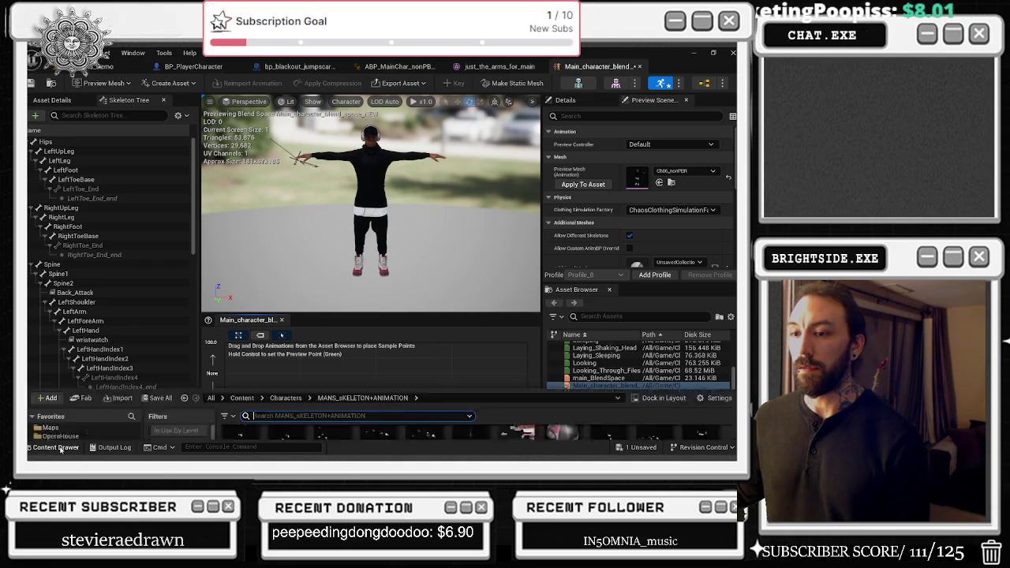
{"action": "left_click", "coordinate": [60, 449]}
{"action": "left_click", "coordinate": [502, 67]}
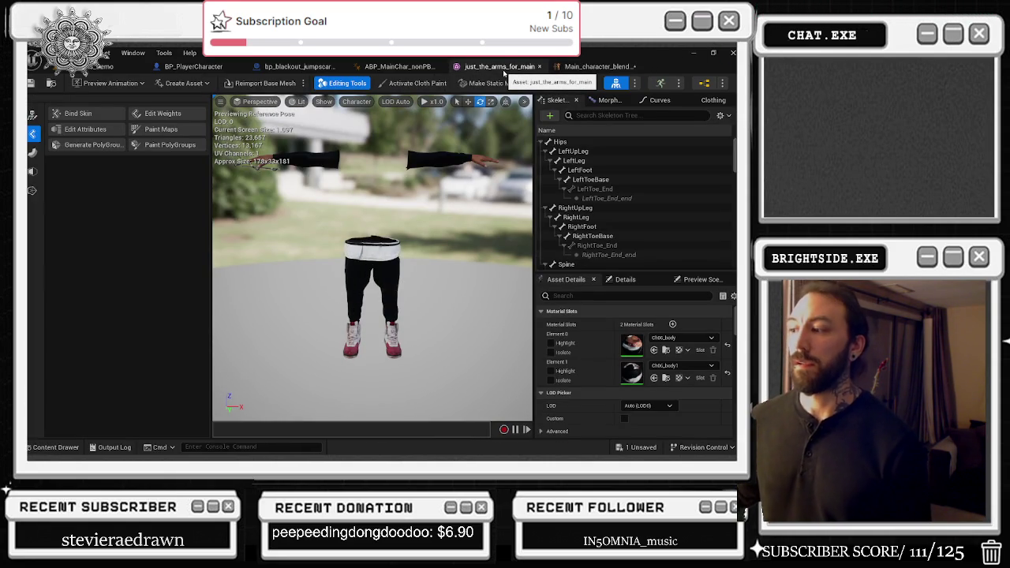
{"action": "left_click", "coordinate": [596, 67]}
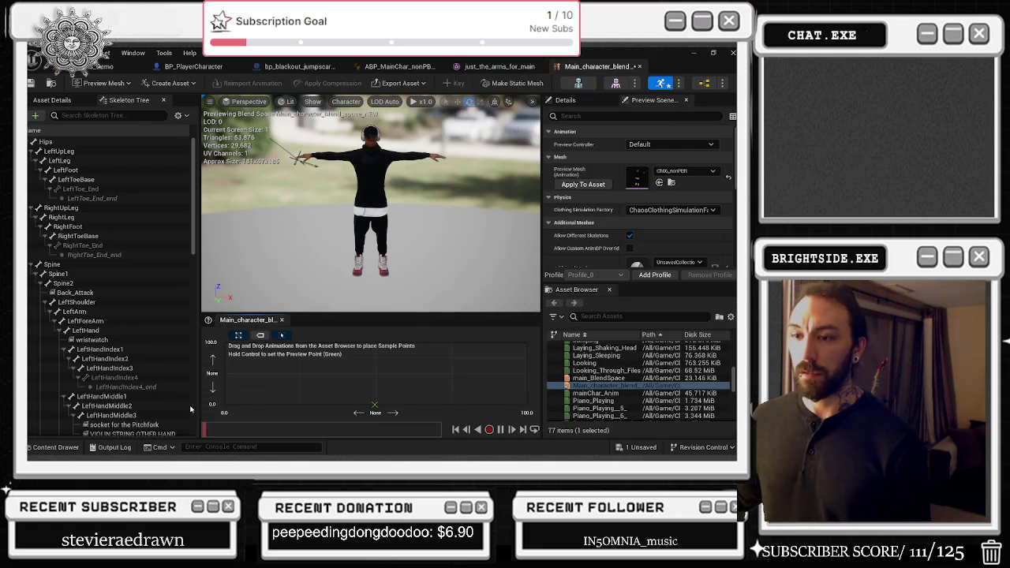
{"action": "left_click", "coordinate": [623, 317]}
{"action": "type", "text": "o"}
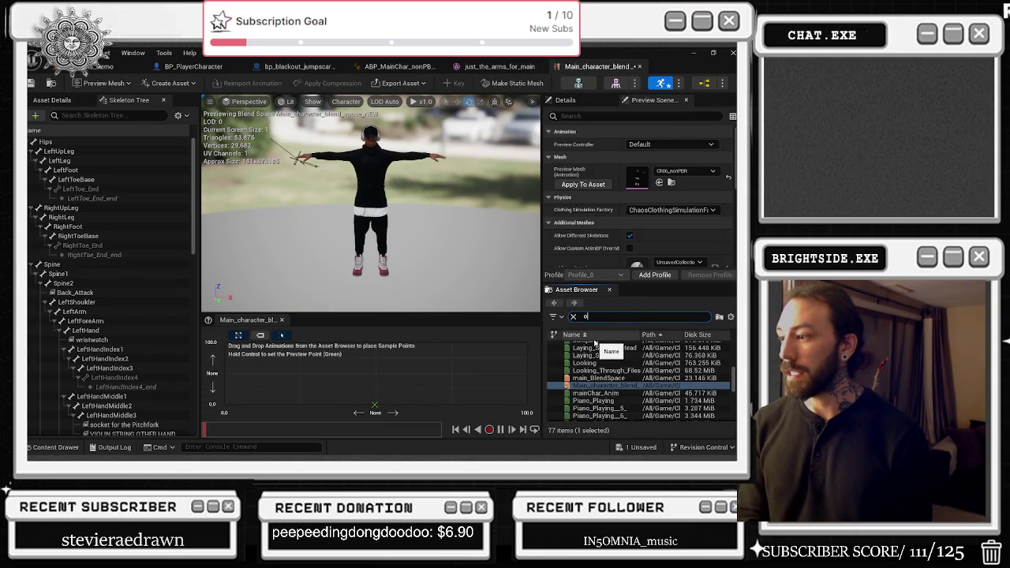
{"action": "type", "text": "le"}
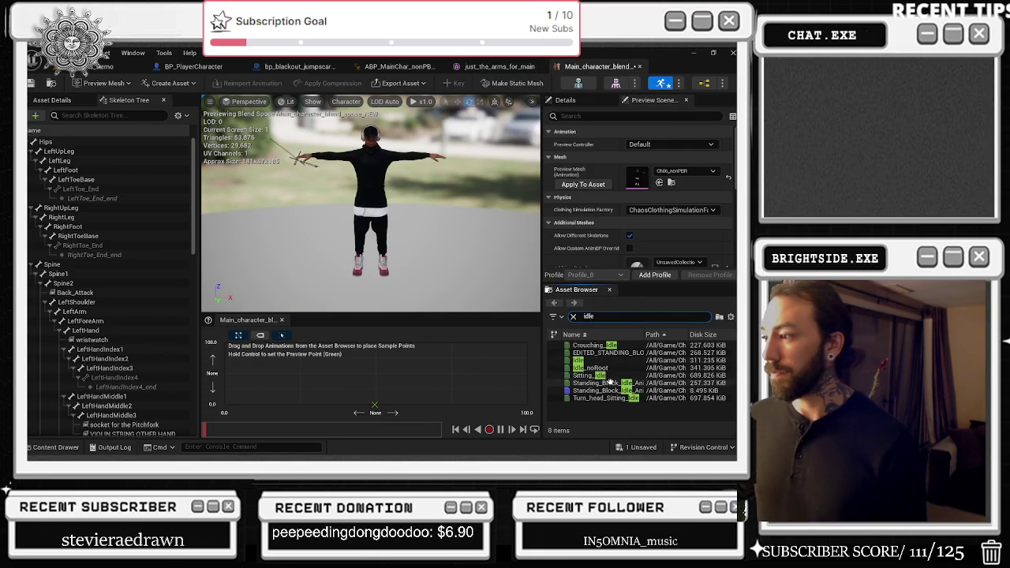
- Place Idle_noRoot at the graph's bottom centre and open main_BlendSpace for reference
{"action": "left_click_drag", "start_coordinate": [600, 367], "coordinate": [375, 403]}
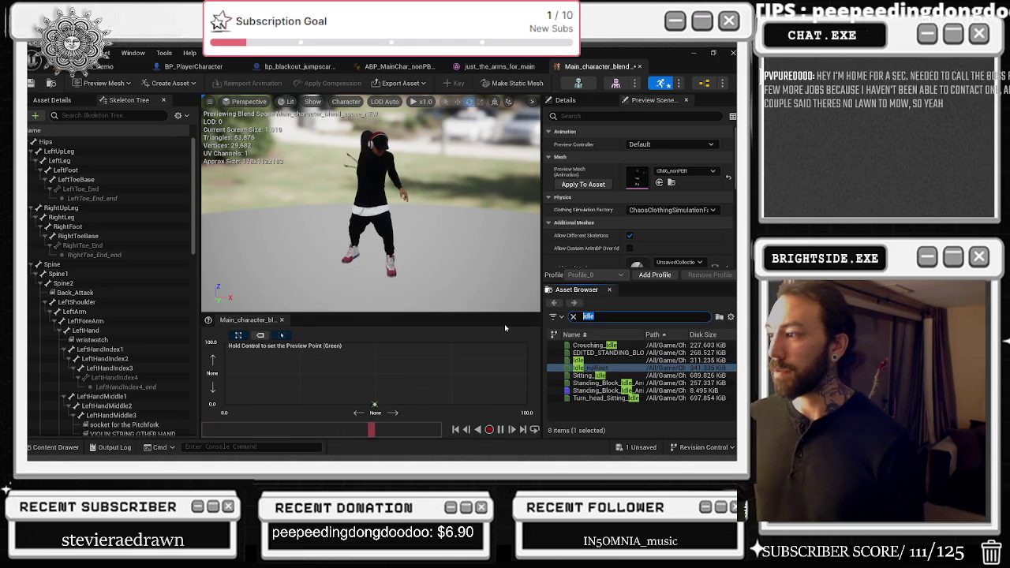
{"action": "key", "text": "BackSpace"}
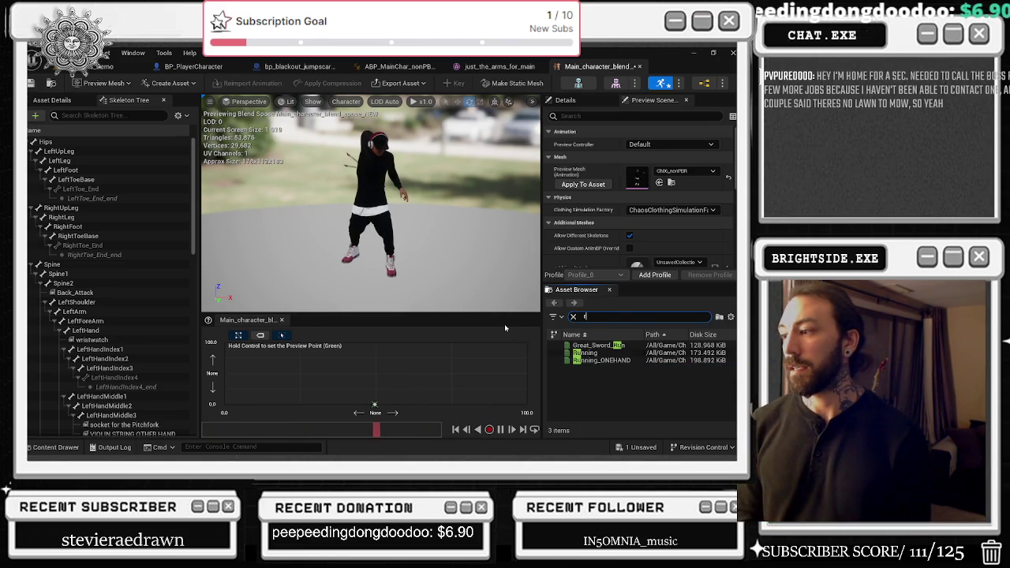
{"action": "left_click", "coordinate": [399, 68]}
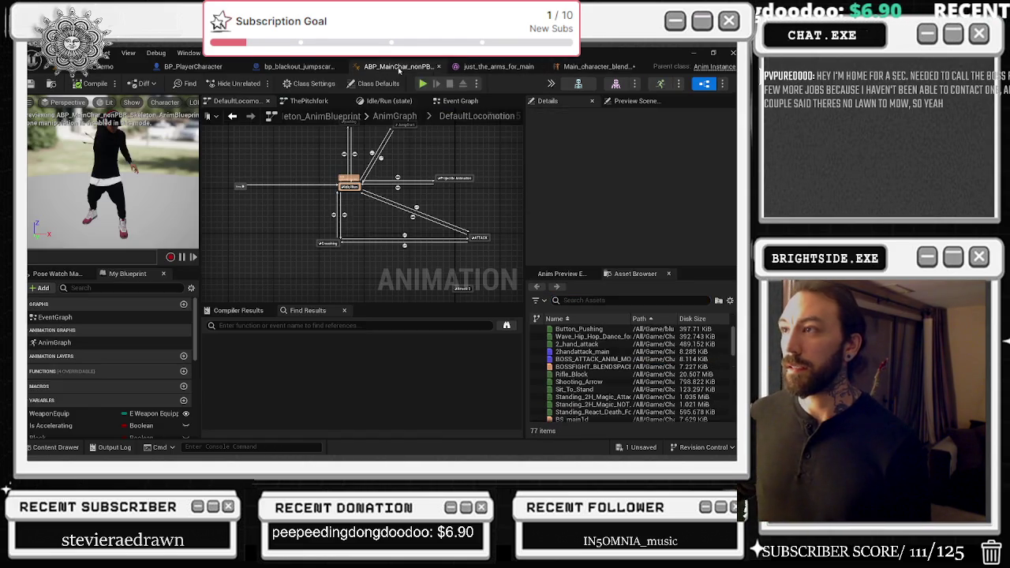
{"action": "left_click", "coordinate": [52, 446]}
{"action": "double_click", "coordinate": [652, 388]}
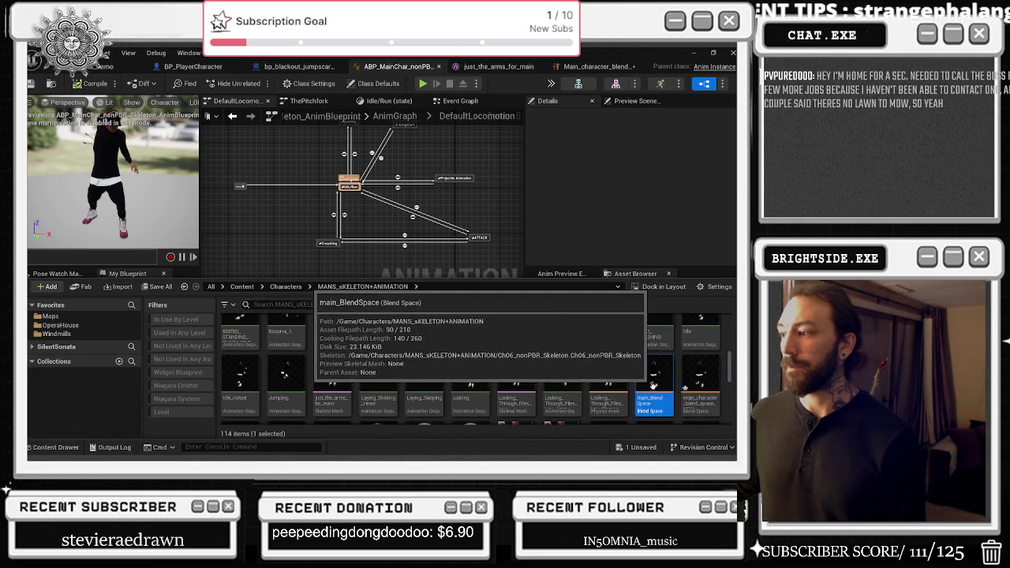
- Back in the new blend space, search 'walkin' and add Walking_NOHAND above the idle sample
{"action": "left_click", "coordinate": [52, 447]}
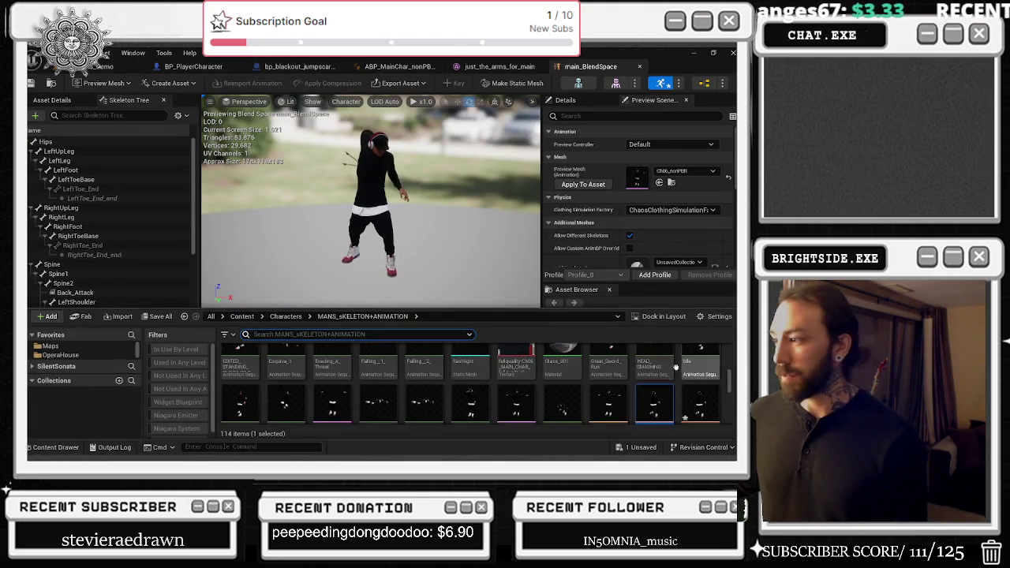
{"action": "right_click", "coordinate": [701, 403]}
{"action": "left_click", "coordinate": [653, 140]}
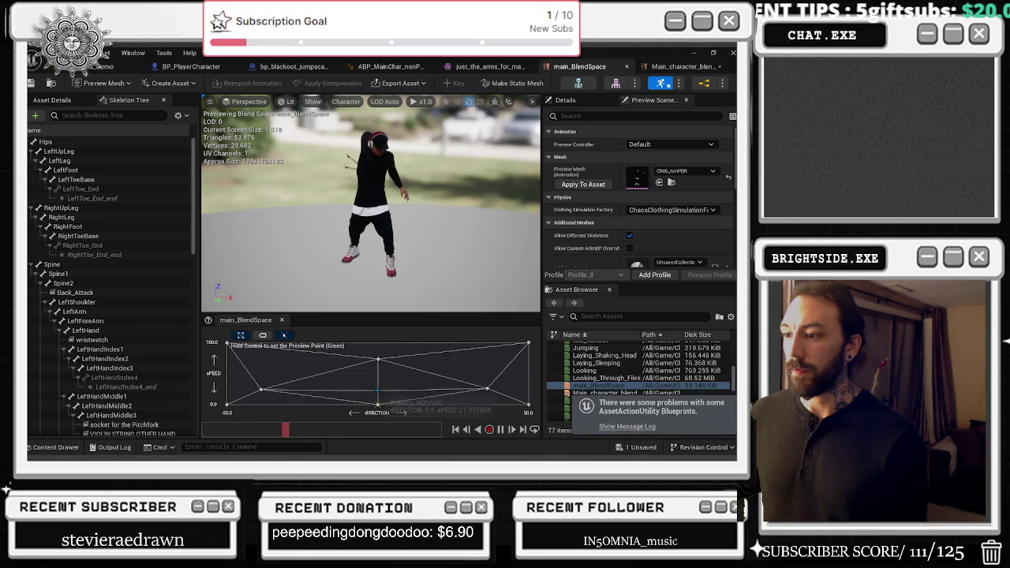
{"action": "left_click", "coordinate": [689, 68]}
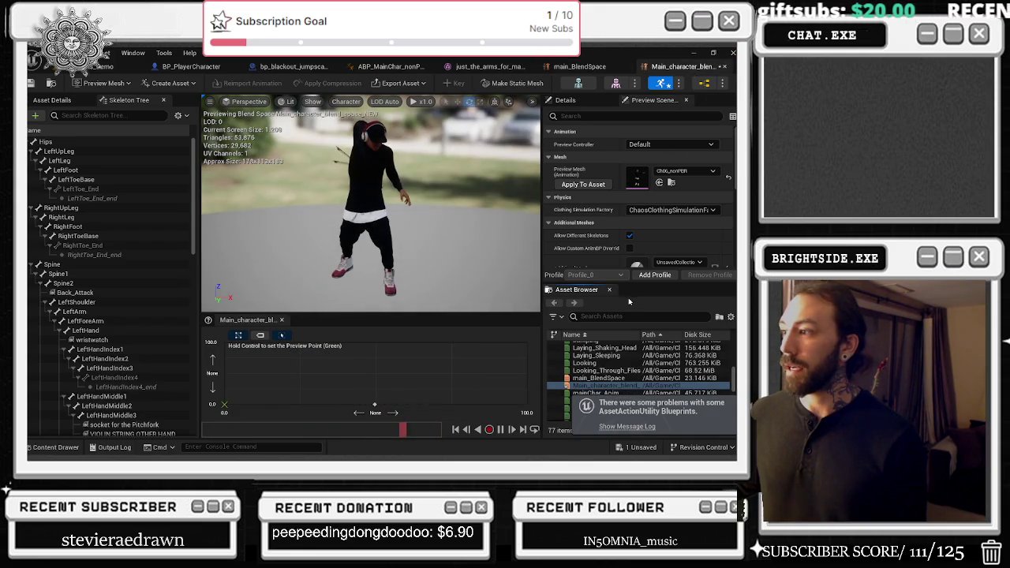
{"action": "left_click", "coordinate": [615, 315]}
{"action": "type", "text": "walkin"}
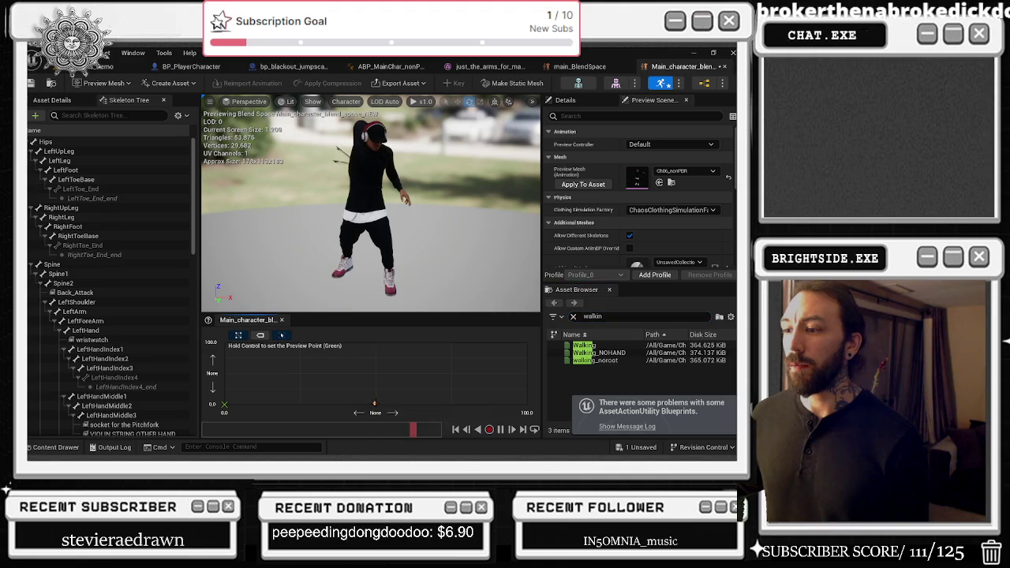
{"action": "left_click", "coordinate": [374, 404]}
{"action": "mouse_move", "coordinate": [612, 352]}
{"action": "left_mouse_down"}
{"action": "mouse_move", "coordinate": [552, 371]}
{"action": "mouse_move", "coordinate": [376, 375]}
{"action": "left_mouse_up"}
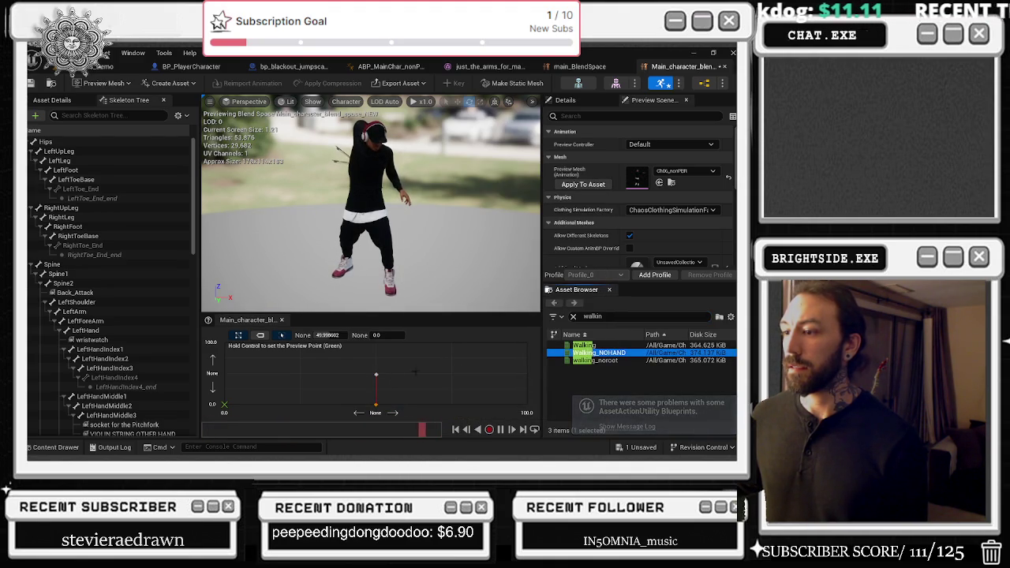
- Search 'ru' and add Running_ONEHAND as a new sample, checking main_BlendSpace's layout
{"action": "left_click", "coordinate": [580, 66]}
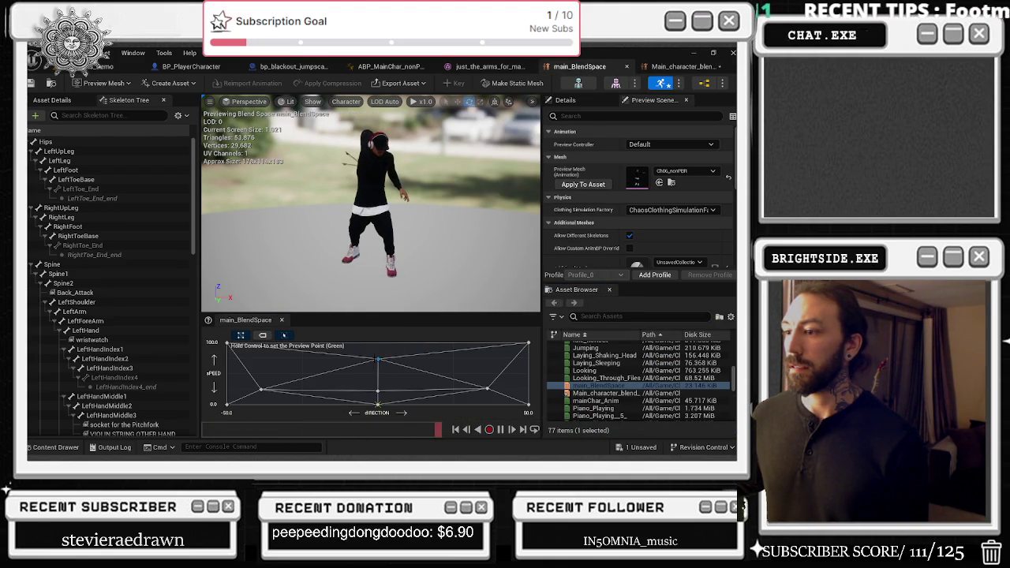
{"action": "left_click", "coordinate": [677, 67]}
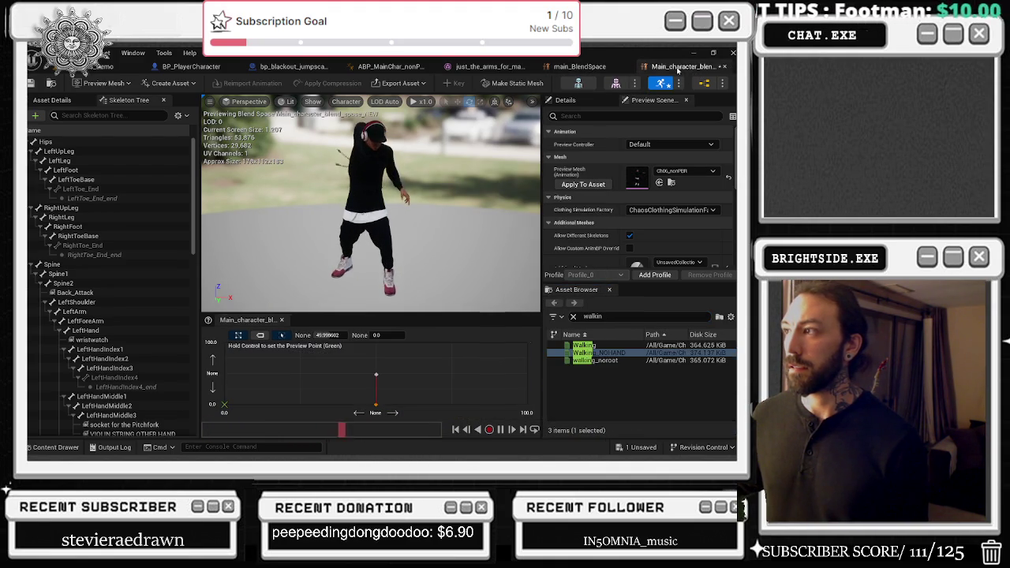
{"action": "left_click", "coordinate": [600, 316]}
{"action": "type", "text": "running"}
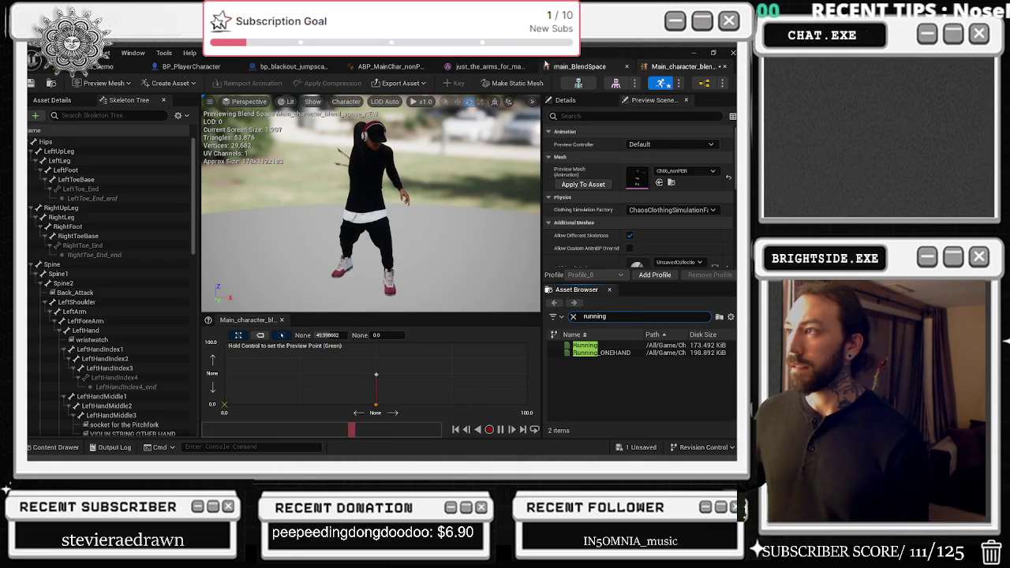
{"action": "left_click", "coordinate": [564, 67]}
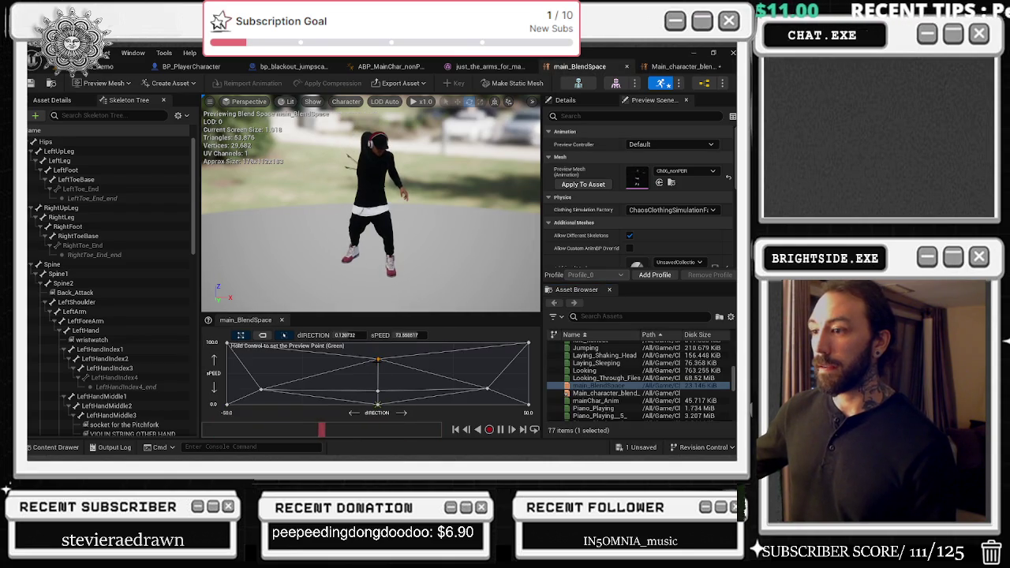
{"action": "left_click", "coordinate": [682, 66]}
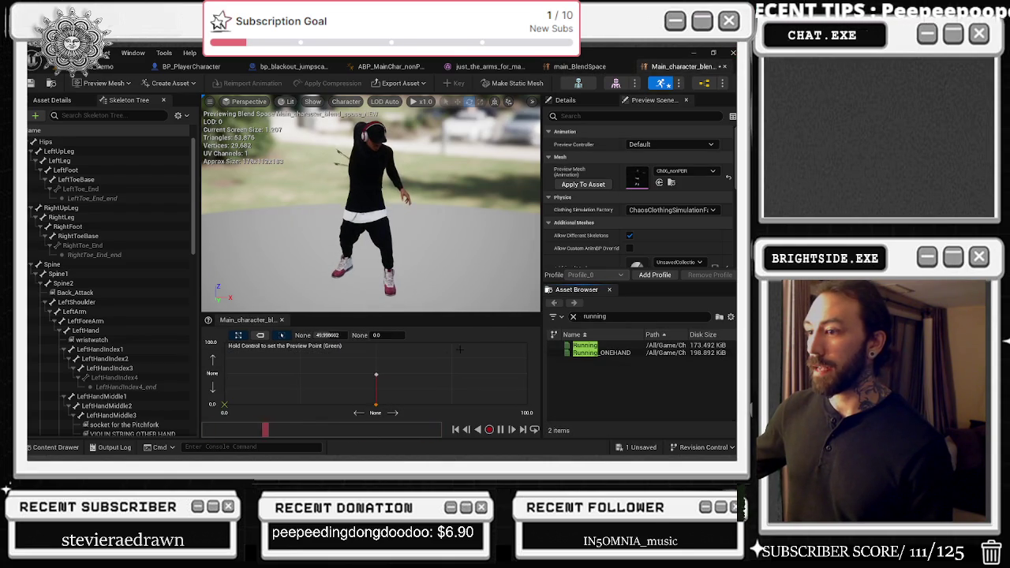
{"action": "left_click", "coordinate": [384, 375], "text": "ctrl"}
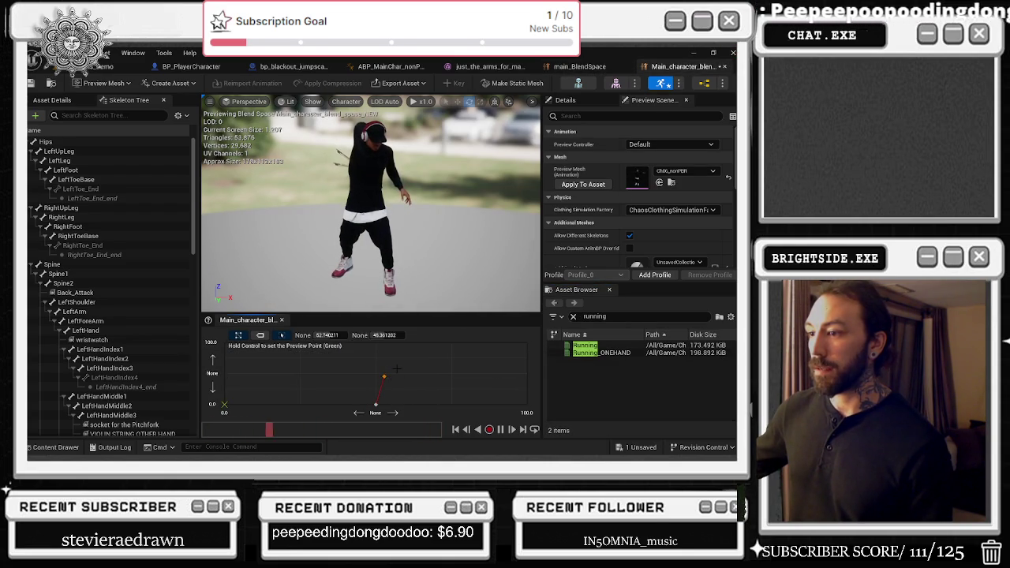
{"action": "left_click_drag", "start_coordinate": [584, 352], "coordinate": [392, 350]}
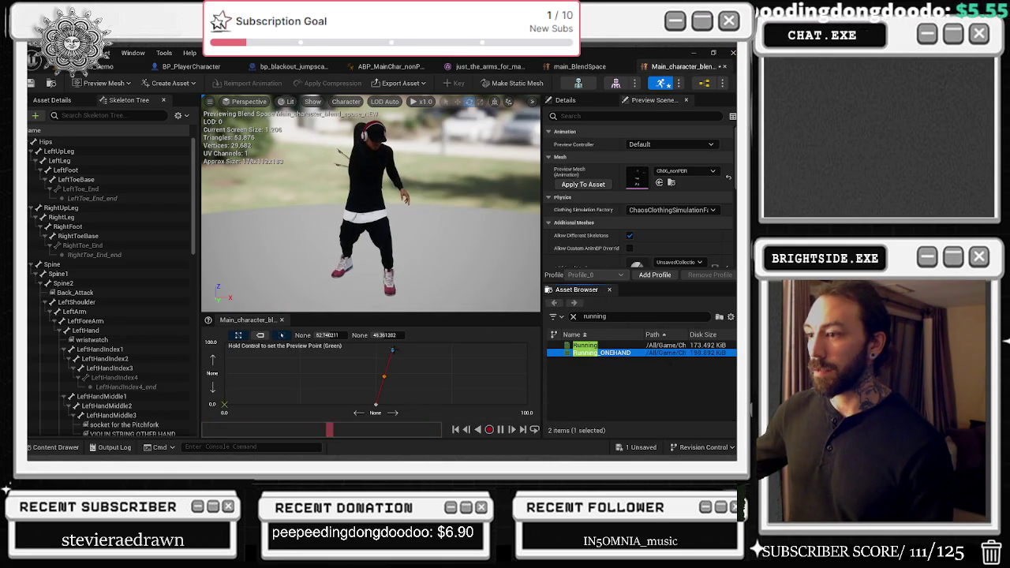
- Move the walking sample to the grid's right edge and compare with main_BlendSpace
{"action": "left_click", "coordinate": [392, 381], "text": "ctrl"}
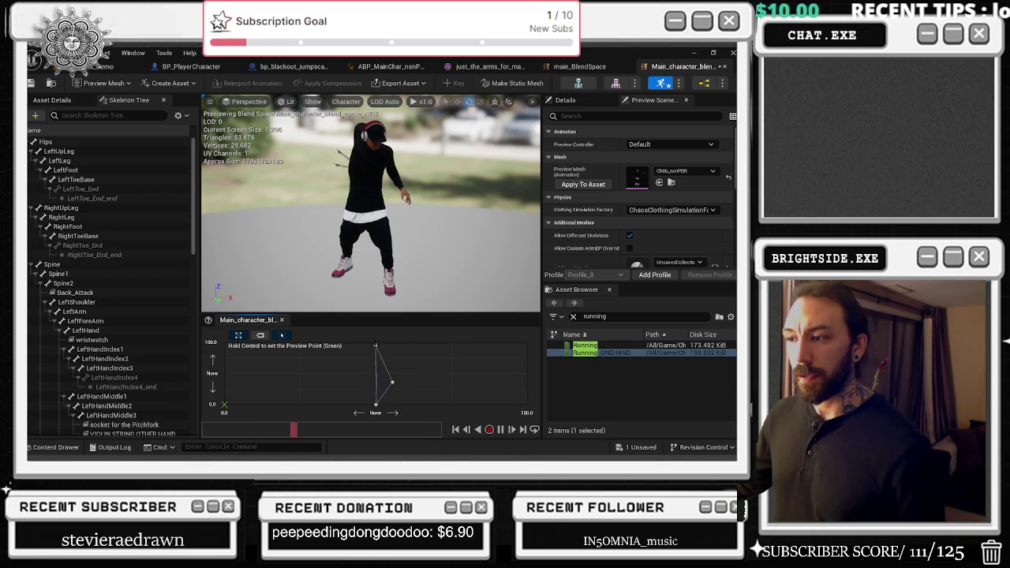
{"action": "left_click", "coordinate": [375, 345]}
{"action": "left_click_drag", "start_coordinate": [392, 382], "coordinate": [527, 378]}
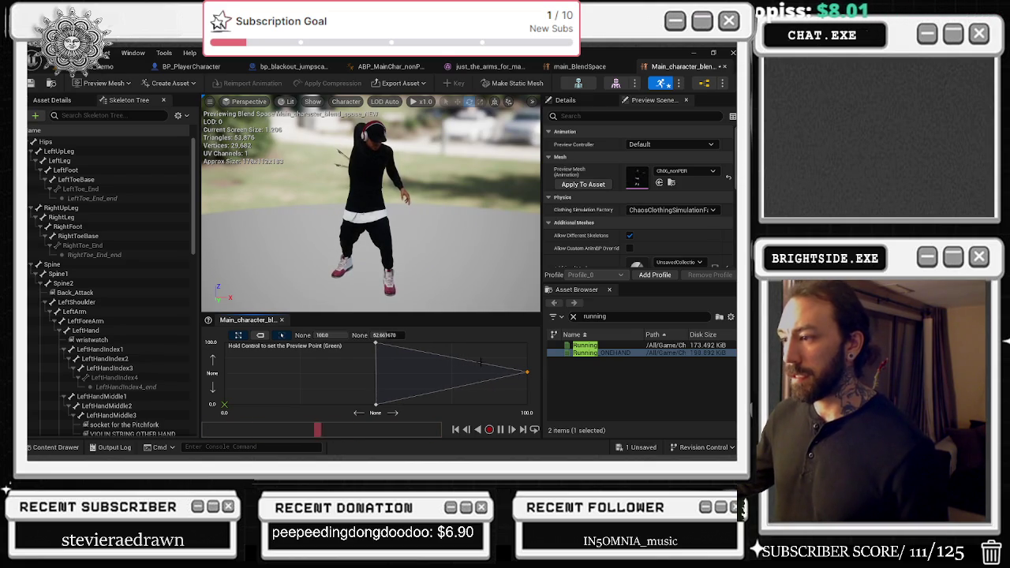
{"action": "left_click", "coordinate": [376, 344]}
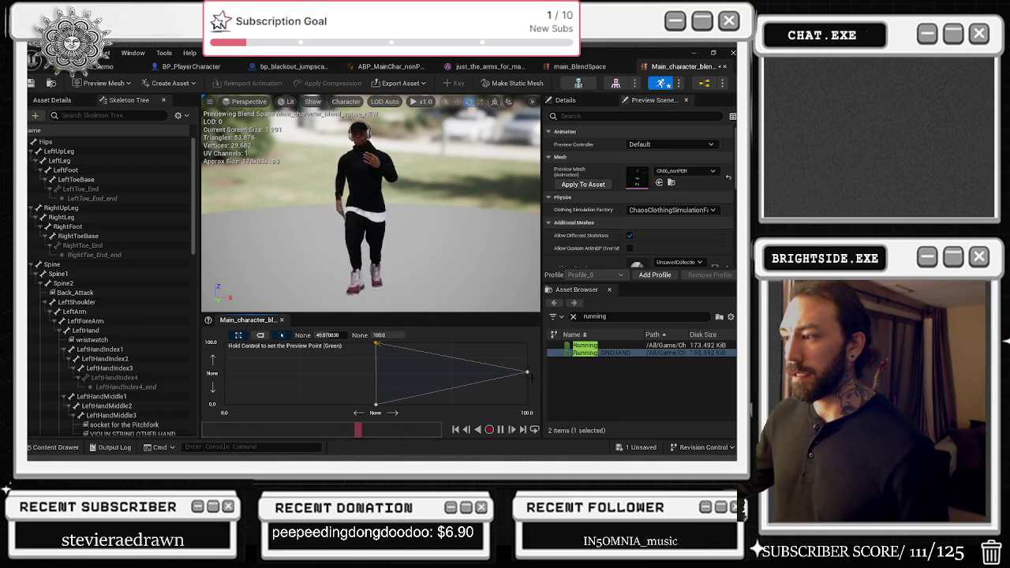
{"action": "left_click", "coordinate": [578, 64]}
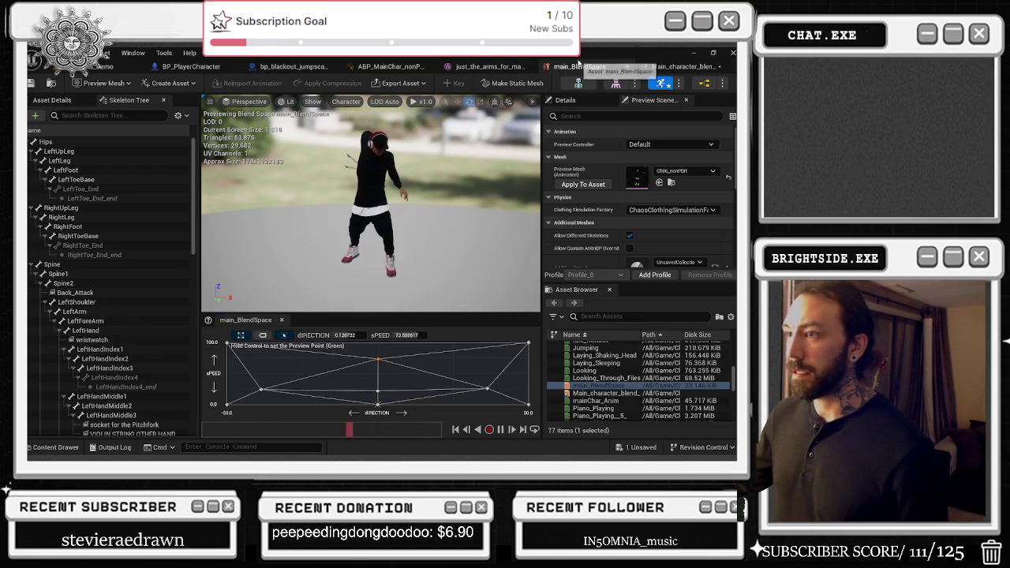
{"action": "left_click", "coordinate": [687, 67]}
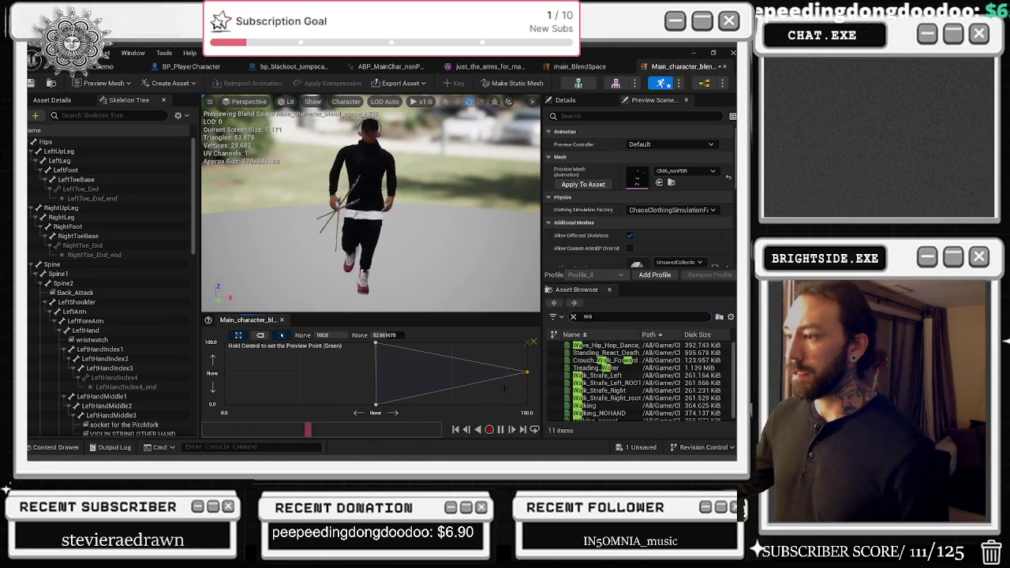
{"action": "left_click_drag", "start_coordinate": [526, 372], "coordinate": [377, 387]}
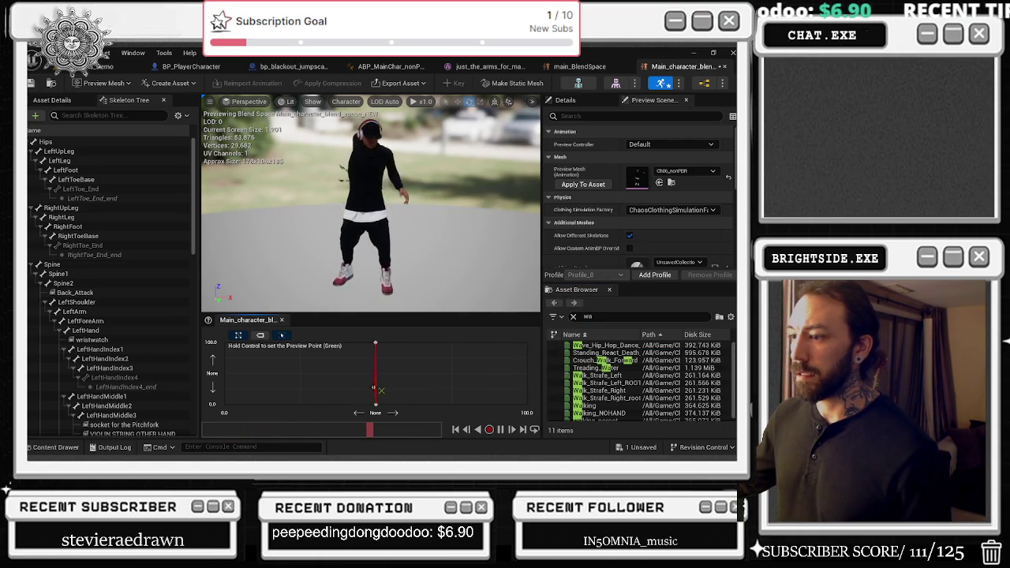
{"action": "left_click", "coordinate": [378, 388]}
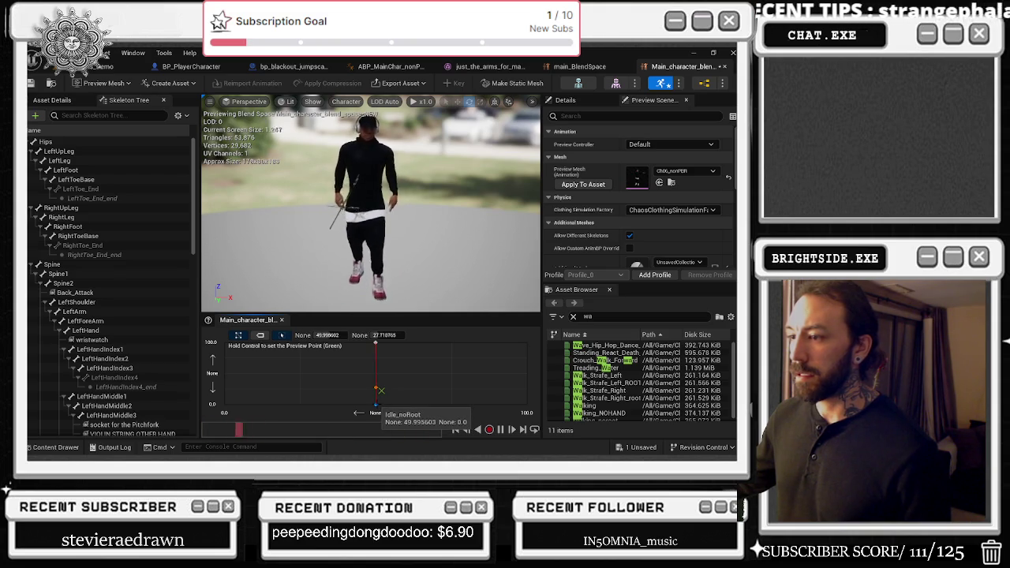
{"action": "left_click", "coordinate": [376, 404]}
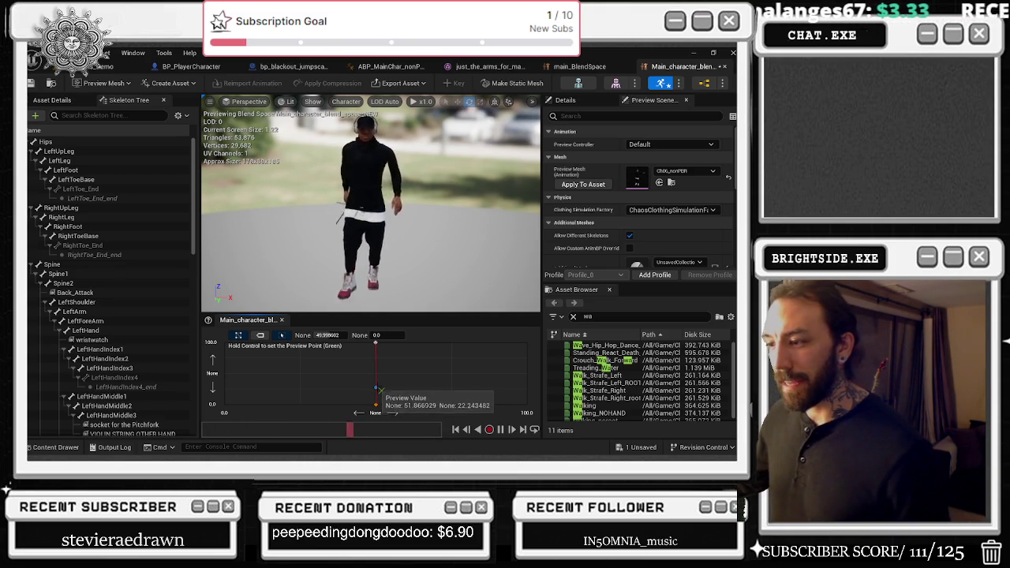
{"action": "left_click", "coordinate": [382, 390]}
{"action": "mouse_move", "coordinate": [380, 389]}
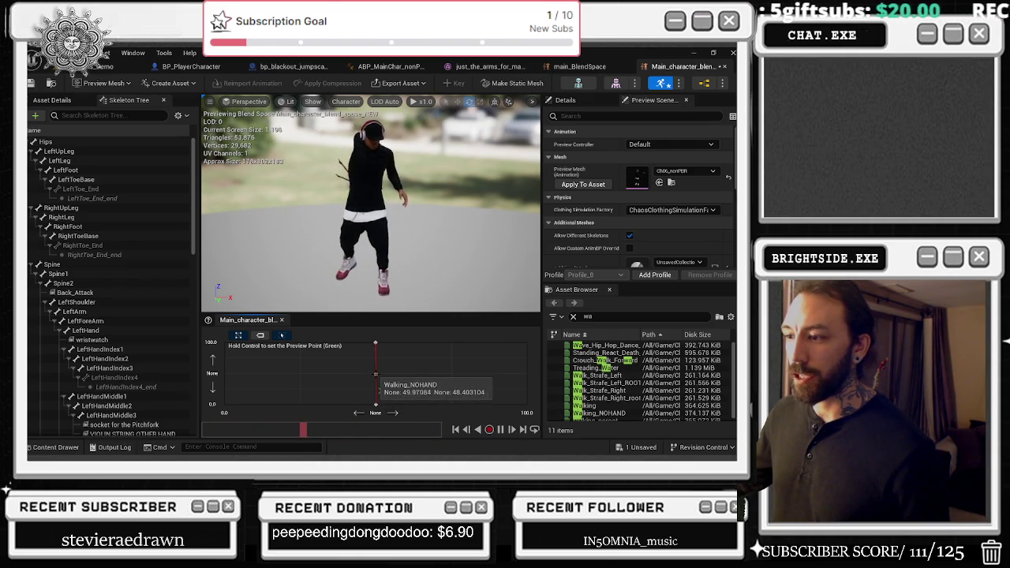
{"action": "left_click", "coordinate": [376, 374]}
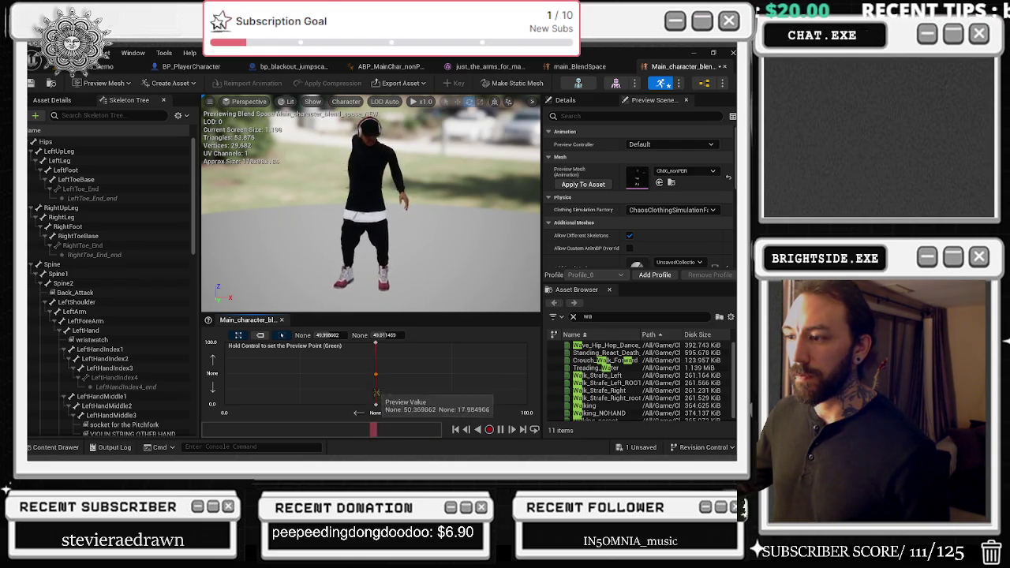
{"action": "key", "text": "alt+Tab"}
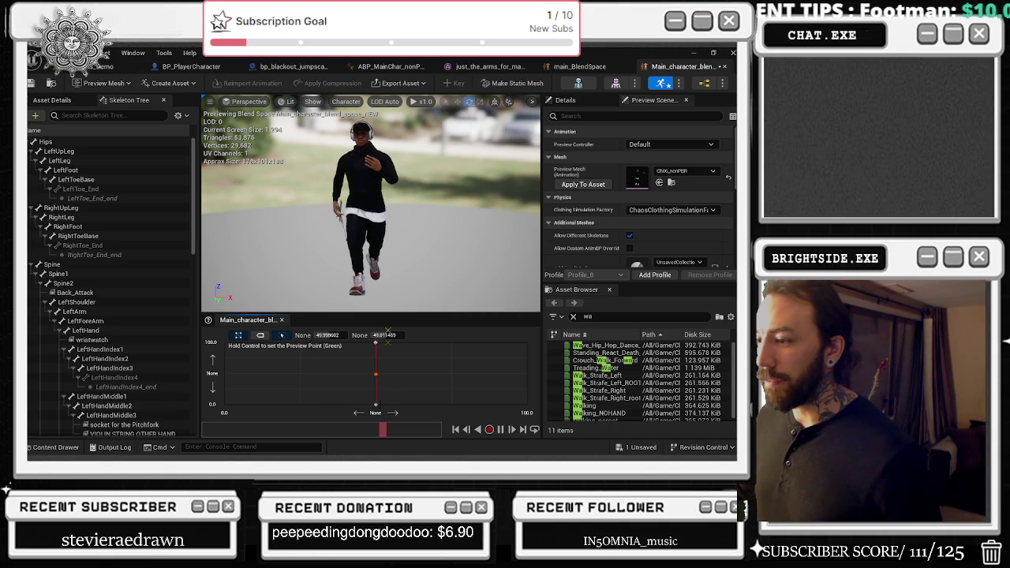
{"action": "left_click", "coordinate": [375, 342], "text": "ctrl"}
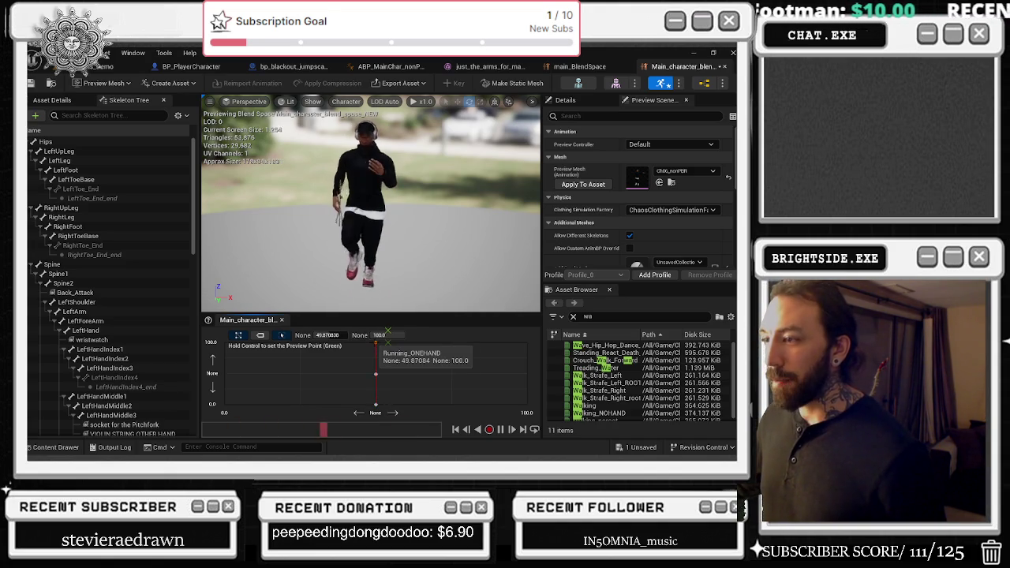
{"action": "key", "text": "alt+Tab"}
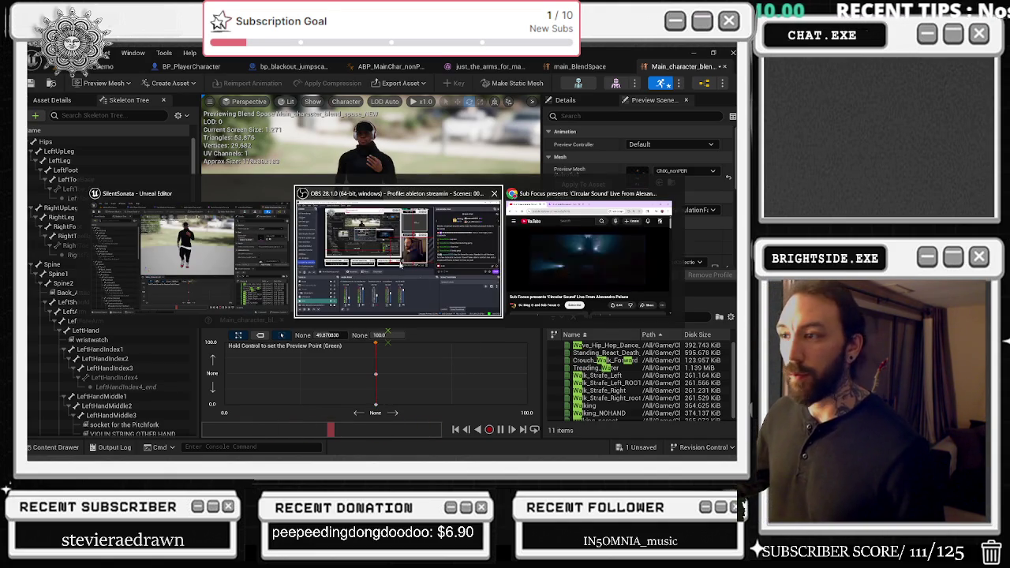
{"action": "key", "text": "Escape"}
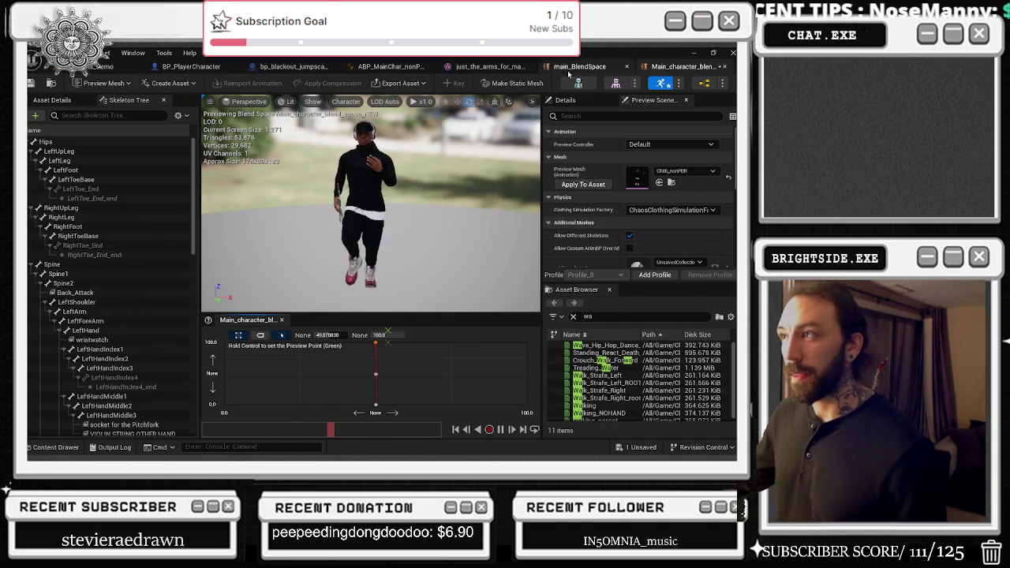
{"action": "left_click", "coordinate": [580, 67]}
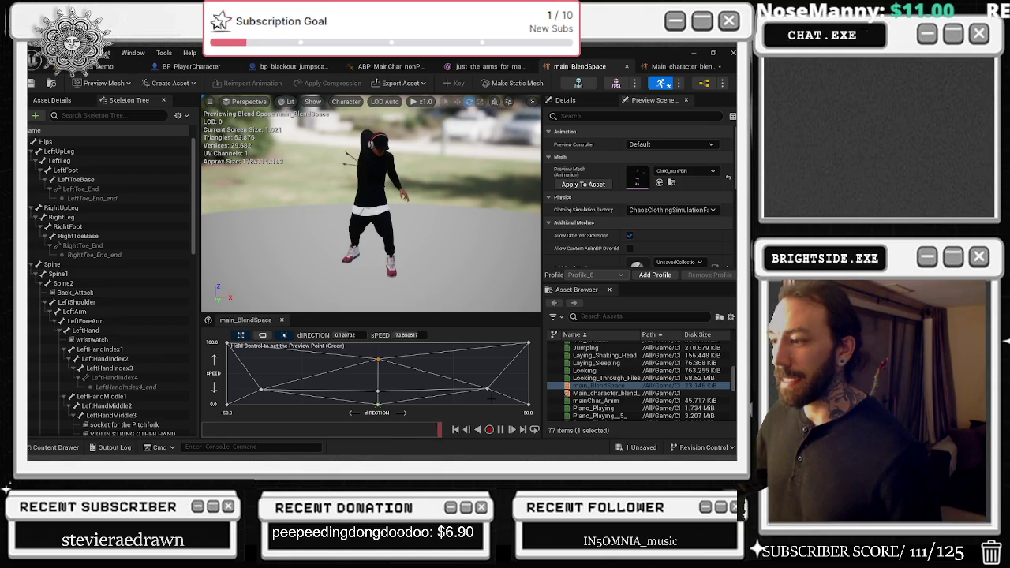
{"action": "mouse_move", "coordinate": [488, 389]}
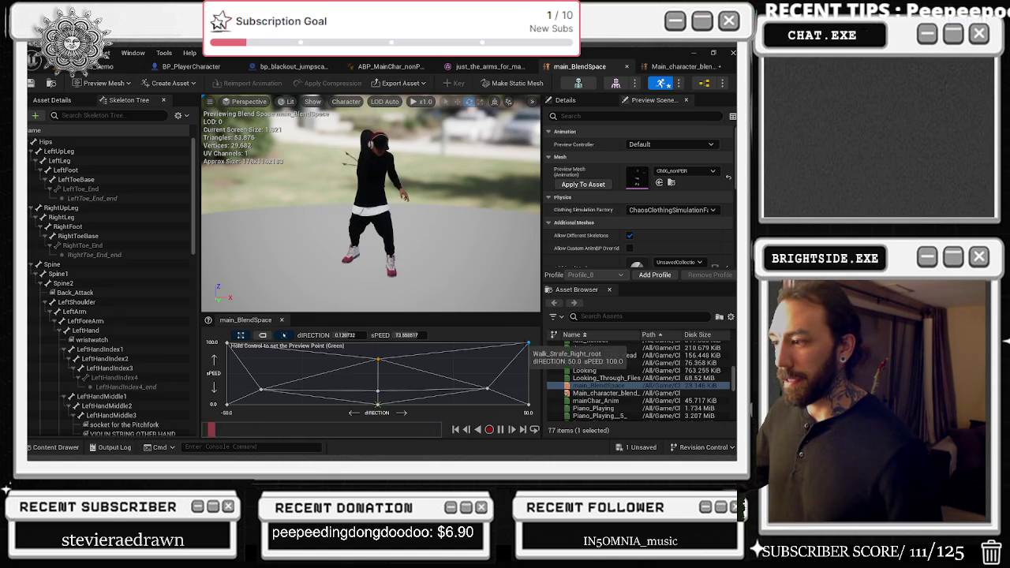
{"action": "mouse_move", "coordinate": [529, 405]}
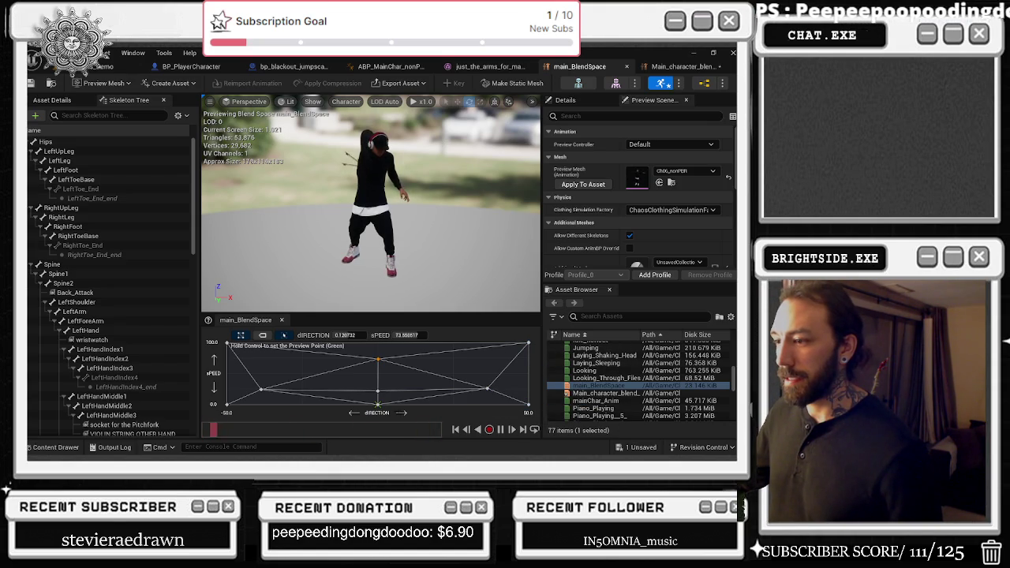
{"action": "mouse_move", "coordinate": [379, 407]}
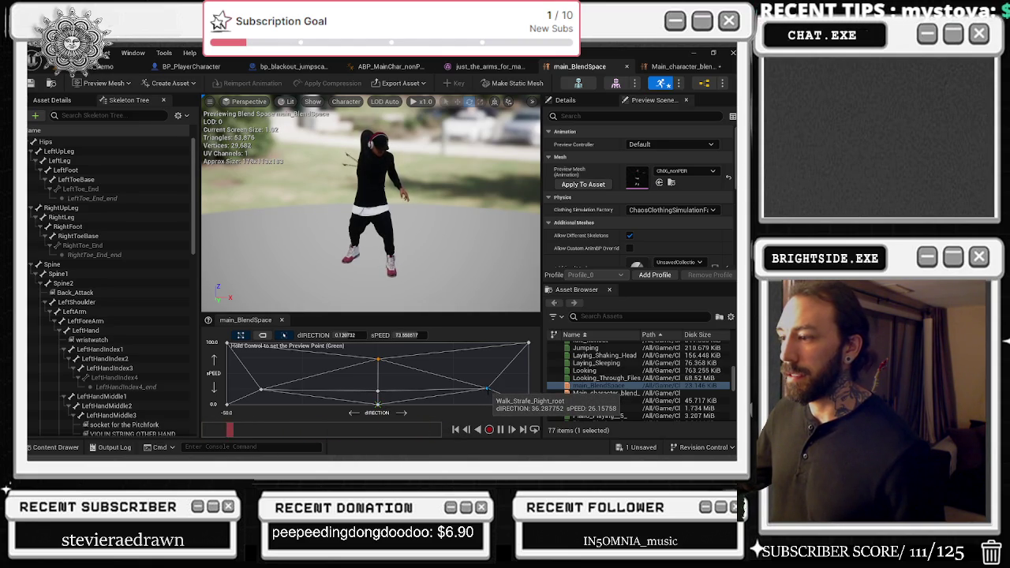
{"action": "double_click", "coordinate": [604, 393]}
{"action": "left_click", "coordinate": [607, 316]}
{"action": "type", "text": "wa"}
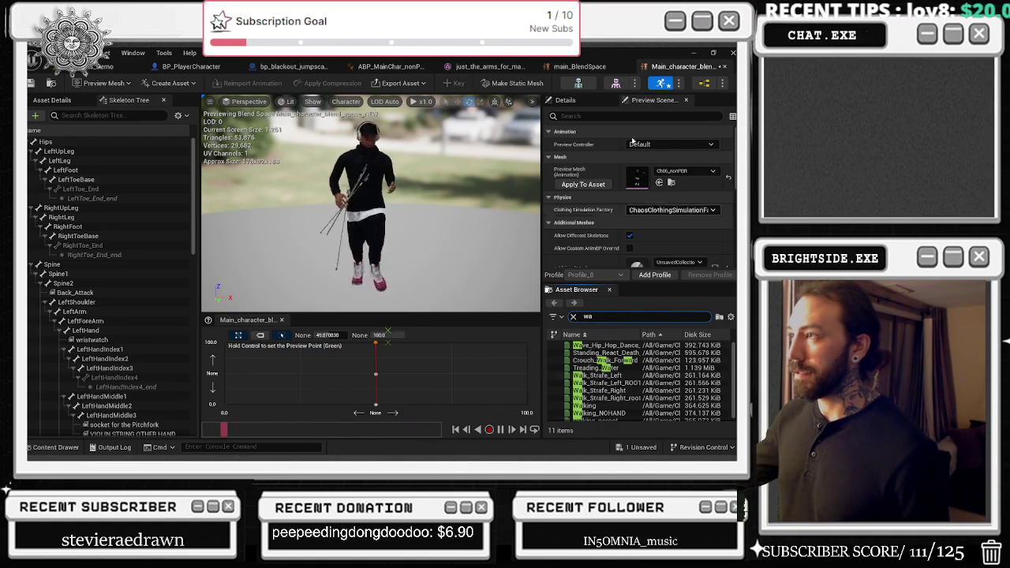
- Place Walk_Strafe_Right_root as a sample at the grid's right edge
{"action": "left_click", "coordinate": [594, 66]}
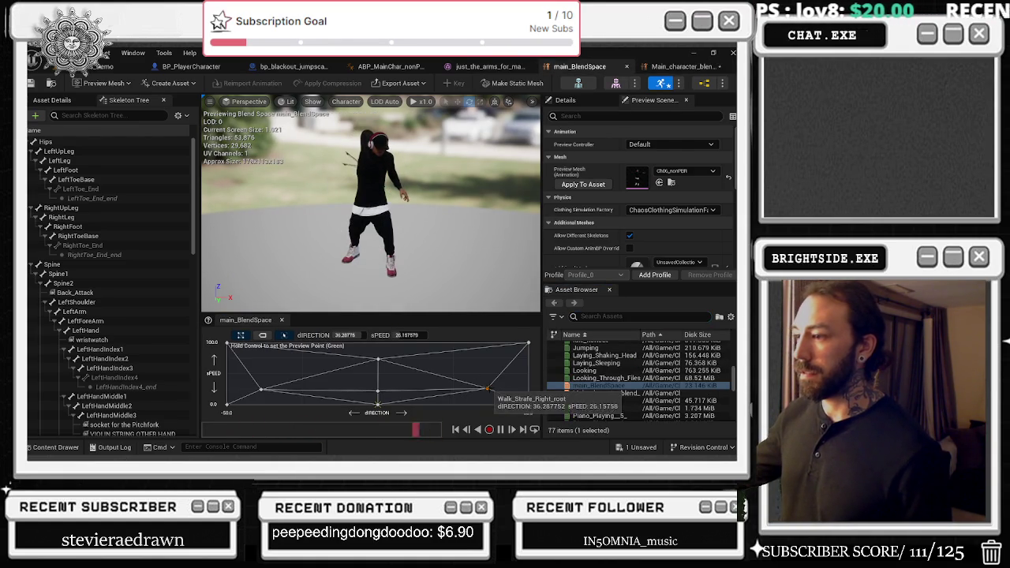
{"action": "left_click", "coordinate": [687, 68]}
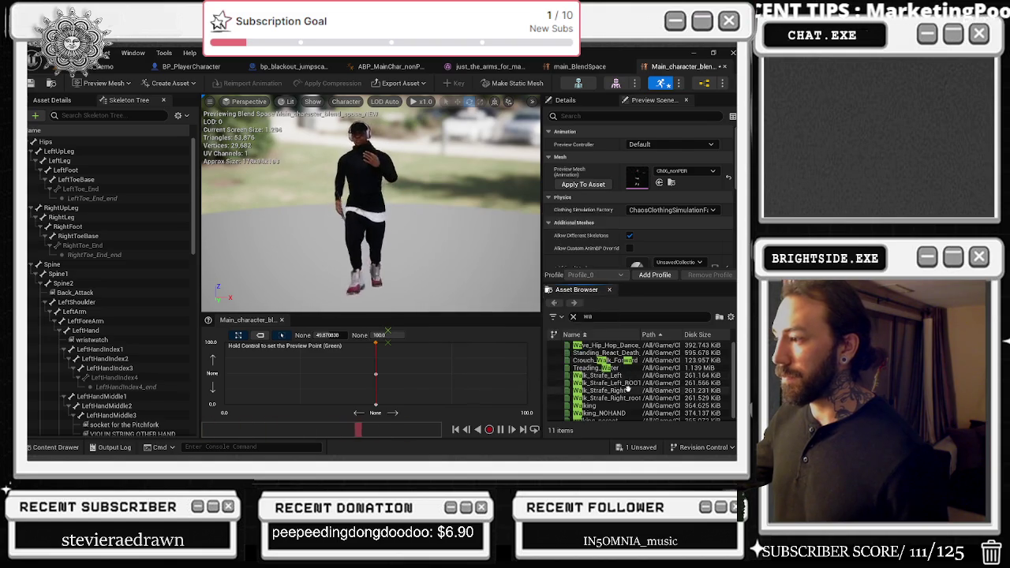
{"action": "left_click_drag", "start_coordinate": [607, 398], "coordinate": [503, 380]}
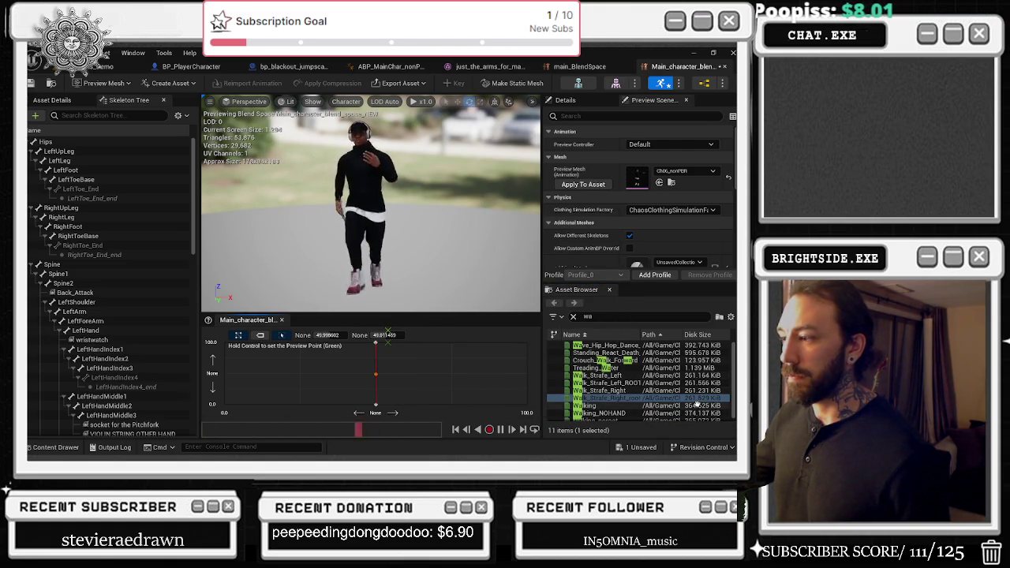
{"action": "mouse_move", "coordinate": [608, 398]}
{"action": "left_mouse_down"}
{"action": "mouse_move", "coordinate": [510, 370]}
{"action": "mouse_move", "coordinate": [528, 375]}
{"action": "left_mouse_up"}
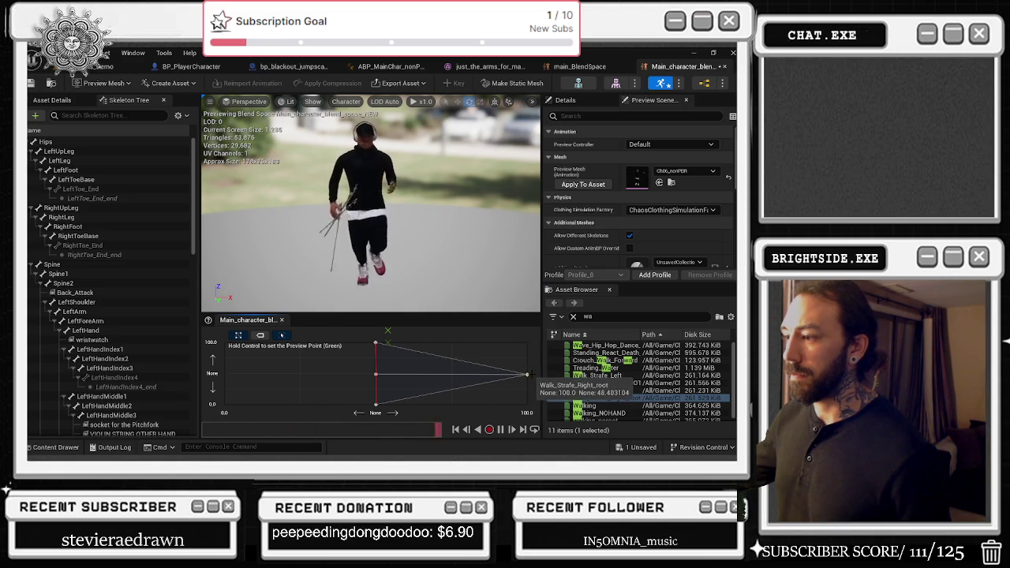
- Set main_BlendSpace's direction preview value to 0 and compare it with the new blend space
{"action": "left_click", "coordinate": [598, 69]}
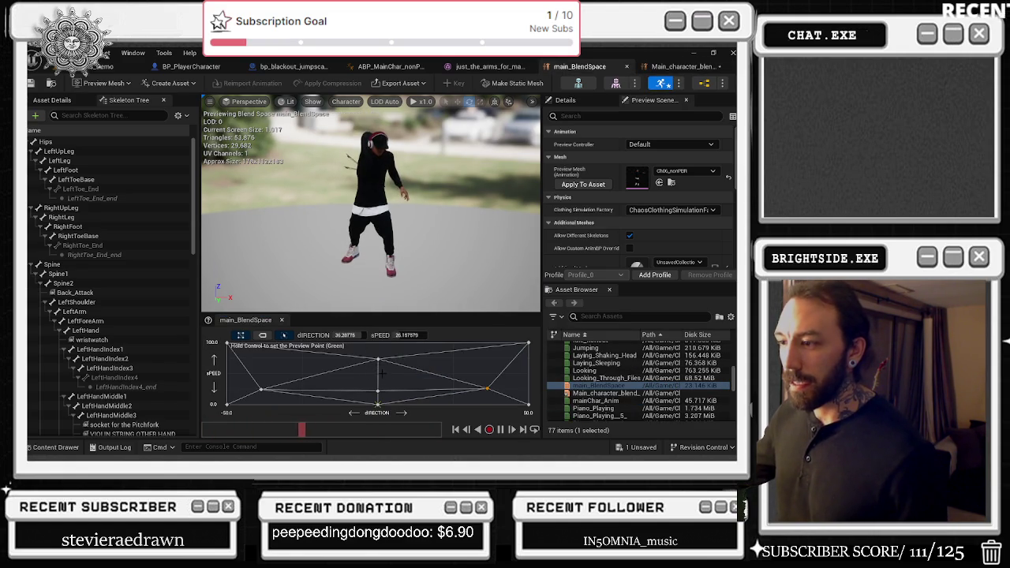
{"action": "key", "text": "ctrl"}
{"action": "type", "text": "0"}
{"action": "key", "text": "Return"}
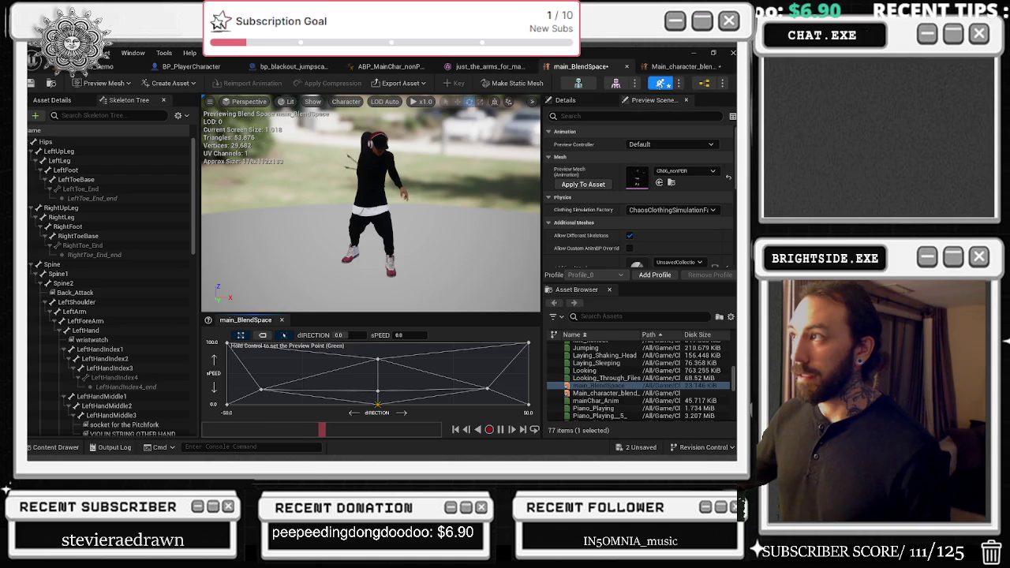
{"action": "left_click", "coordinate": [680, 66]}
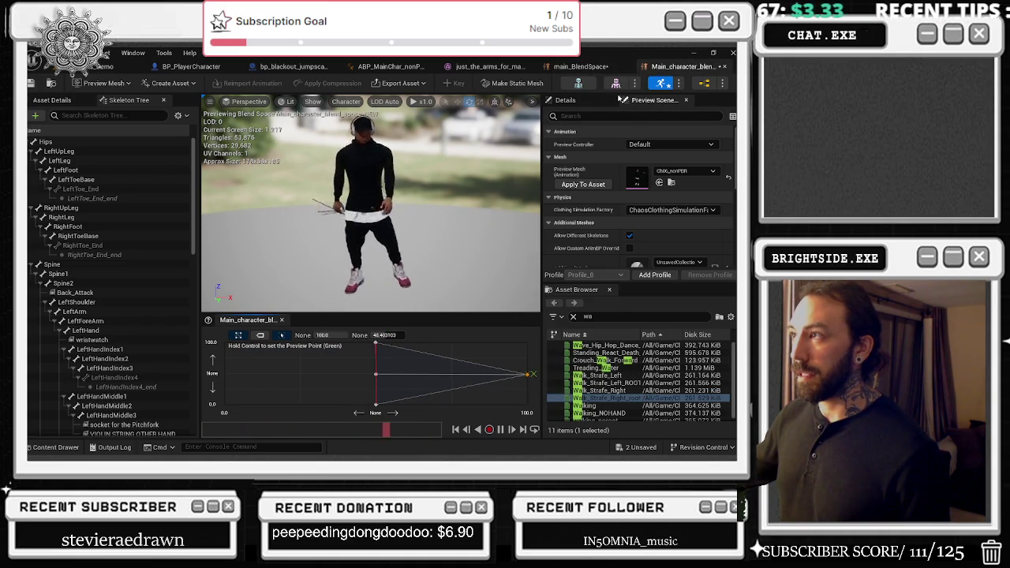
{"action": "left_click", "coordinate": [584, 67]}
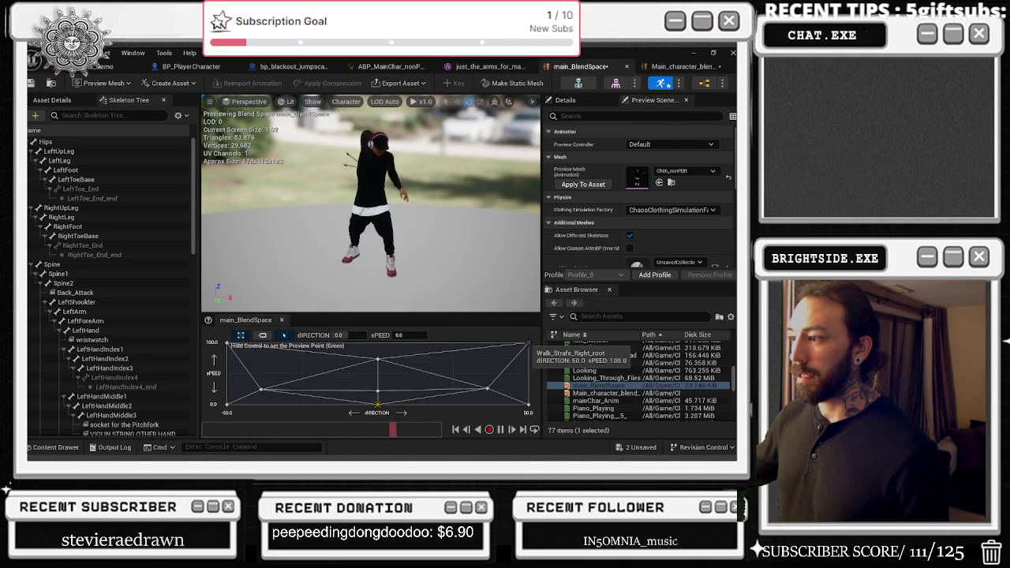
{"action": "mouse_move", "coordinate": [487, 388]}
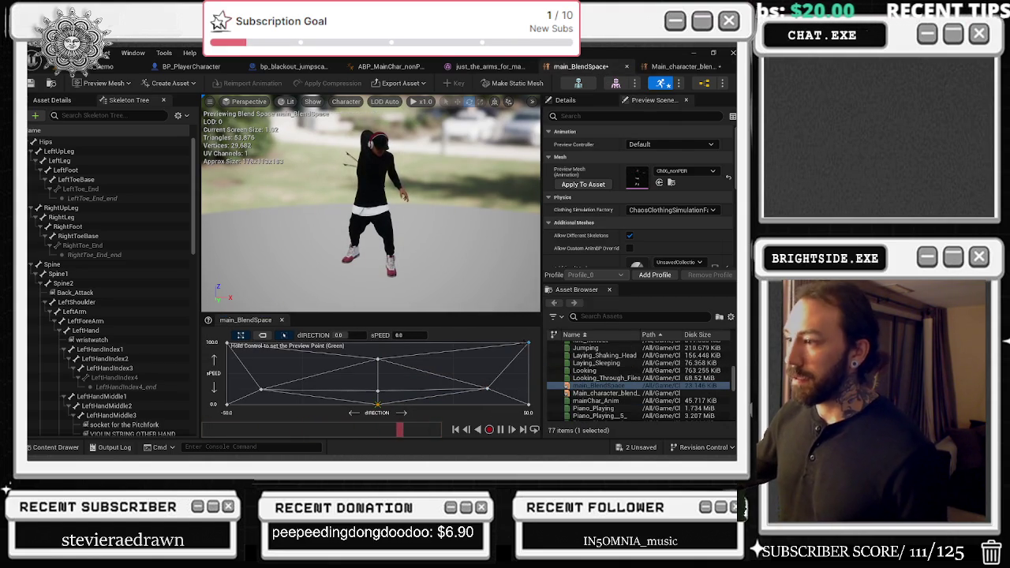
{"action": "left_click", "coordinate": [683, 67]}
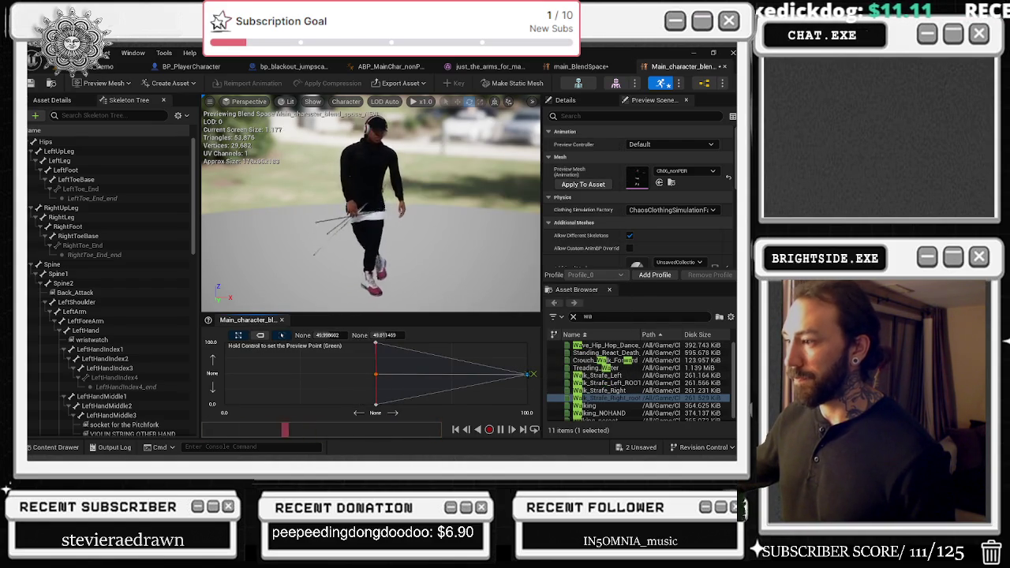
- Inspect the strafe-right sample's properties, then place Walk_Strafe_Left_ROOT at the left edge
{"action": "right_click", "coordinate": [527, 373]}
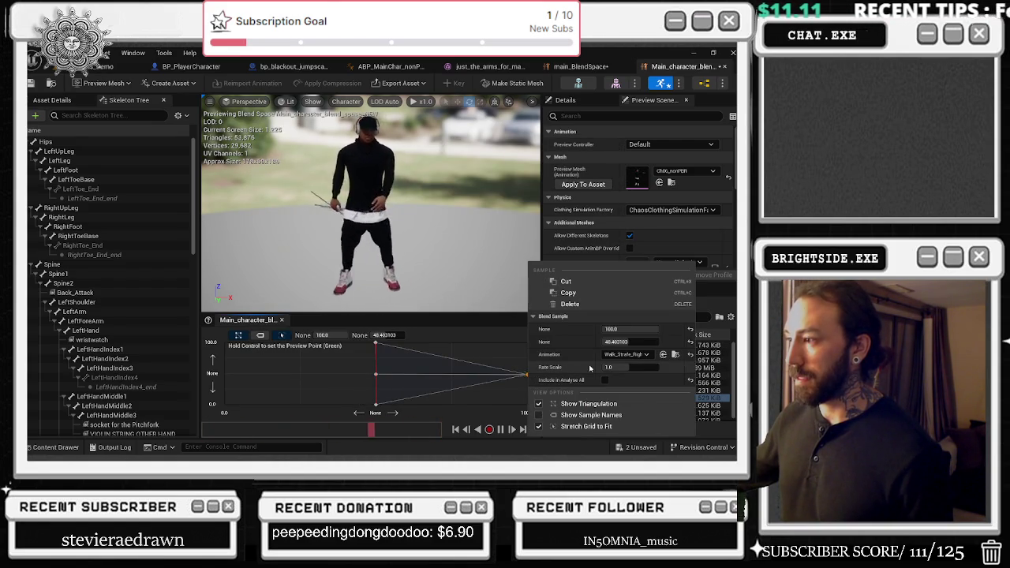
{"action": "left_click", "coordinate": [502, 322]}
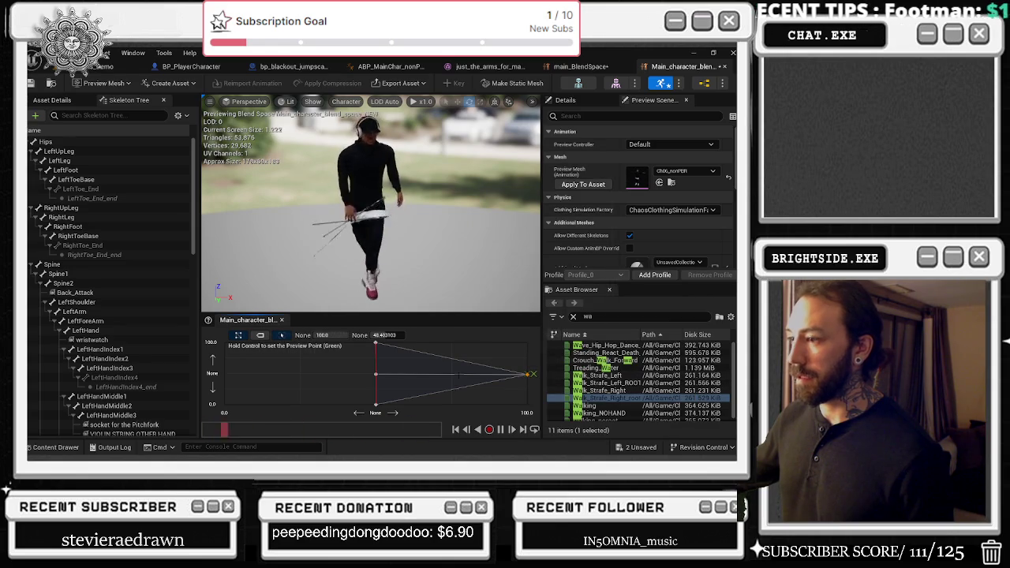
{"action": "left_click", "coordinate": [598, 67]}
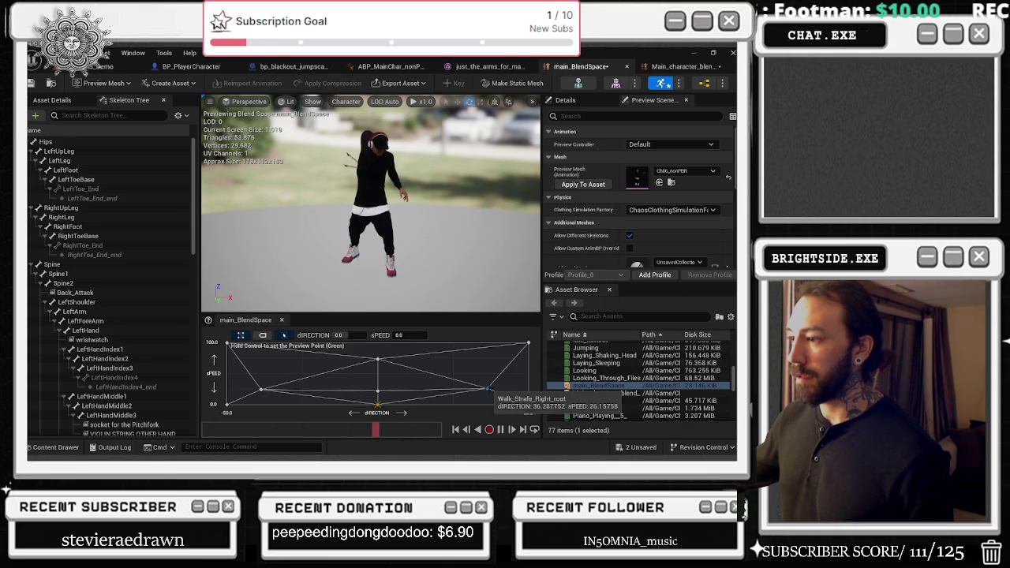
{"action": "left_click", "coordinate": [684, 66]}
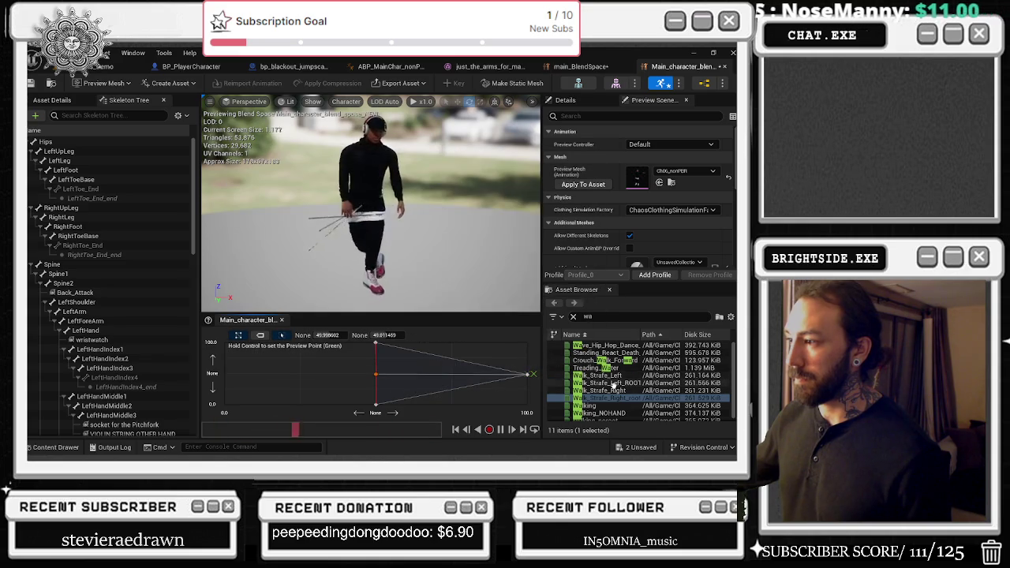
{"action": "mouse_move", "coordinate": [611, 383]}
{"action": "left_mouse_down"}
{"action": "mouse_move", "coordinate": [142, 431]}
{"action": "mouse_move", "coordinate": [276, 395]}
{"action": "mouse_move", "coordinate": [323, 395]}
{"action": "mouse_move", "coordinate": [237, 390]}
{"action": "mouse_move", "coordinate": [226, 373]}
{"action": "left_mouse_up"}
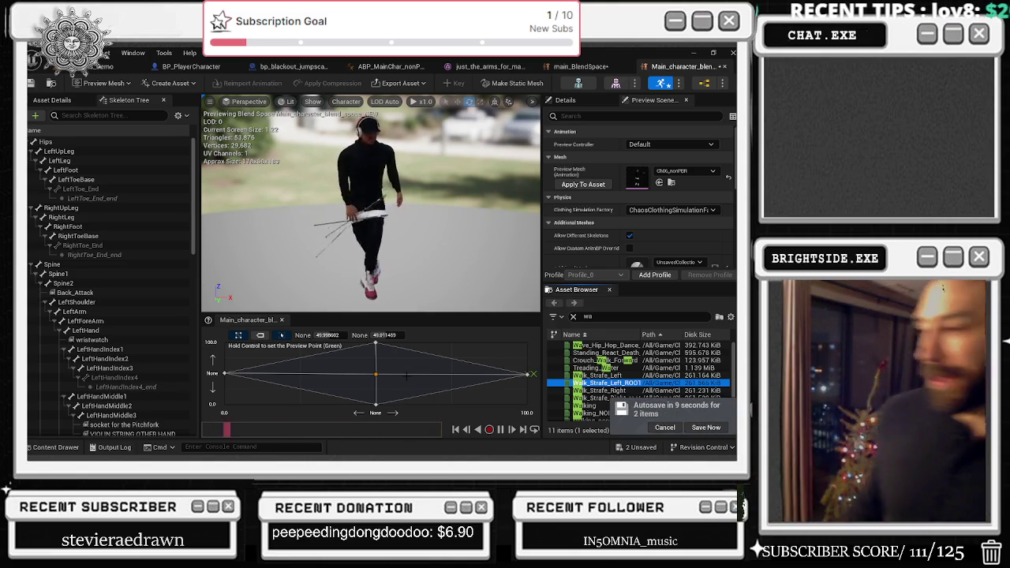
- Postpone the autosave, save the new blend space with Ctrl+S, and bring up ABP_MainChar
{"action": "left_click", "coordinate": [672, 426]}
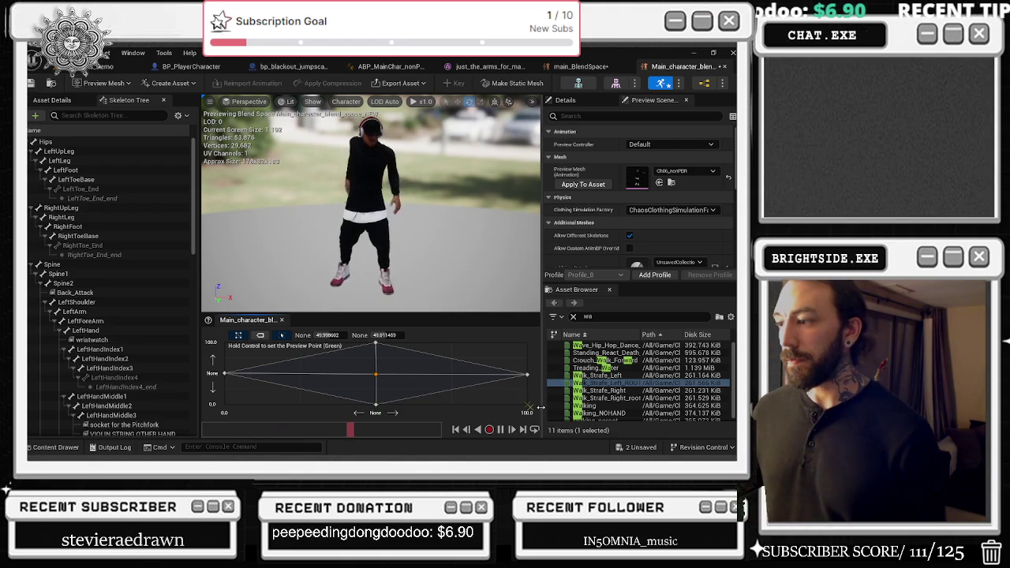
{"action": "key", "text": "ctrl+s"}
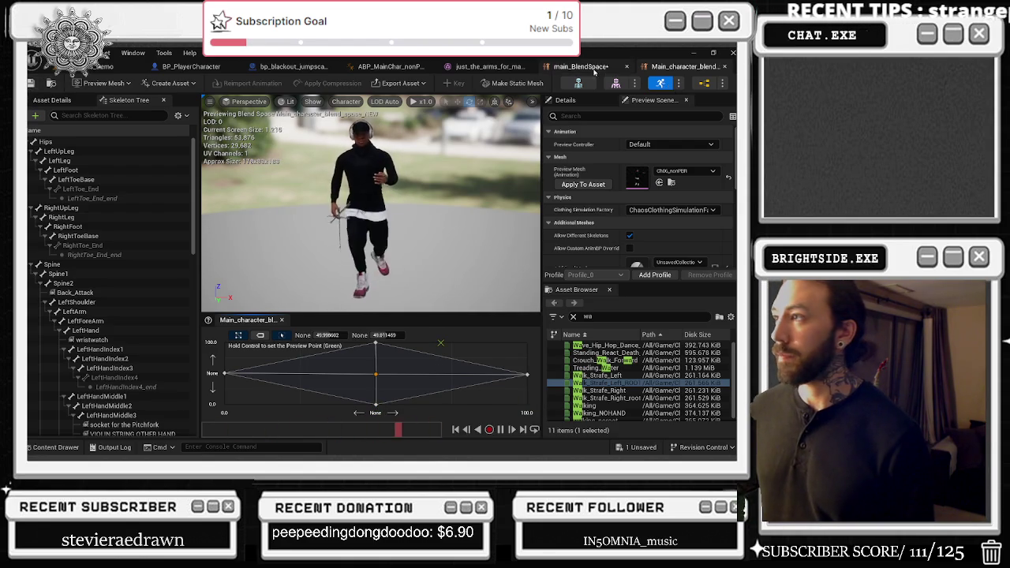
{"action": "left_click", "coordinate": [584, 67]}
{"action": "left_click", "coordinate": [391, 67]}
- In the Idle/Run state graph, connect Main_character_blend_space_NEW to the Output Animation Pose
{"action": "double_click", "coordinate": [349, 186]}
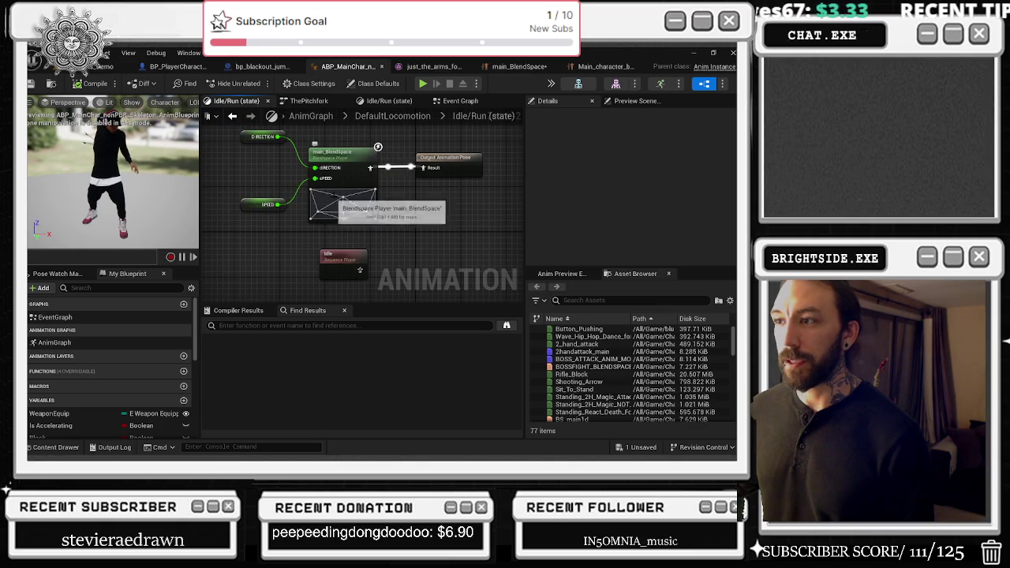
{"action": "left_click", "coordinate": [55, 447]}
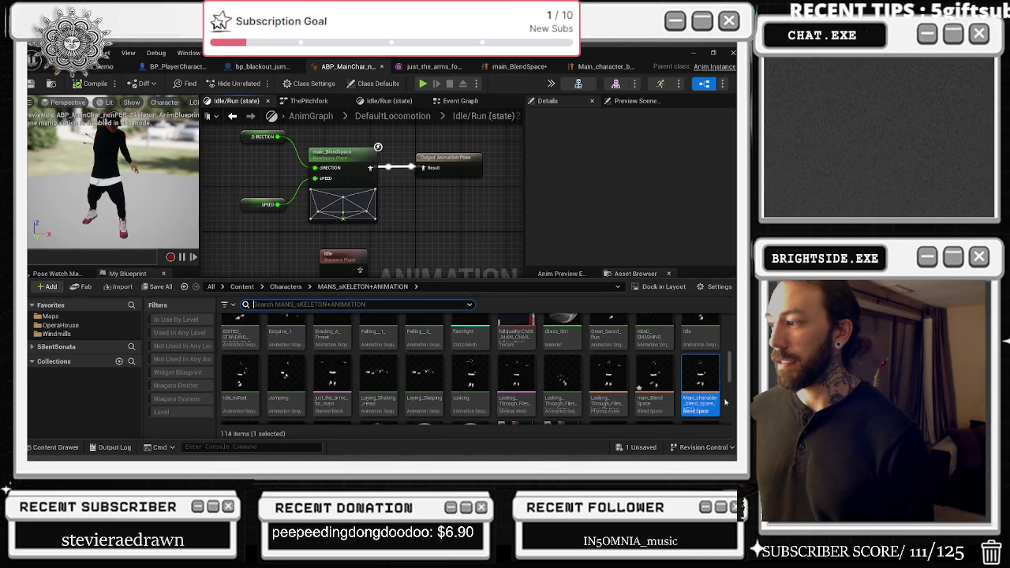
{"action": "mouse_move", "coordinate": [708, 392]}
{"action": "left_mouse_down"}
{"action": "mouse_move", "coordinate": [434, 169]}
{"action": "mouse_move", "coordinate": [396, 207]}
{"action": "left_mouse_up"}
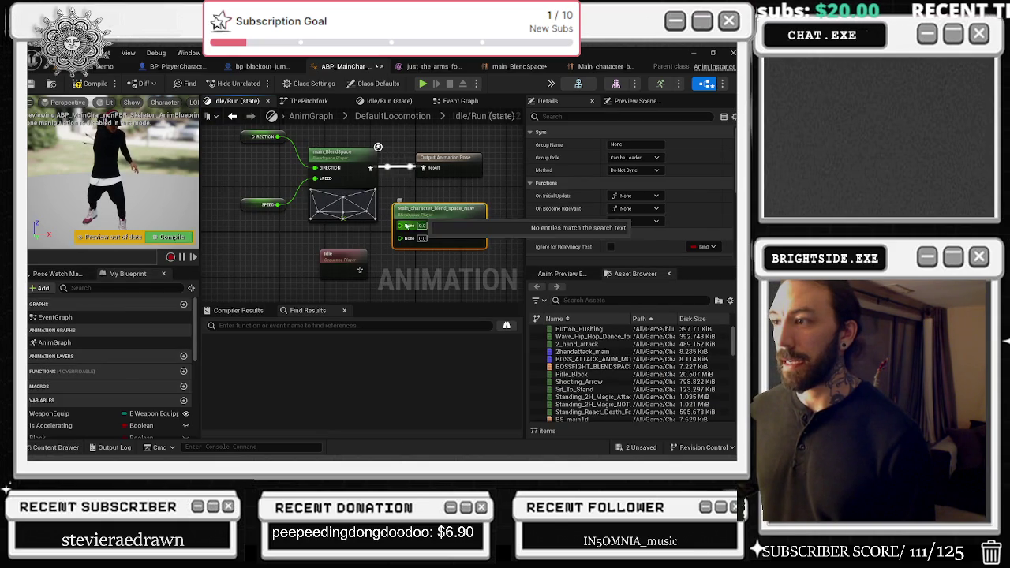
{"action": "left_click_drag", "start_coordinate": [384, 167], "coordinate": [424, 168]}
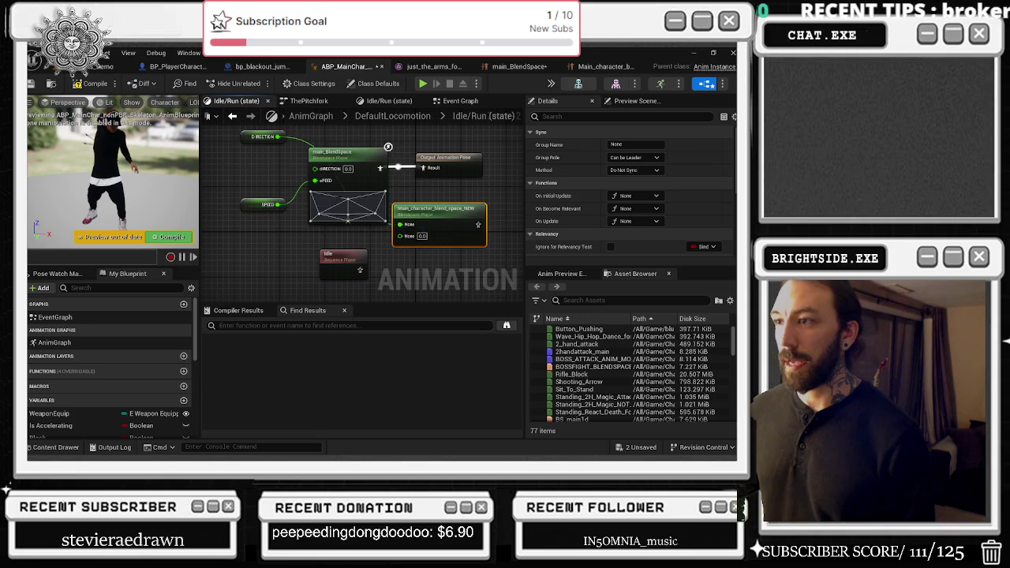
{"action": "left_click_drag", "start_coordinate": [478, 224], "coordinate": [386, 130]}
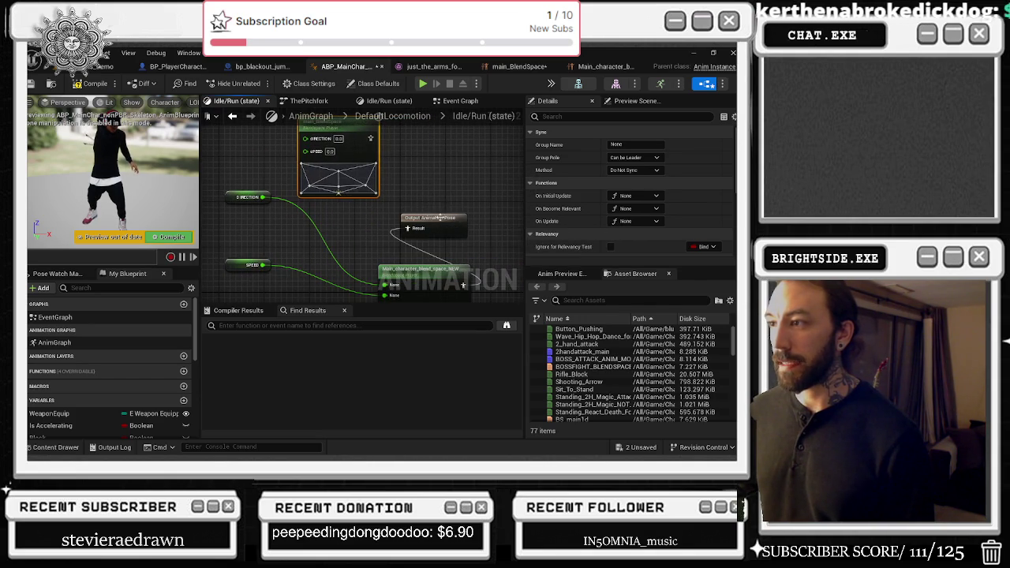
- Rearrange the blend space and output pose nodes, then open Main_character_blend_space_NEW for editing
{"action": "left_click_drag", "start_coordinate": [410, 221], "coordinate": [474, 225]}
{"action": "left_click_drag", "start_coordinate": [411, 272], "coordinate": [366, 214]}
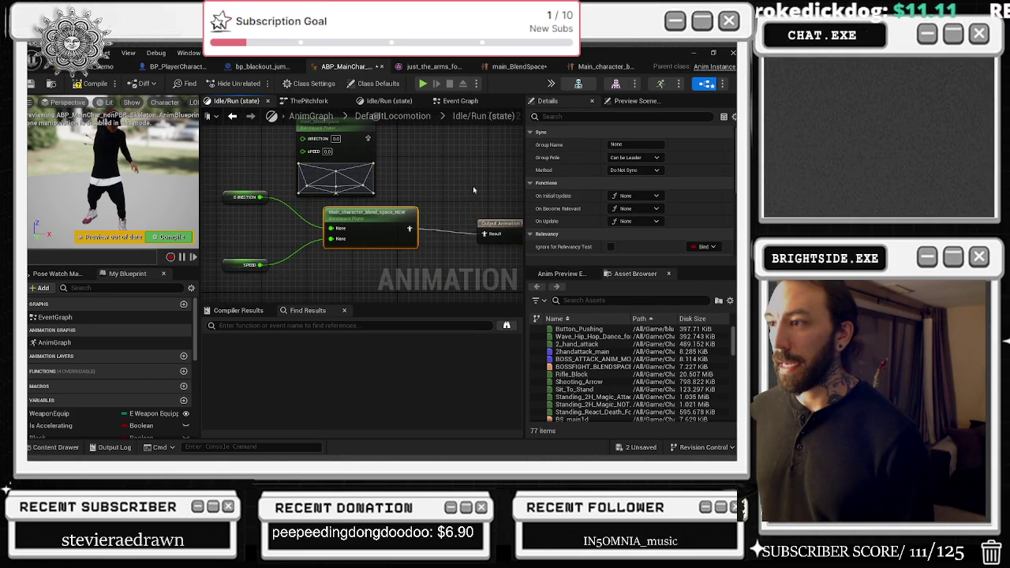
{"action": "left_click_drag", "start_coordinate": [497, 223], "coordinate": [460, 218]}
{"action": "double_click", "coordinate": [365, 214]}
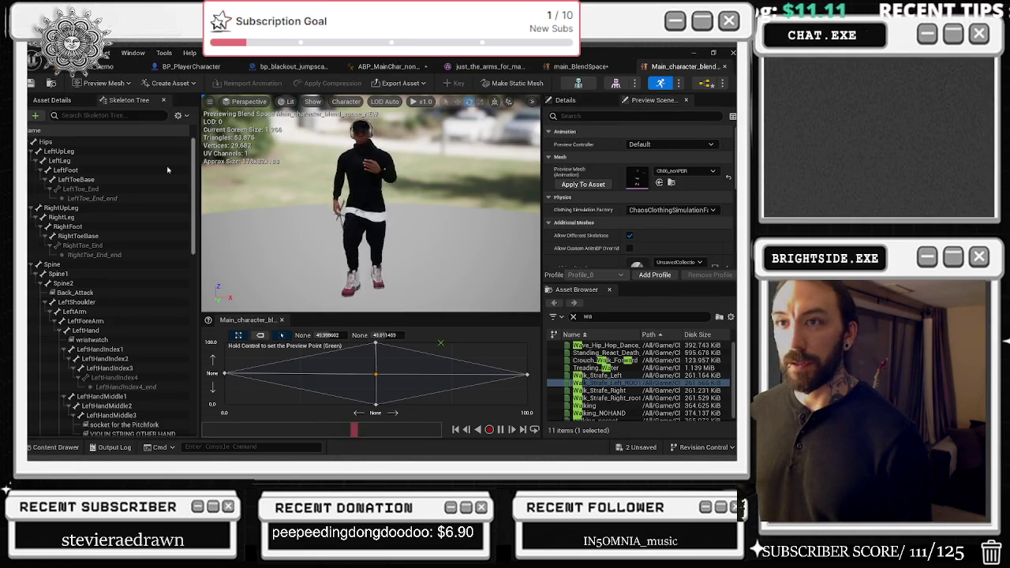
{"action": "left_click", "coordinate": [69, 100]}
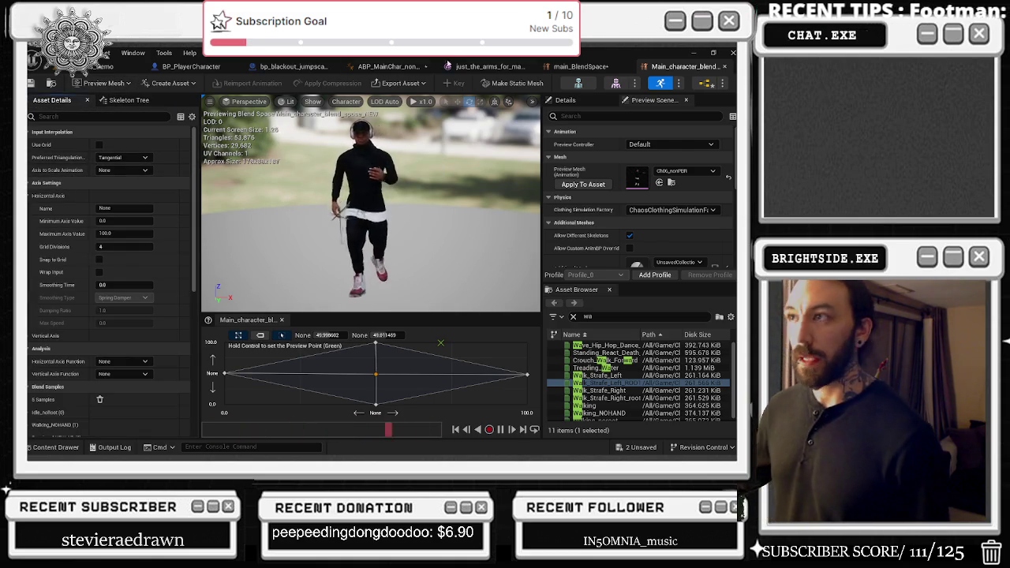
{"action": "left_click", "coordinate": [588, 67]}
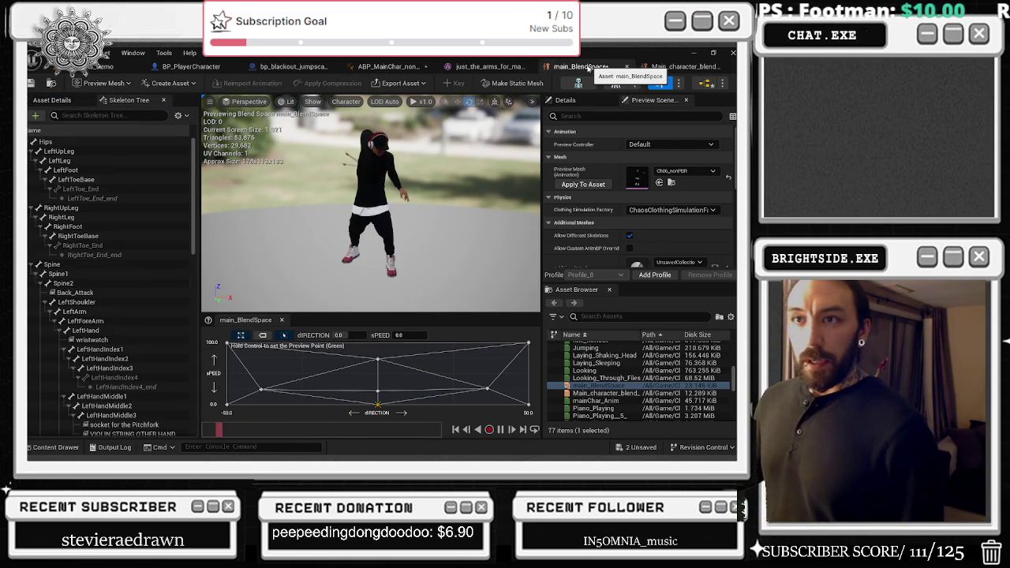
{"action": "left_click", "coordinate": [57, 100]}
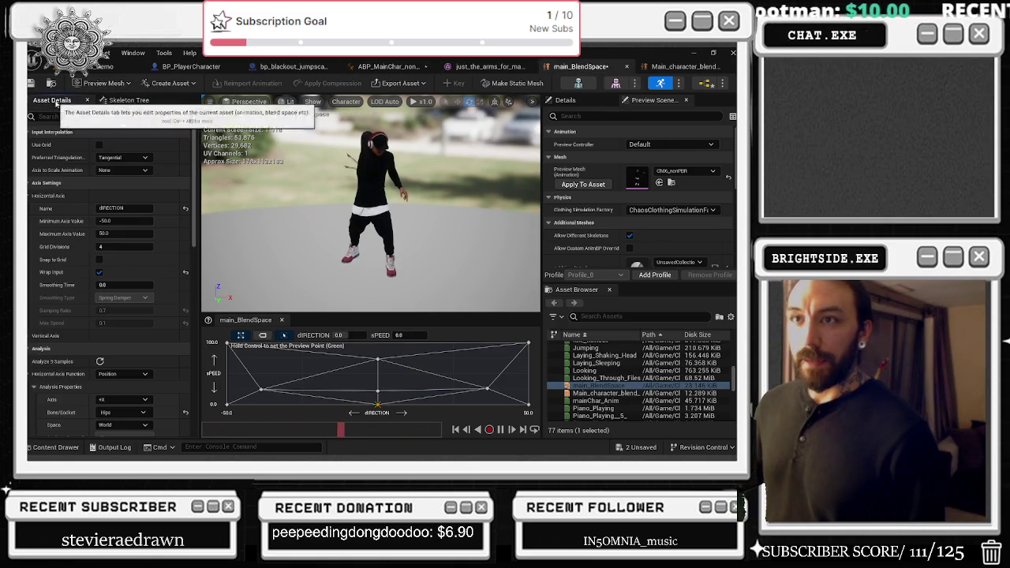
{"action": "left_click", "coordinate": [661, 69]}
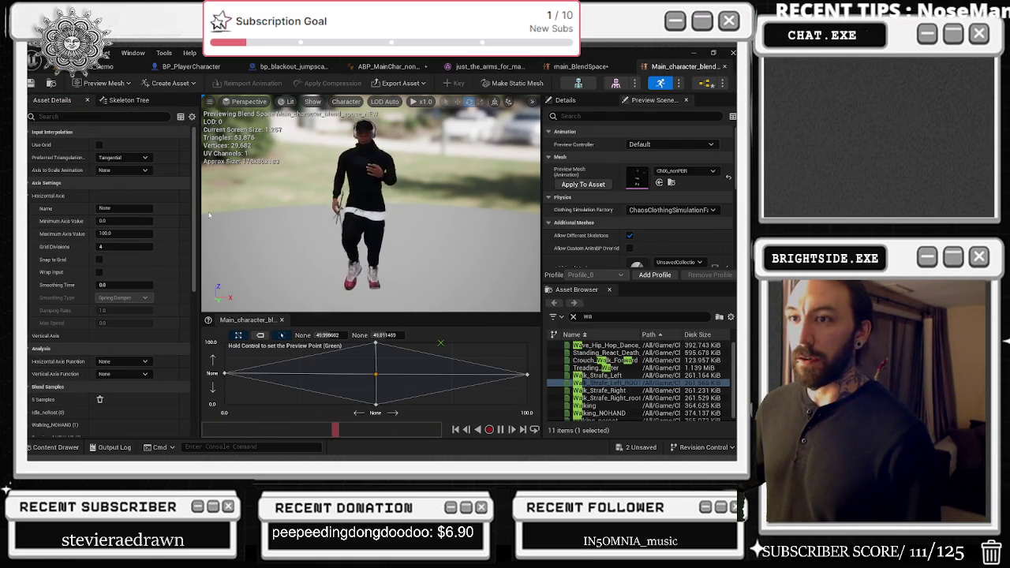
{"action": "left_click", "coordinate": [572, 69]}
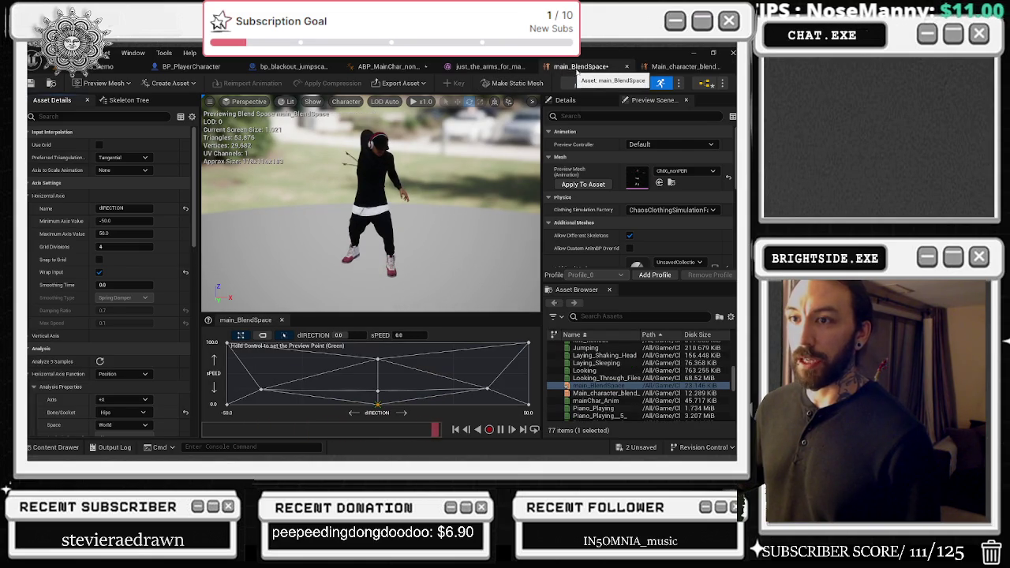
{"action": "left_click", "coordinate": [675, 67]}
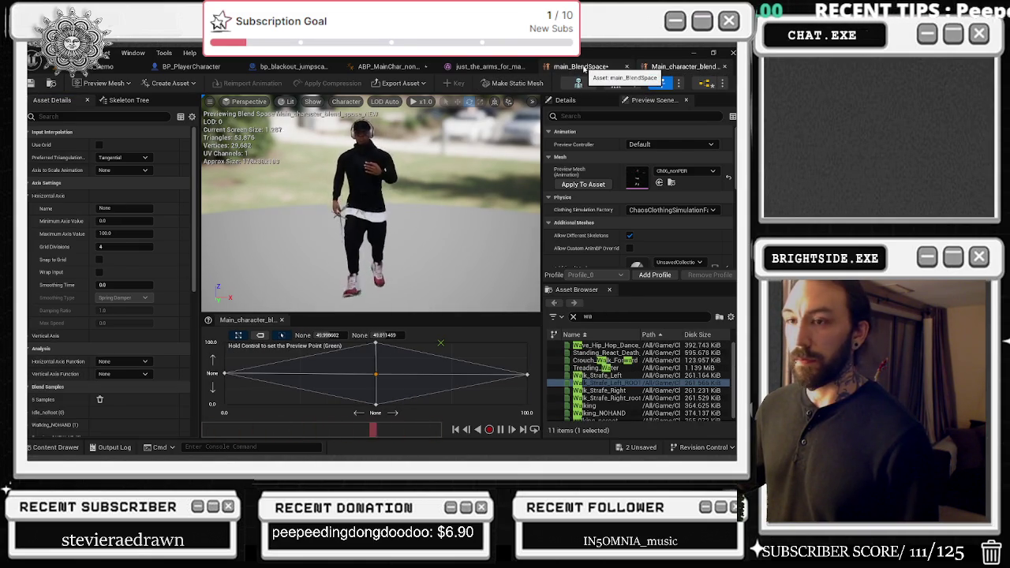
{"action": "left_click", "coordinate": [584, 68]}
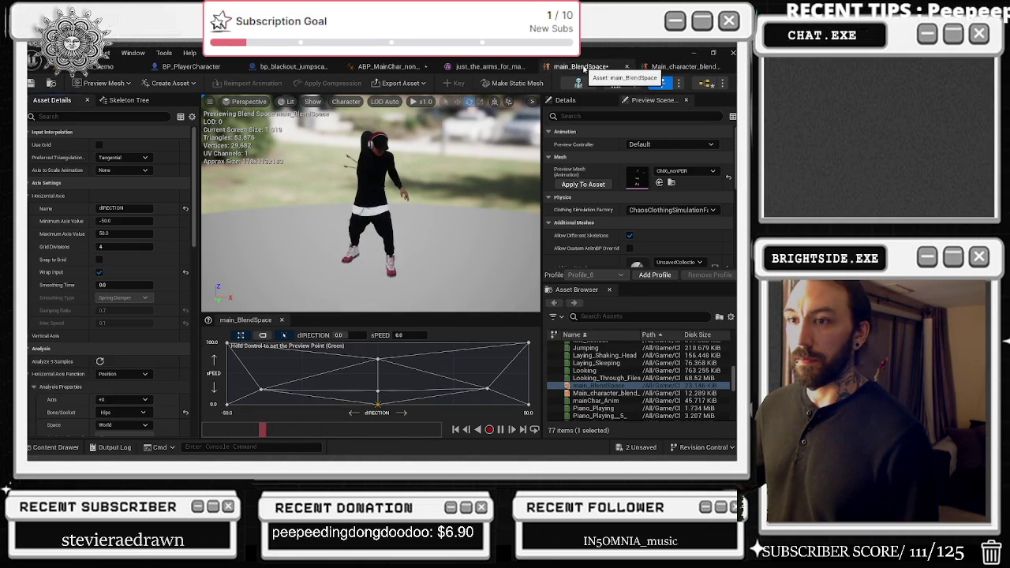
{"action": "left_click", "coordinate": [680, 69]}
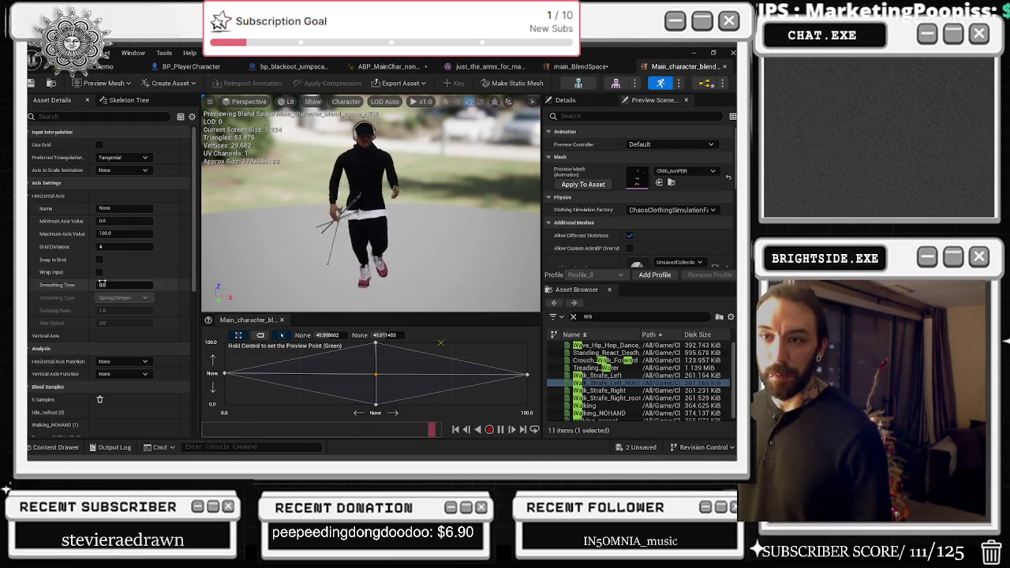
- Inspect main_BlendSpace's Idle_noRoot and Walking_NOHAND sample settings and its smoothing values
{"action": "left_click", "coordinate": [575, 66]}
{"action": "scroll", "coordinate": [83, 298], "scroll_direction": "down", "scroll_amount": 10}
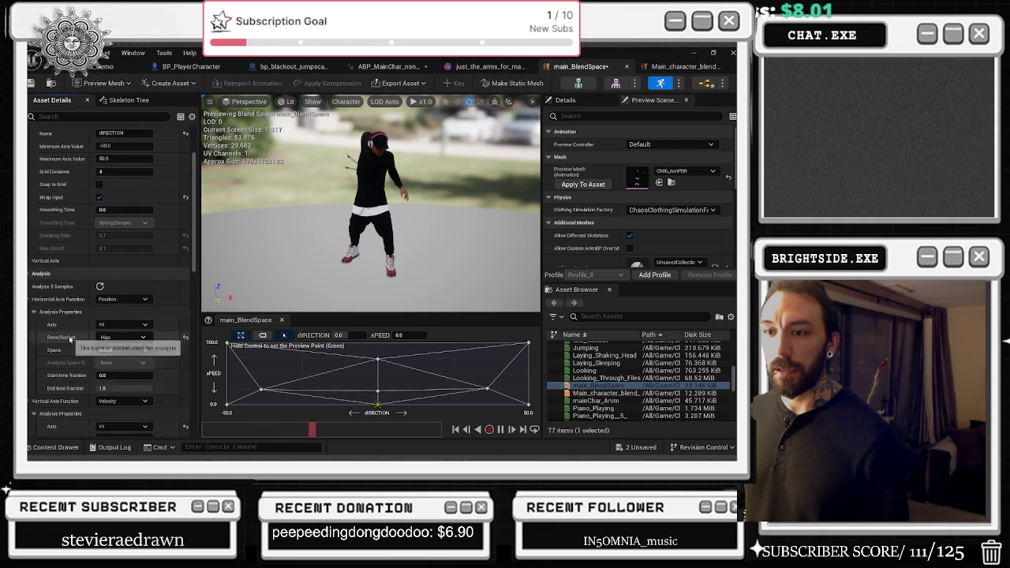
{"action": "scroll", "coordinate": [58, 396], "scroll_direction": "down", "scroll_amount": 3}
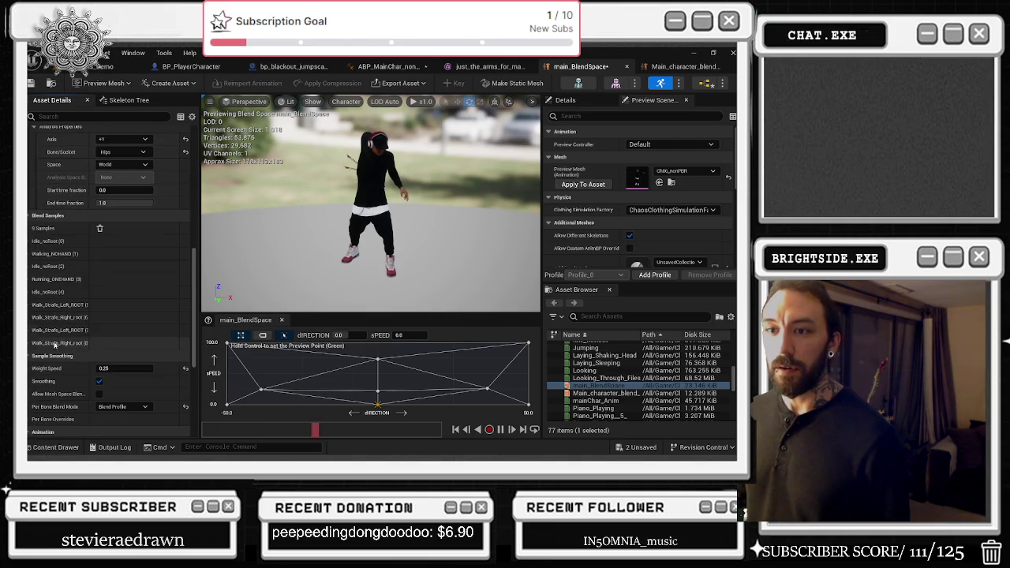
{"action": "left_click", "coordinate": [30, 241]}
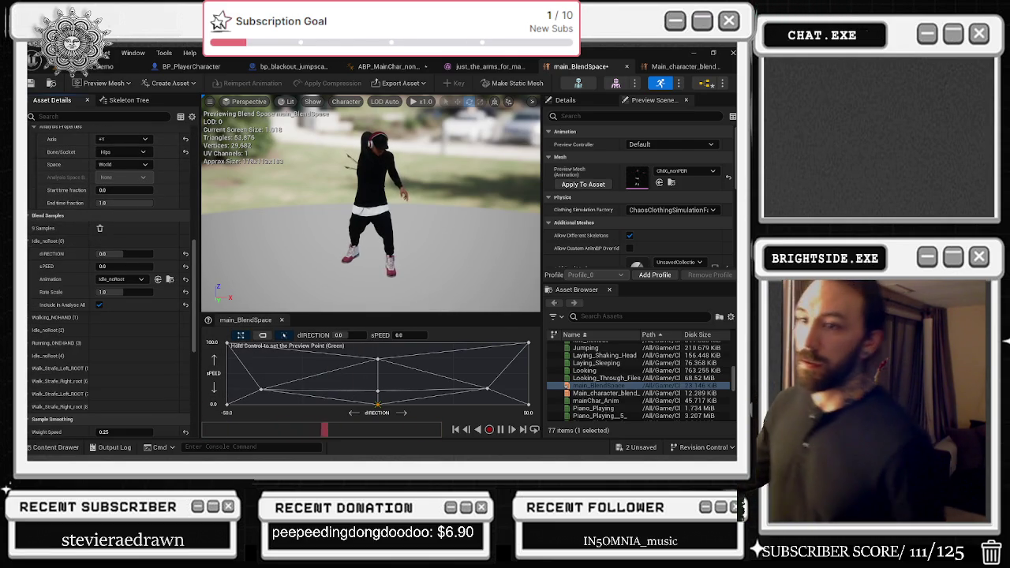
{"action": "left_click", "coordinate": [29, 318]}
{"action": "left_click", "coordinate": [29, 317]}
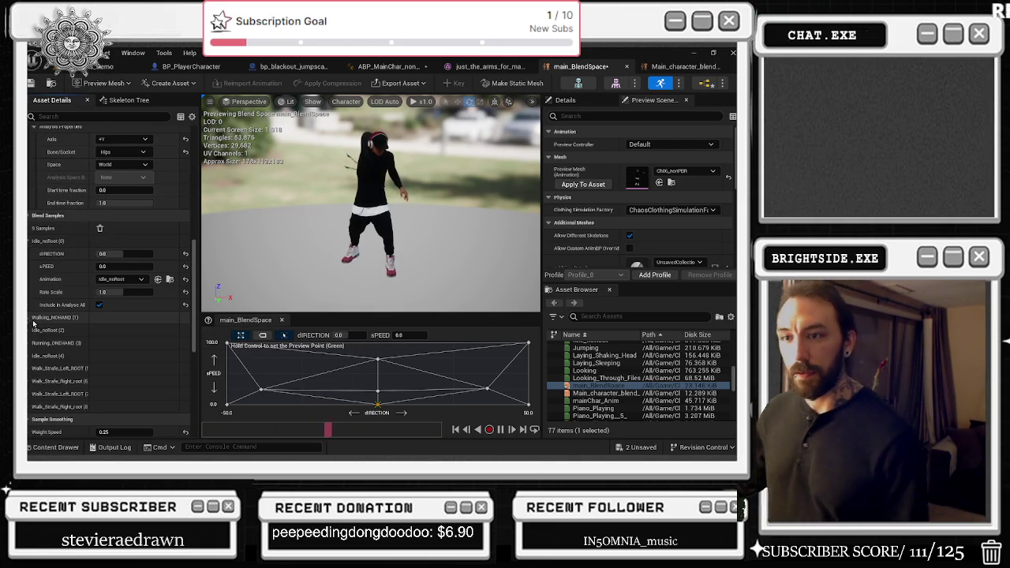
{"action": "scroll", "coordinate": [44, 331], "scroll_direction": "down", "scroll_amount": 3}
{"action": "scroll", "coordinate": [43, 329], "scroll_direction": "down", "scroll_amount": 2}
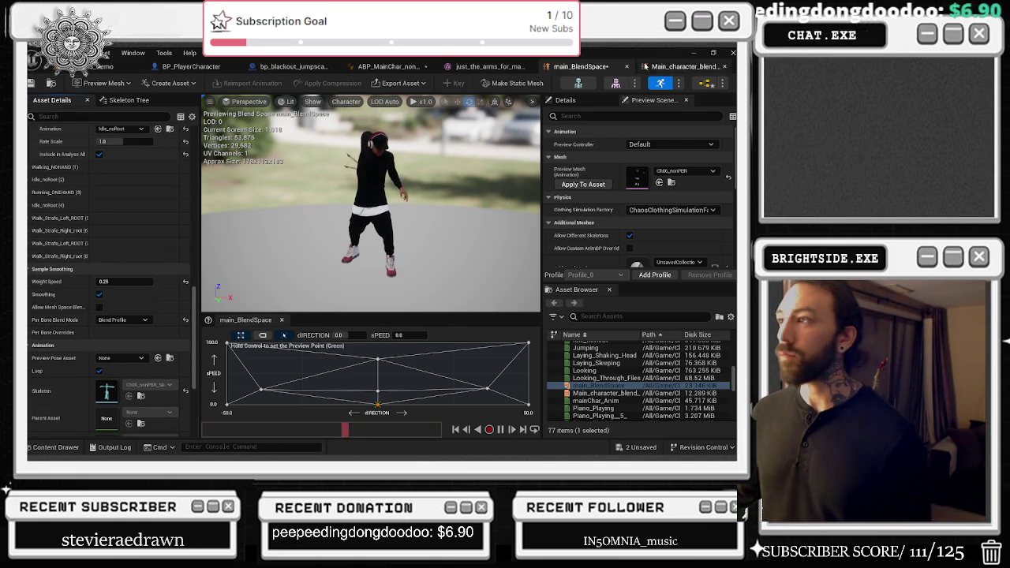
- Set the new blend space's Sample Smoothing Weight Speed to 0.25
{"action": "left_click", "coordinate": [680, 66]}
{"action": "scroll", "coordinate": [120, 306], "scroll_direction": "down", "scroll_amount": 5}
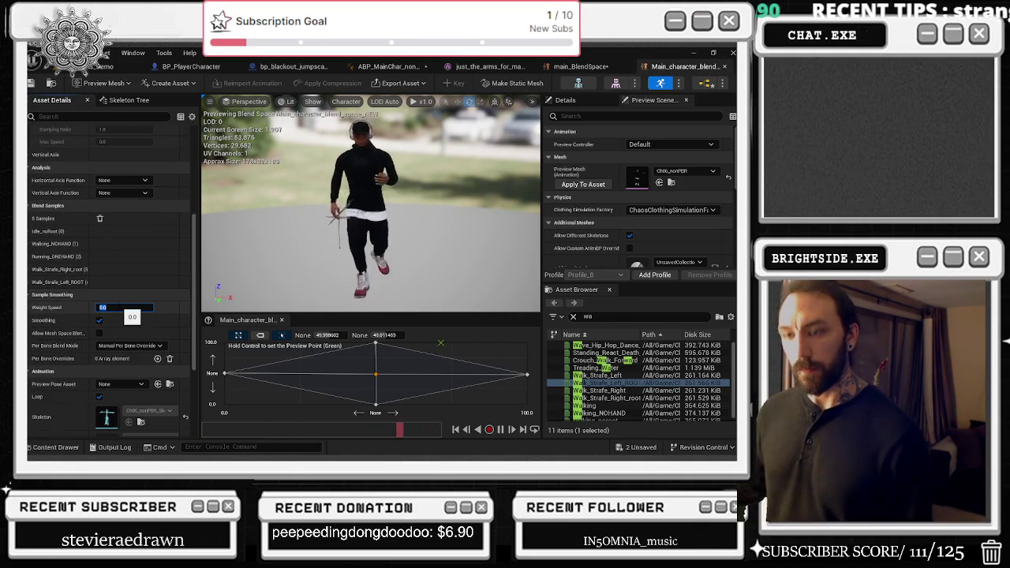
{"action": "type", "text": ".25"}
{"action": "key", "text": "Return"}
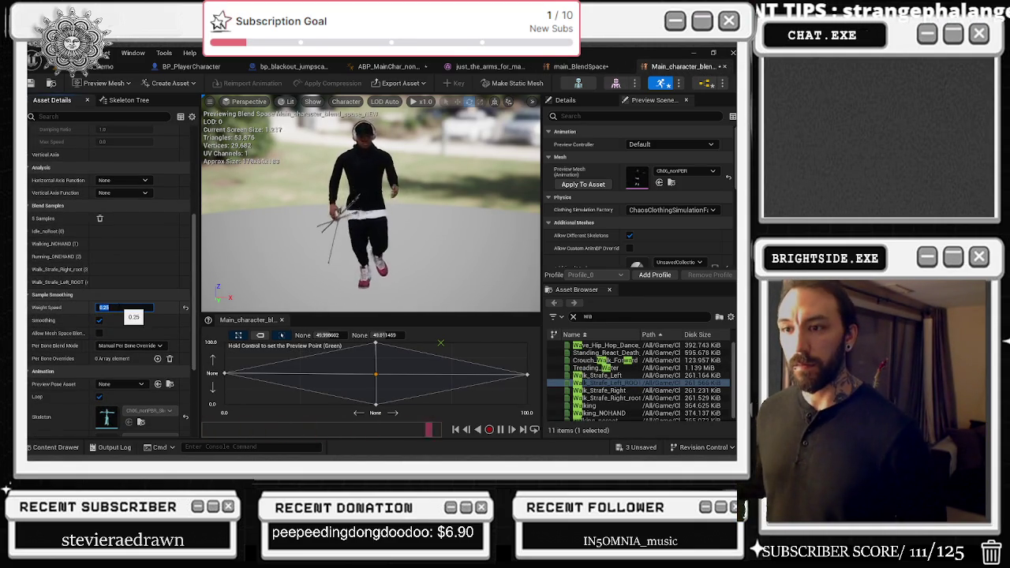
{"action": "left_click", "coordinate": [39, 98]}
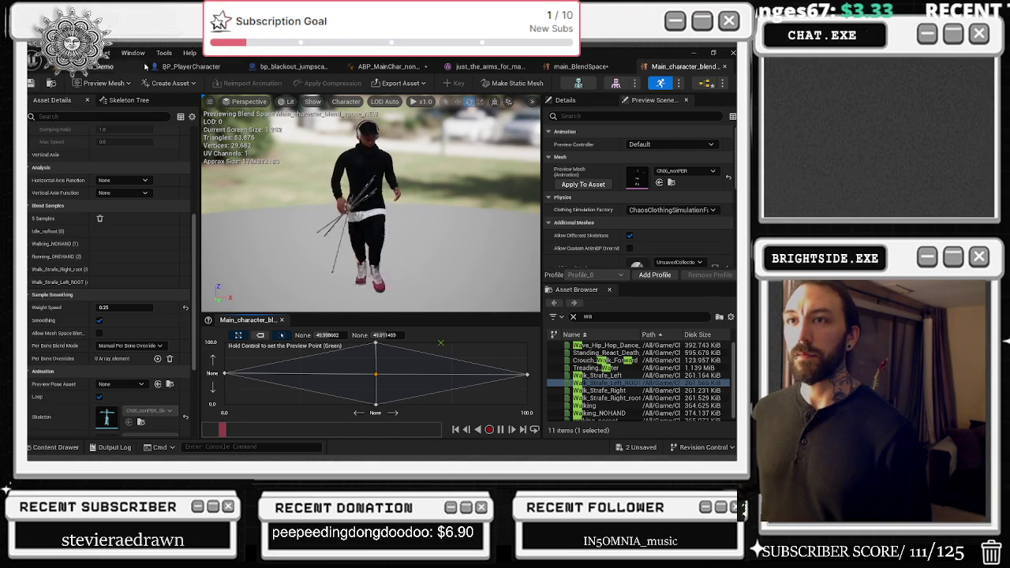
- Save all unsaved assets and return to the level editor viewport
{"action": "left_click", "coordinate": [647, 448]}
{"action": "left_click", "coordinate": [446, 361]}
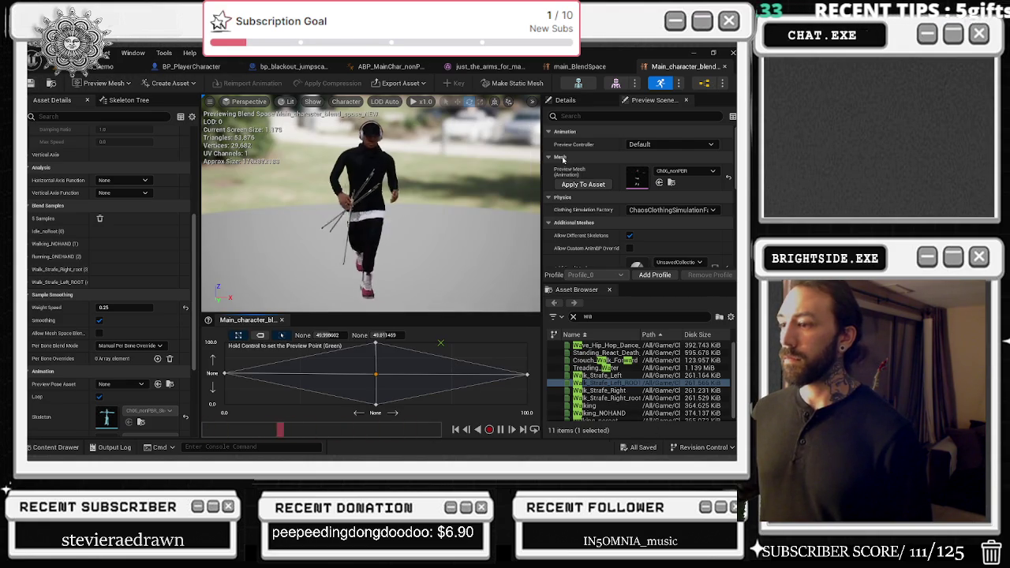
{"action": "left_click", "coordinate": [572, 67]}
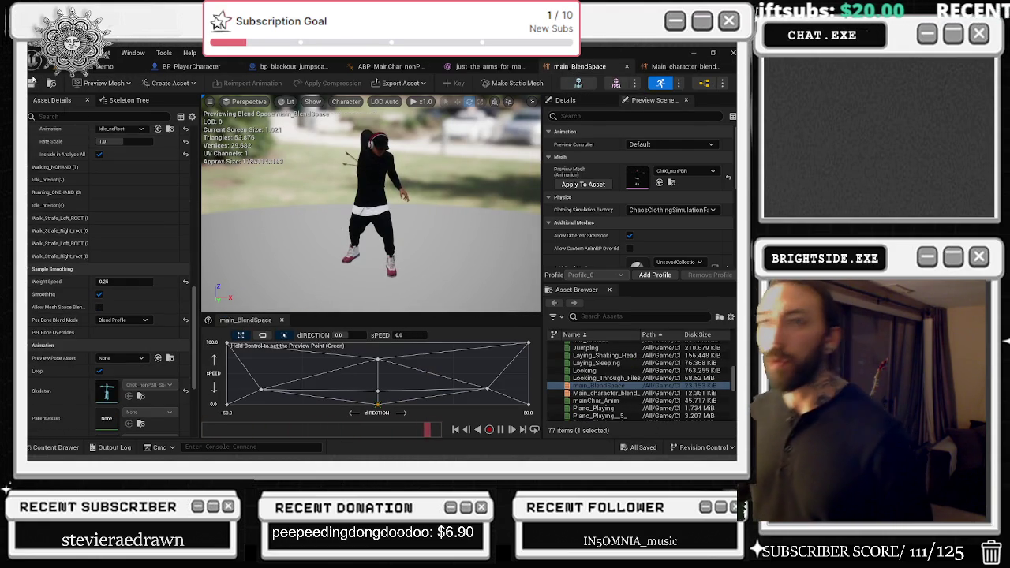
{"action": "left_click", "coordinate": [102, 67]}
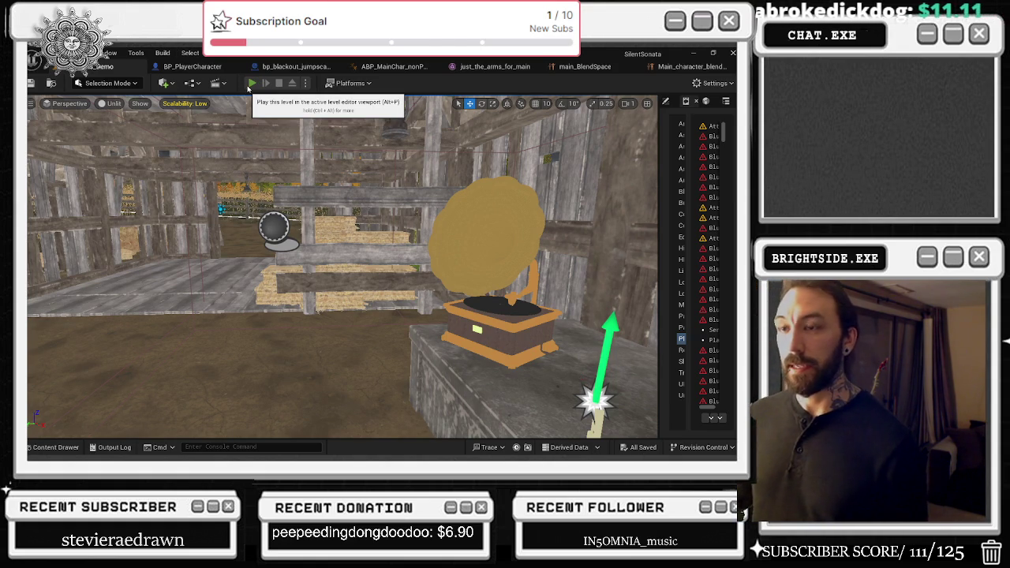
- Start Play In Editor to test the character in the dark forest level
{"action": "left_click", "coordinate": [249, 85]}
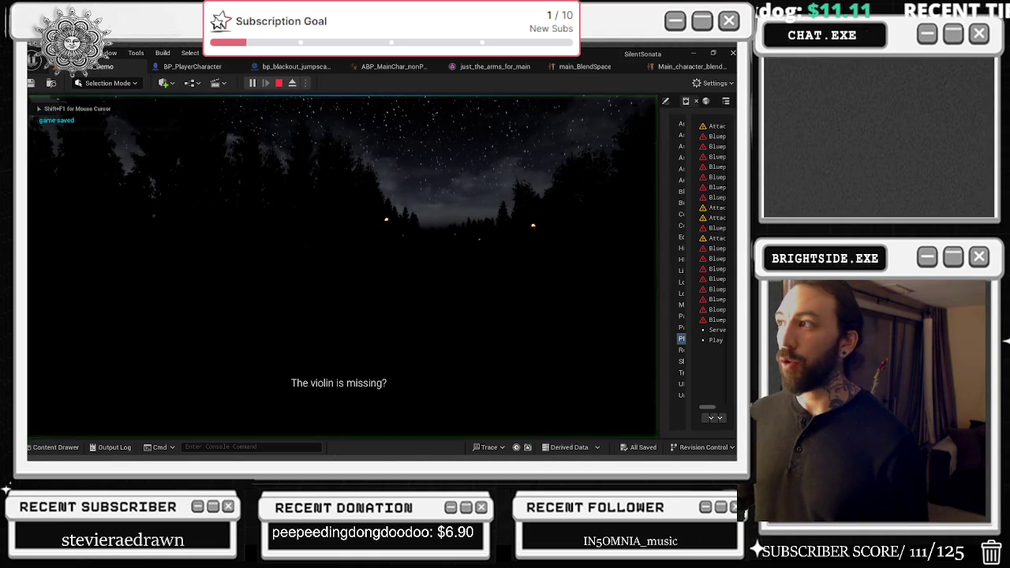
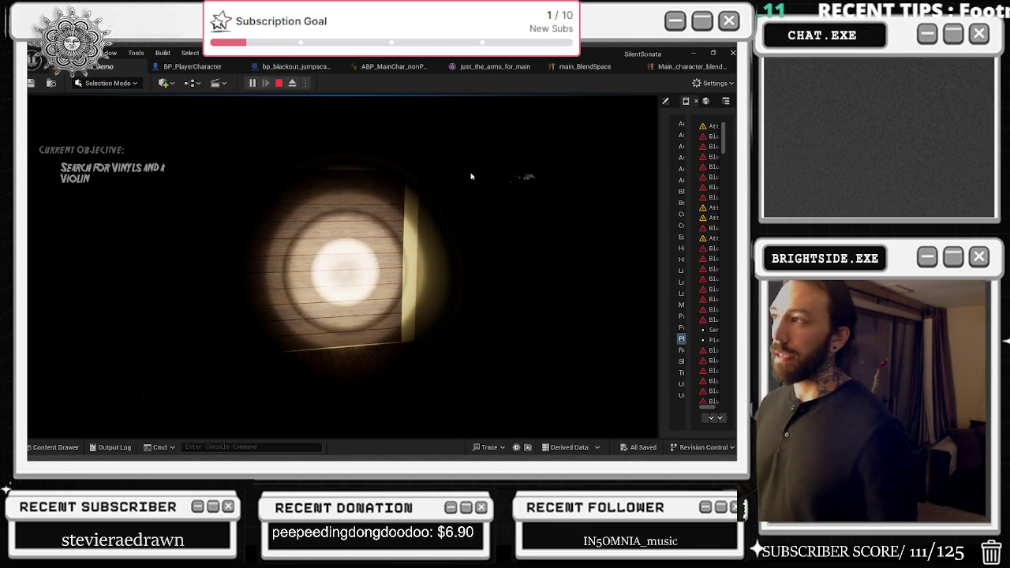
- Stop the play preview, look over the player blueprint and blend space tabs, and return to the level editor
{"action": "key", "text": "Escape"}
{"action": "left_click", "coordinate": [215, 67]}
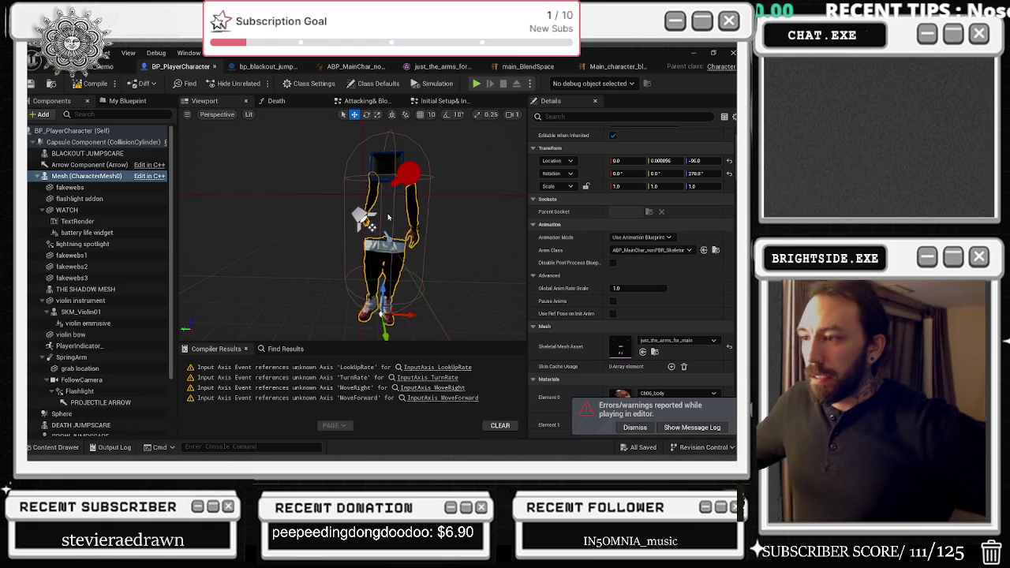
{"action": "left_click", "coordinate": [548, 67]}
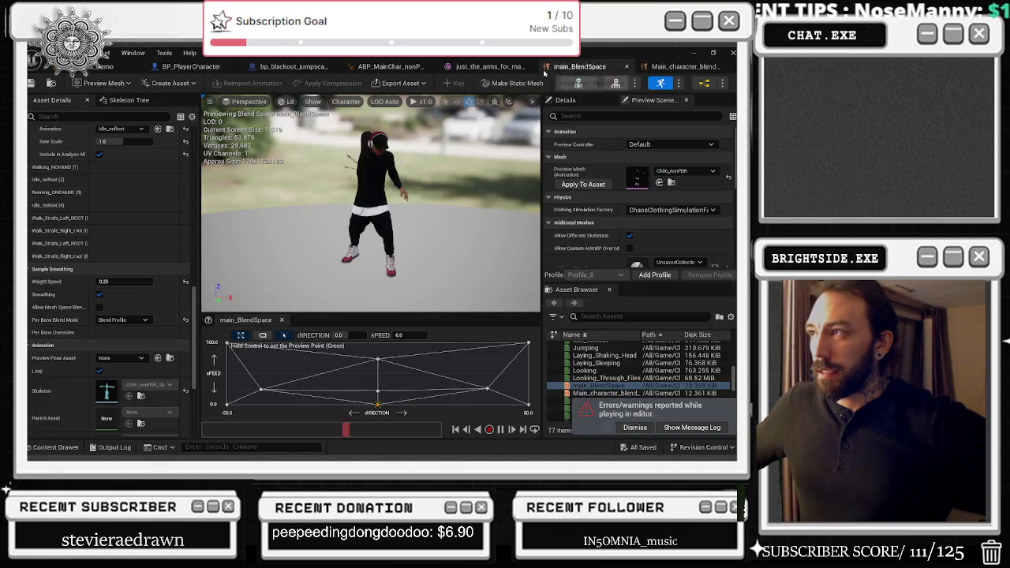
{"action": "left_click", "coordinate": [680, 66]}
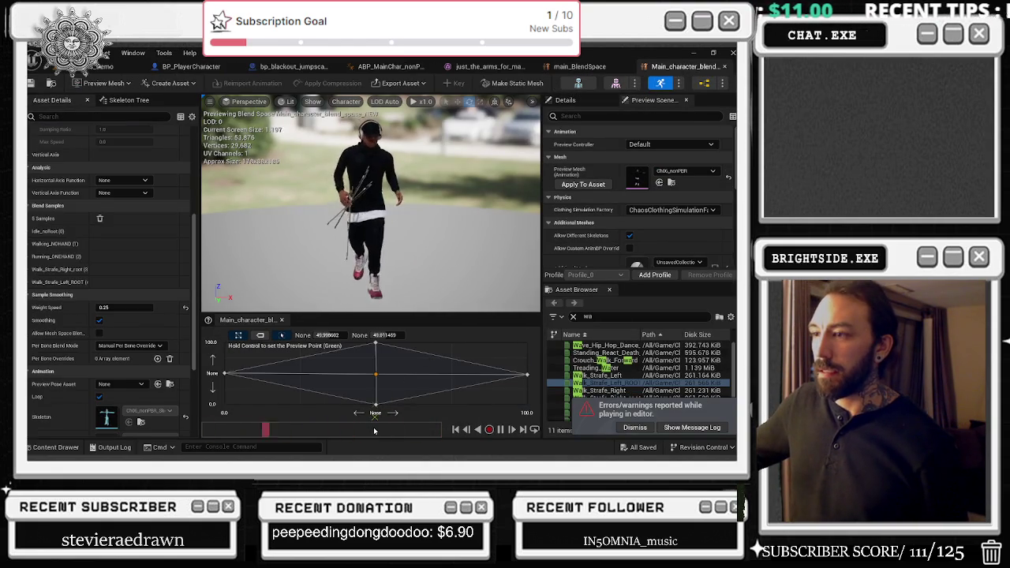
{"action": "left_click", "coordinate": [169, 68]}
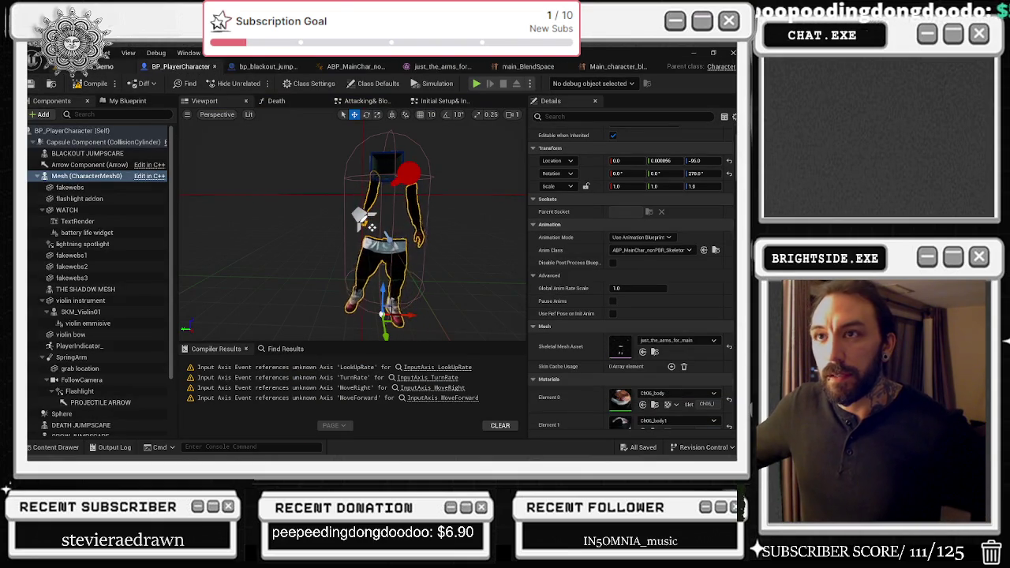
{"action": "left_click", "coordinate": [90, 70]}
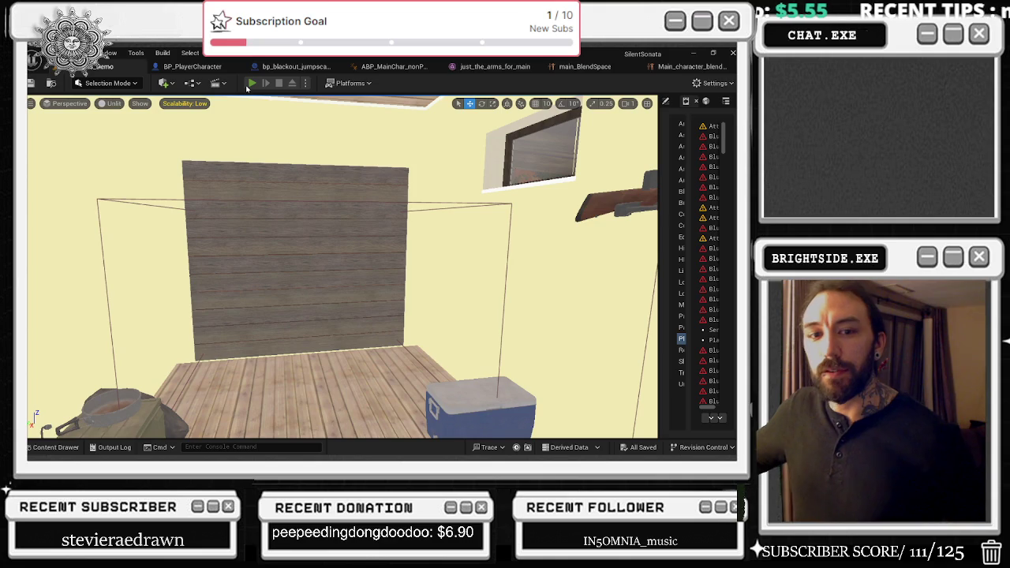
- Play the level, eject to roam freely around the porch, then stop the session
{"action": "left_click", "coordinate": [251, 83]}
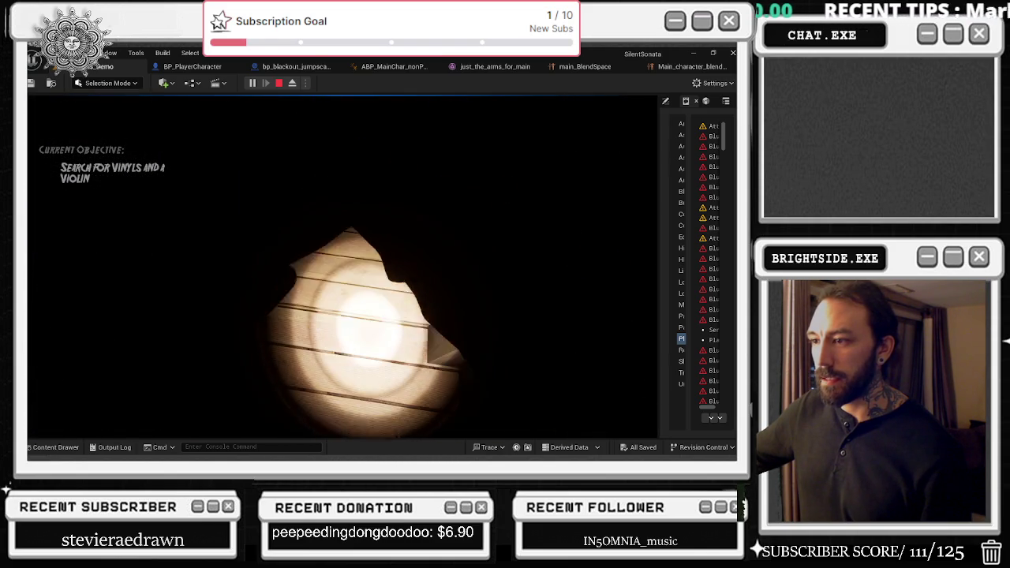
{"action": "left_click", "coordinate": [291, 84]}
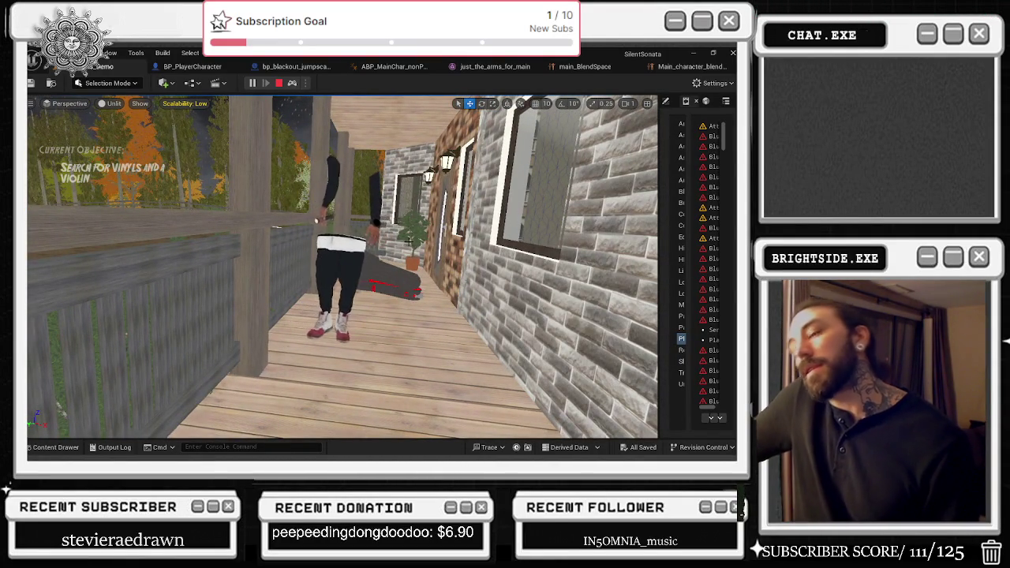
{"action": "key", "text": "Escape"}
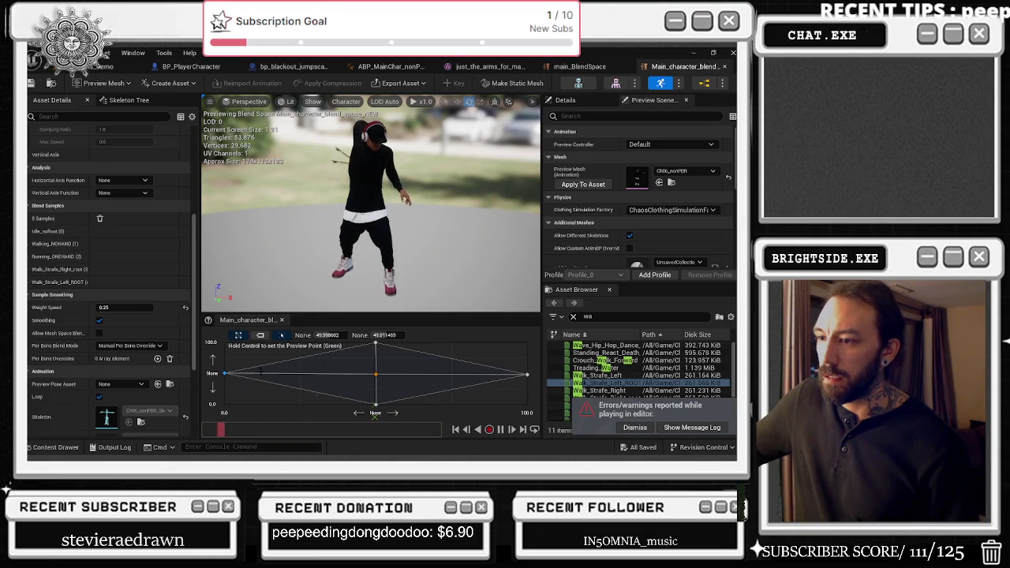
- Enter 50 as the horizontal value of the previewed sample
{"action": "key", "text": "ctrl"}
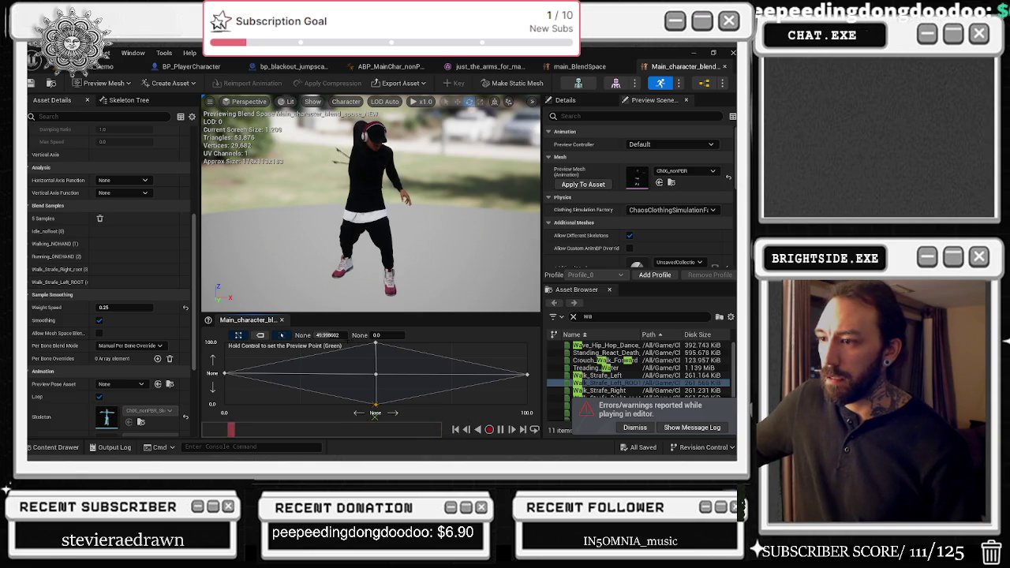
{"action": "key", "text": "Tab"}
{"action": "type", "text": "50"}
{"action": "key", "text": "Return"}
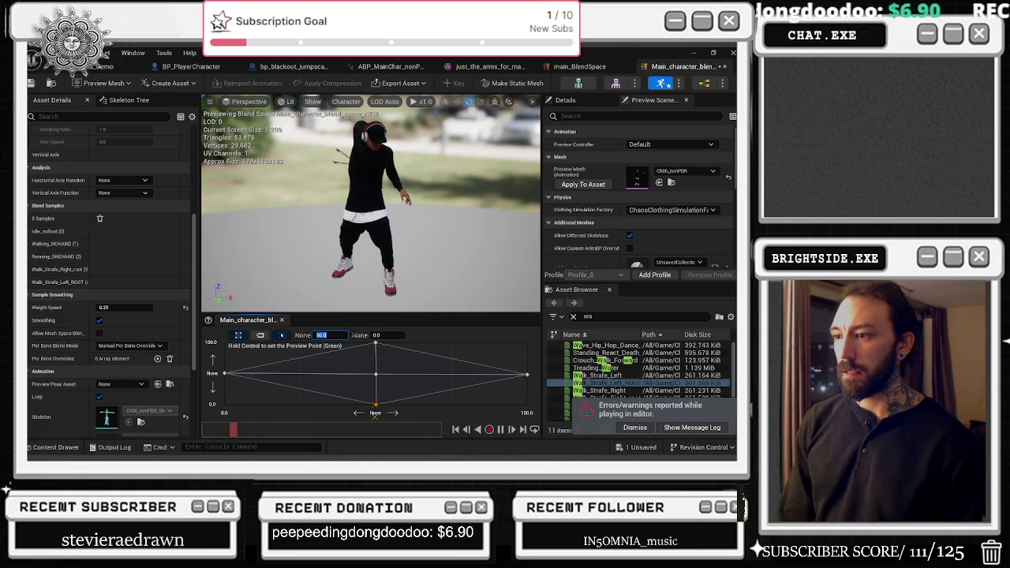
{"action": "key", "text": "ctrl"}
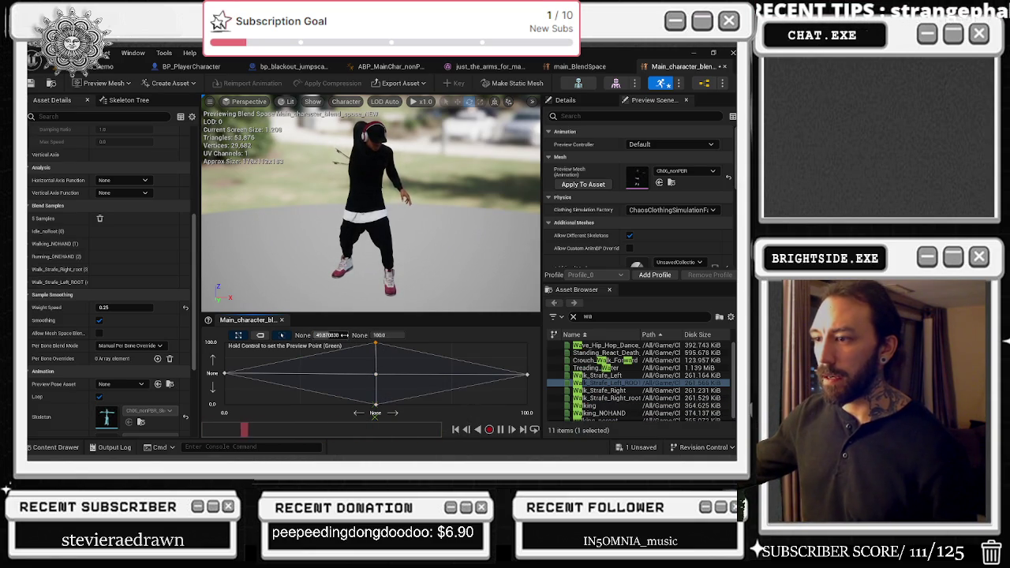
{"action": "left_click", "coordinate": [343, 334]}
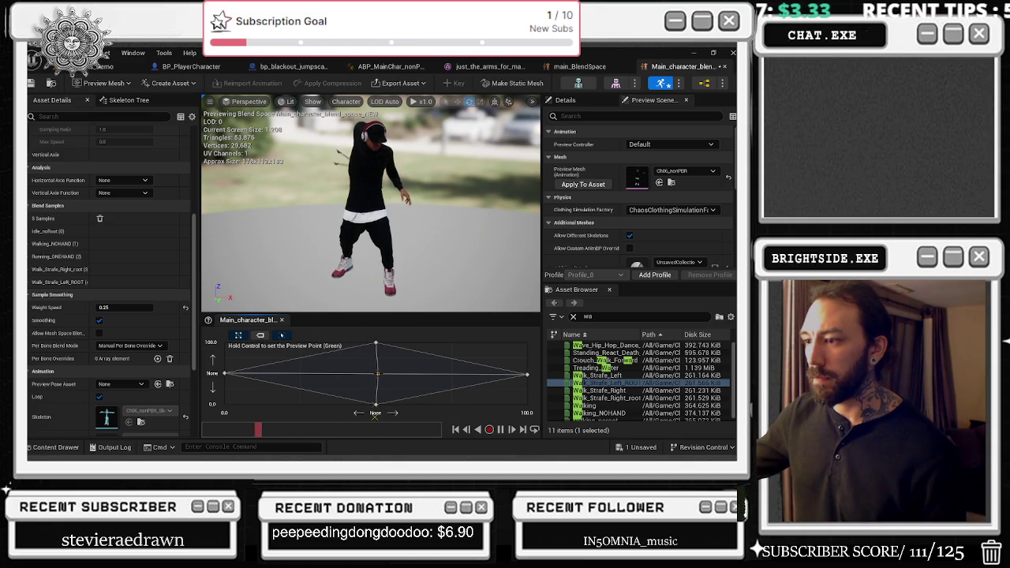
- Select the centre sample's horizontal value and begin renaming the horizontal axis in Axis Settings
{"action": "left_click", "coordinate": [380, 373], "text": "ctrl"}
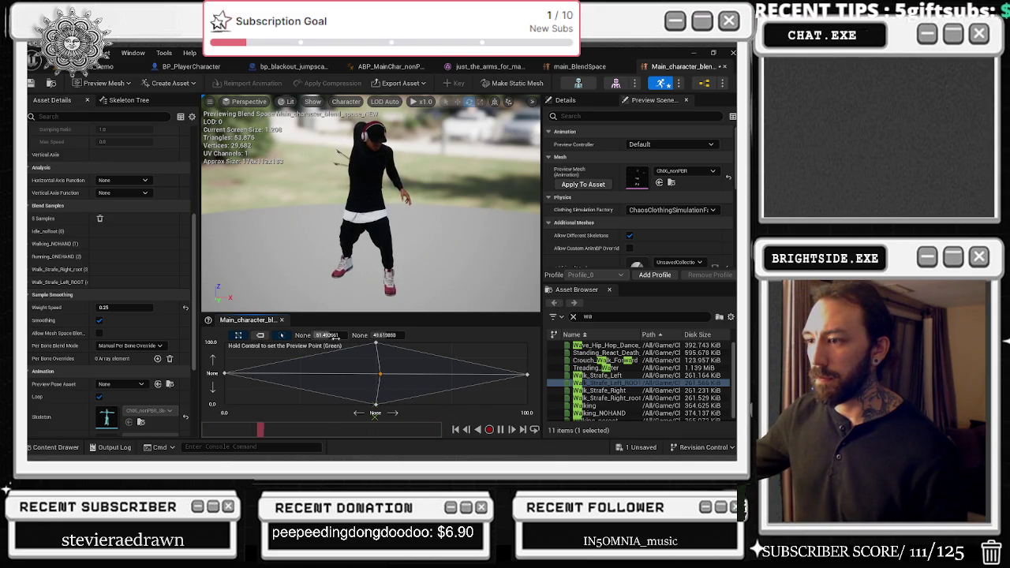
{"action": "left_click", "coordinate": [336, 336]}
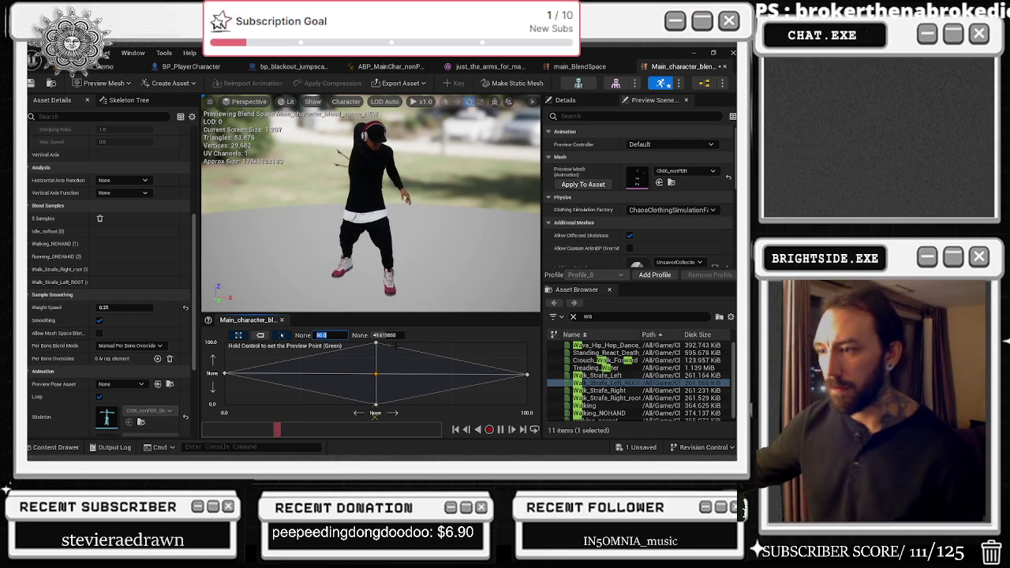
{"action": "scroll", "coordinate": [120, 191], "scroll_direction": "up", "scroll_amount": 5}
{"action": "left_click", "coordinate": [119, 208]}
{"action": "type", "text": "direct"}
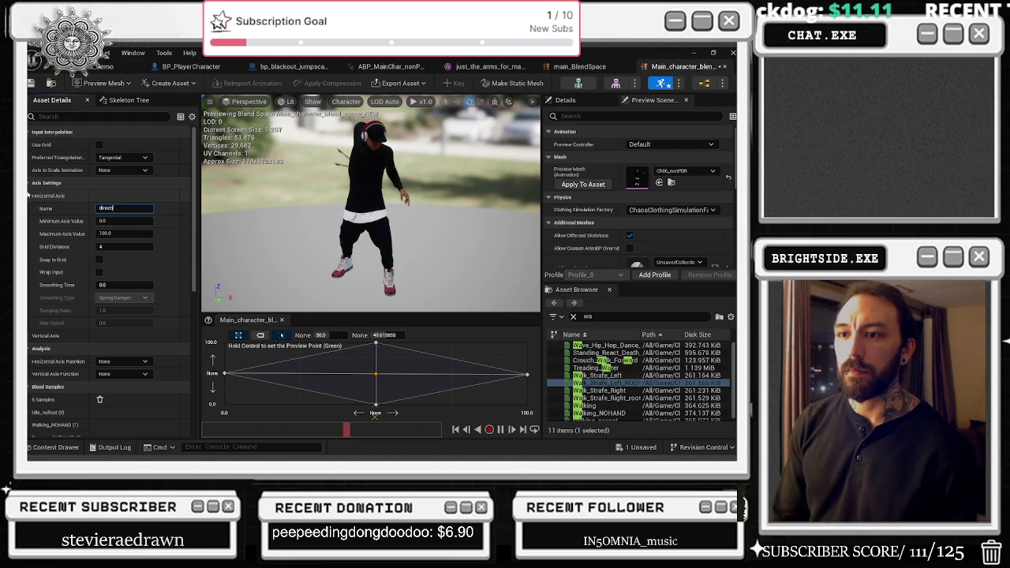
- Name the horizontal axis 'direction' and the vertical axis 'Speed'
{"action": "type", "text": "ion"}
{"action": "key", "text": "Return"}
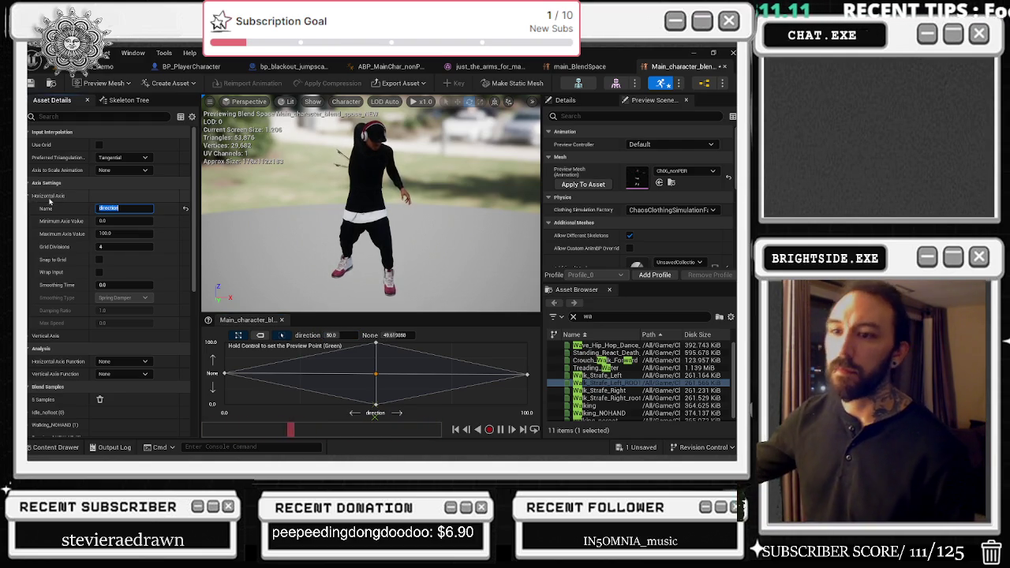
{"action": "left_click", "coordinate": [46, 336]}
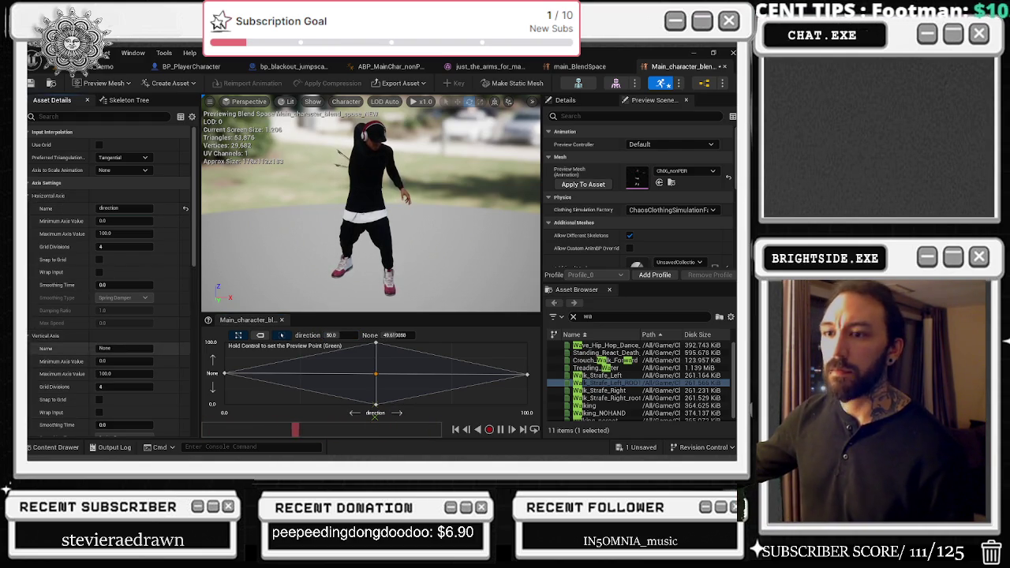
{"action": "left_click", "coordinate": [124, 348]}
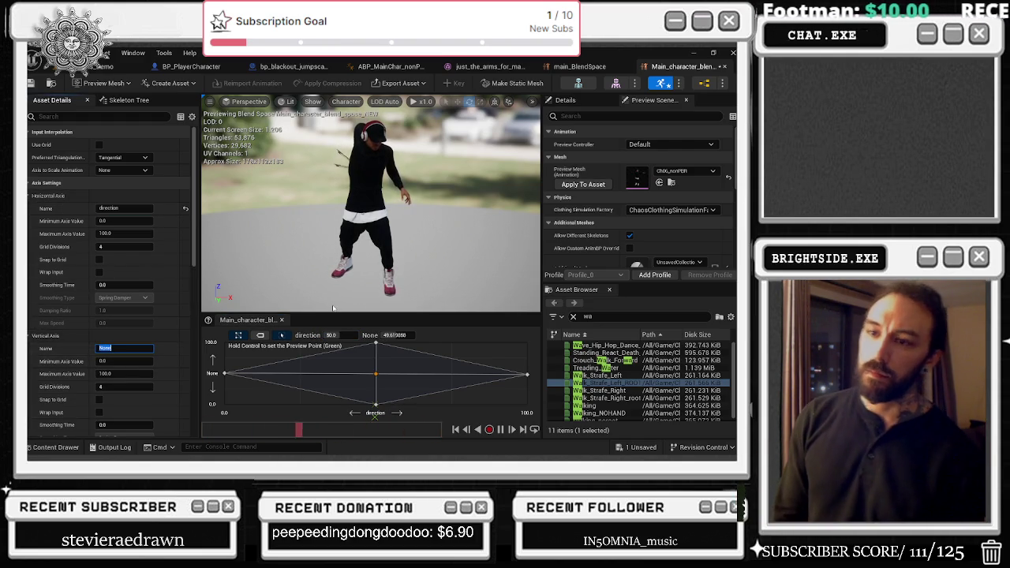
{"action": "type", "text": "Speed"}
{"action": "key", "text": "Return"}
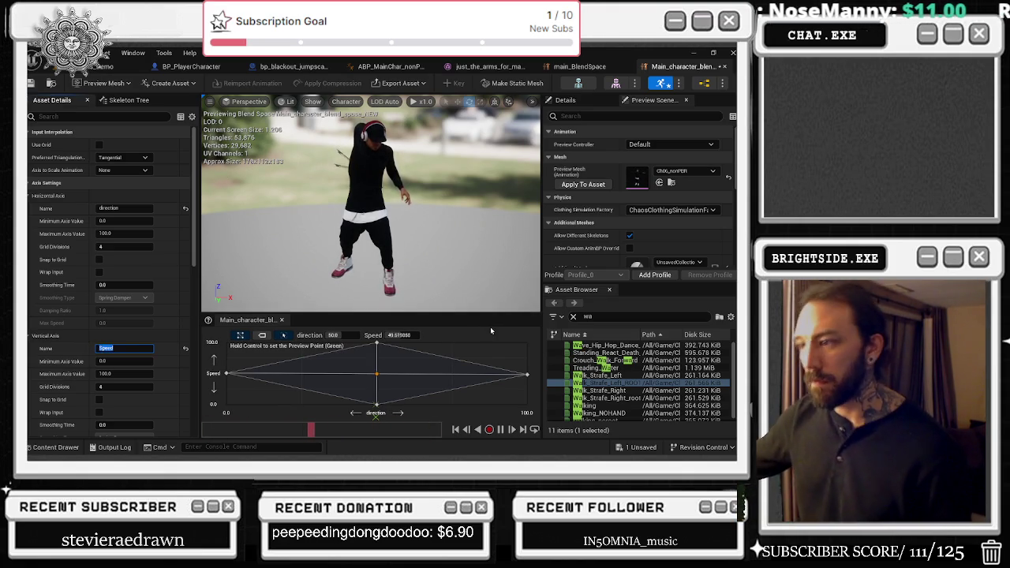
- Give the selected sample a Speed of 80 and a direction of 100
{"action": "left_click", "coordinate": [400, 334]}
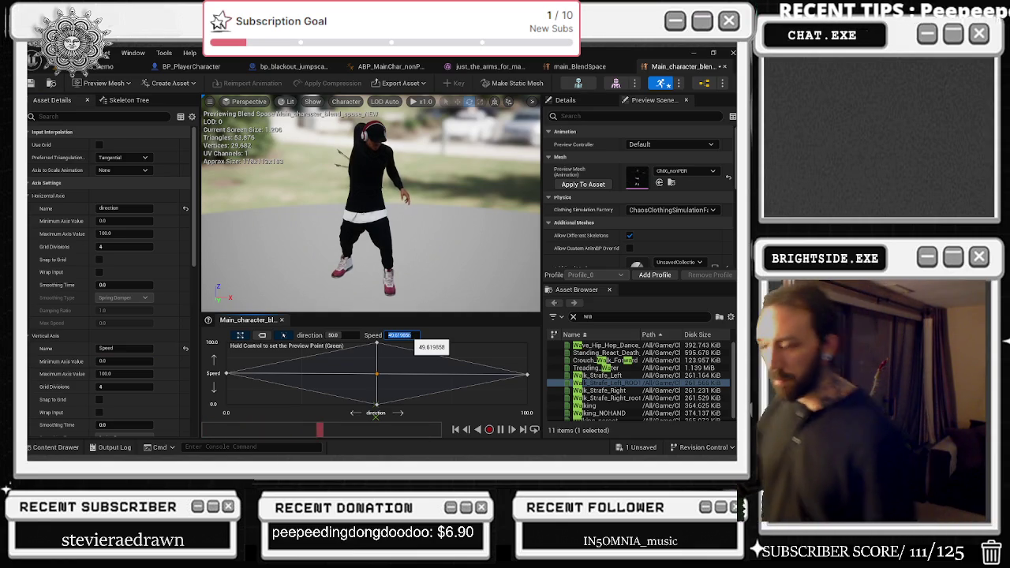
{"action": "type", "text": "50"}
{"action": "key", "text": "Return"}
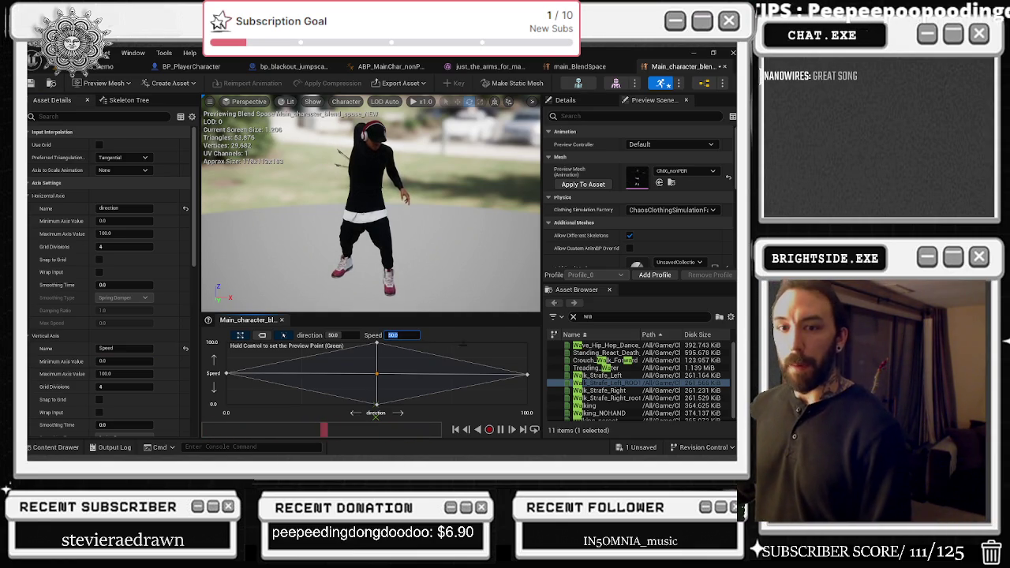
{"action": "type", "text": "80"}
{"action": "key", "text": "shift+Tab"}
{"action": "type", "text": "100"}
{"action": "key", "text": "Return"}
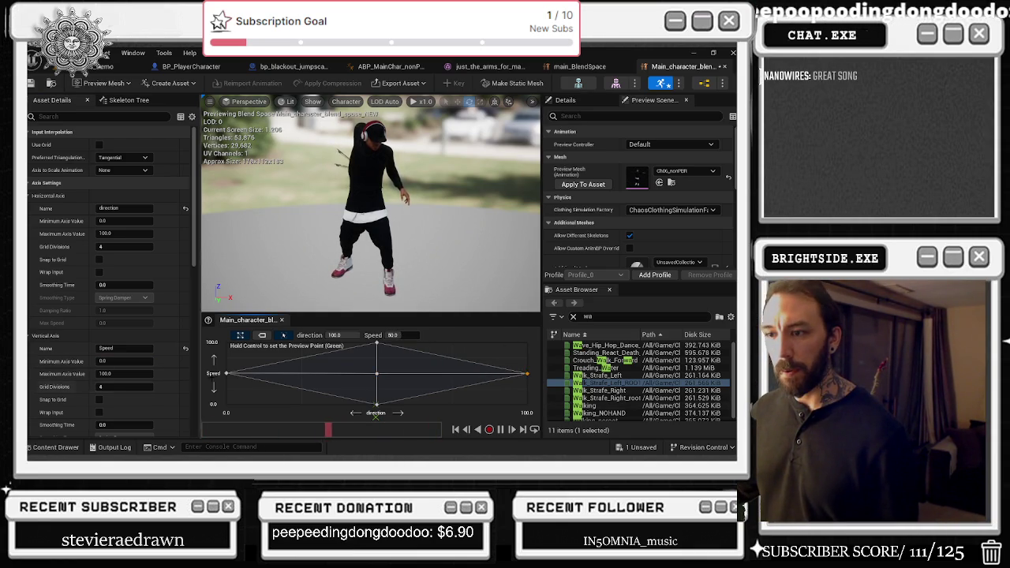
- Place the top sample at direction 50 and Speed 100
{"action": "left_click", "coordinate": [336, 356], "text": "ctrl"}
{"action": "type", "text": "50"}
{"action": "key", "text": "shift+Tab"}
{"action": "type", "text": "50"}
{"action": "key", "text": "Tab"}
{"action": "type", "text": "100"}
{"action": "key", "text": "Return"}
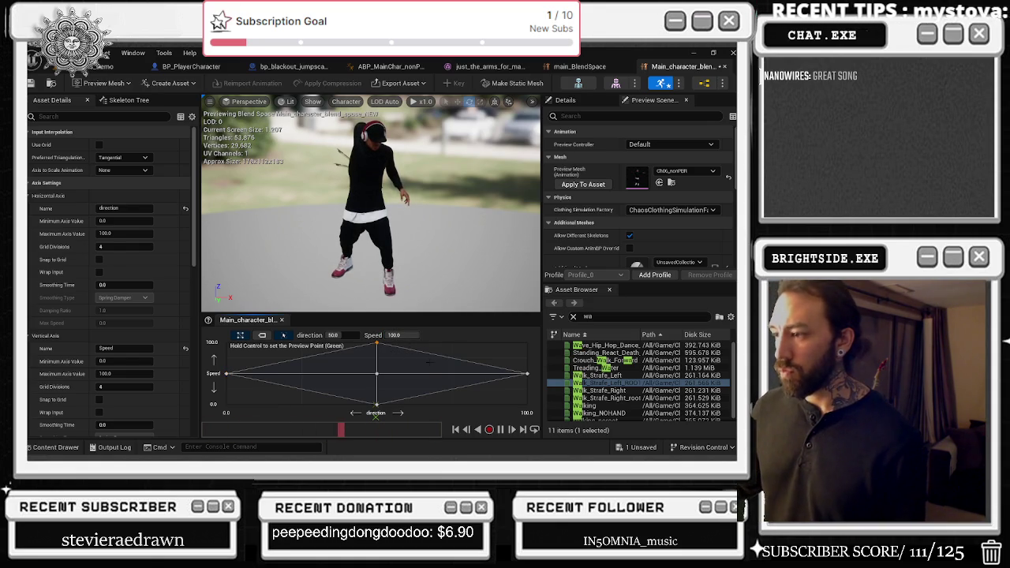
{"action": "left_click", "coordinate": [527, 356], "text": "ctrl"}
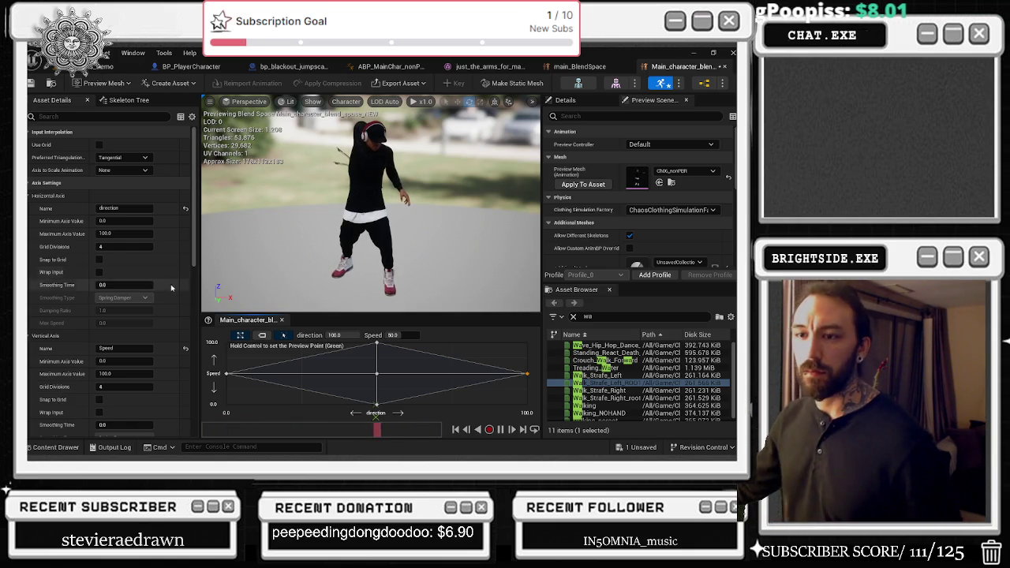
- Extend the horizontal axis minimum to -100, set a sample to -100, and delete the middle sample
{"action": "left_click", "coordinate": [126, 361]}
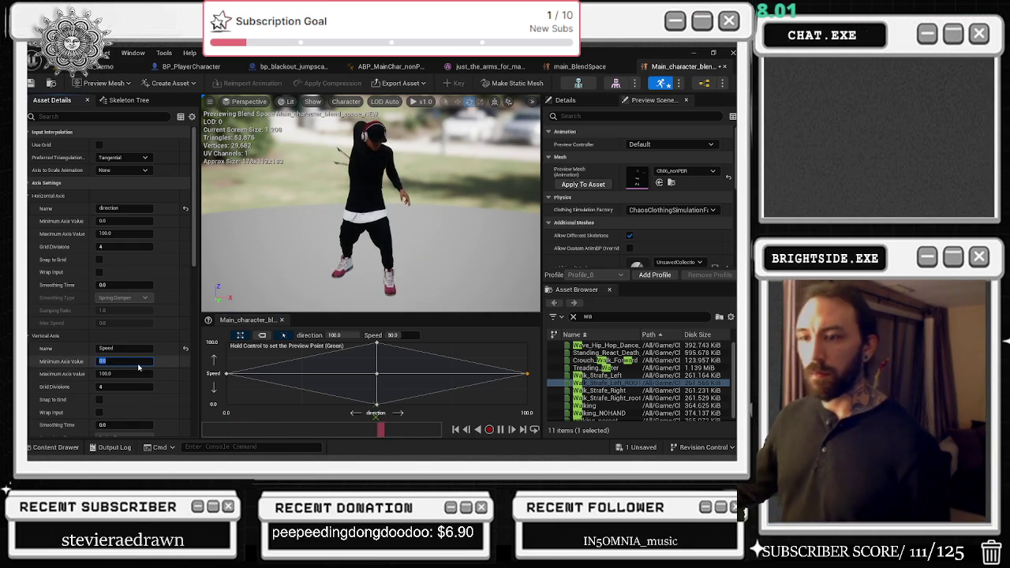
{"action": "type", "text": "-100"}
{"action": "key", "text": "Return"}
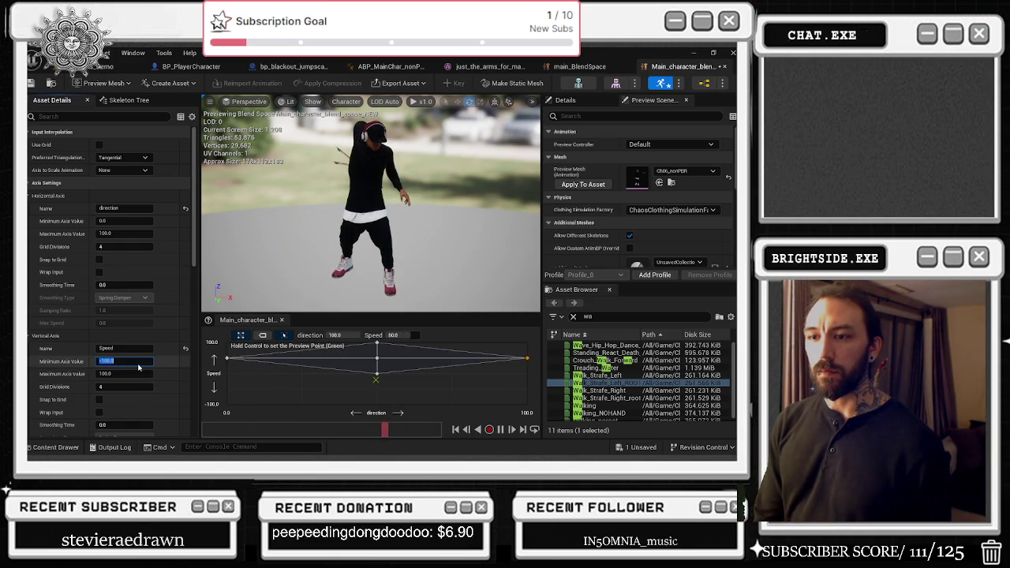
{"action": "type", "text": "0"}
{"action": "key", "text": "Return"}
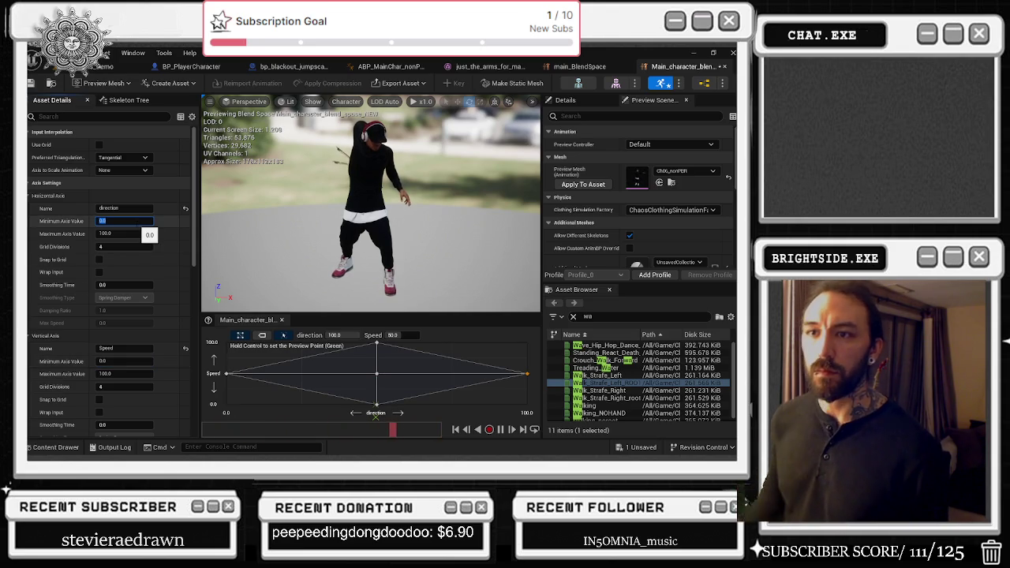
{"action": "type", "text": "-100"}
{"action": "key", "text": "Return"}
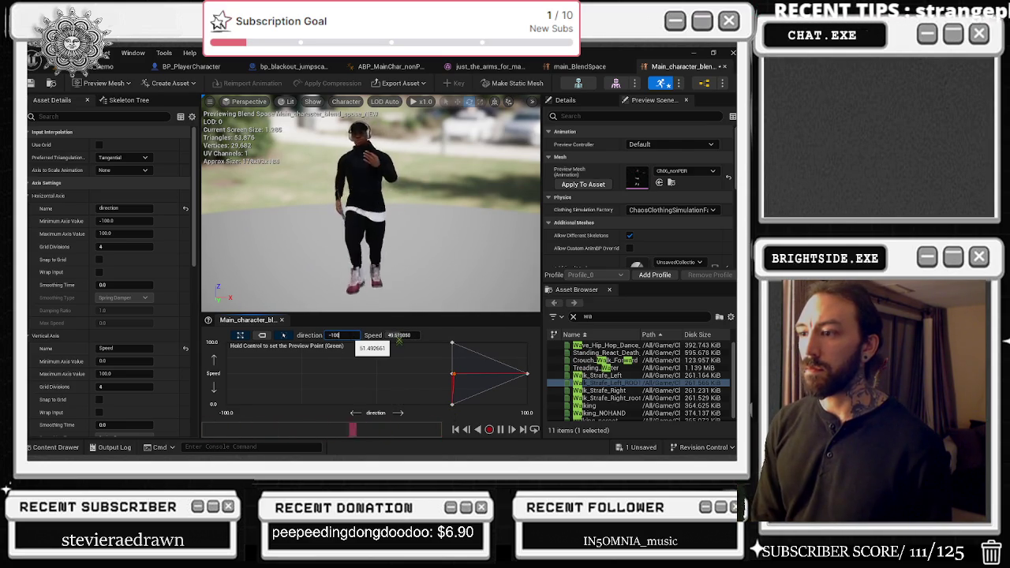
{"action": "key", "text": "Return"}
{"action": "key", "text": "Delete"}
- Reposition samples, dragging one to direction -100 and centring the top sample at direction 0
{"action": "left_click", "coordinate": [528, 373]}
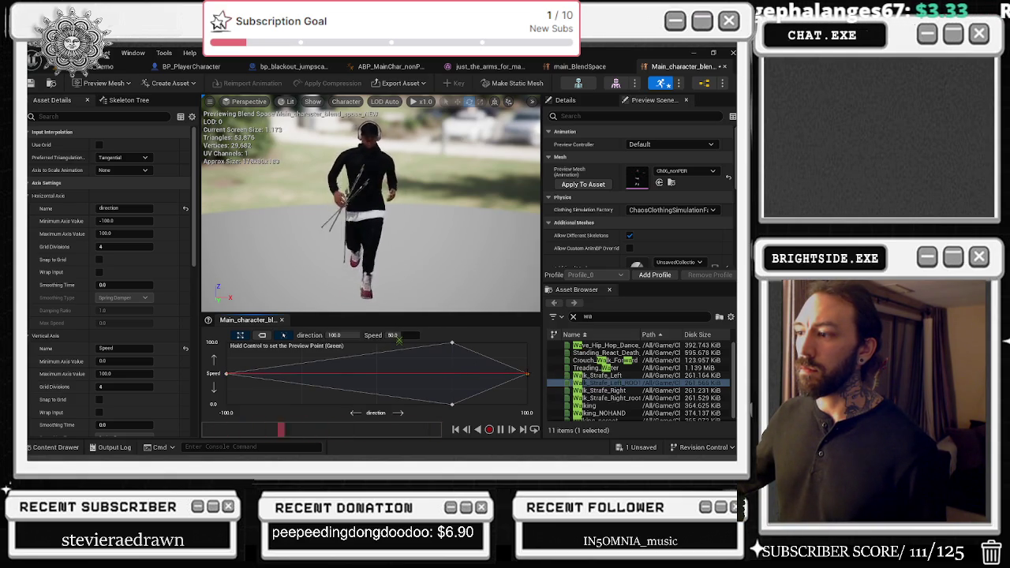
{"action": "left_click", "coordinate": [336, 334]}
{"action": "type", "text": "50"}
{"action": "key", "text": "Return"}
{"action": "type", "text": "100"}
{"action": "key", "text": "Return"}
{"action": "left_click_drag", "start_coordinate": [528, 373], "coordinate": [227, 373]}
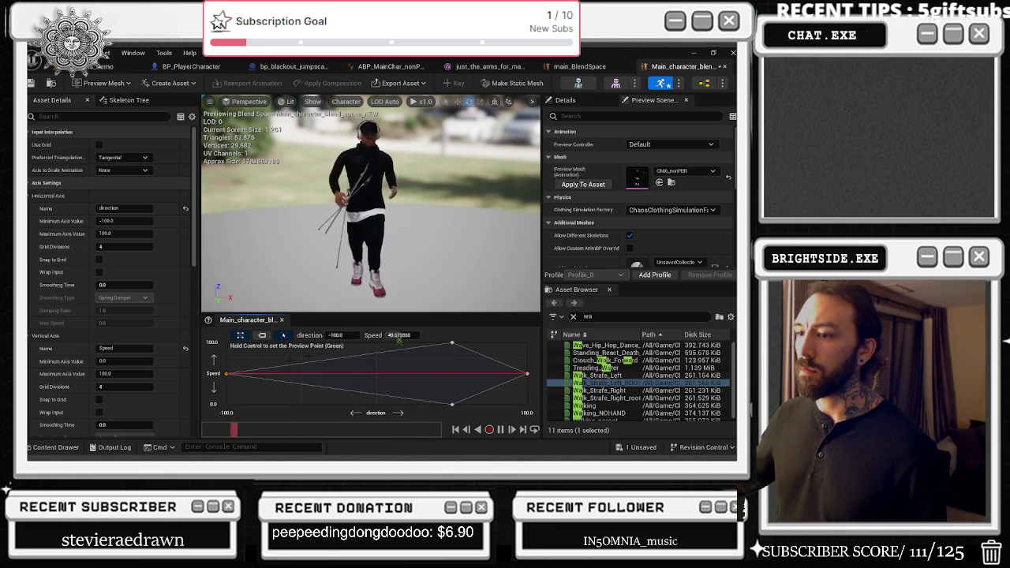
{"action": "left_click_drag", "start_coordinate": [342, 337], "coordinate": [378, 337]}
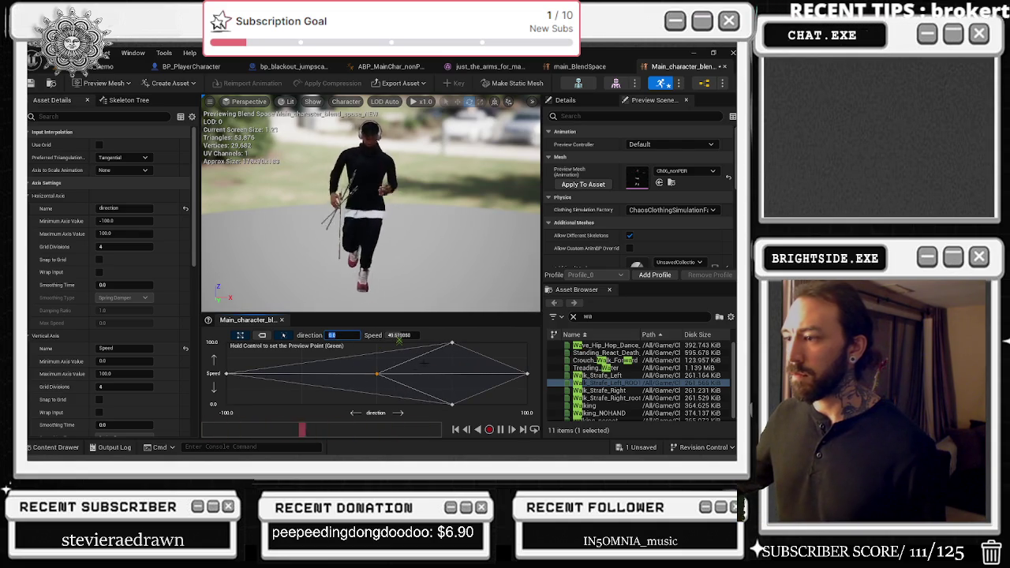
{"action": "key", "text": "Return"}
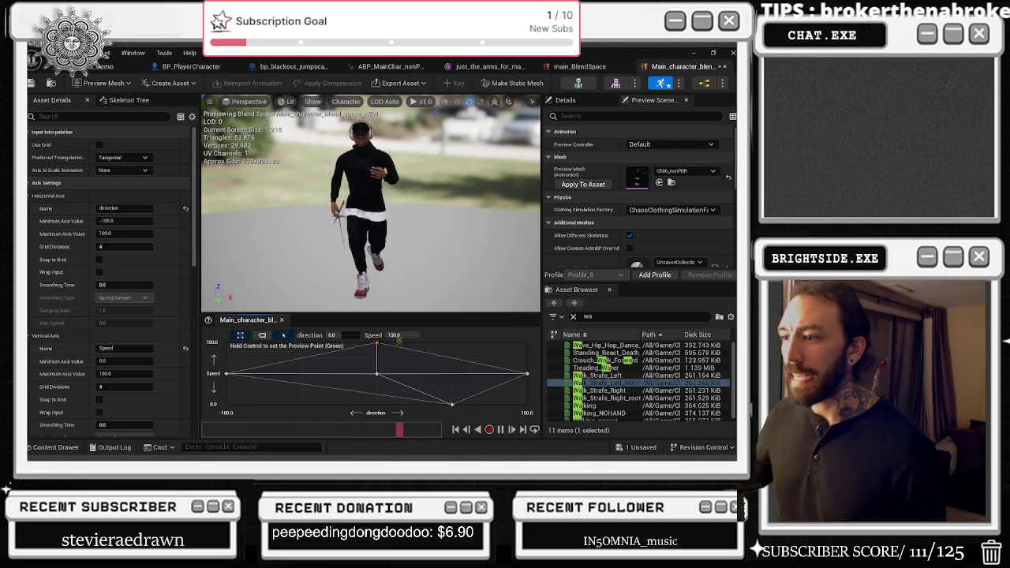
- Move the bottom sample to direction 0
{"action": "left_click", "coordinate": [450, 405]}
{"action": "left_click", "coordinate": [341, 336]}
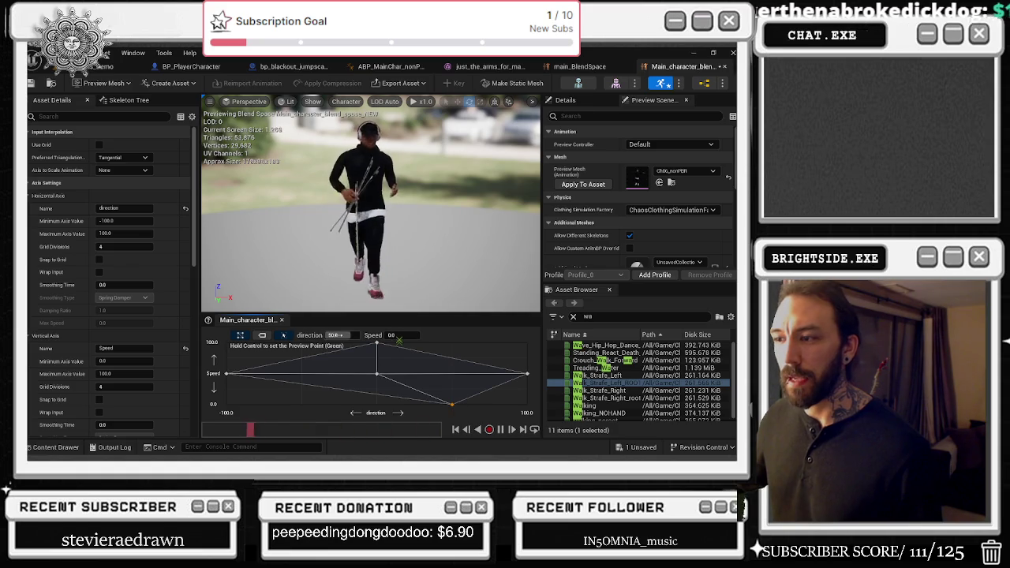
{"action": "type", "text": "0"}
{"action": "key", "text": "Return"}
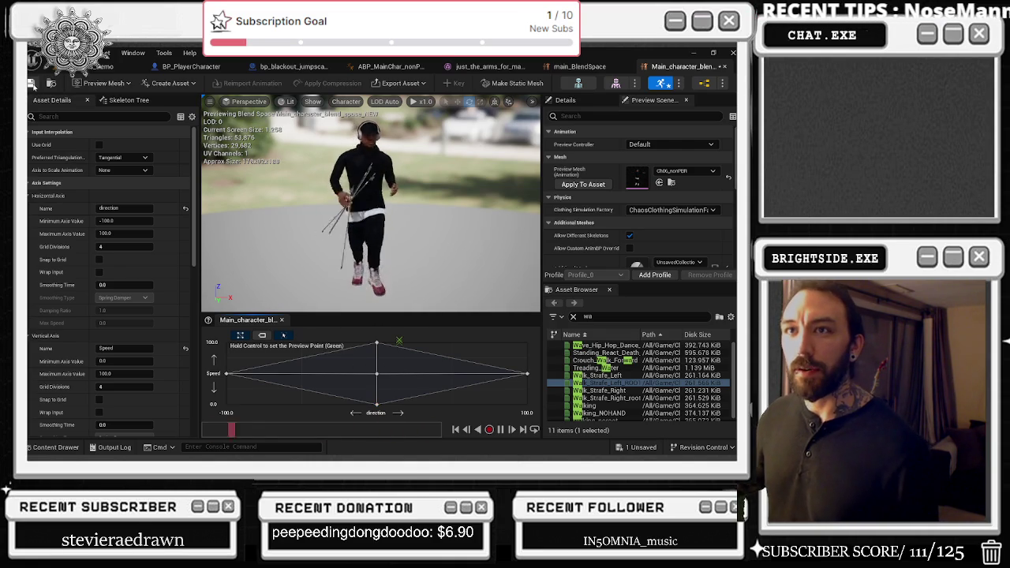
{"action": "left_click", "coordinate": [197, 69]}
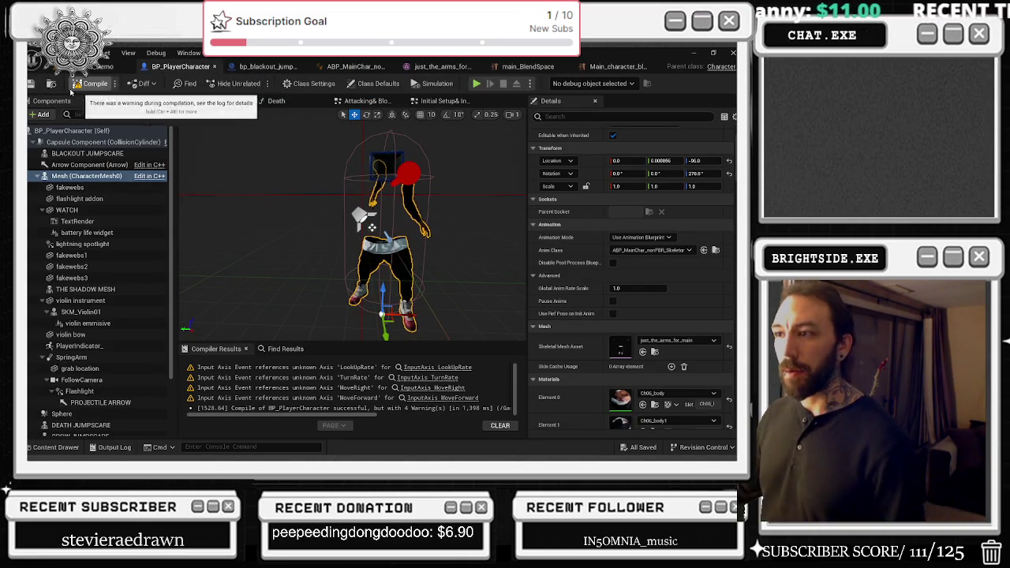
- Save all assets and preview main_BlendSpace at a slower walking speed
{"action": "left_click", "coordinate": [31, 84]}
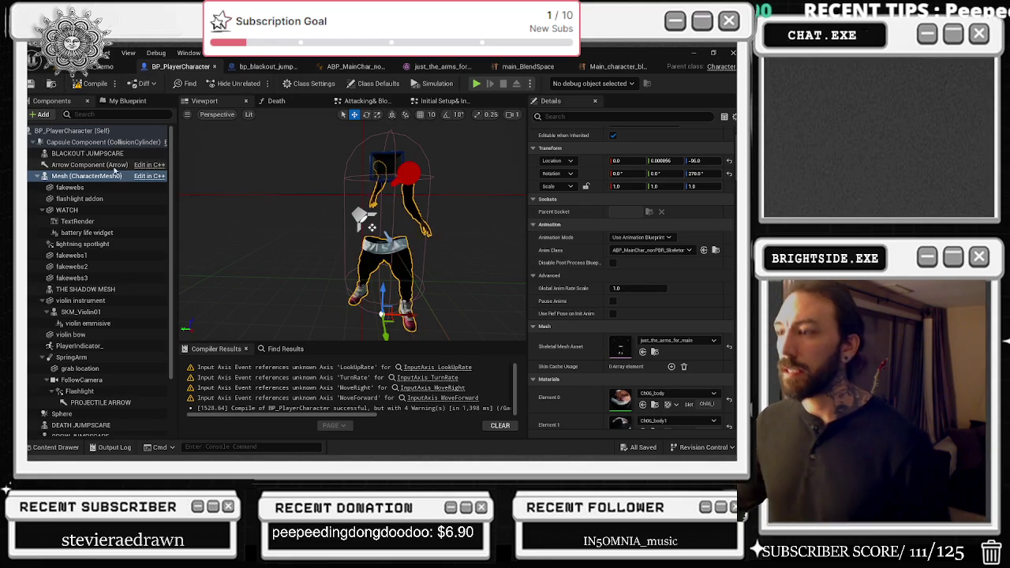
{"action": "left_click", "coordinate": [612, 70]}
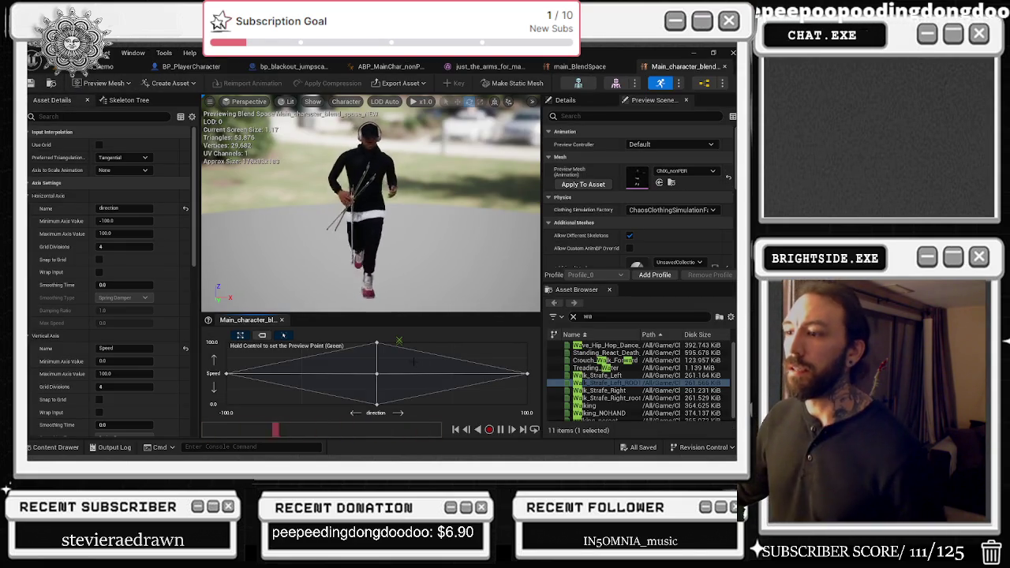
{"action": "left_click", "coordinate": [384, 404], "text": "ctrl"}
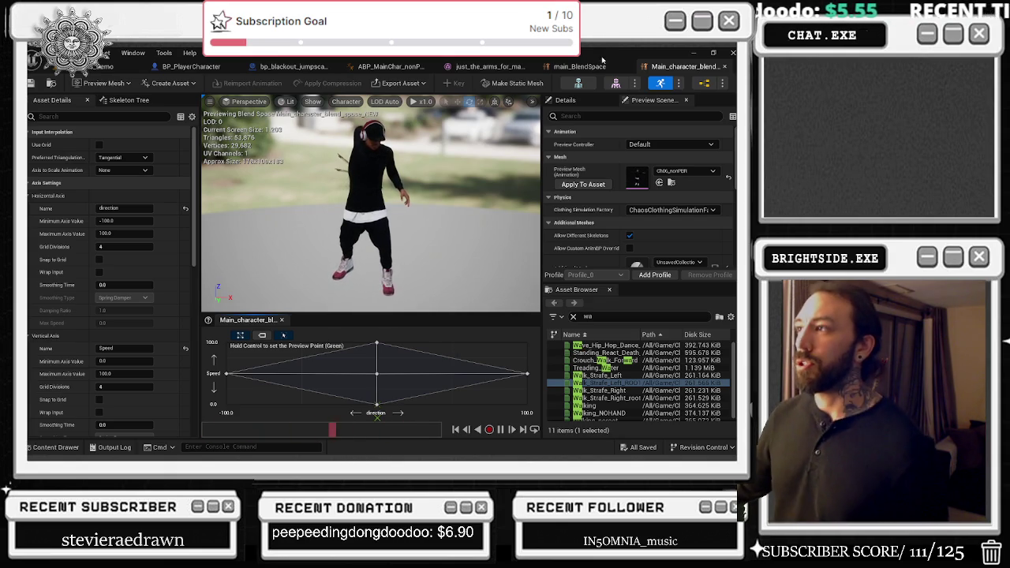
{"action": "left_click", "coordinate": [600, 66]}
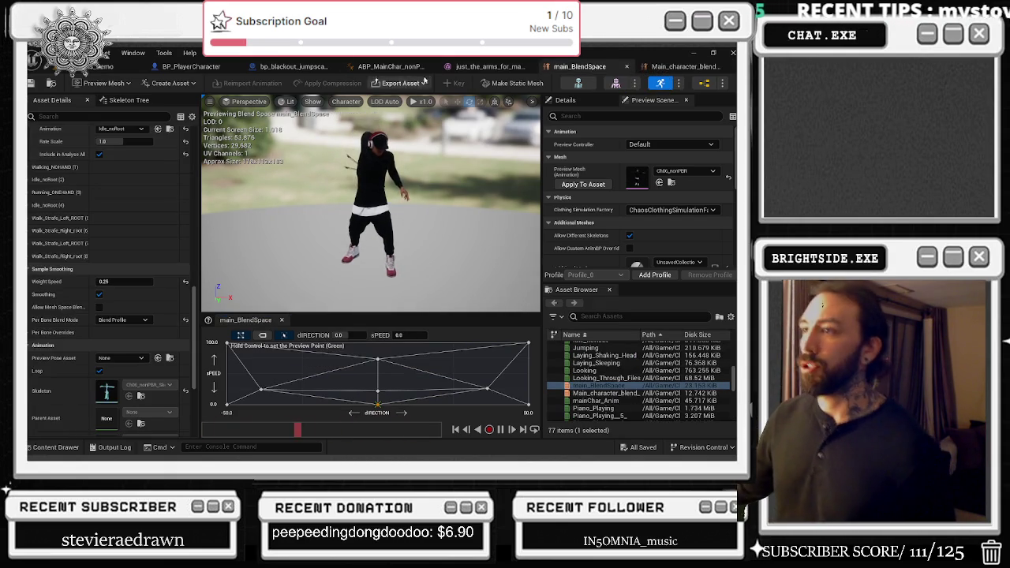
- Close the arms-only skeletal mesh editor and open the blend space from ABP_MainChar's Idle/Run state
{"action": "left_click", "coordinate": [482, 66]}
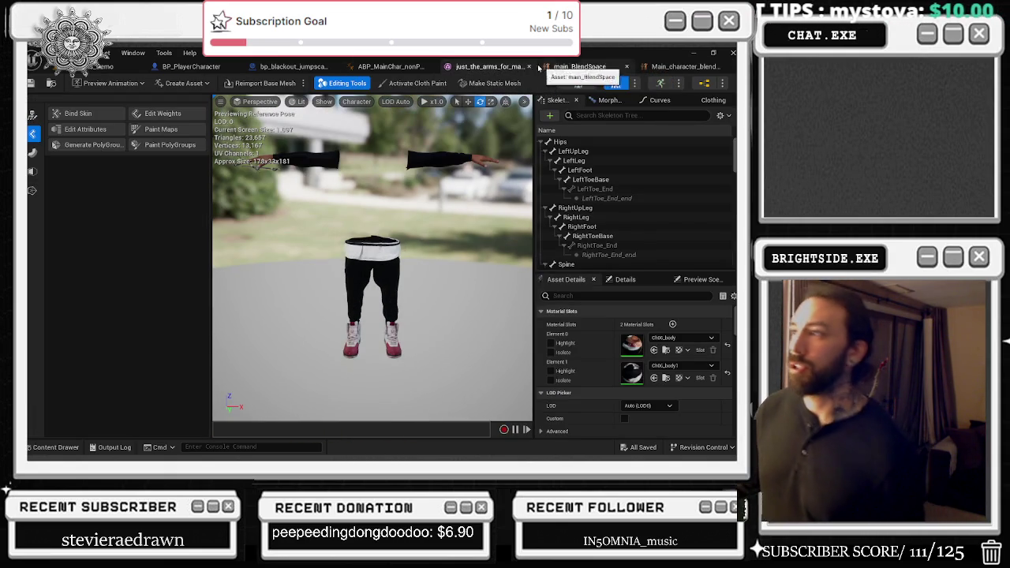
{"action": "left_click", "coordinate": [528, 67]}
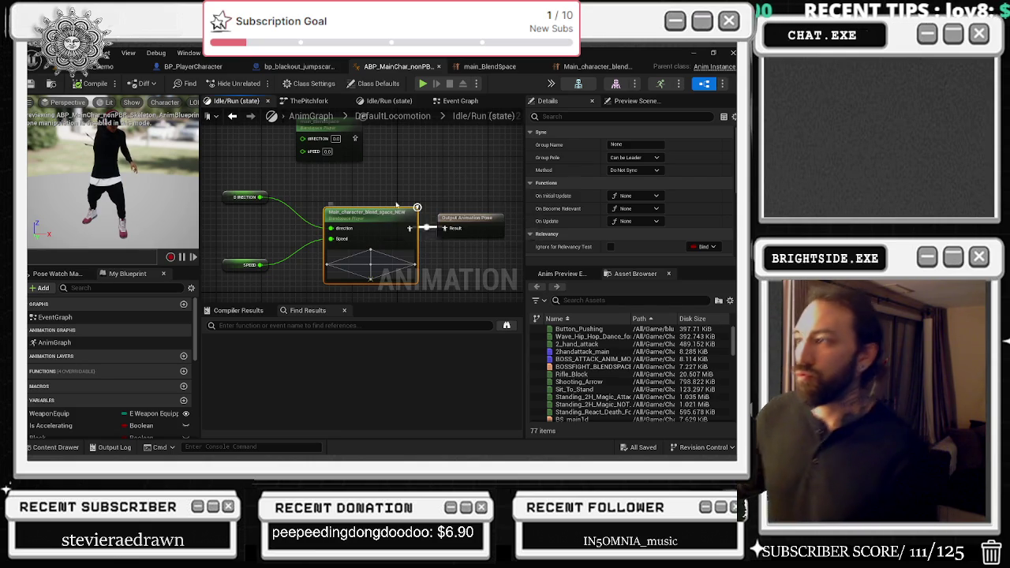
{"action": "scroll", "coordinate": [589, 211], "scroll_direction": "down", "scroll_amount": 3}
{"action": "scroll", "coordinate": [568, 223], "scroll_direction": "up", "scroll_amount": 5}
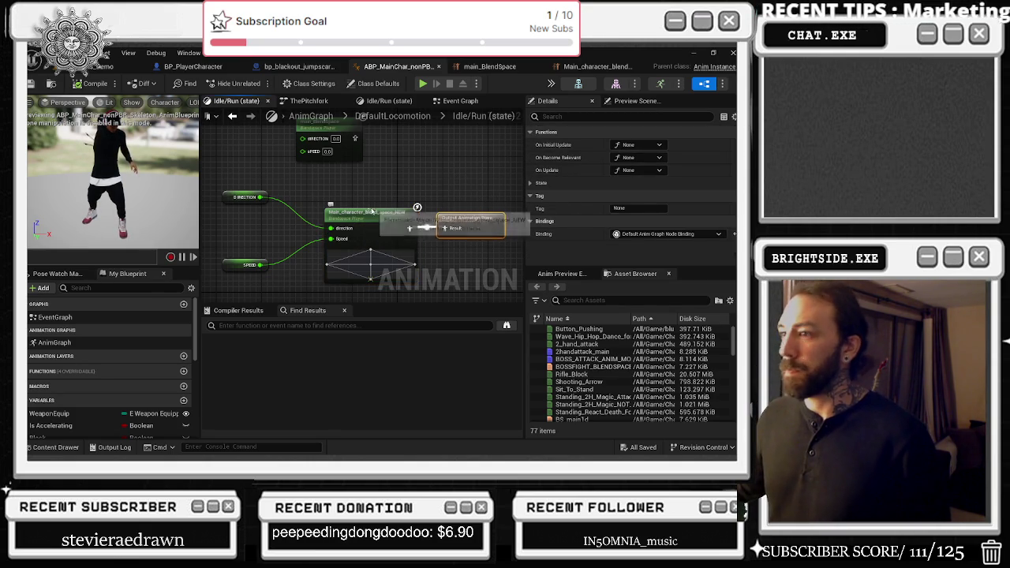
{"action": "double_click", "coordinate": [364, 215]}
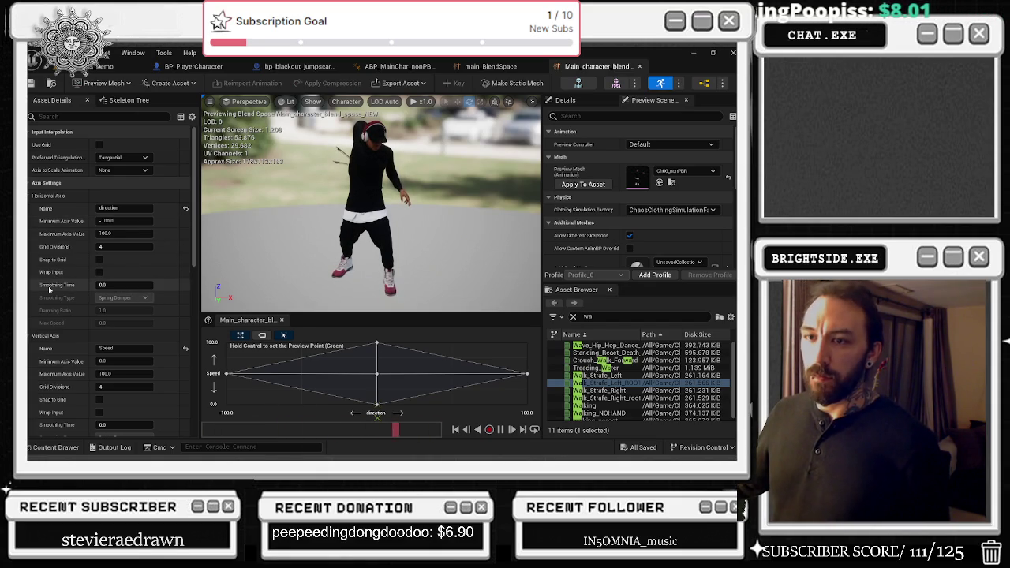
- Set the horizontal axis Smoothing Time to 0.65 and paste the same value onto the Speed axis
{"action": "mouse_move", "coordinate": [49, 290]}
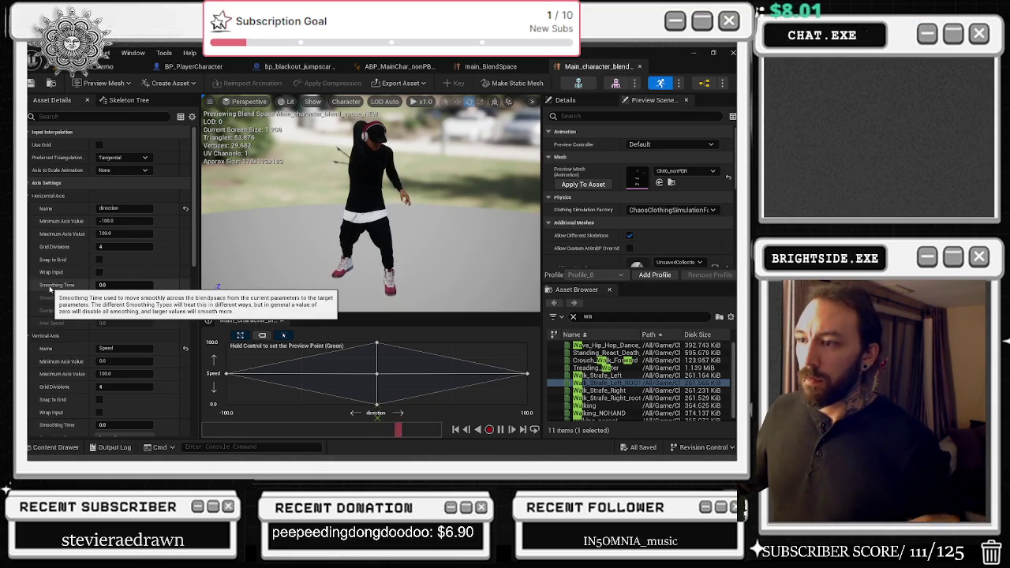
{"action": "left_click", "coordinate": [118, 285]}
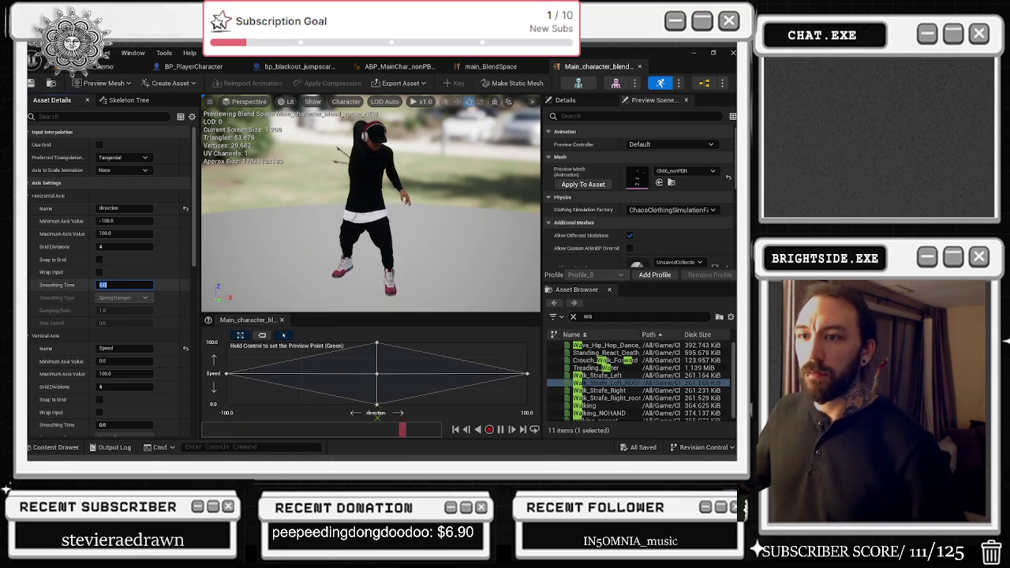
{"action": "type", "text": "0.08"}
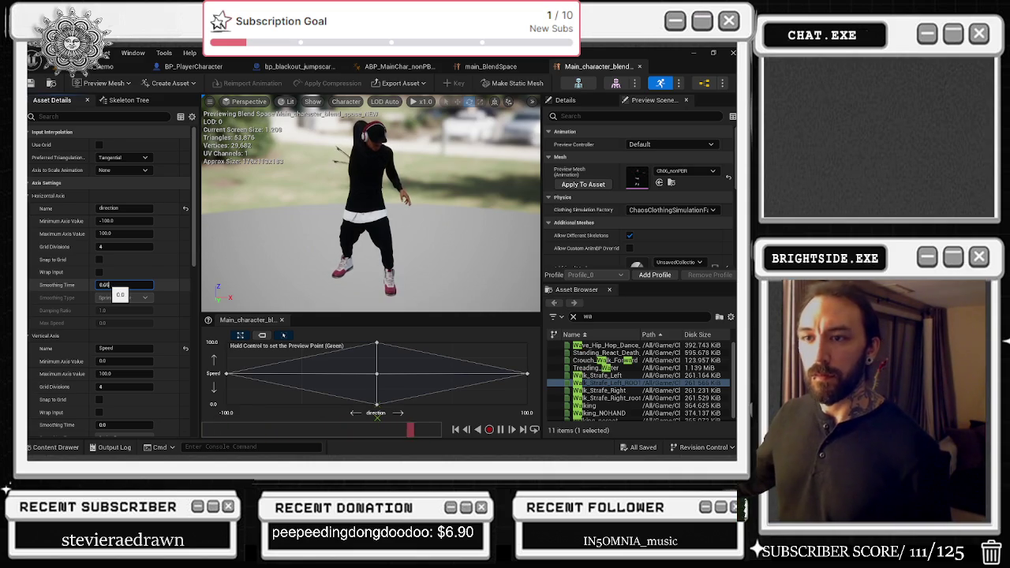
{"action": "key", "text": "Return"}
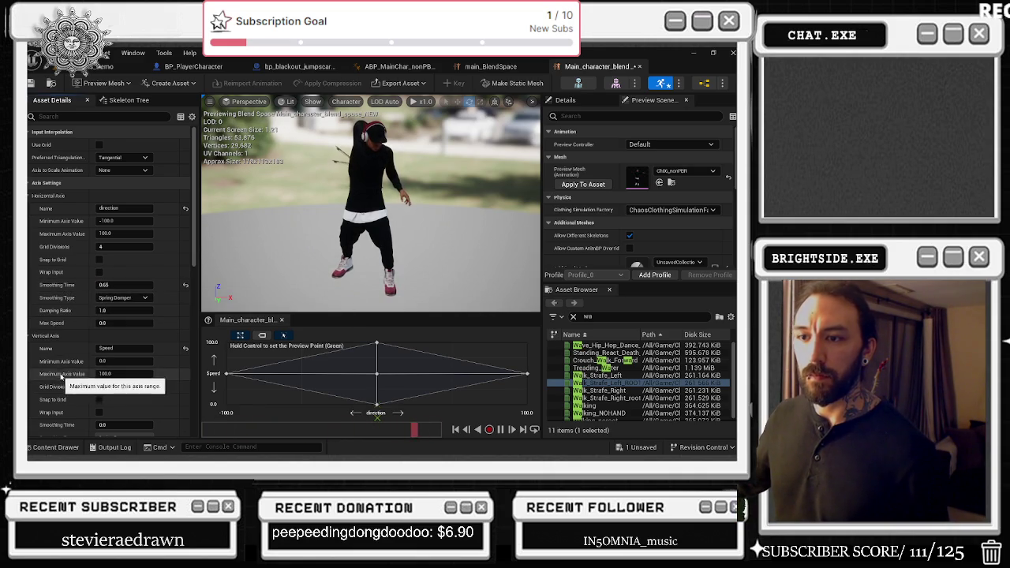
{"action": "type", "text": "0.65"}
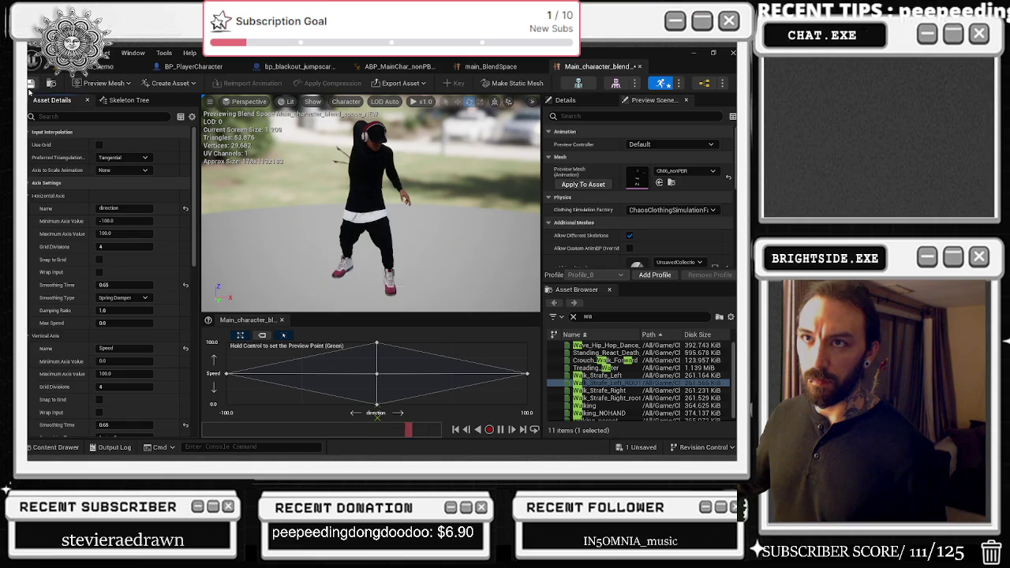
- Save all assets and start playing the level from the level editor
{"action": "left_click", "coordinate": [99, 66]}
{"action": "key", "text": "ctrl+shift+s"}
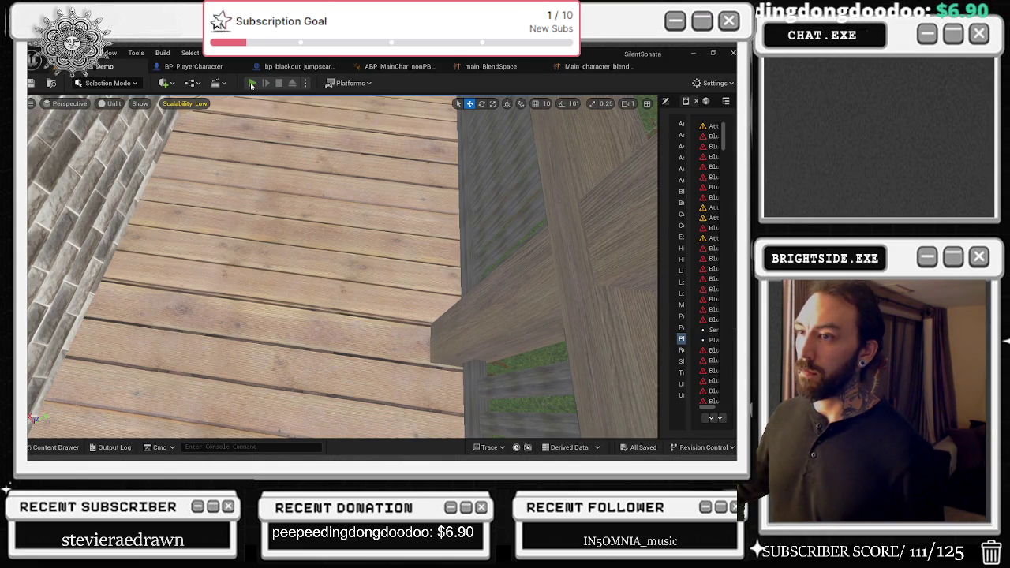
{"action": "left_click", "coordinate": [252, 83]}
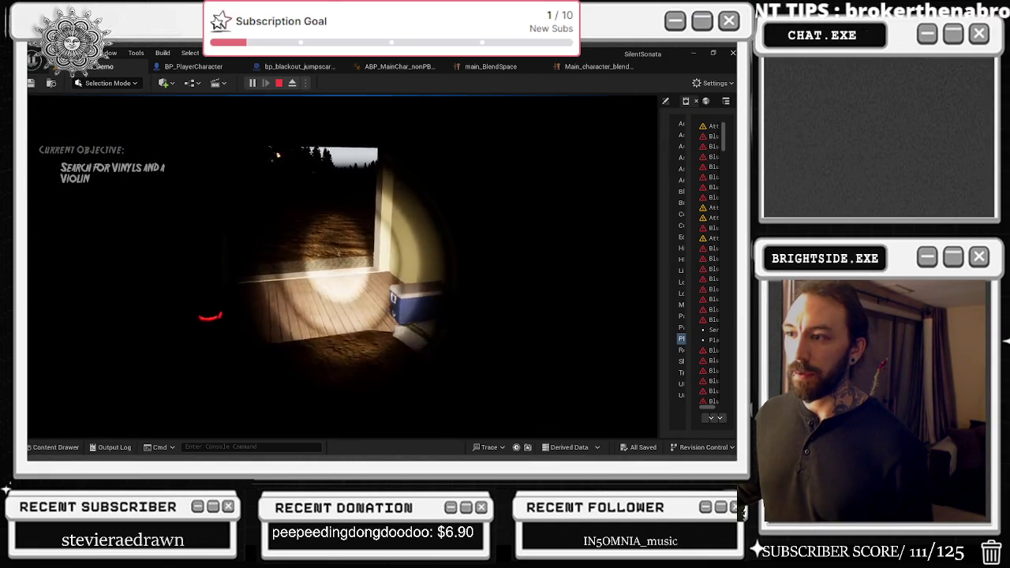
- Stop the play session and switch to the BP_PlayerCharacter blueprint
{"action": "key", "text": "Escape"}
{"action": "left_click", "coordinate": [193, 66]}
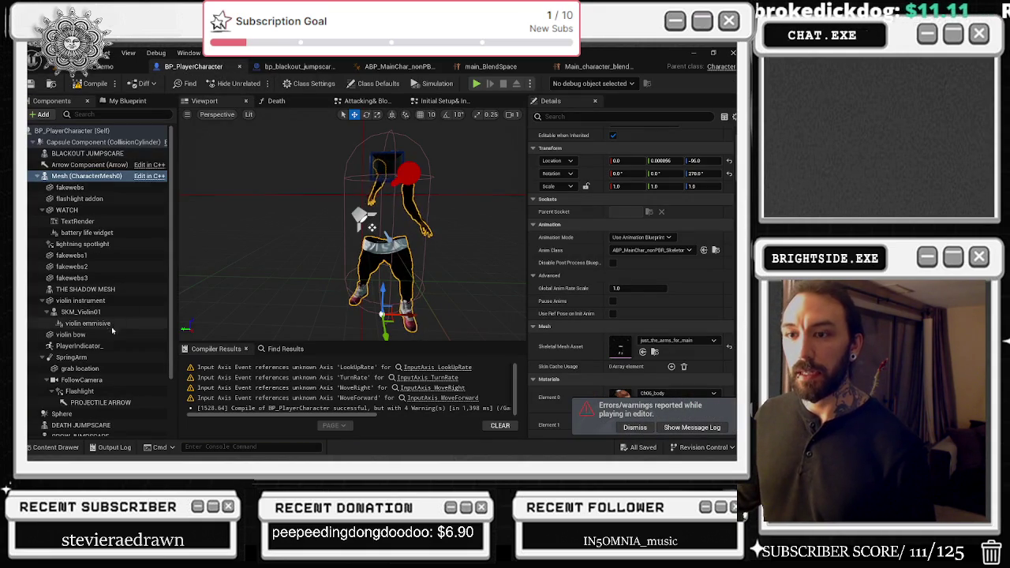
- Select the SpringArm component, tick Enable Camera Lag, and save BP_PlayerCharacter
{"action": "left_click", "coordinate": [86, 380]}
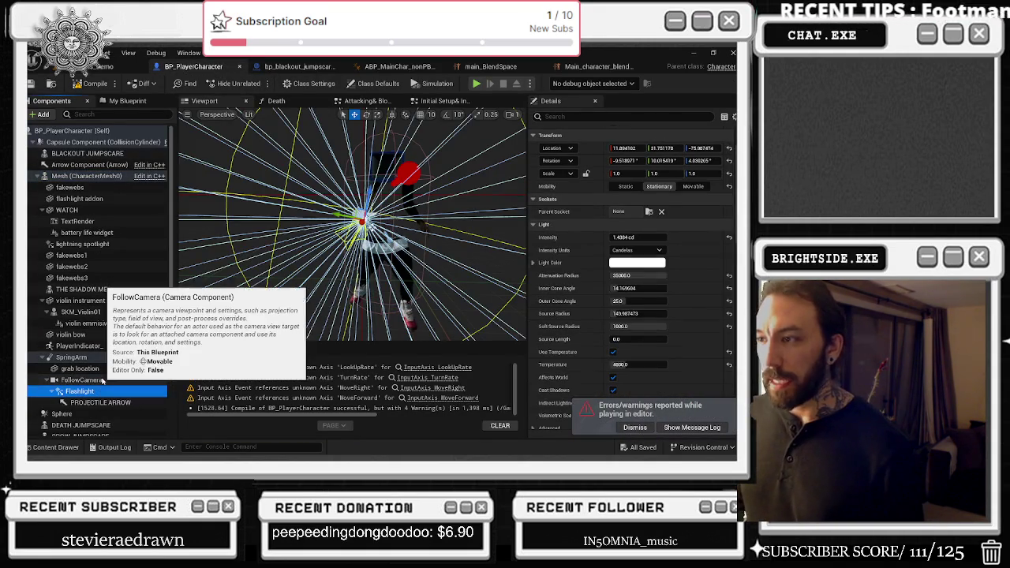
{"action": "left_click", "coordinate": [73, 358]}
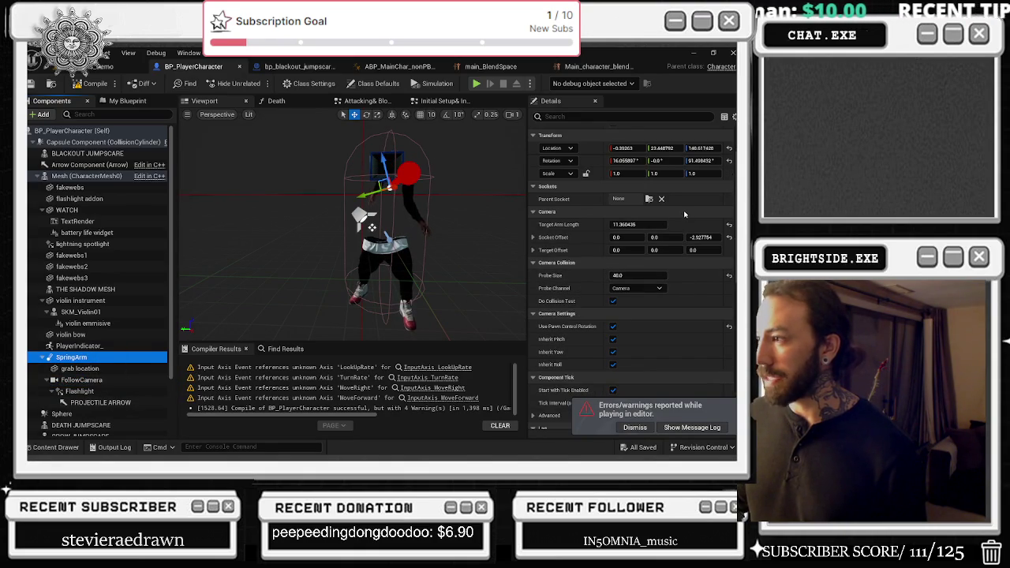
{"action": "scroll", "coordinate": [701, 296], "scroll_direction": "down", "scroll_amount": 1}
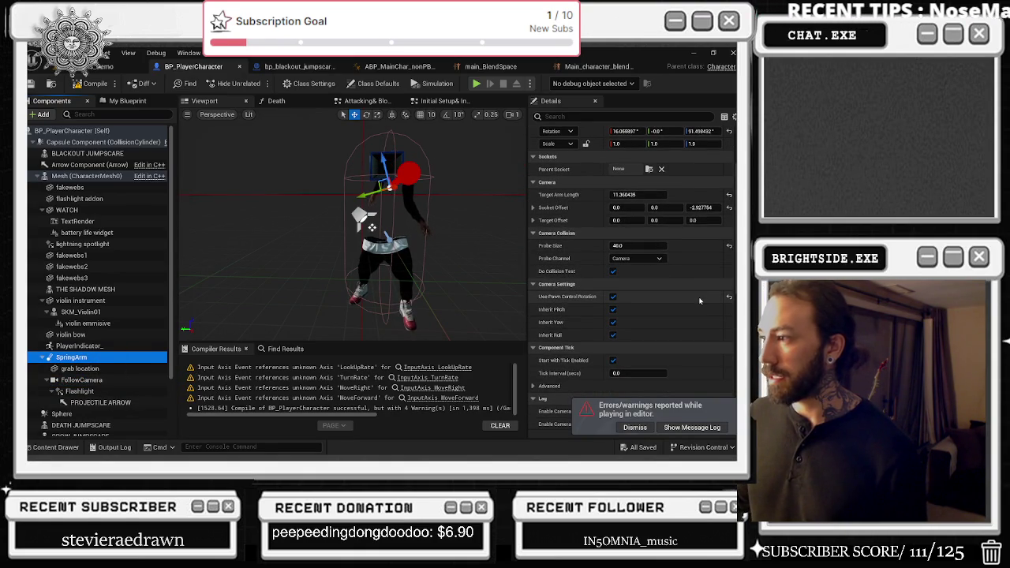
{"action": "mouse_move", "coordinate": [562, 301]}
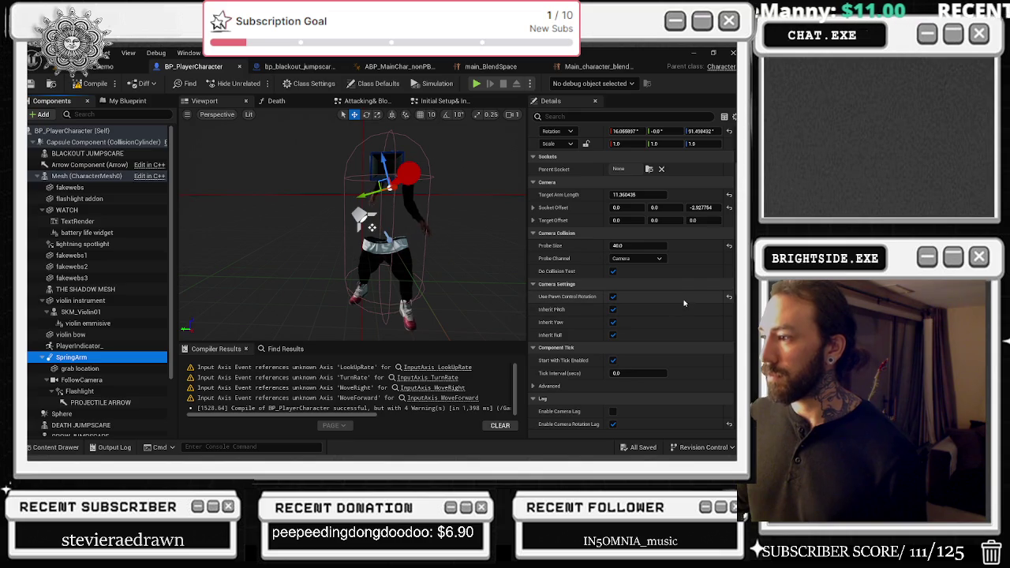
{"action": "scroll", "coordinate": [686, 302], "scroll_direction": "down", "scroll_amount": 1}
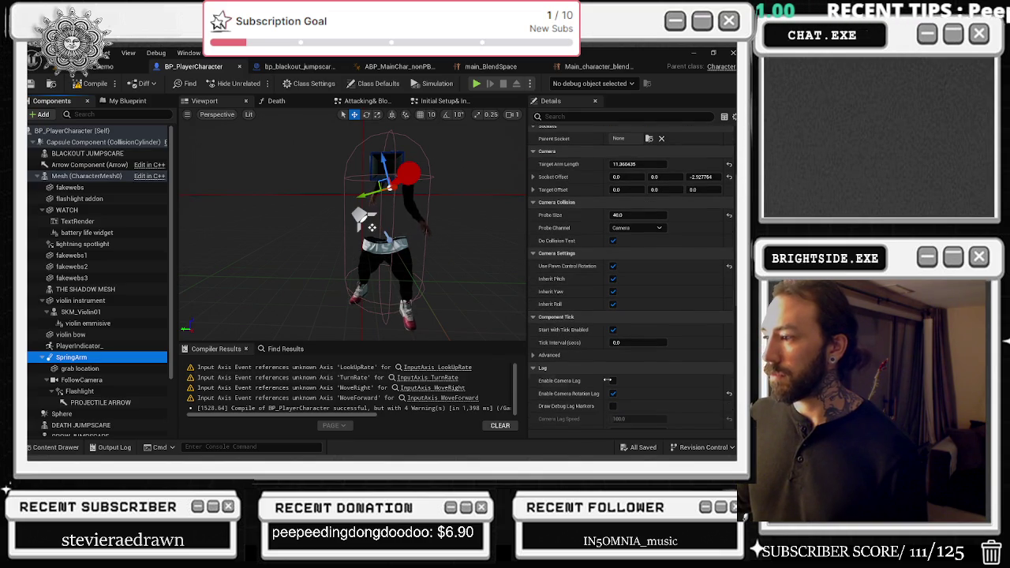
{"action": "mouse_move", "coordinate": [561, 382]}
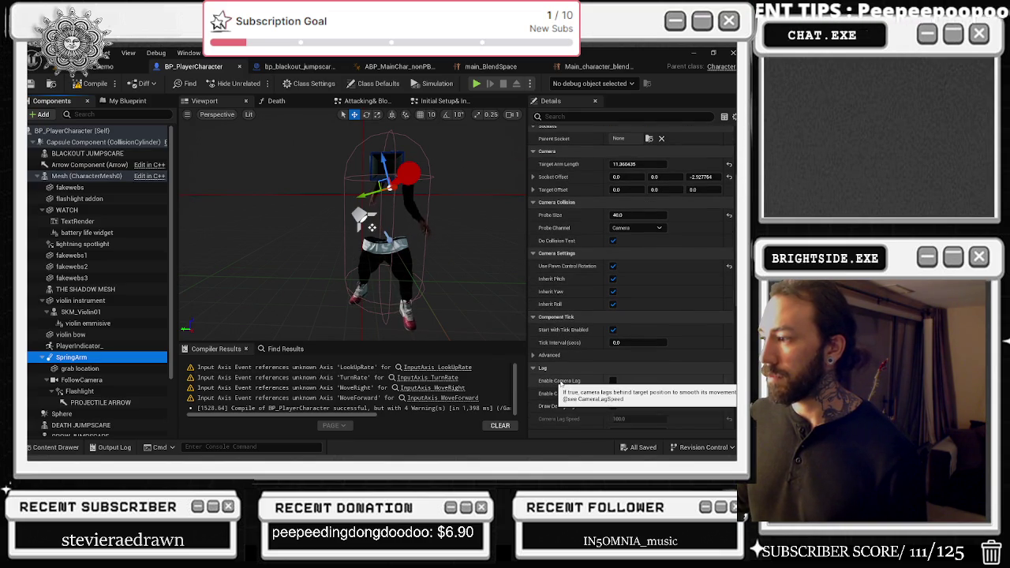
{"action": "left_click", "coordinate": [615, 383]}
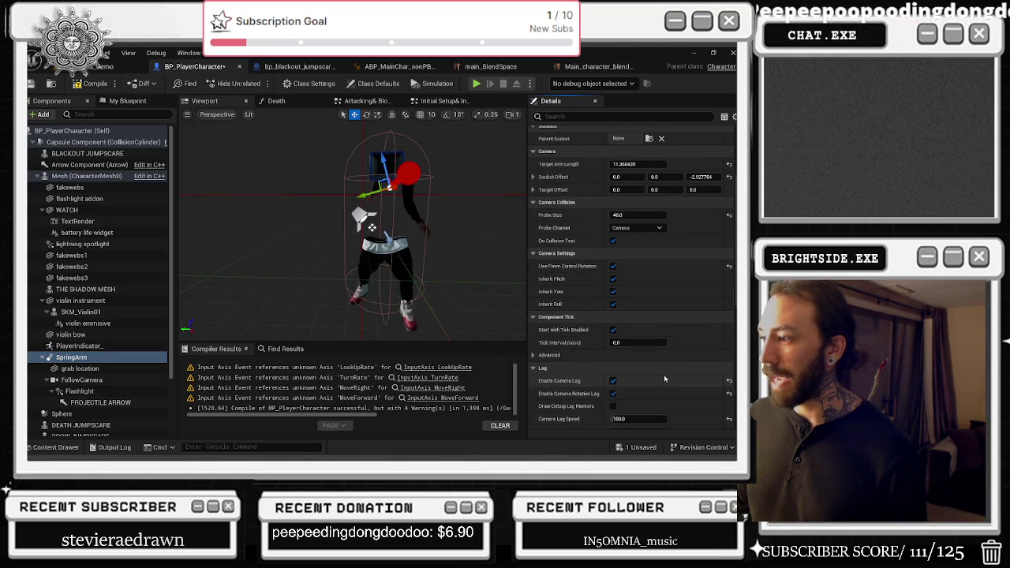
{"action": "scroll", "coordinate": [664, 379], "scroll_direction": "down", "scroll_amount": 1}
{"action": "scroll", "coordinate": [675, 346], "scroll_direction": "down", "scroll_amount": 2}
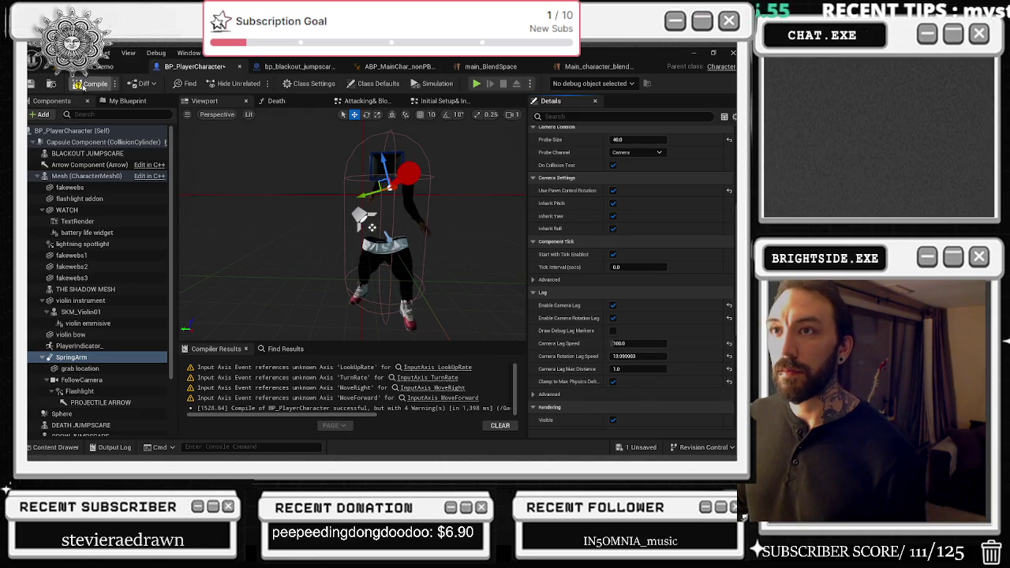
{"action": "left_click", "coordinate": [30, 84]}
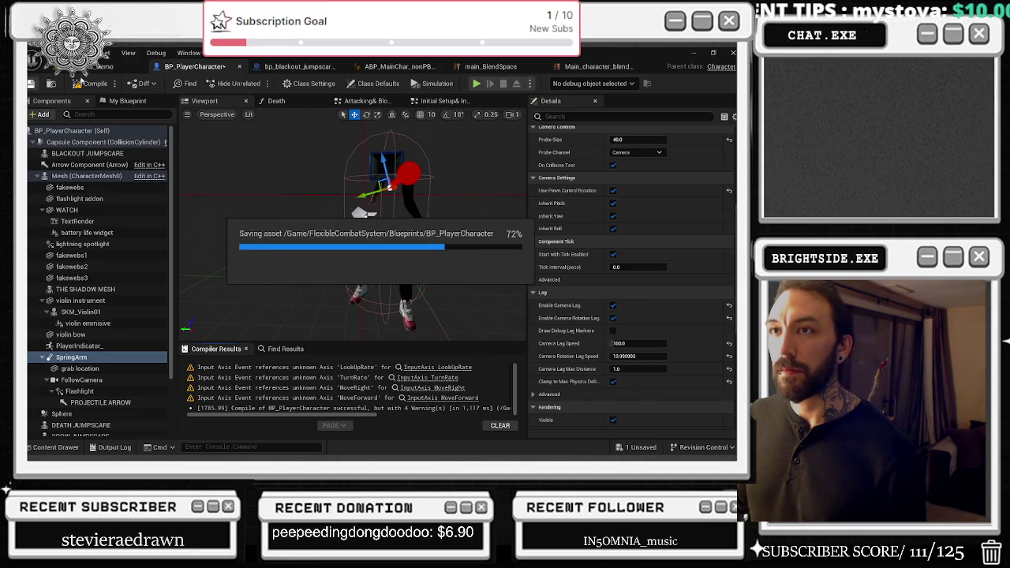
{"action": "left_click", "coordinate": [110, 67]}
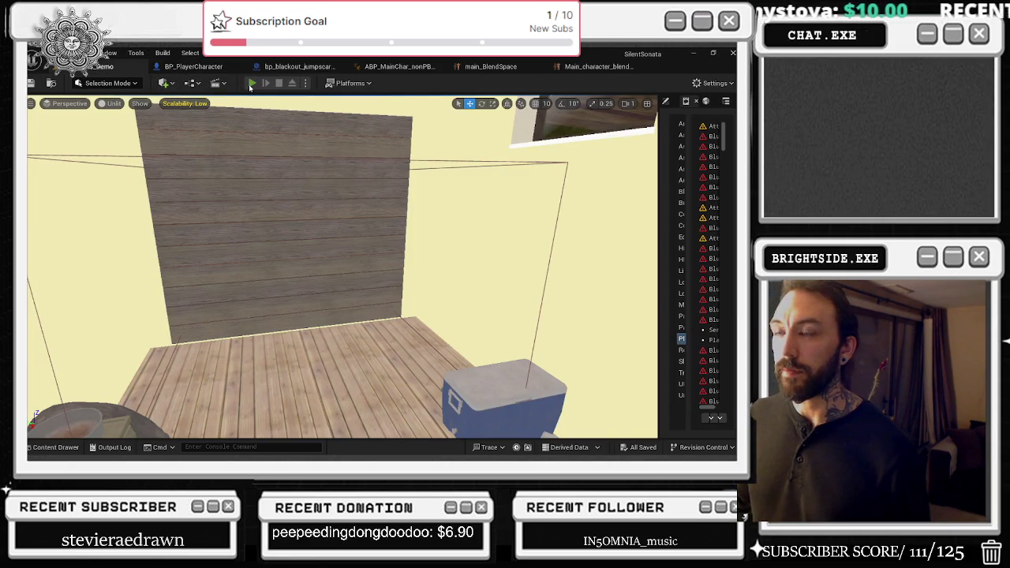
- Play the level to feel the new camera lag, then stop the session
{"action": "left_click", "coordinate": [251, 83]}
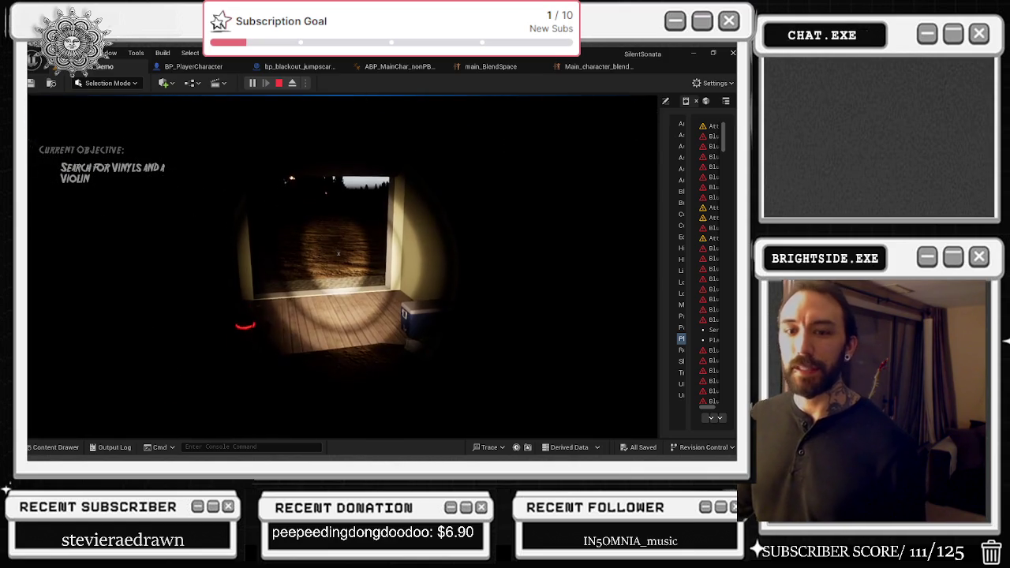
{"action": "key", "text": "Escape"}
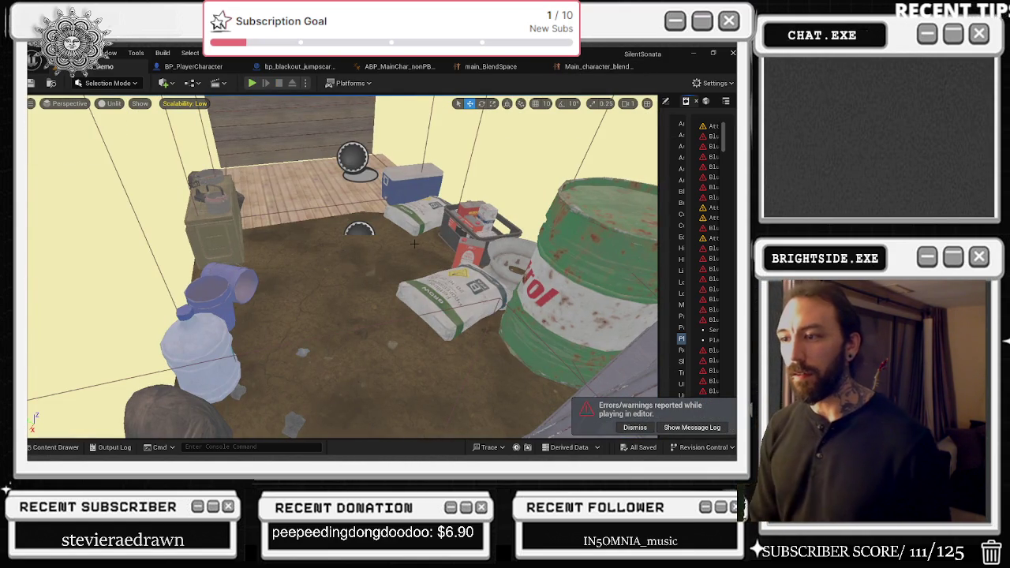
- Fly in close to the pebbles by the water bottle and show their transform details in a widened side panel
{"action": "key", "text": "p"}
{"action": "mouse_move", "coordinate": [387, 229]}
{"action": "left_mouse_down"}
{"action": "mouse_move", "coordinate": [355, 245]}
{"action": "mouse_move", "coordinate": [347, 233]}
{"action": "mouse_move", "coordinate": [241, 294]}
{"action": "left_mouse_up"}
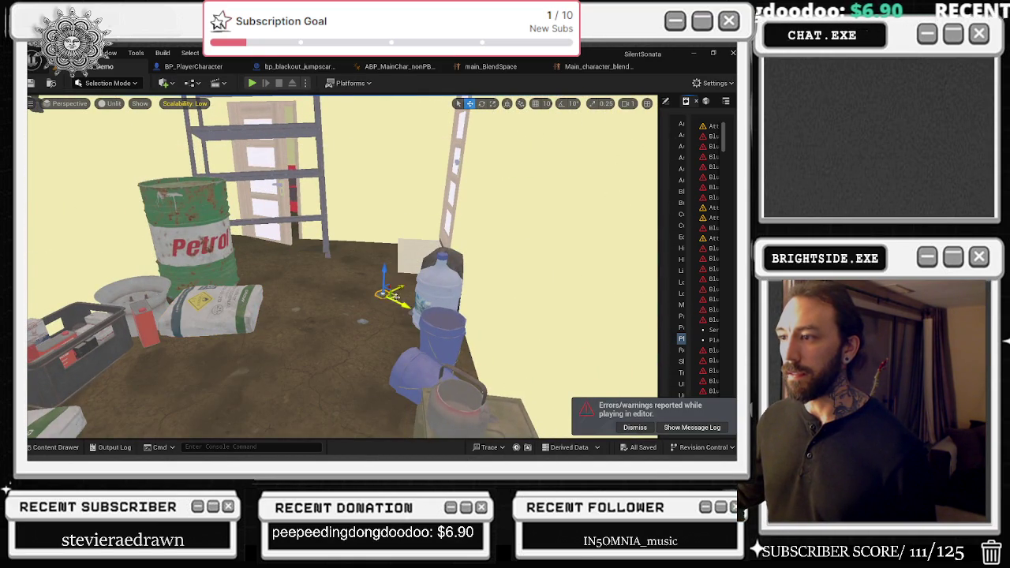
{"action": "mouse_move", "coordinate": [411, 295]}
{"action": "left_mouse_down"}
{"action": "mouse_move", "coordinate": [331, 271]}
{"action": "mouse_move", "coordinate": [351, 265]}
{"action": "mouse_move", "coordinate": [346, 258]}
{"action": "left_mouse_up"}
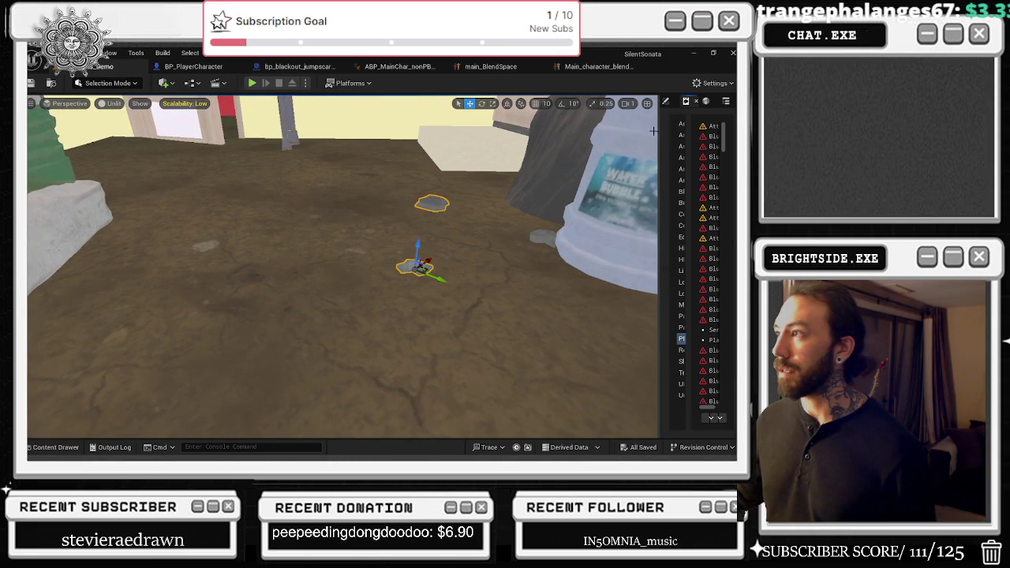
{"action": "left_click_drag", "start_coordinate": [658, 132], "coordinate": [439, 134]}
{"action": "left_click", "coordinate": [461, 101]}
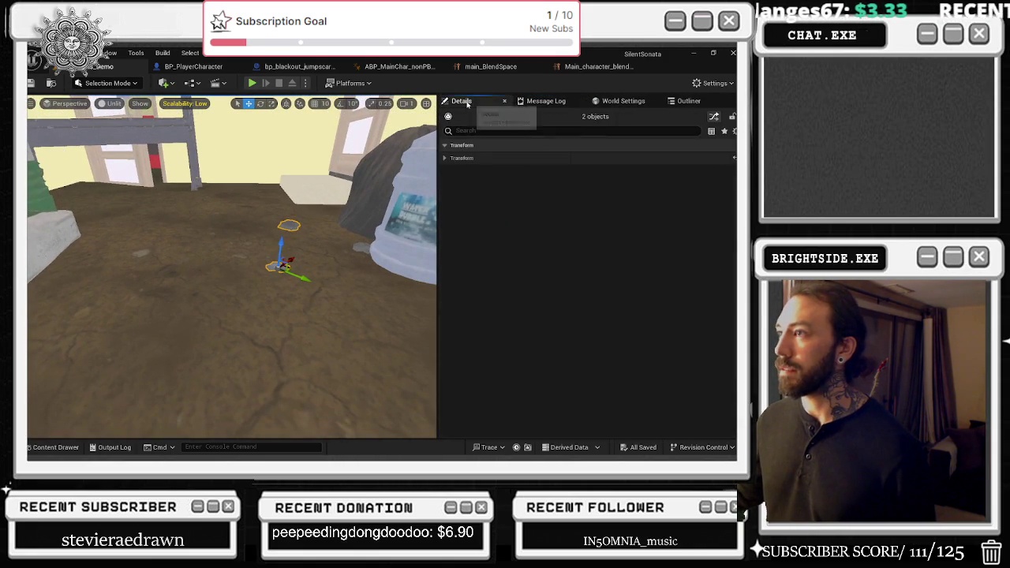
- Open the Outliner actor list, scroll through it, and nudge the selected pebble across the floor
{"action": "left_click", "coordinate": [690, 102]}
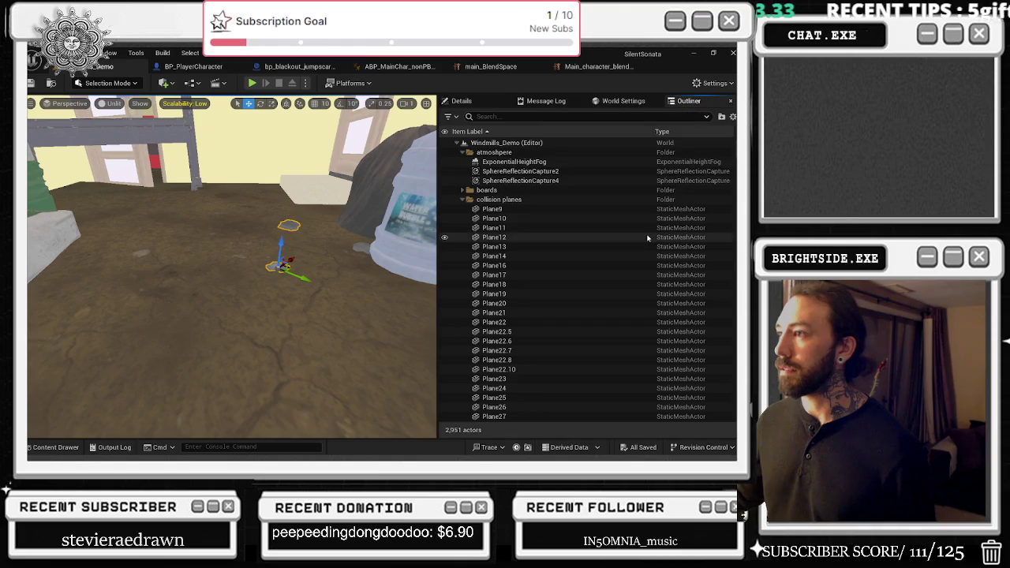
{"action": "scroll", "coordinate": [568, 281], "scroll_direction": "down", "scroll_amount": 5}
{"action": "scroll", "coordinate": [588, 284], "scroll_direction": "down", "scroll_amount": 20}
{"action": "scroll", "coordinate": [588, 285], "scroll_direction": "down", "scroll_amount": 20}
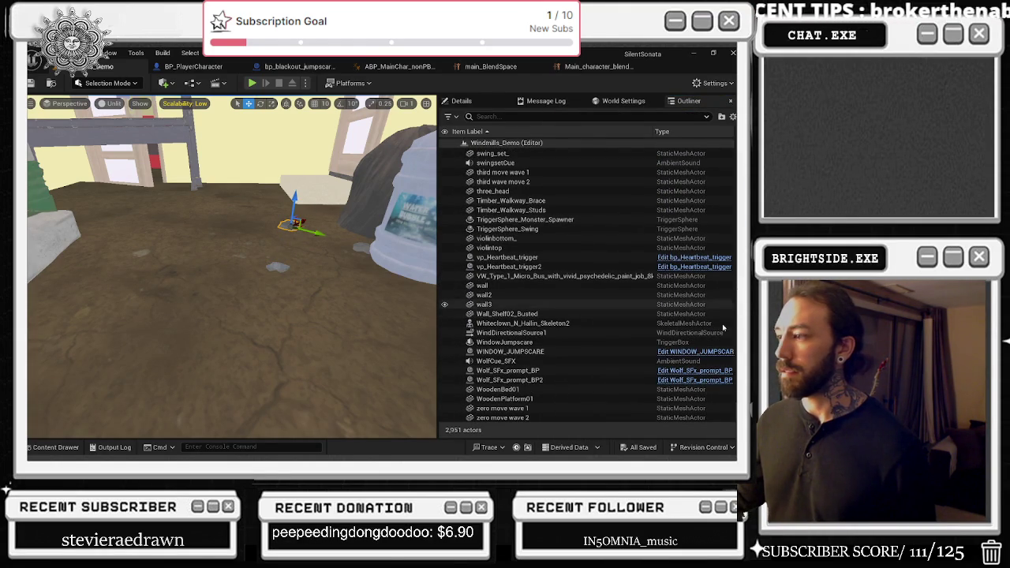
{"action": "left_click_drag", "start_coordinate": [294, 223], "coordinate": [281, 266]}
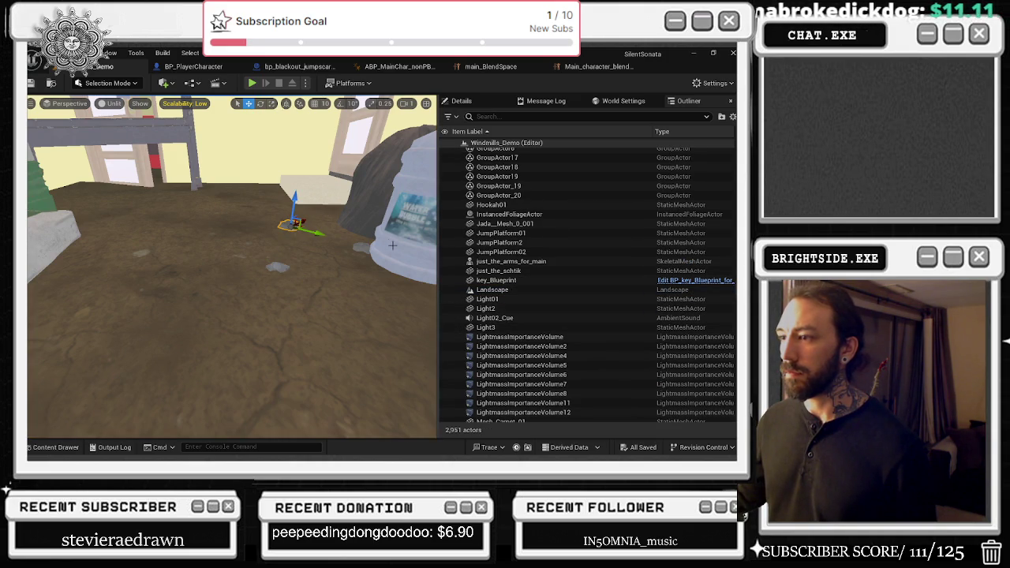
{"action": "scroll", "coordinate": [602, 233], "scroll_direction": "down", "scroll_amount": 3}
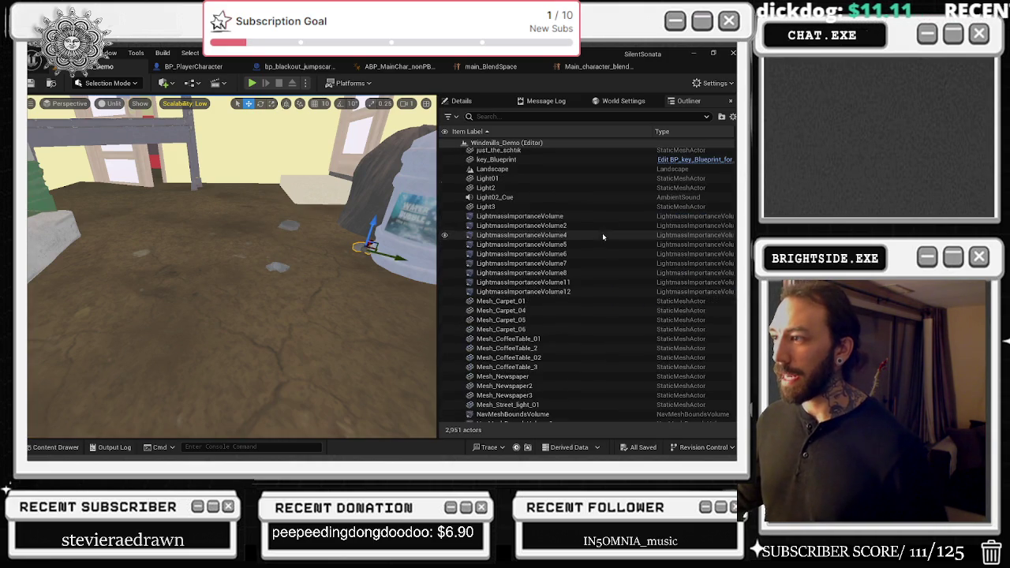
- Search the actors for 'rrockpebbl', clear the search, and sort the list by type
{"action": "left_click", "coordinate": [544, 117]}
{"action": "type", "text": "r"}
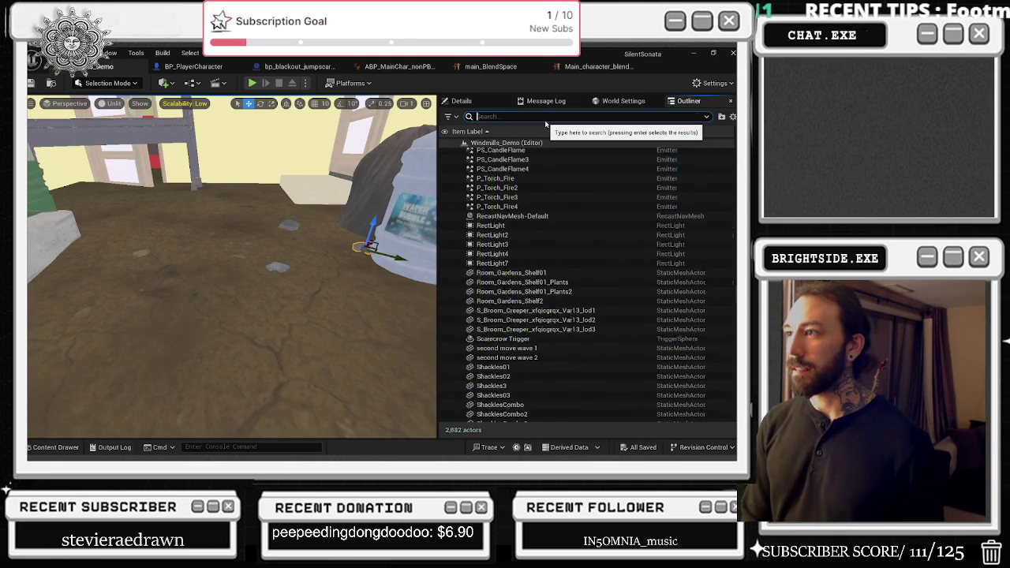
{"action": "type", "text": "rock"}
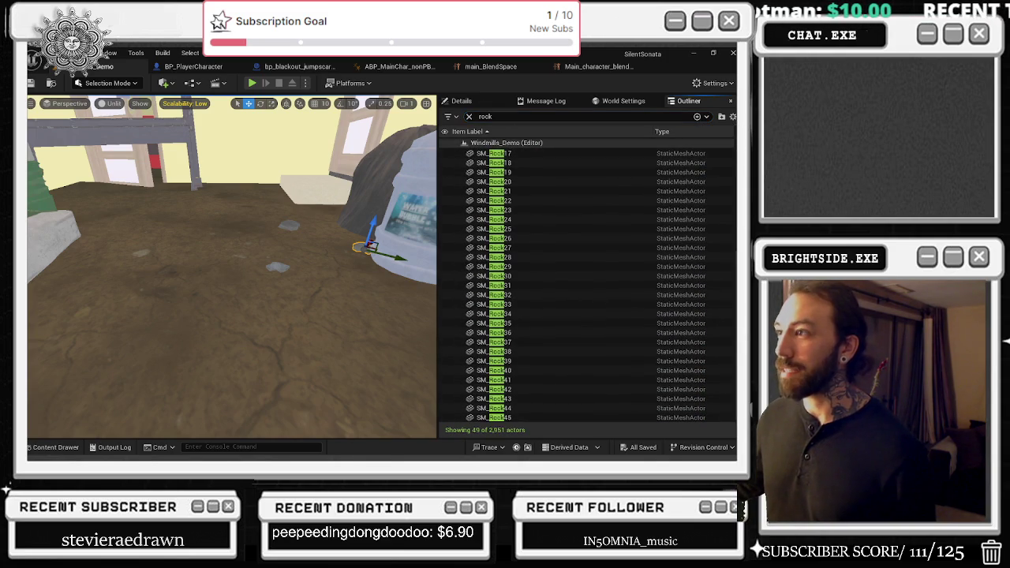
{"action": "type", "text": "pebbl"}
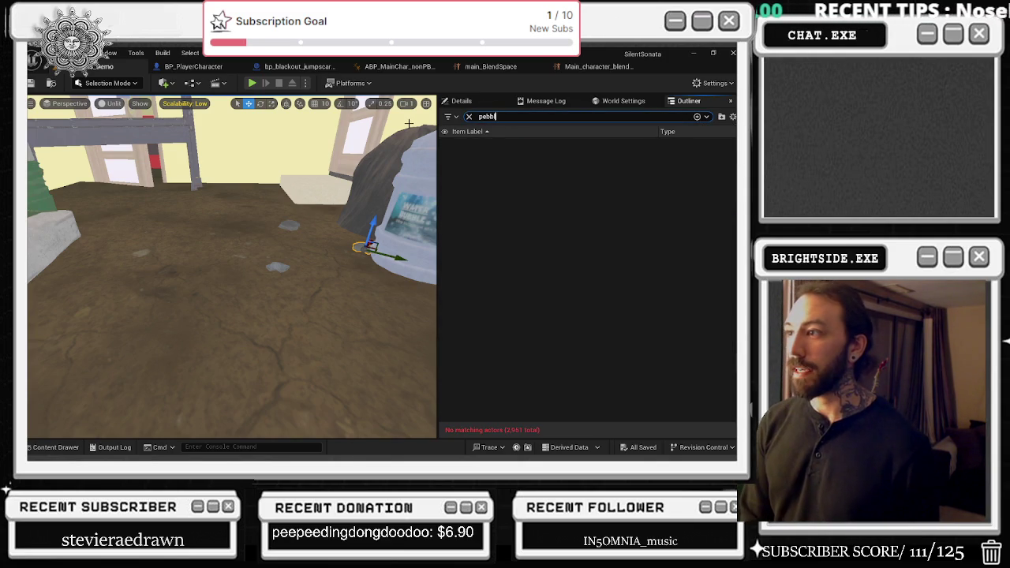
{"action": "key", "text": "BackSpace"}
{"action": "key", "text": "BackSpace"}
{"action": "key", "text": "BackSpace"}
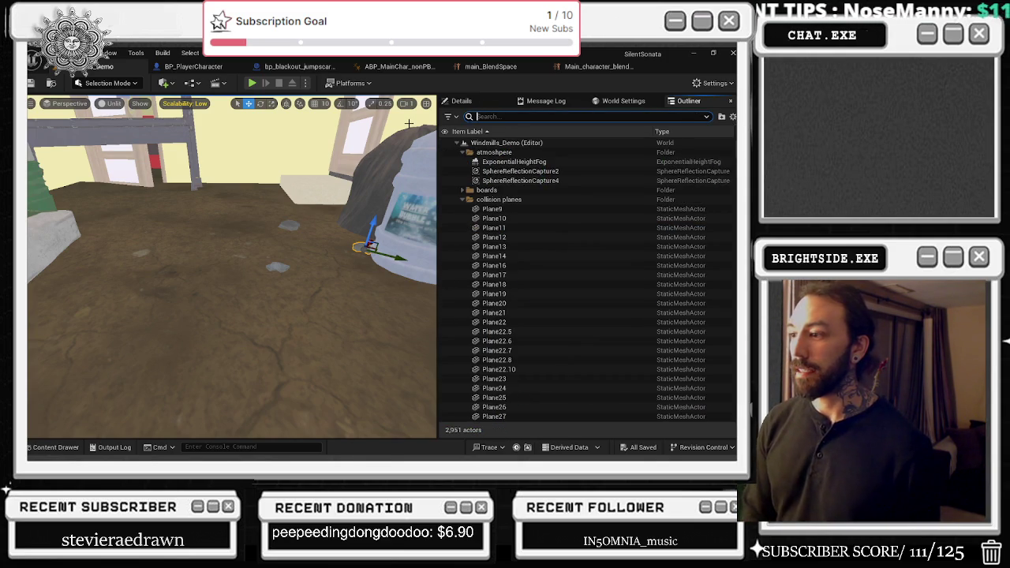
{"action": "left_click_drag", "start_coordinate": [310, 235], "coordinate": [295, 224]}
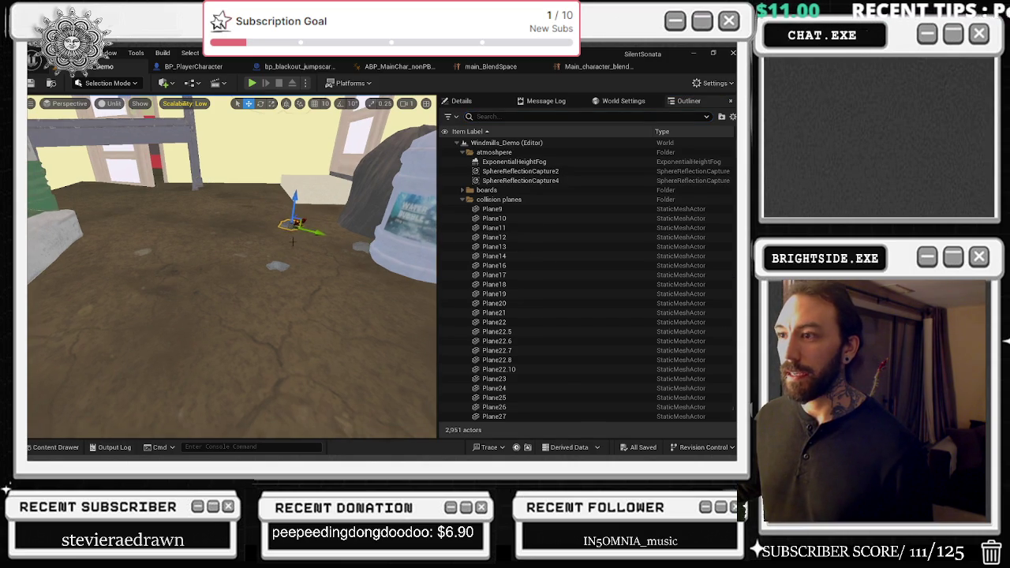
{"action": "scroll", "coordinate": [520, 234], "scroll_direction": "down", "scroll_amount": 10}
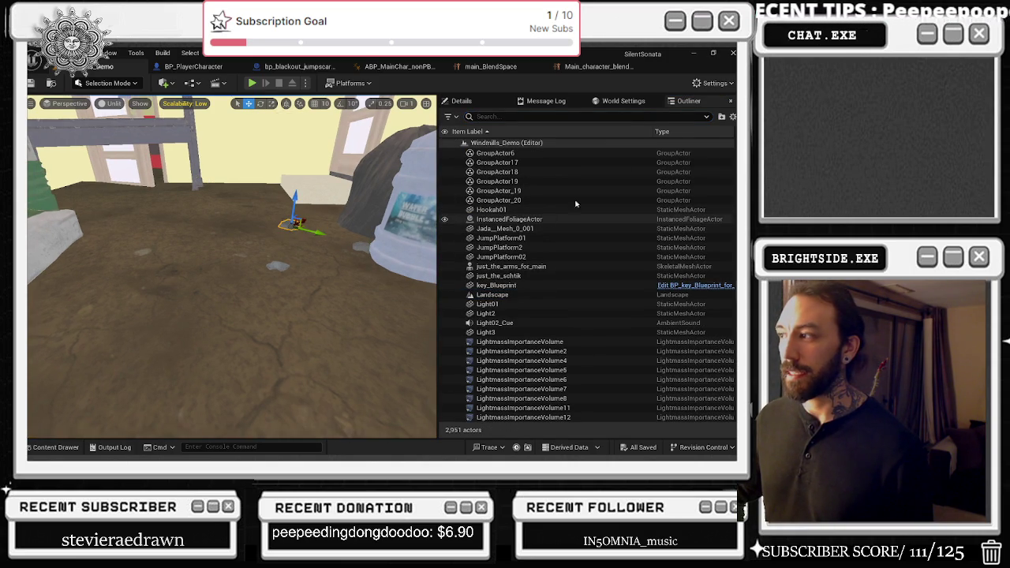
{"action": "left_click", "coordinate": [676, 133]}
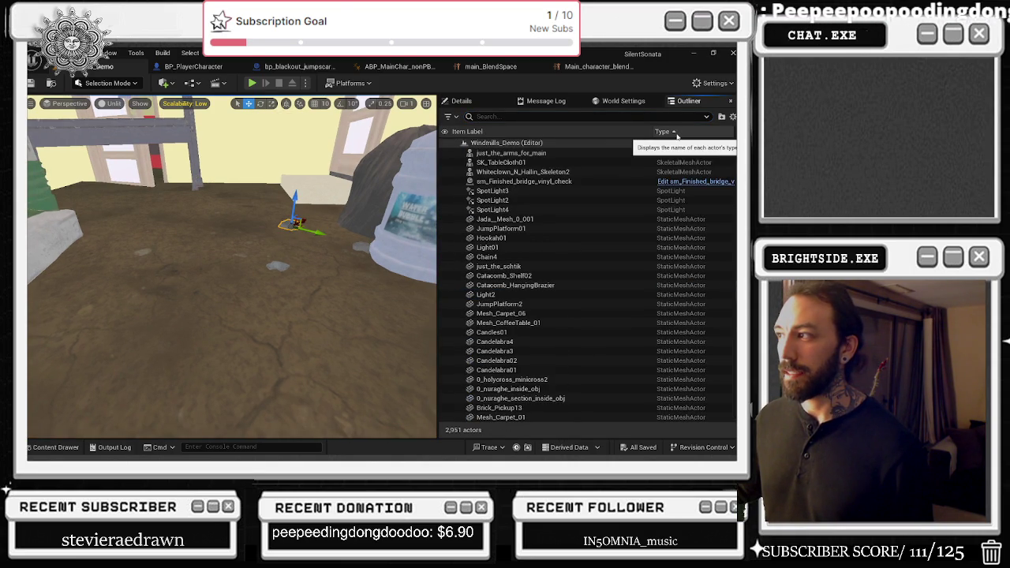
- Hide the whole Windmills_Demo level with H, then unhide it with Ctrl+H
{"action": "left_click", "coordinate": [449, 145]}
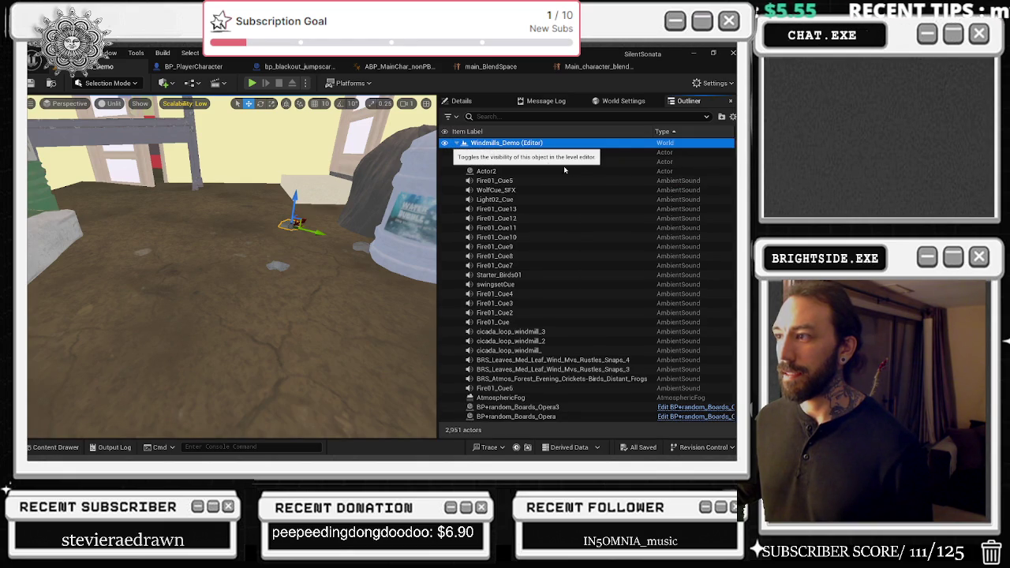
{"action": "key", "text": "h"}
{"action": "left_click", "coordinate": [265, 228]}
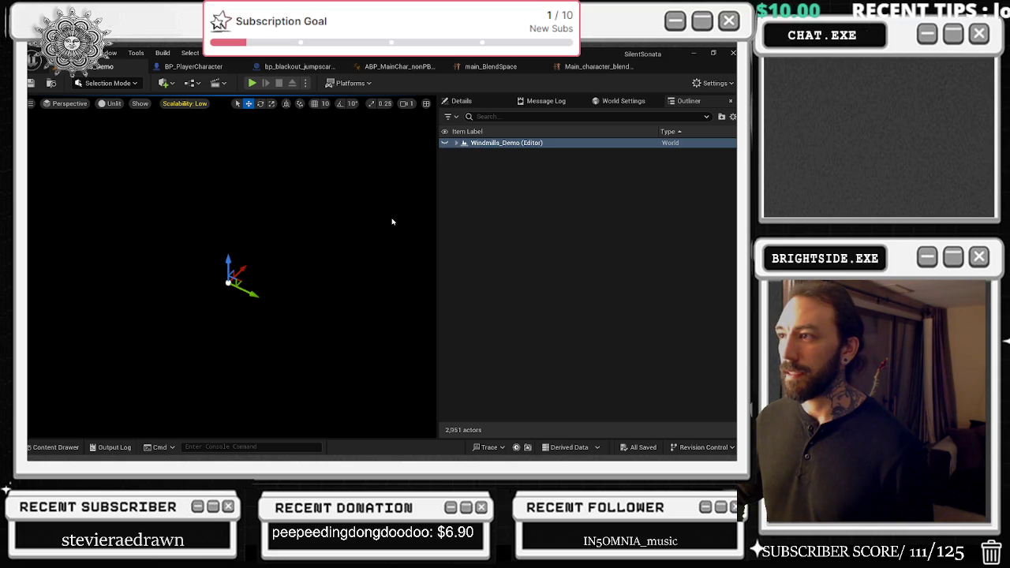
{"action": "key", "text": "ctrl+h"}
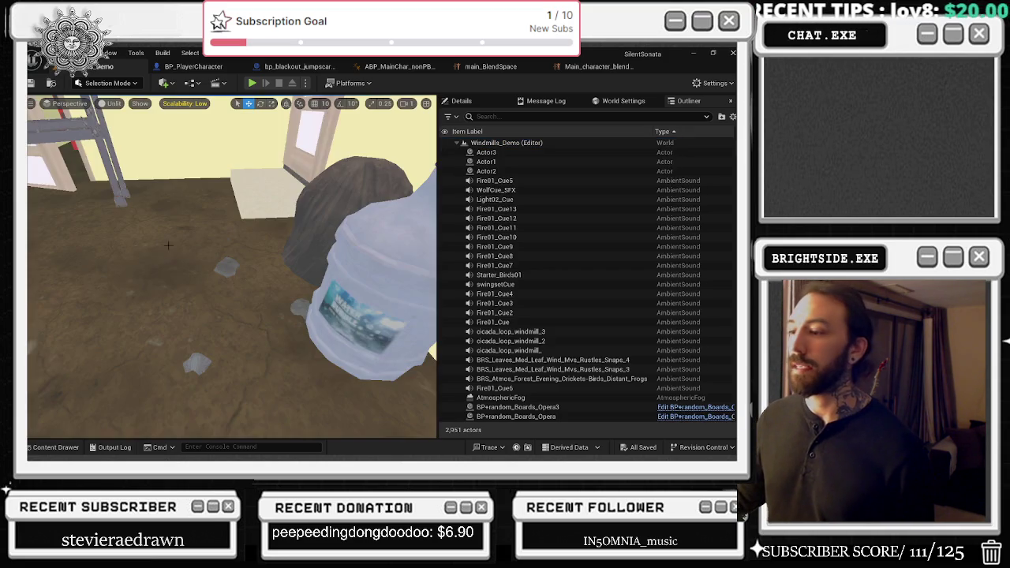
- Frame the floor props near the bottle and select the object beside it
{"action": "left_click_drag", "start_coordinate": [146, 226], "coordinate": [277, 264]}
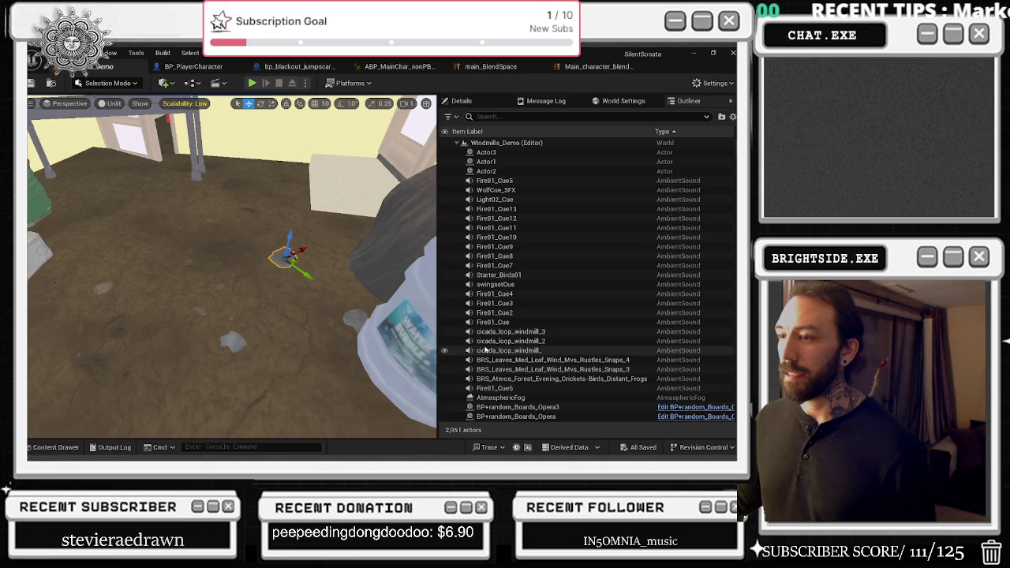
{"action": "mouse_move", "coordinate": [430, 321]}
{"action": "left_mouse_down"}
{"action": "mouse_move", "coordinate": [337, 292]}
{"action": "mouse_move", "coordinate": [341, 283]}
{"action": "left_mouse_up"}
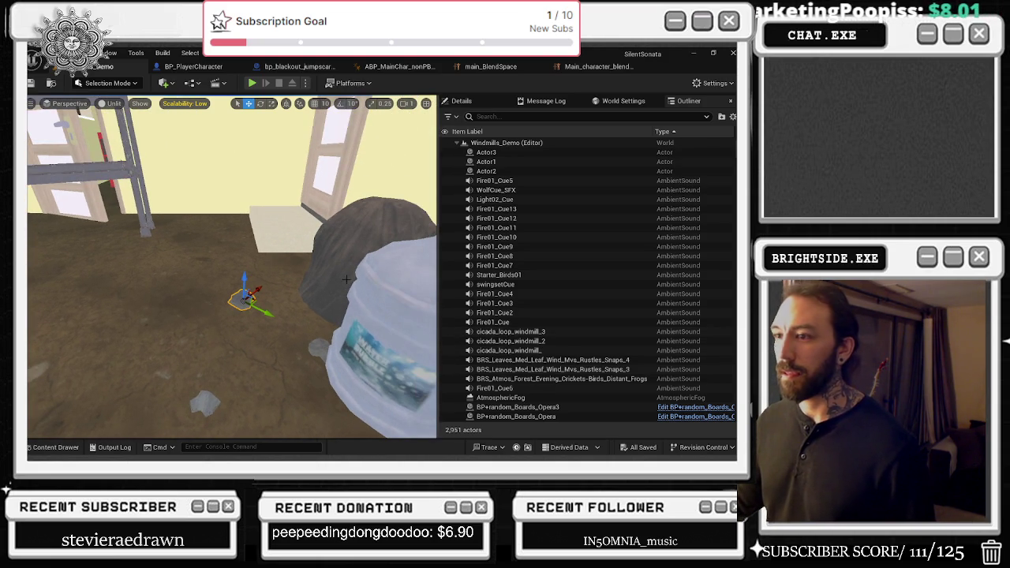
{"action": "left_click_drag", "start_coordinate": [281, 327], "coordinate": [244, 275]}
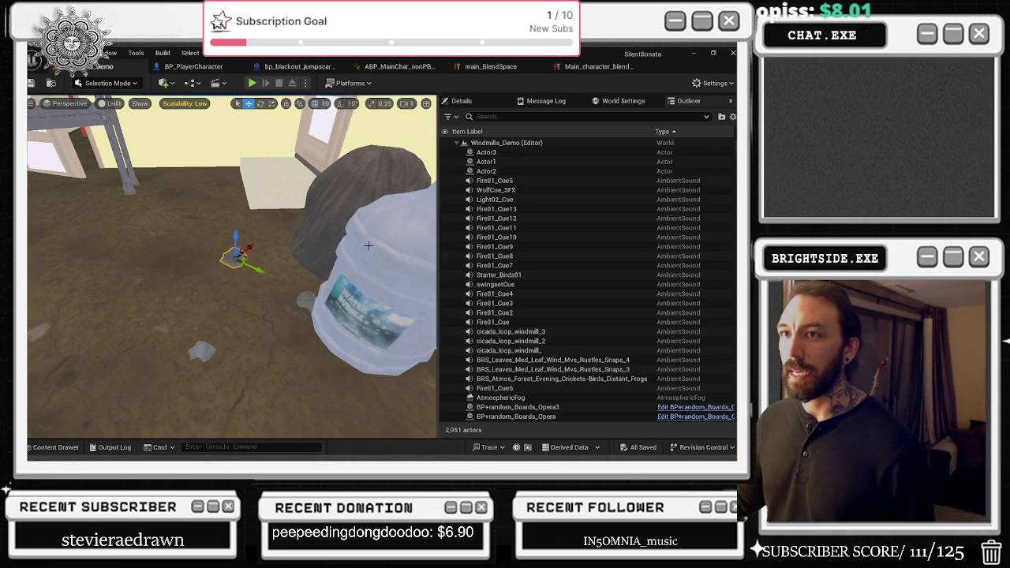
{"action": "left_click", "coordinate": [310, 295]}
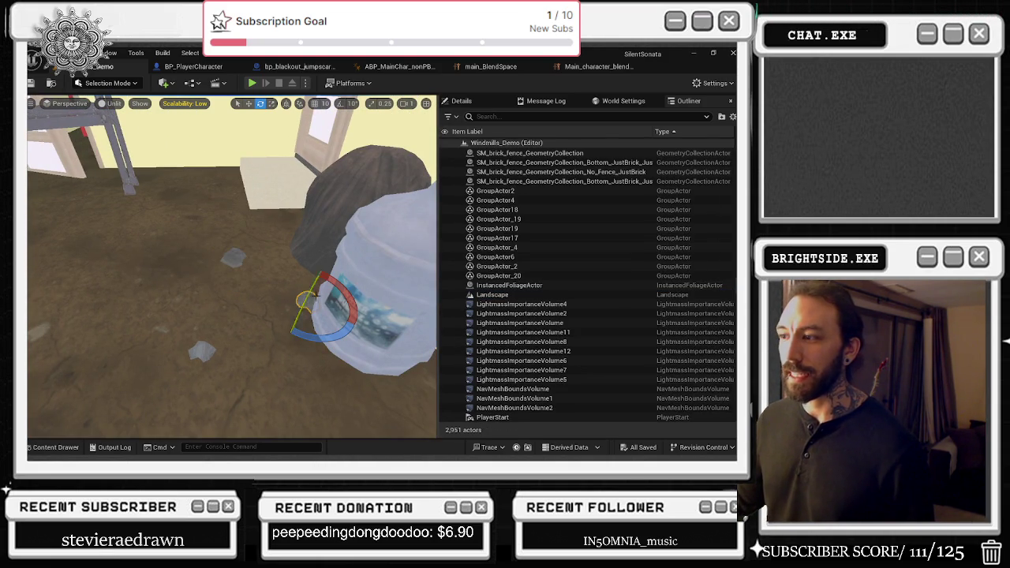
- Refocus the view on the bottle, then pull back toward the crate and cooler
{"action": "scroll", "coordinate": [553, 347], "scroll_direction": "down", "scroll_amount": 10}
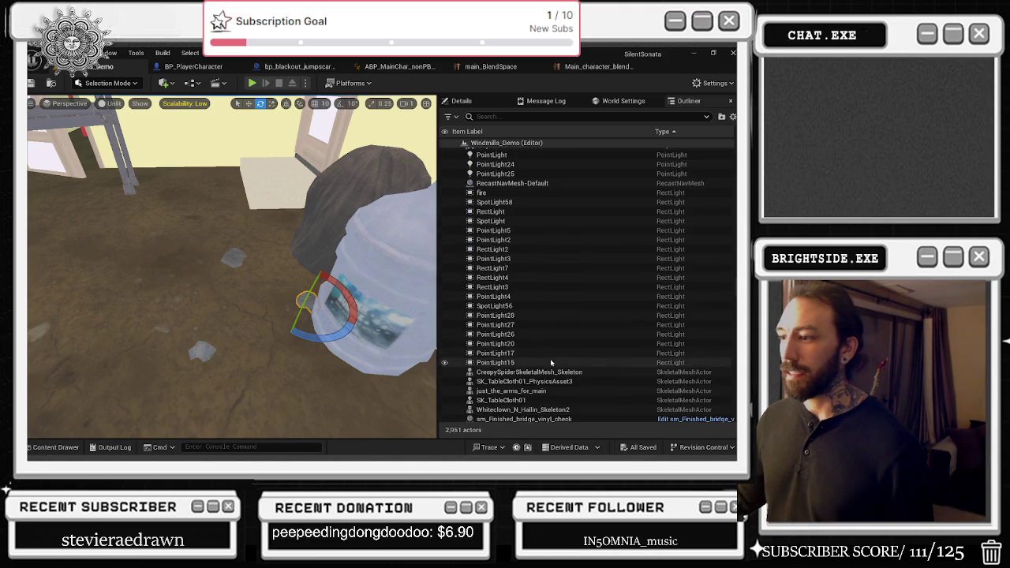
{"action": "double_click", "coordinate": [524, 419]}
{"action": "key", "text": "ctrl+z"}
{"action": "key", "text": "f"}
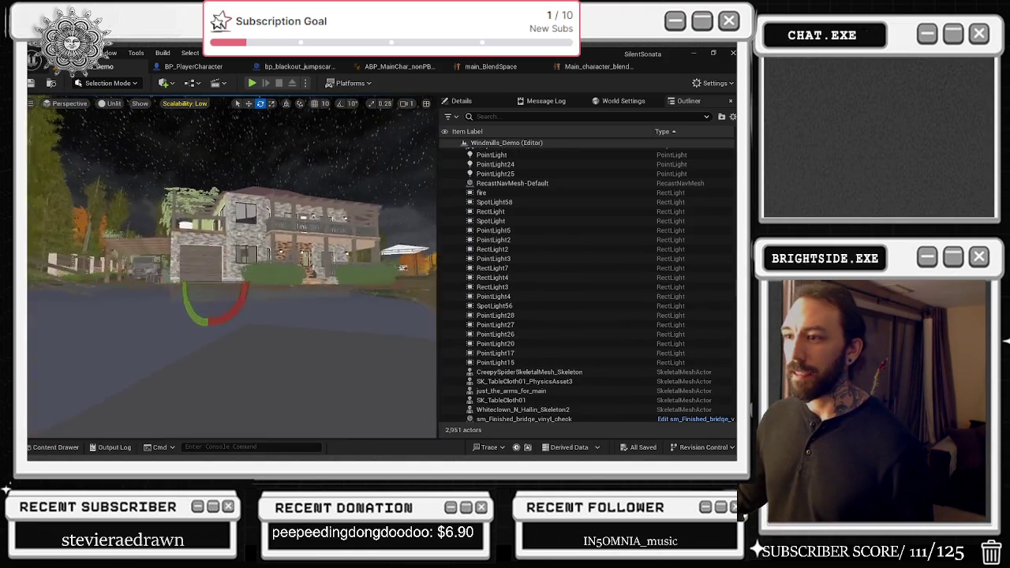
{"action": "mouse_move", "coordinate": [236, 316]}
{"action": "left_mouse_down"}
{"action": "mouse_move", "coordinate": [221, 324]}
{"action": "mouse_move", "coordinate": [236, 339]}
{"action": "left_mouse_up"}
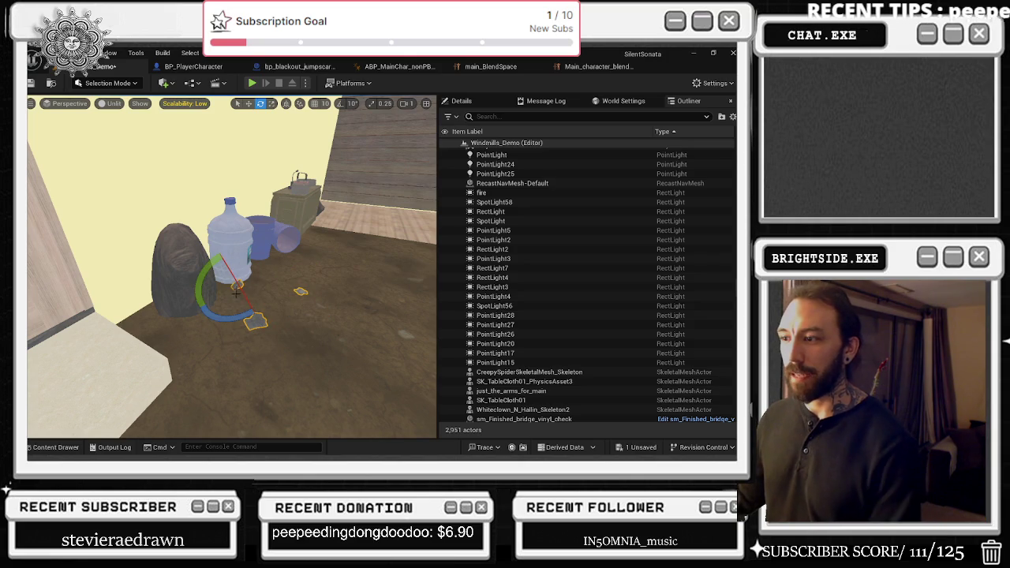
{"action": "mouse_move", "coordinate": [236, 289]}
{"action": "left_mouse_down"}
{"action": "mouse_move", "coordinate": [300, 276]}
{"action": "mouse_move", "coordinate": [236, 276]}
{"action": "mouse_move", "coordinate": [253, 295]}
{"action": "mouse_move", "coordinate": [179, 398]}
{"action": "mouse_move", "coordinate": [261, 382]}
{"action": "left_mouse_up"}
- Select the InstancedFoliageActor, then the Landscape, and fly the view to the garden fence
{"action": "left_click", "coordinate": [257, 305]}
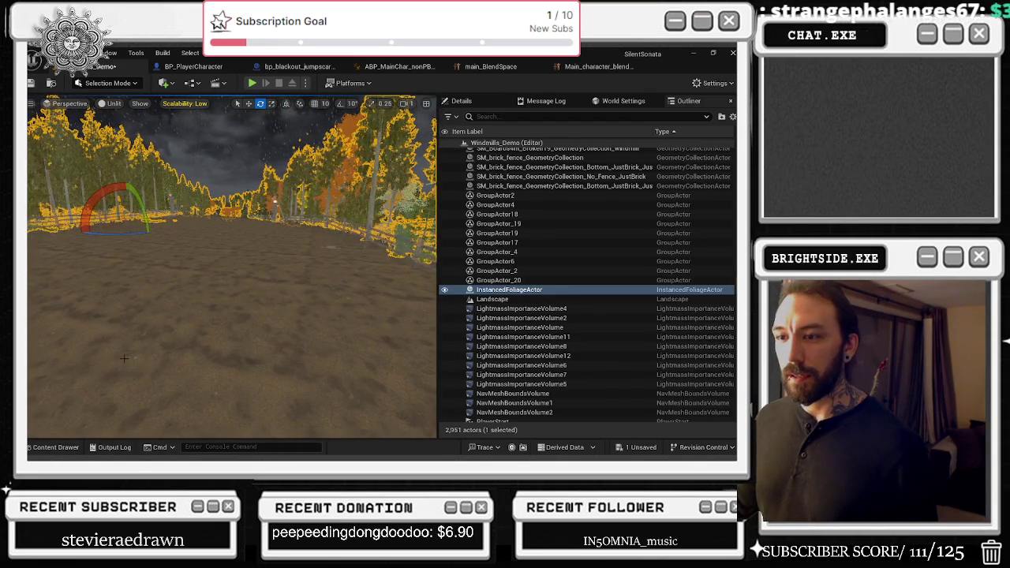
{"action": "left_click", "coordinate": [261, 382]}
{"action": "mouse_move", "coordinate": [260, 383]}
{"action": "left_mouse_down"}
{"action": "mouse_move", "coordinate": [205, 355]}
{"action": "mouse_move", "coordinate": [137, 348]}
{"action": "left_mouse_up"}
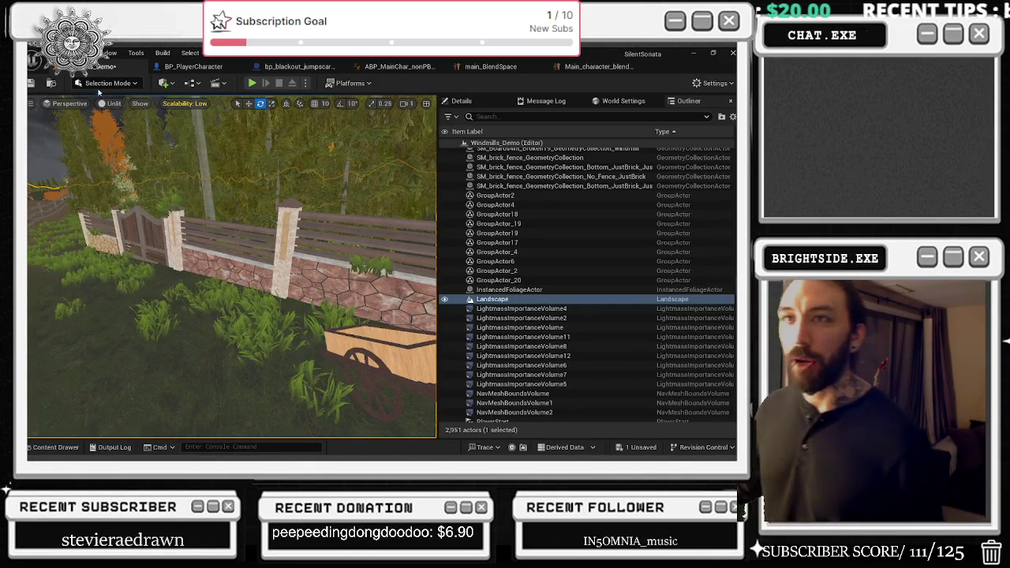
{"action": "left_click", "coordinate": [108, 83]}
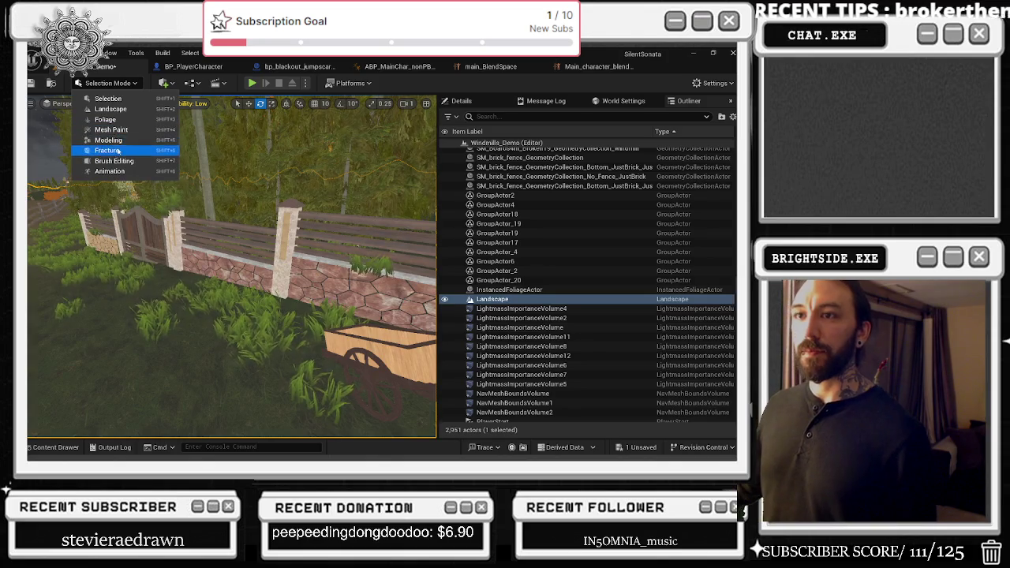
- Enter Foliage mode with the Erase tool at brush size 178.6, framing the fence plants
{"action": "left_click", "coordinate": [124, 119]}
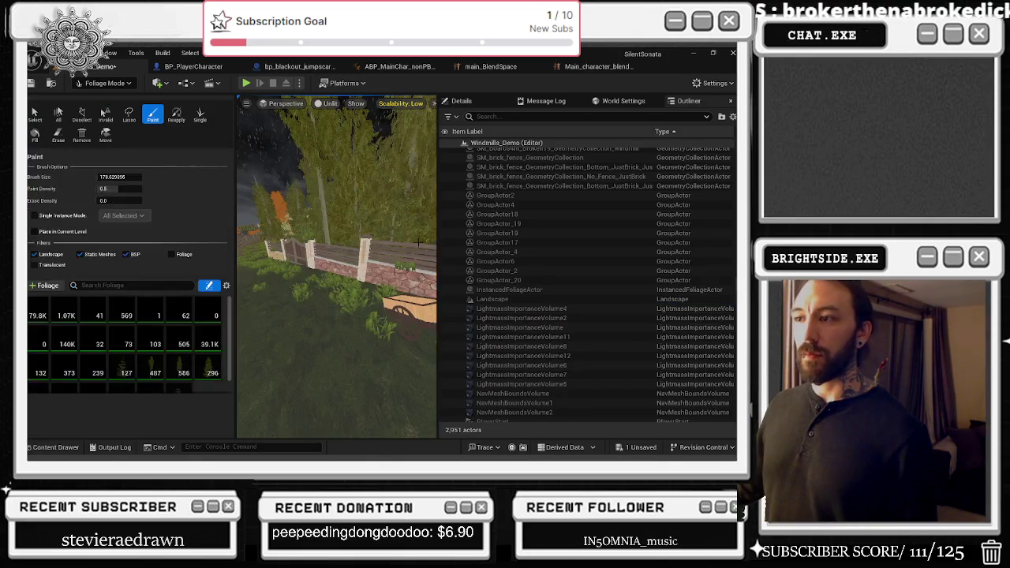
{"action": "left_click_drag", "start_coordinate": [339, 261], "coordinate": [355, 250]}
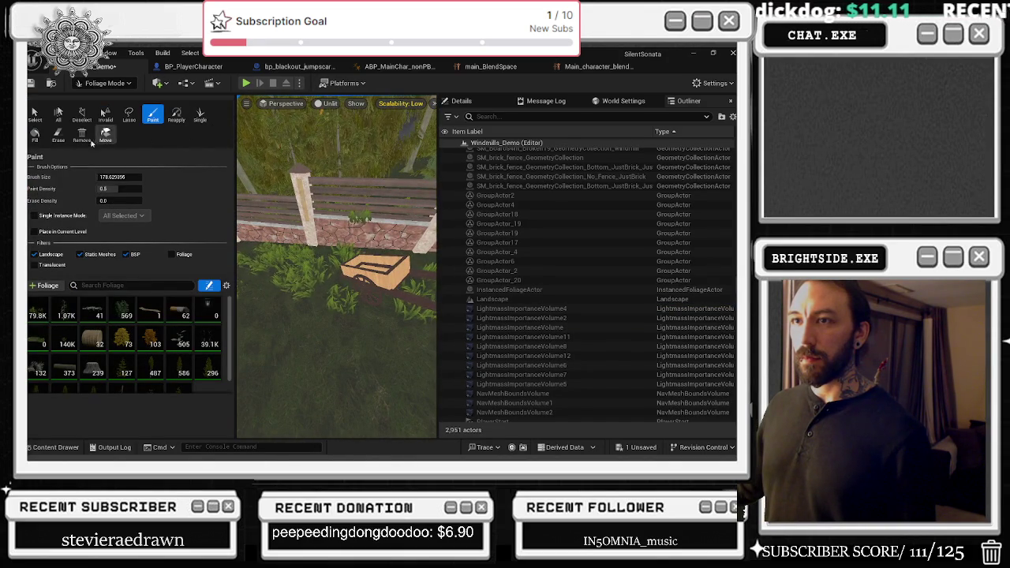
{"action": "left_click", "coordinate": [59, 134]}
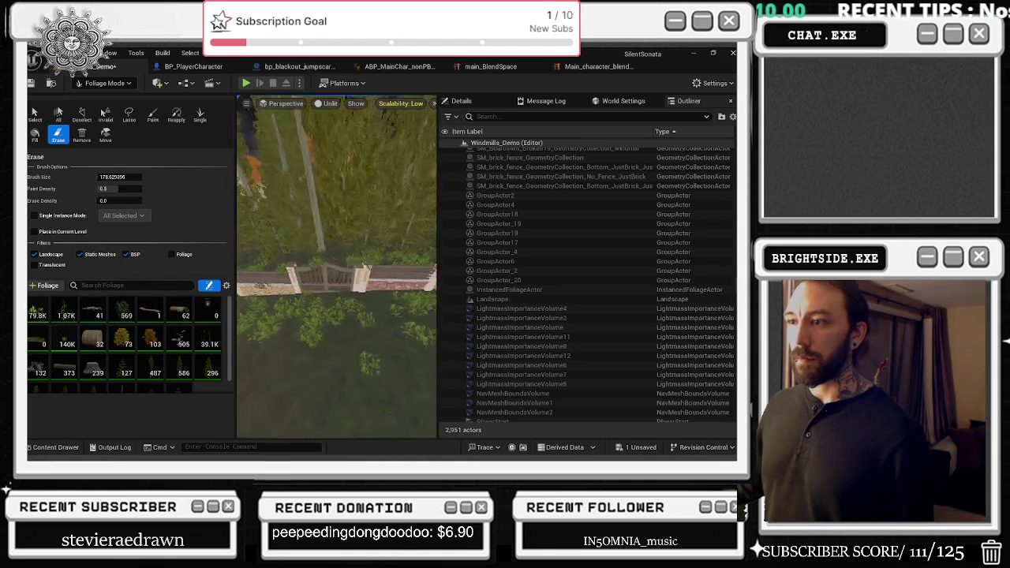
{"action": "scroll", "coordinate": [361, 220], "scroll_direction": "up", "scroll_amount": 2}
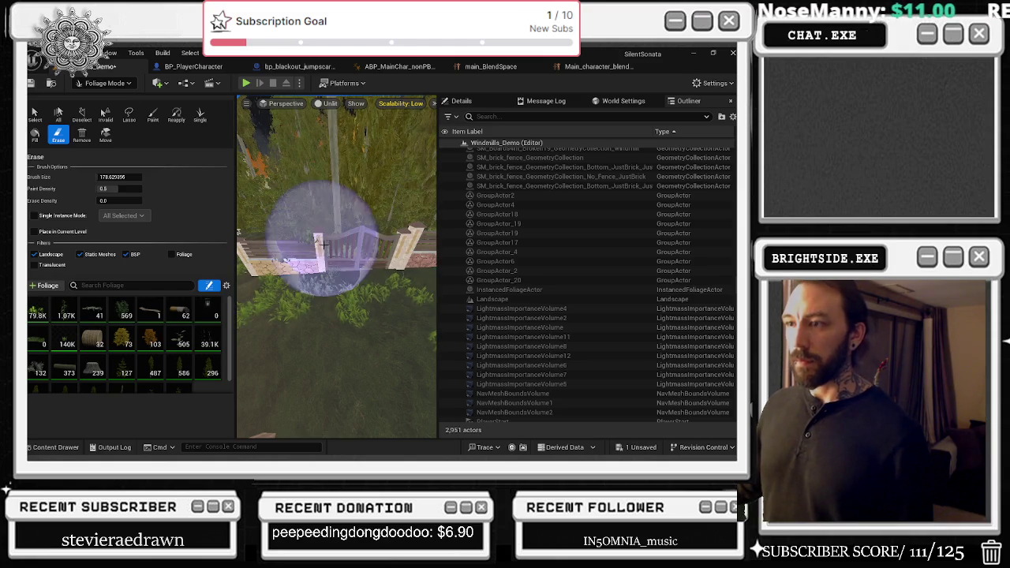
{"action": "mouse_move", "coordinate": [369, 191]}
{"action": "left_mouse_down"}
{"action": "mouse_move", "coordinate": [276, 237]}
{"action": "mouse_move", "coordinate": [334, 244]}
{"action": "mouse_move", "coordinate": [320, 259]}
{"action": "mouse_move", "coordinate": [355, 268]}
{"action": "mouse_move", "coordinate": [325, 277]}
{"action": "left_mouse_up"}
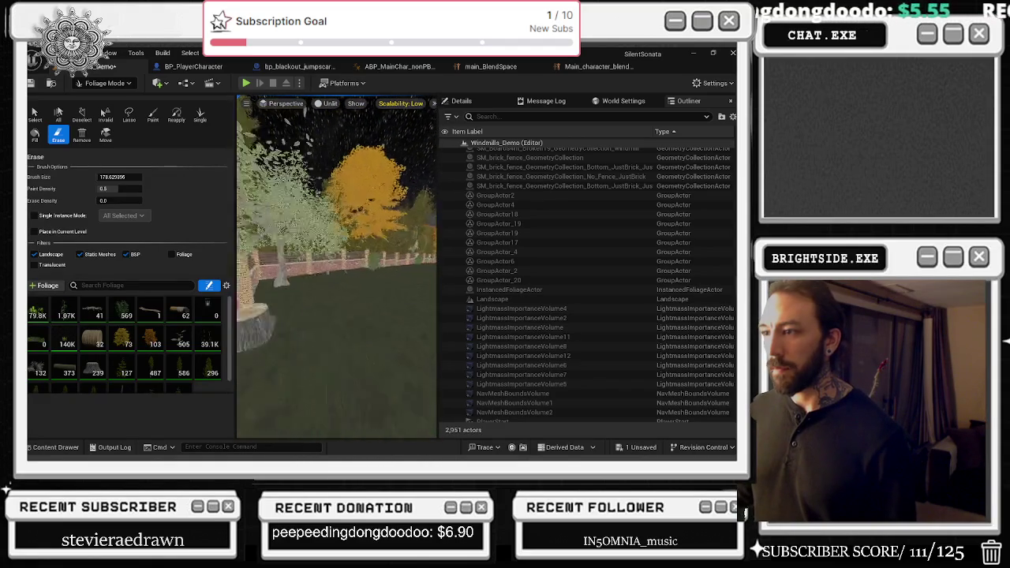